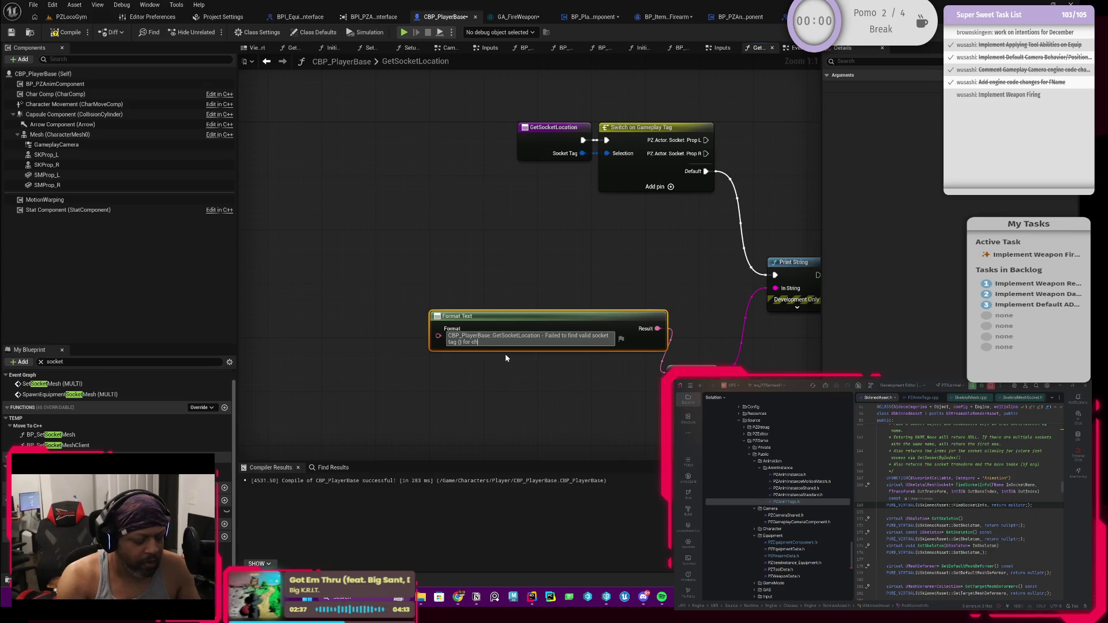
# Finish the error message with 'character {}' and reposition the Format Text node.
pyautogui.press('BackSpace')
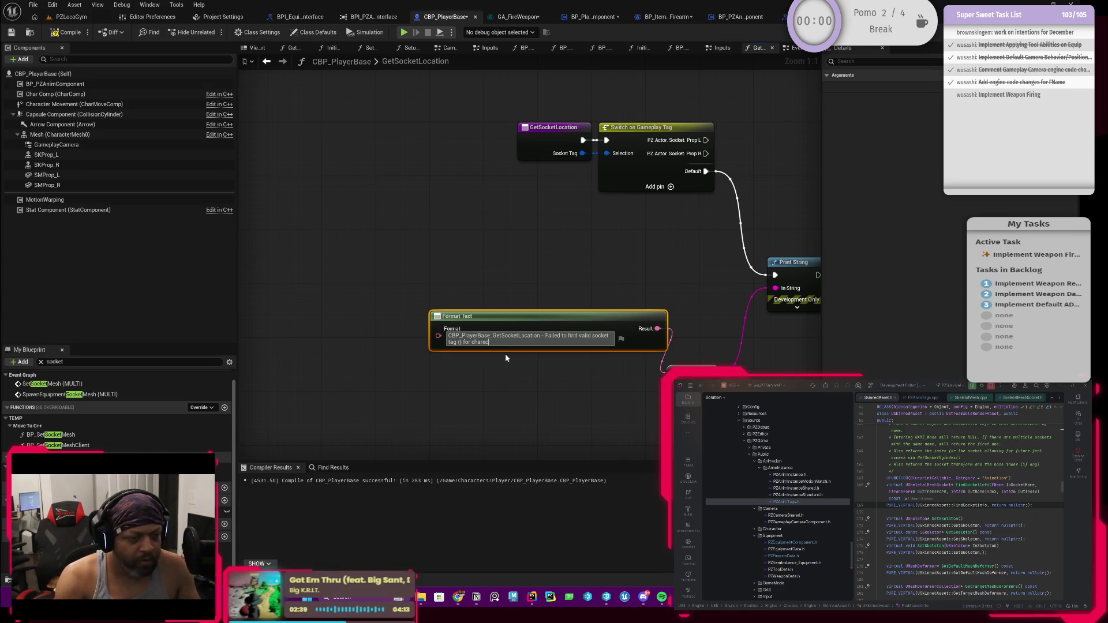
pyautogui.write('cter {')
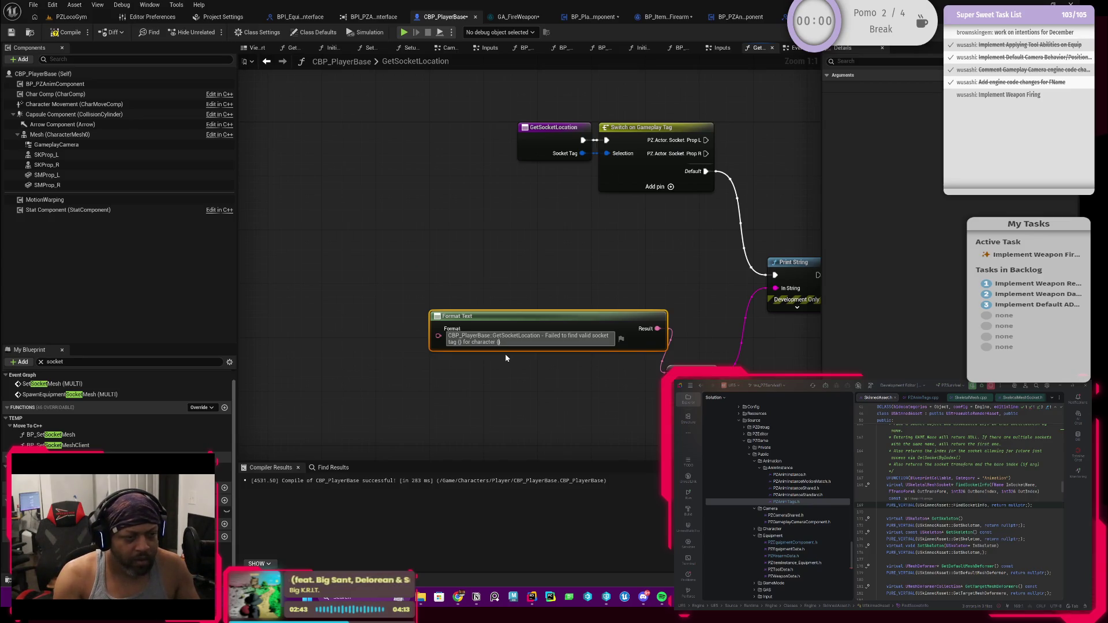
pyautogui.write('}')
pyautogui.press('Return')
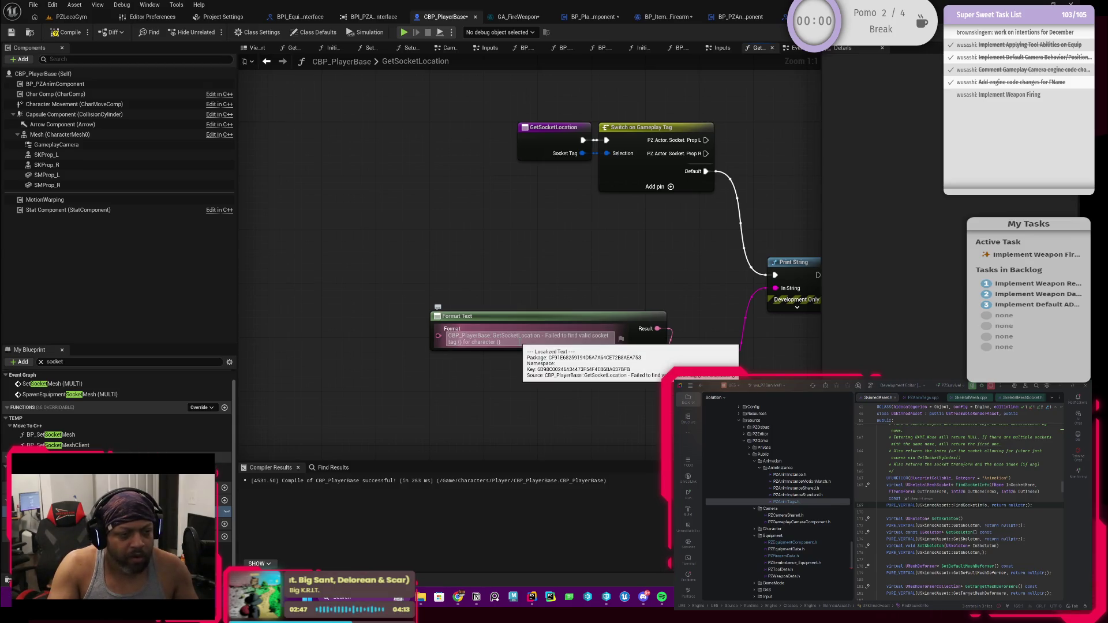
pyautogui.moveTo(631, 328)
pyautogui.mouseDown()
pyautogui.moveTo(583, 362)
pyautogui.moveTo(596, 359)
pyautogui.mouseUp()
pyautogui.moveTo(525, 380); pyautogui.dragTo(557, 297)
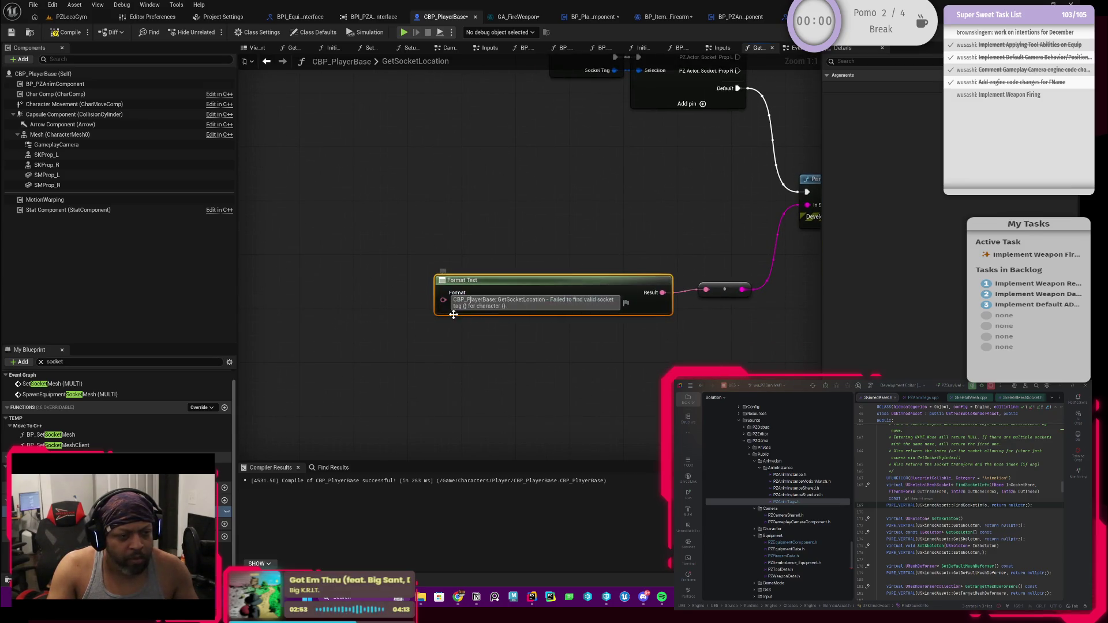
# Toggle the Format Text message's Localize setting off and back on.
pyautogui.click(469, 300)
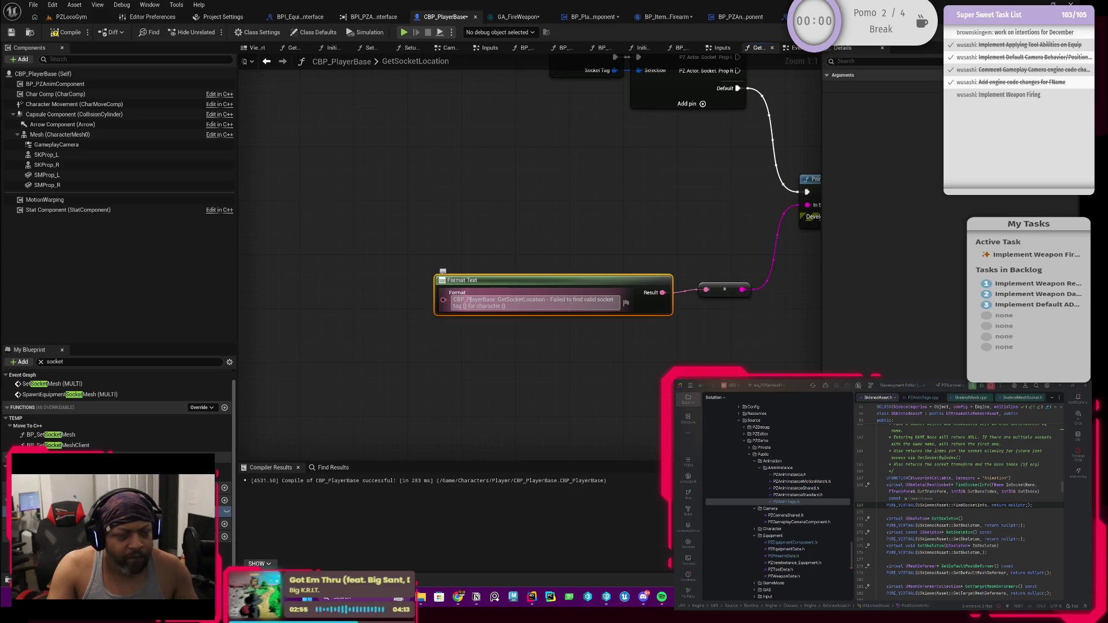
pyautogui.click(626, 303)
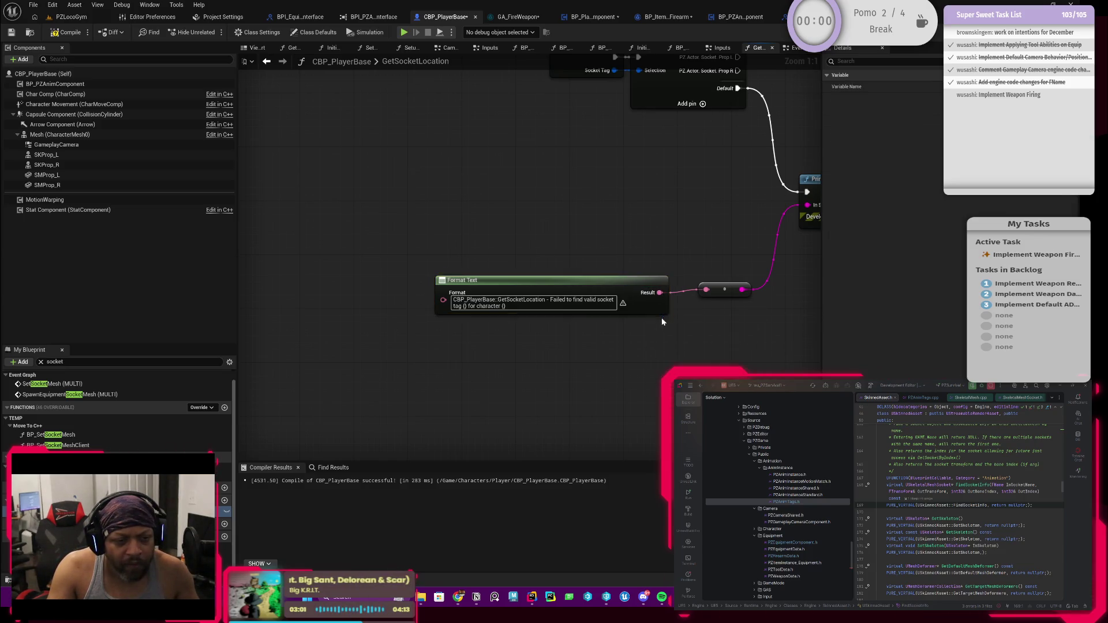
pyautogui.click(663, 317)
pyautogui.click(663, 317)
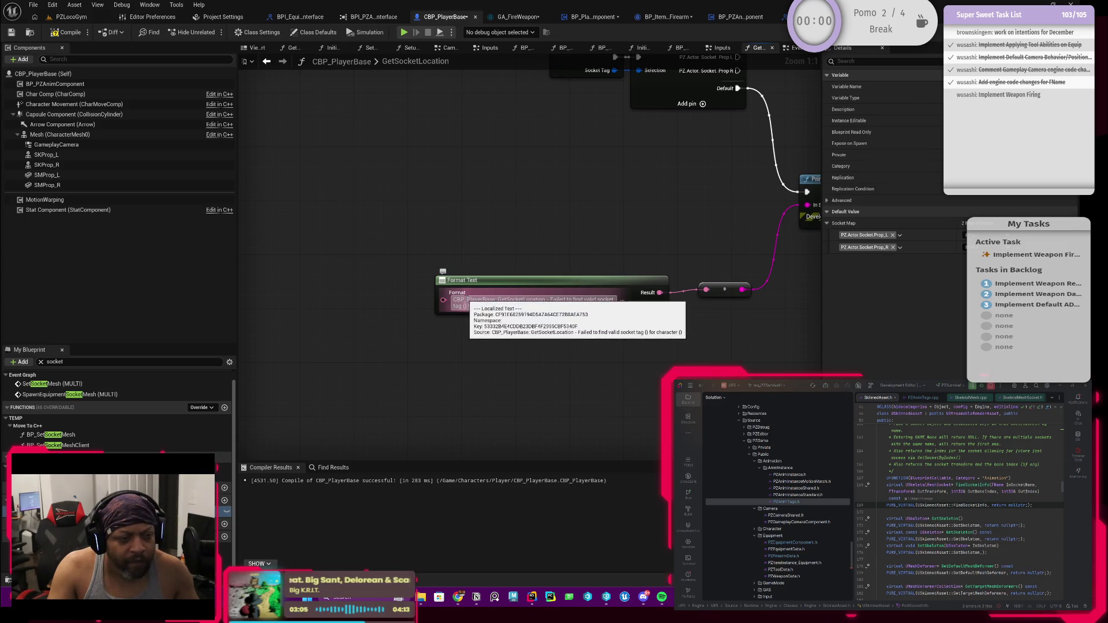
# Replace the message with '{}', then undo to restore the full socket error message.
pyautogui.hotkey('ctrl', 'a')
pyautogui.hotkey('ctrl', 'c')
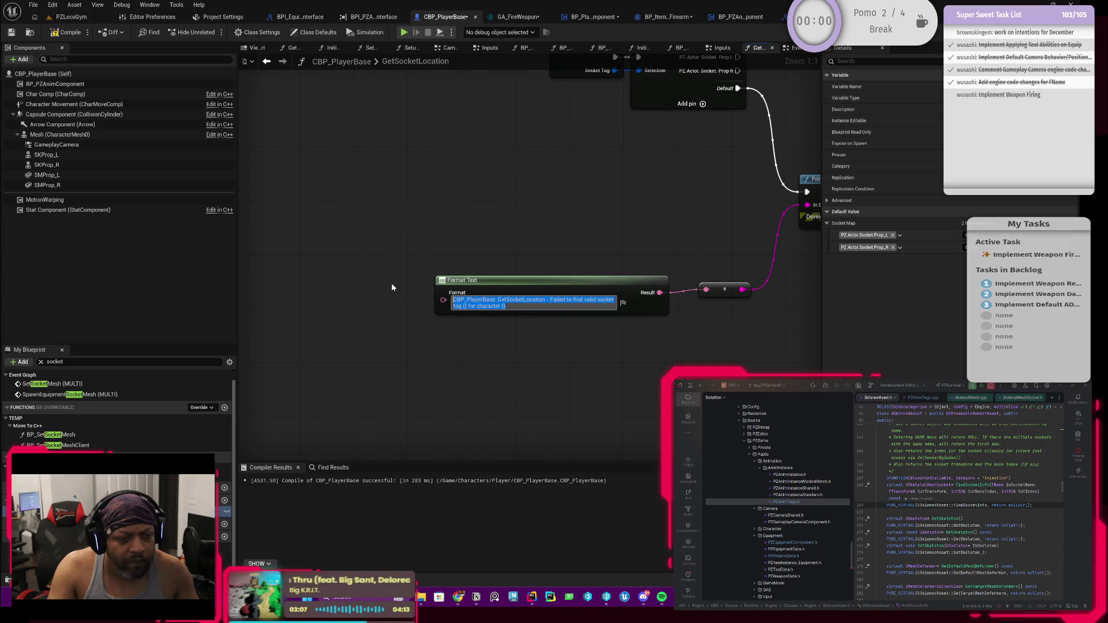
pyautogui.press('BackSpace')
pyautogui.write('{')
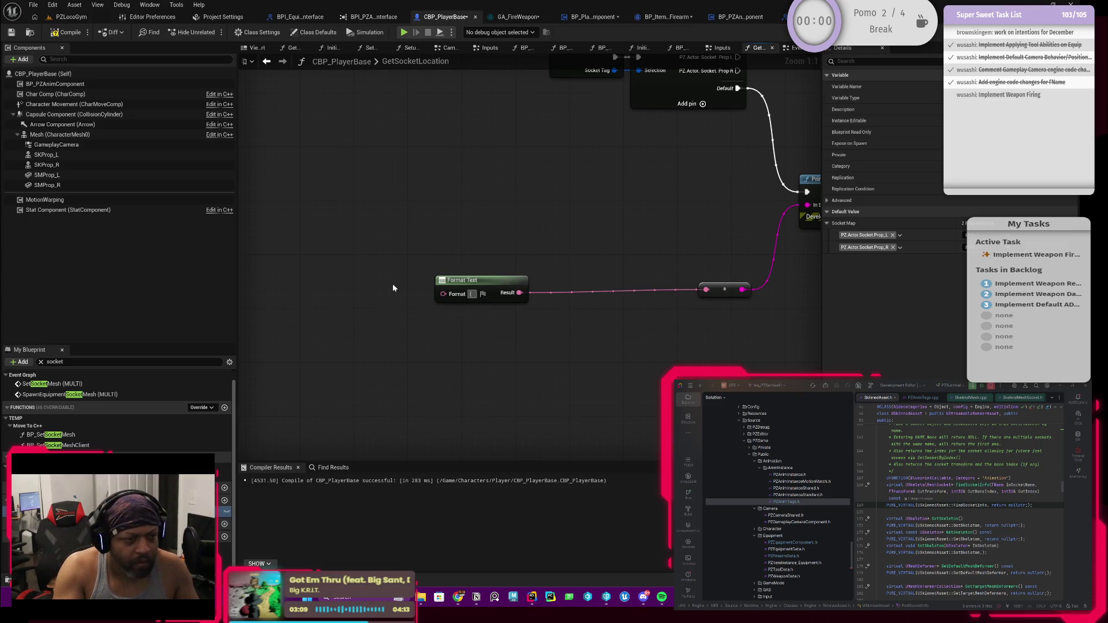
pyautogui.write('}')
pyautogui.press('Return')
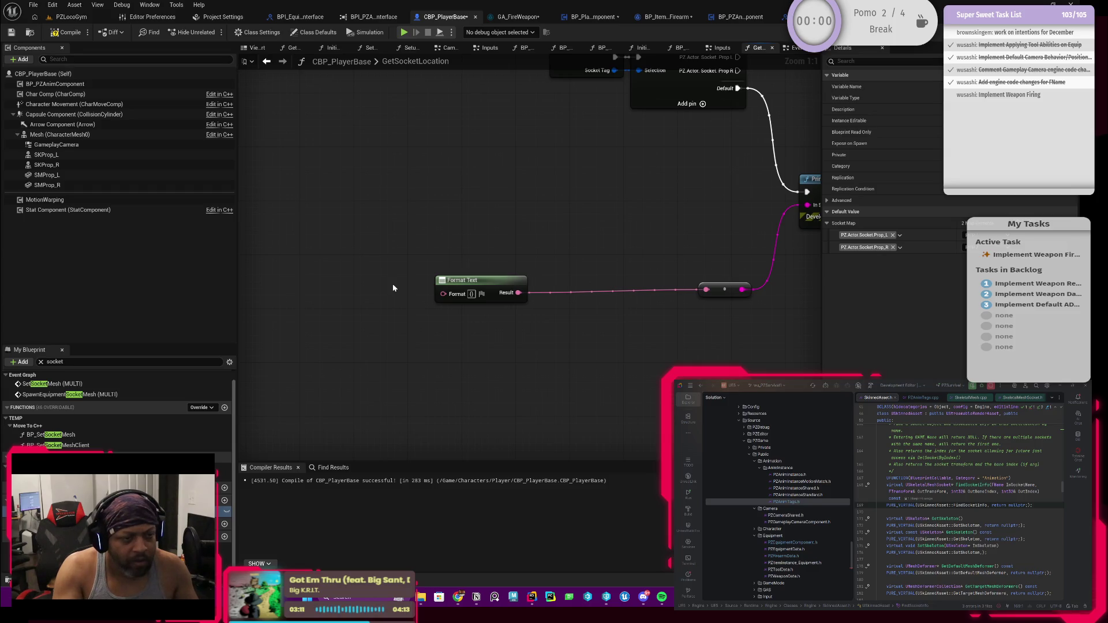
pyautogui.hotkey('ctrl', 'z')
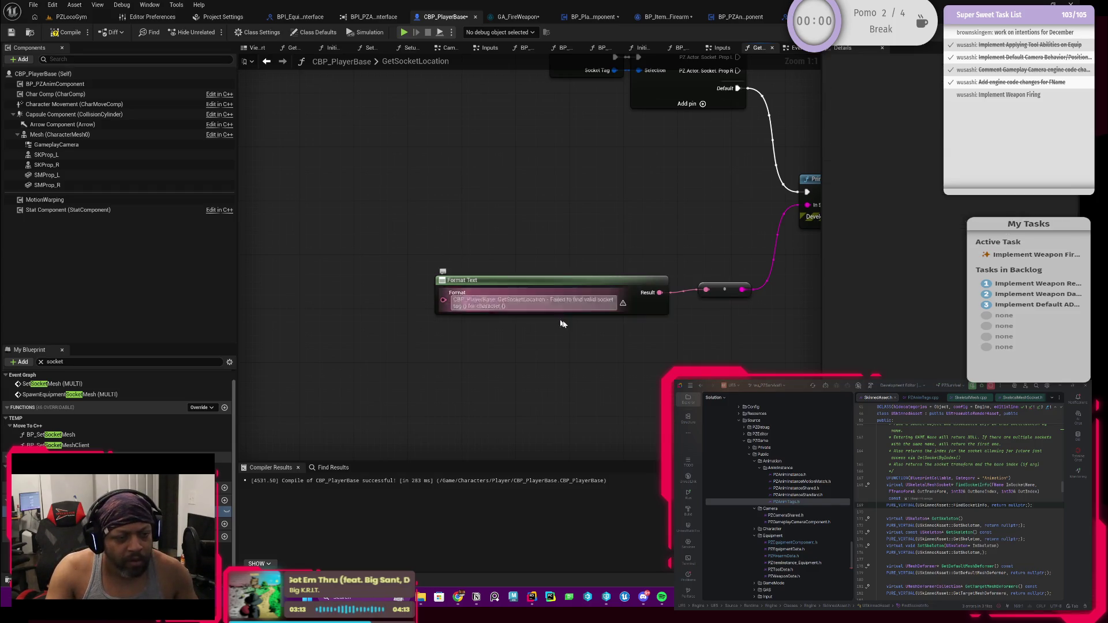
pyautogui.scroll(1, 499, 320)
# Add a second Format Text node on the Format input with the pasted message, then undo it.
pyautogui.click(455, 285)
pyautogui.rightClick(444, 295)
pyautogui.click(402, 265)
pyautogui.moveTo(438, 282); pyautogui.dragTo(396, 291)
pyautogui.write('forma')
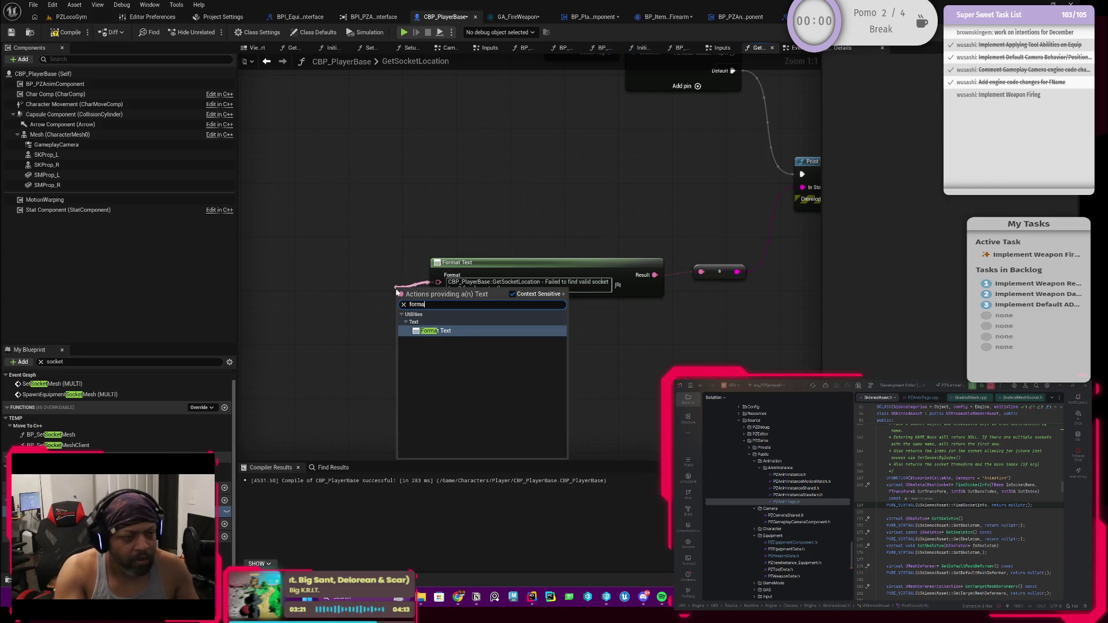
pyautogui.press('Return')
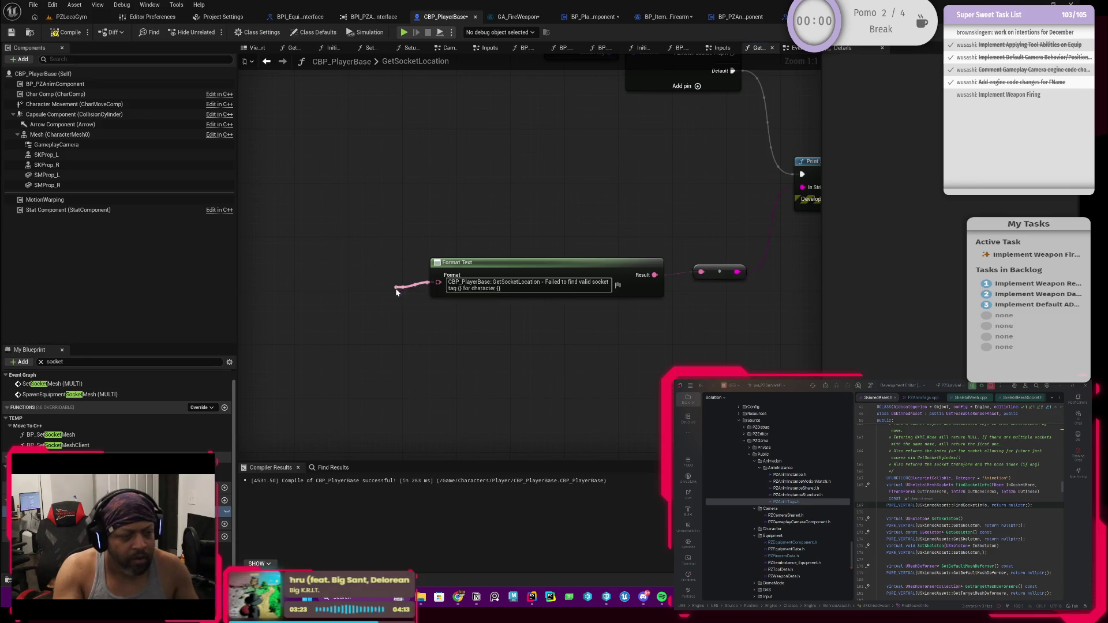
pyautogui.moveTo(403, 290); pyautogui.dragTo(390, 356)
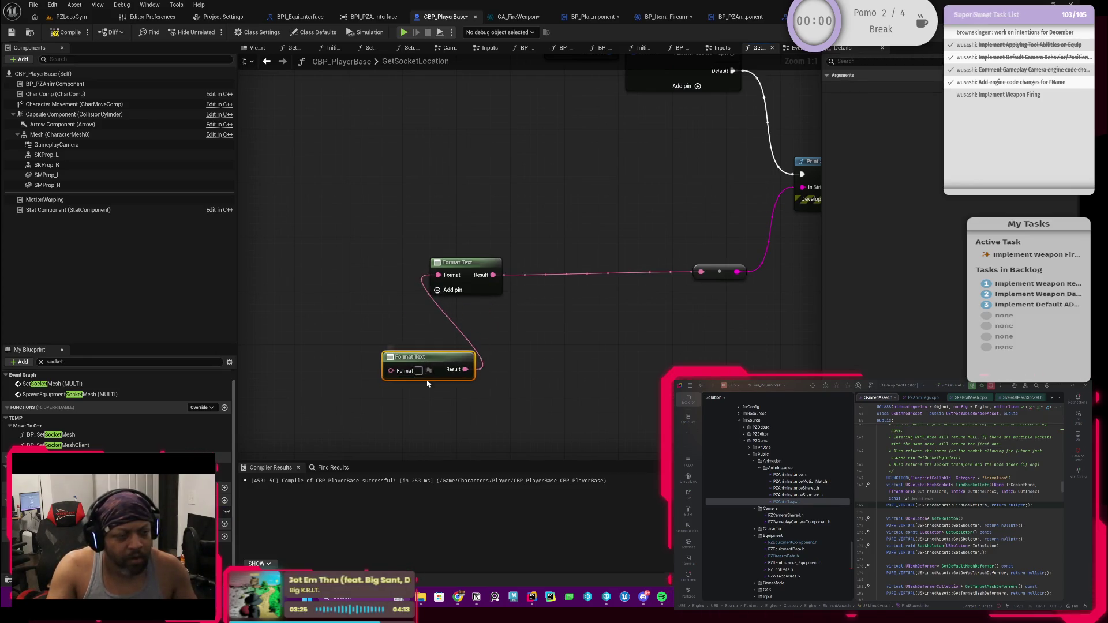
pyautogui.click(419, 370)
pyautogui.hotkey('ctrl', 'v')
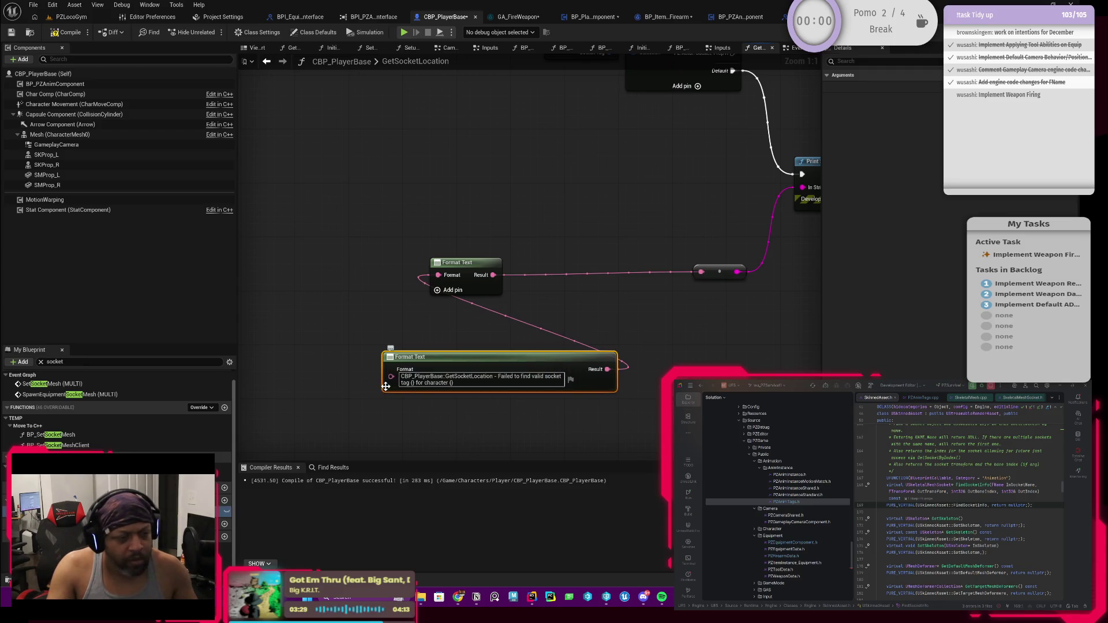
pyautogui.hotkey('ctrl', 'z')
pyautogui.hotkey('ctrl', 'z')
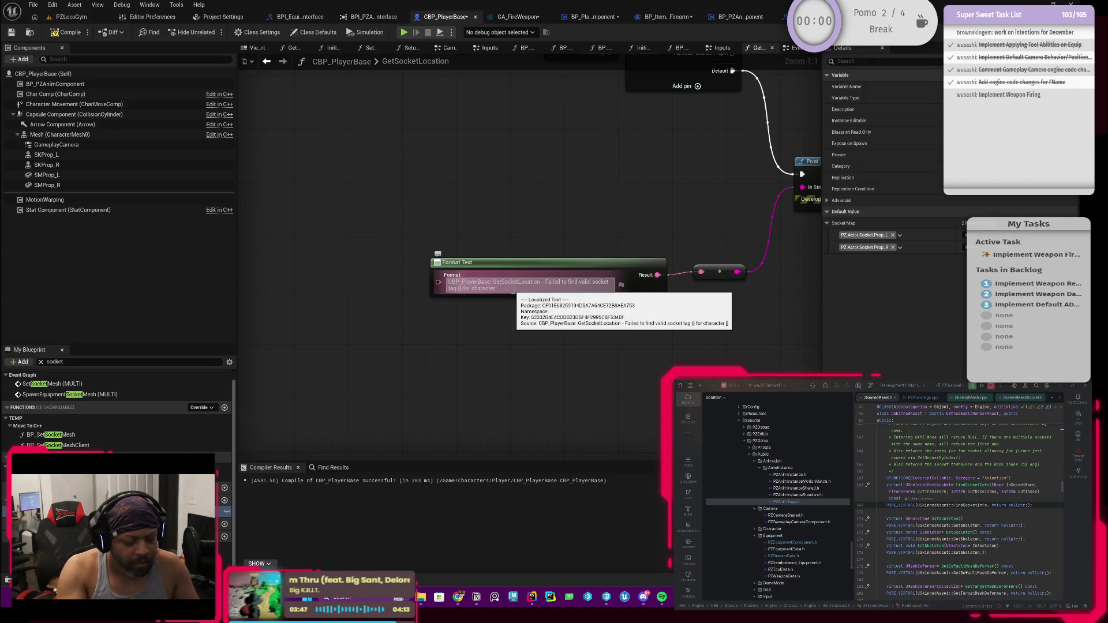
# Commit the edited message and recentre the Format Text node in view.
pyautogui.press('Return')
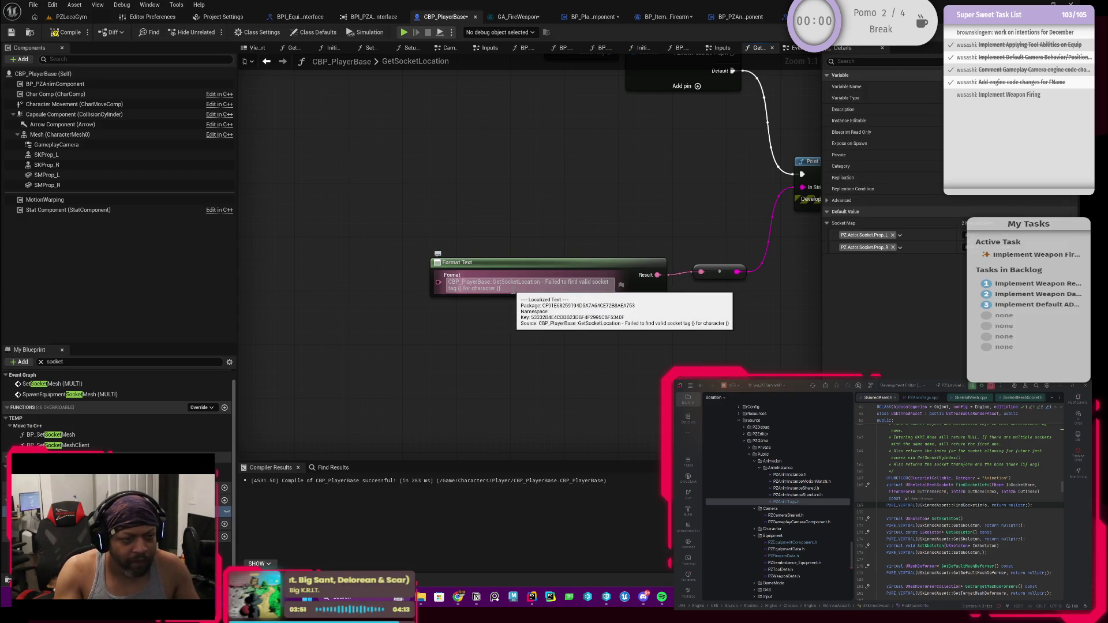
pyautogui.press('Return')
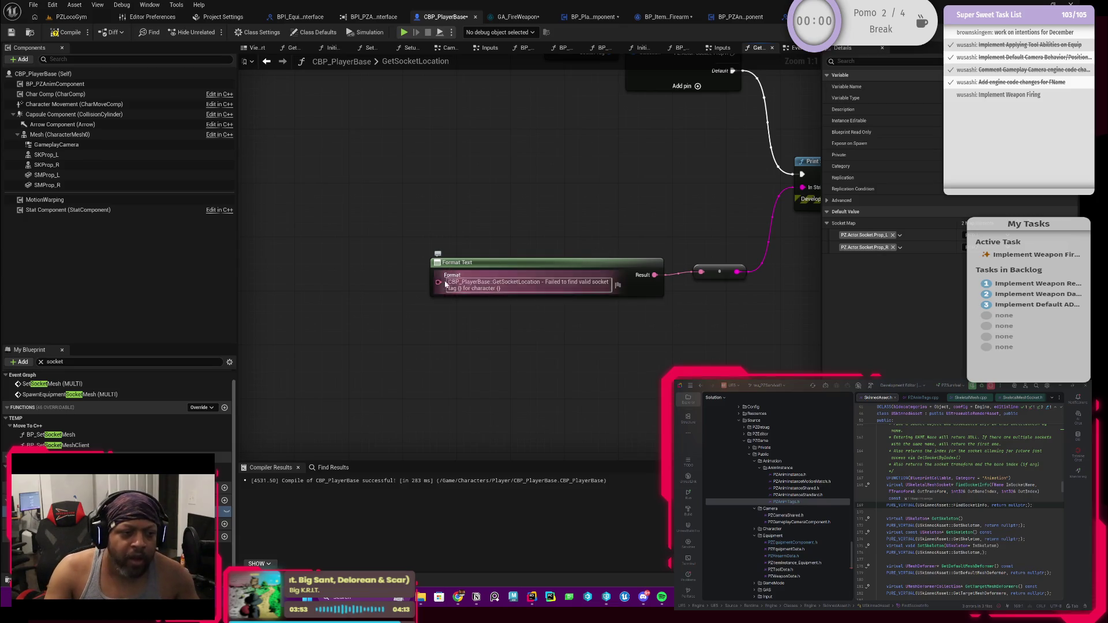
pyautogui.rightClick(437, 282)
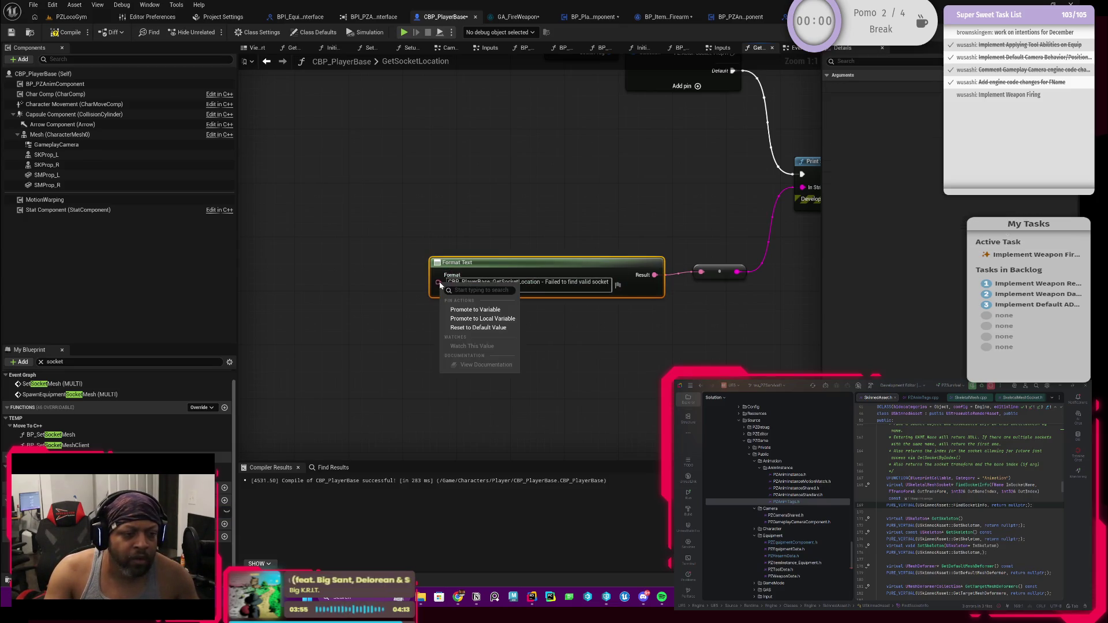
pyautogui.click(416, 320)
pyautogui.click(415, 319)
pyautogui.moveTo(514, 319); pyautogui.dragTo(475, 344)
# Clear the Format Text message entirely and break the link into Print String's input.
pyautogui.click(463, 310)
pyautogui.click(507, 324)
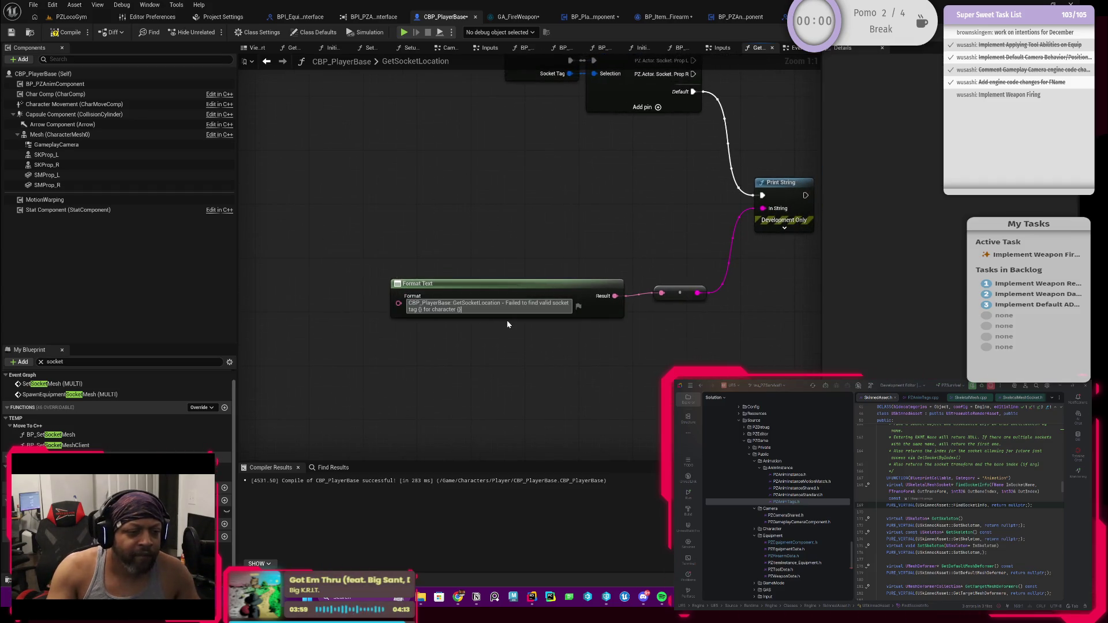
pyautogui.write('{')
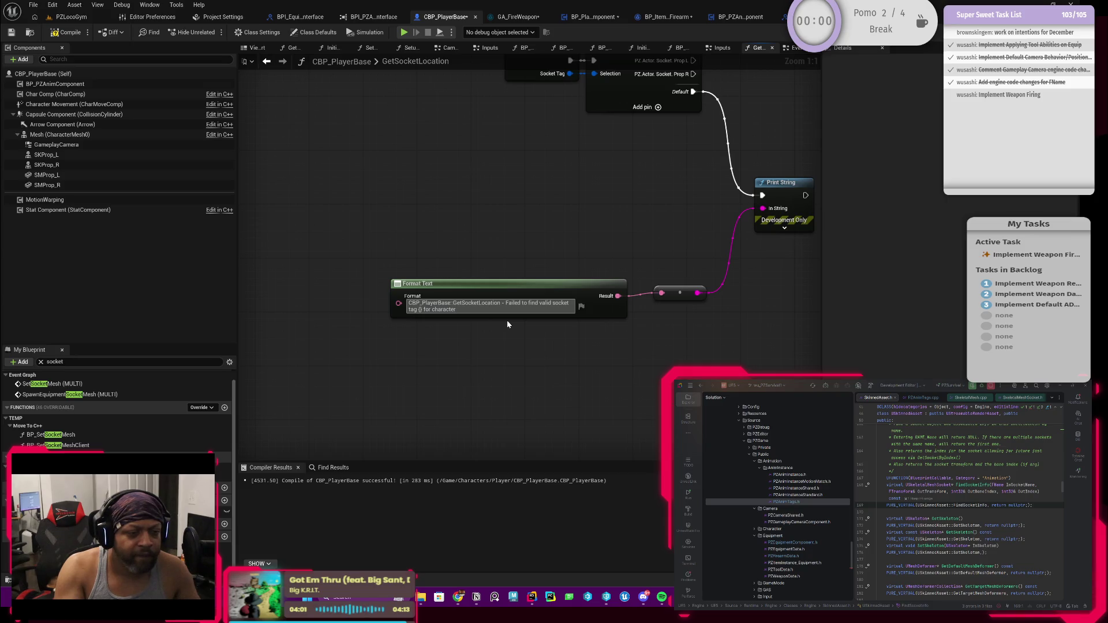
pyautogui.press('BackSpace')
pyautogui.press('BackSpace')
pyautogui.press('BackSpace')
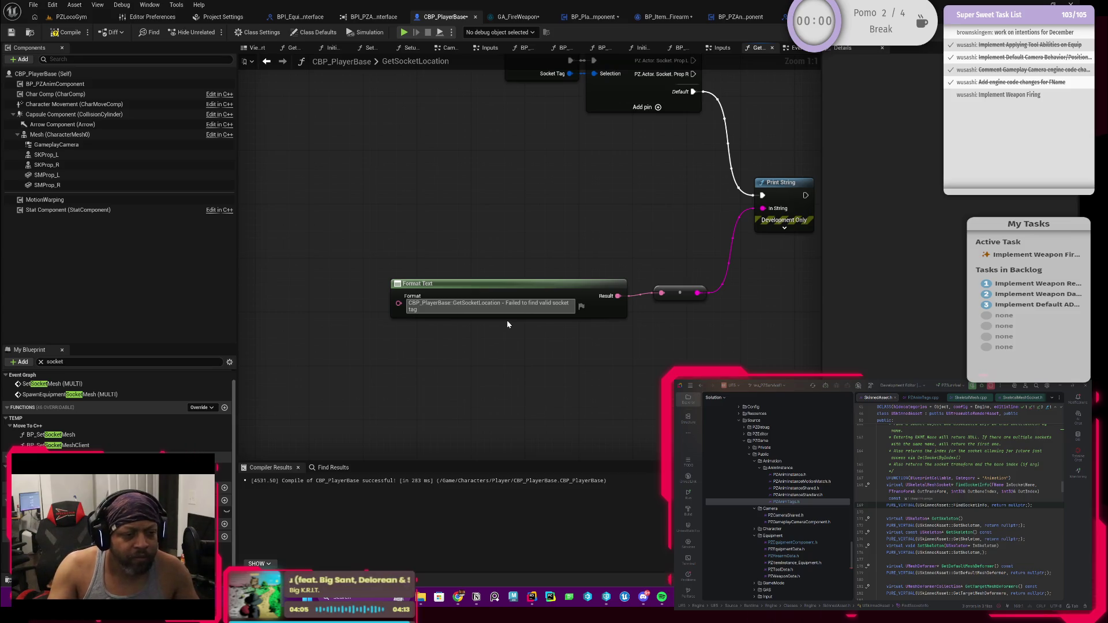
pyautogui.hotkey('ctrl', 'a')
pyautogui.hotkey('ctrl', 'c')
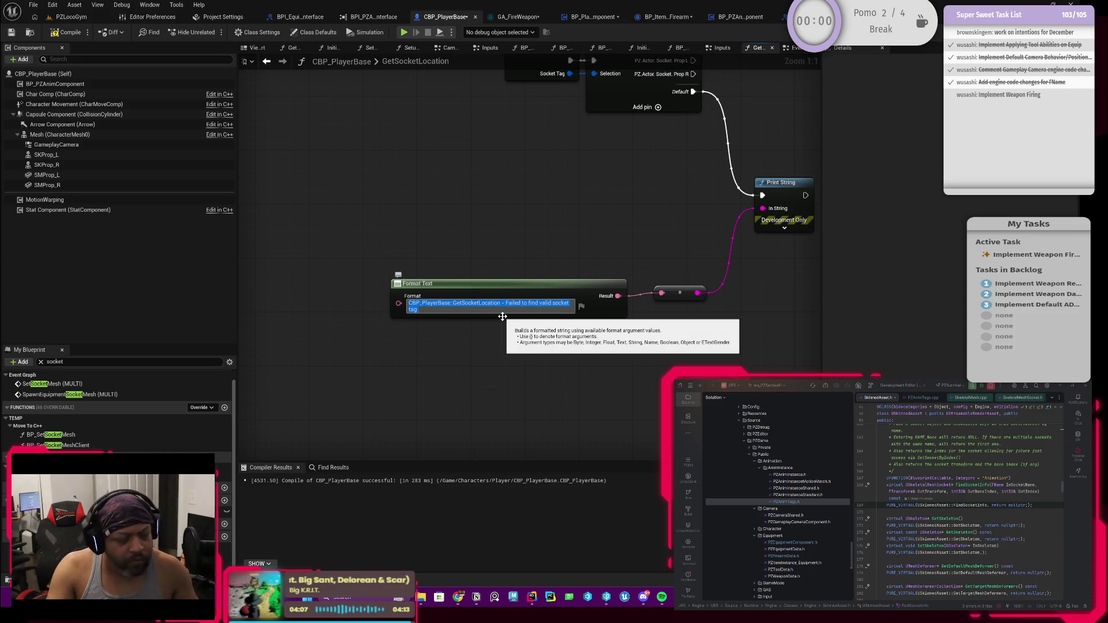
pyautogui.press('BackSpace')
pyautogui.keyDown('alt'); pyautogui.click(762, 209); pyautogui.keyUp('alt')
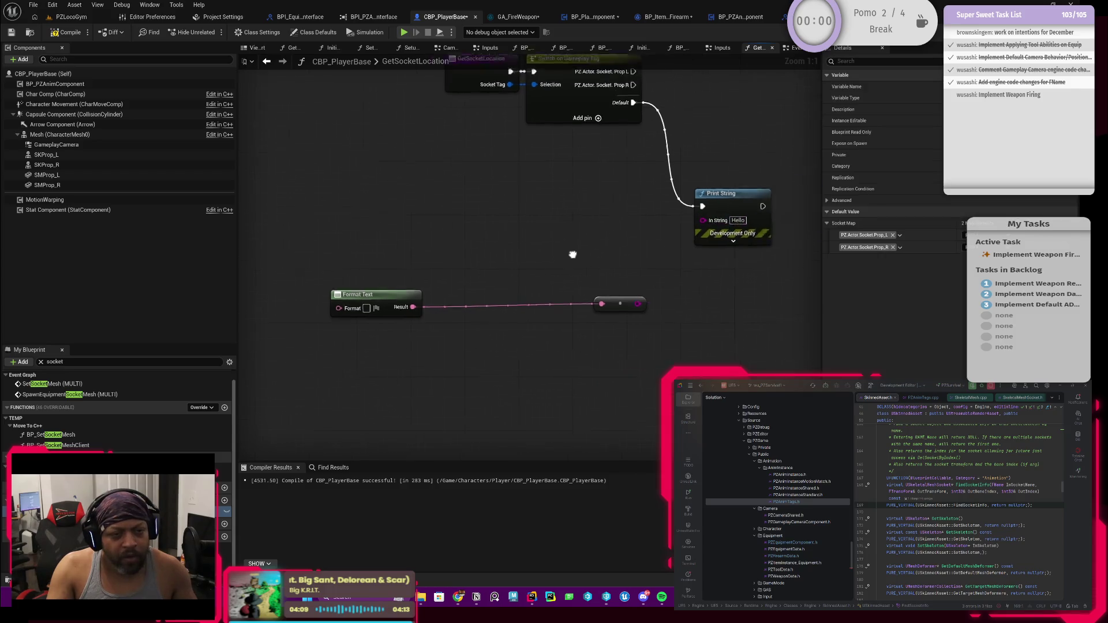
# Feed Print String's In String from a new Append node with the pasted 'Failed to find valid socket tag' message in A.
pyautogui.moveTo(639, 231)
pyautogui.mouseDown()
pyautogui.moveTo(586, 249)
pyautogui.moveTo(567, 231)
pyautogui.moveTo(442, 225)
pyautogui.mouseUp()
pyautogui.write('append')
pyautogui.press('Return')
pyautogui.click(545, 242)
pyautogui.hotkey('ctrl', 'v')
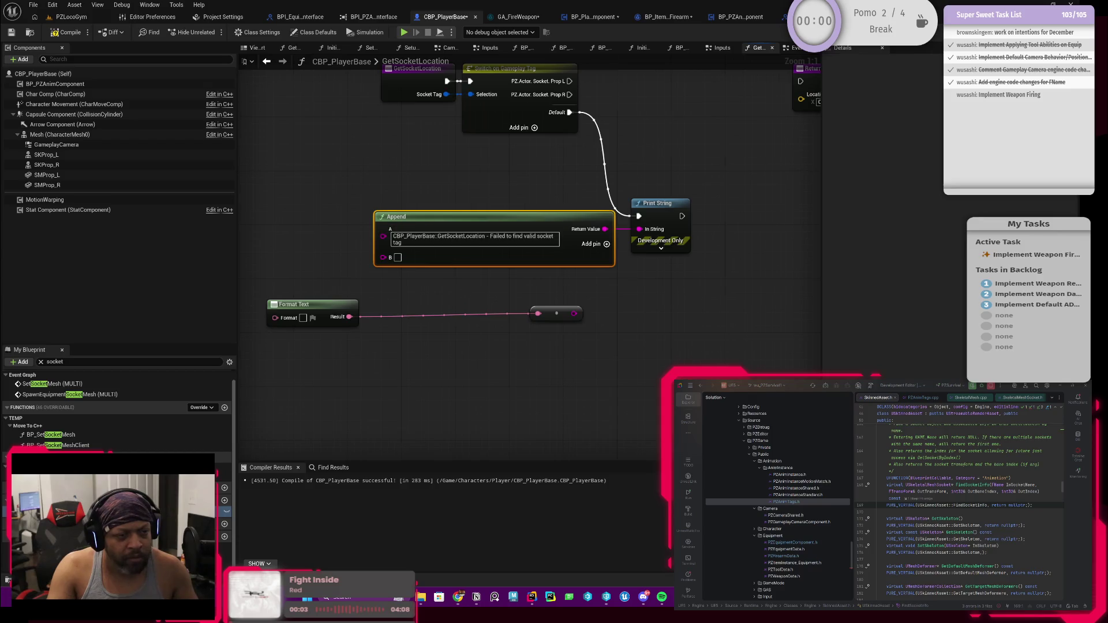
pyautogui.moveTo(462, 294); pyautogui.dragTo(572, 289)
pyautogui.click(516, 236)
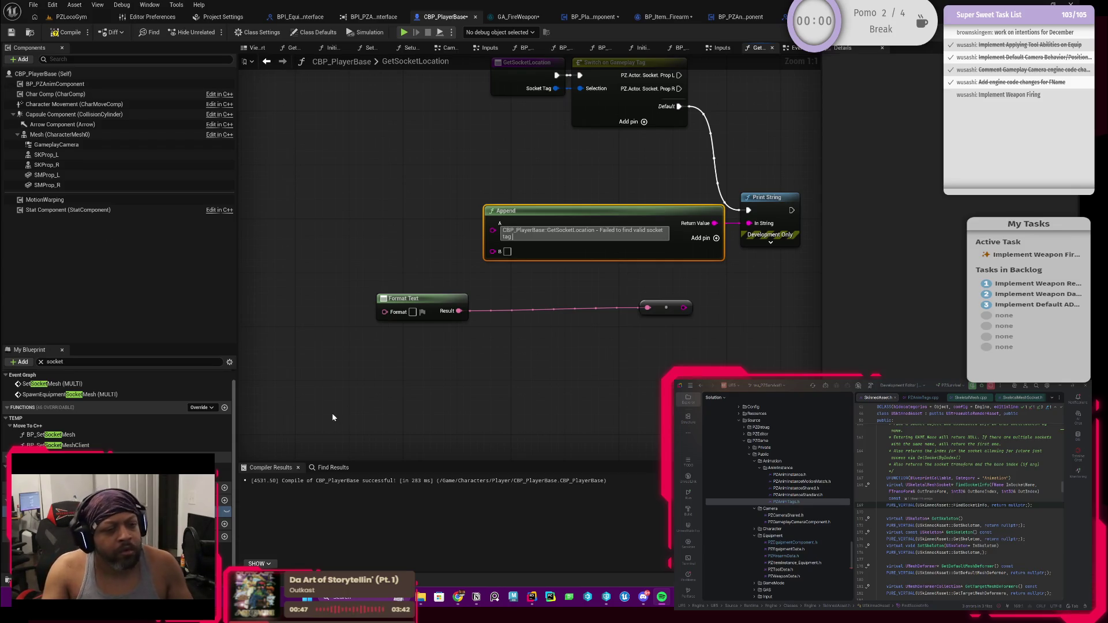
# Delete the old Format Text and reroute nodes and move GetSocketLocation further left.
pyautogui.moveTo(674, 365); pyautogui.dragTo(435, 311)
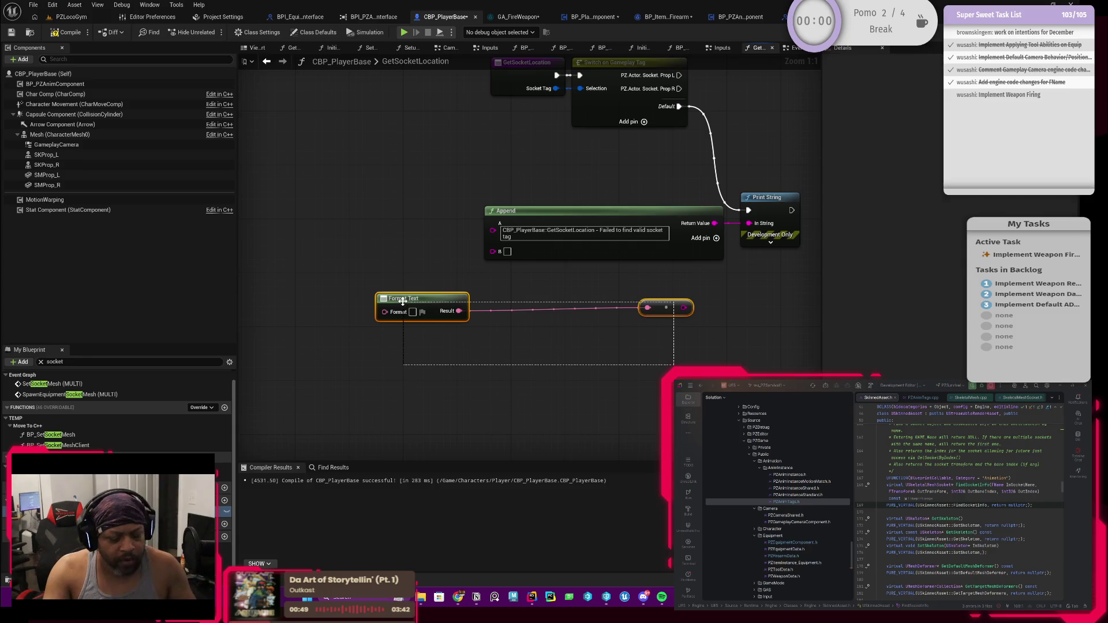
pyautogui.press('Delete')
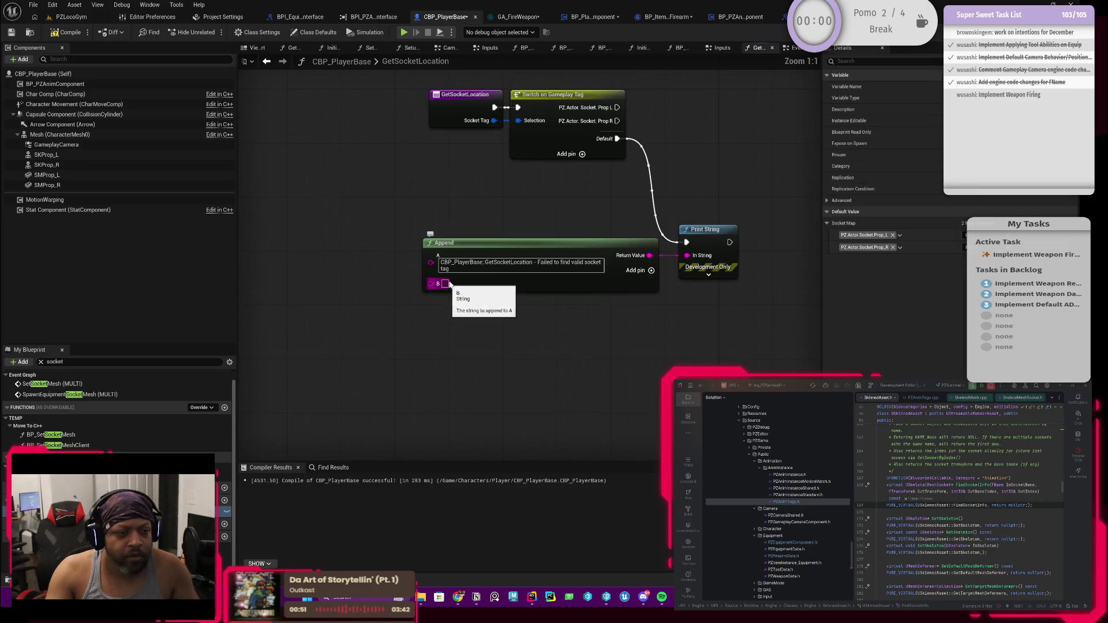
pyautogui.click(461, 264)
pyautogui.press('Return')
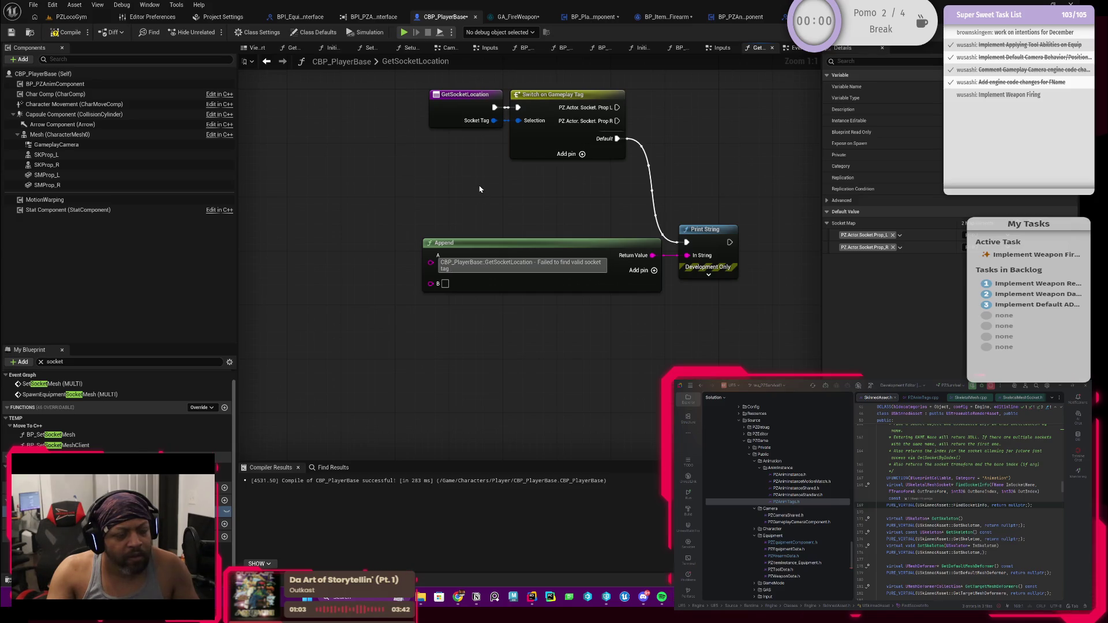
pyautogui.moveTo(454, 123)
pyautogui.mouseDown()
pyautogui.moveTo(305, 126)
pyautogui.moveTo(353, 139)
pyautogui.moveTo(421, 285)
pyautogui.moveTo(431, 284)
pyautogui.mouseUp()
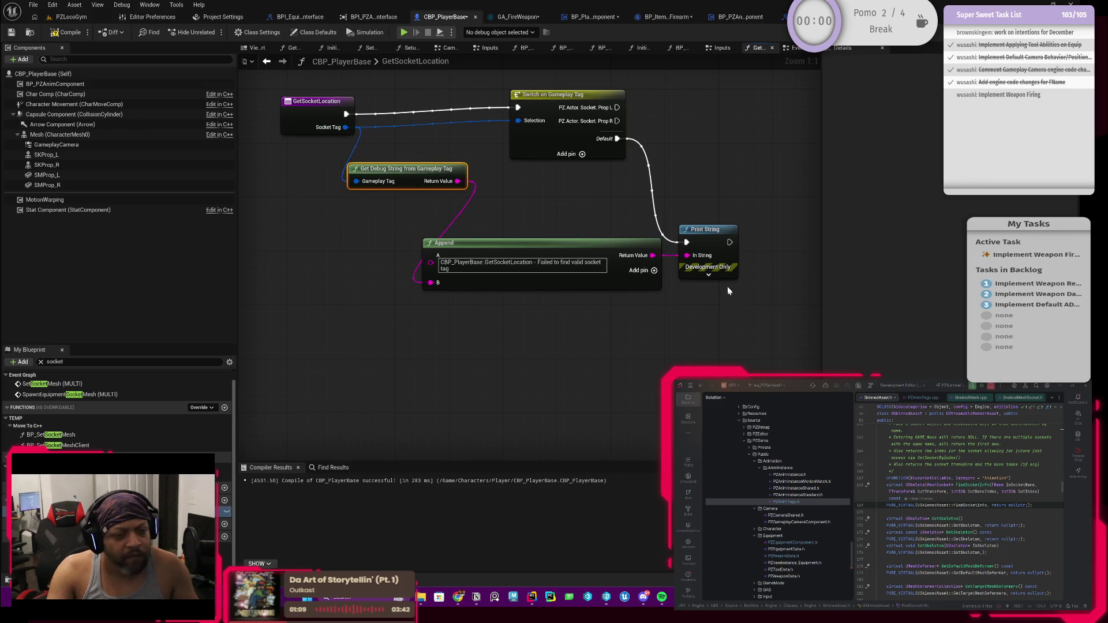
# Add Append input C reading 'for character' plus a fourth input D, then search for D's value.
pyautogui.click(654, 271)
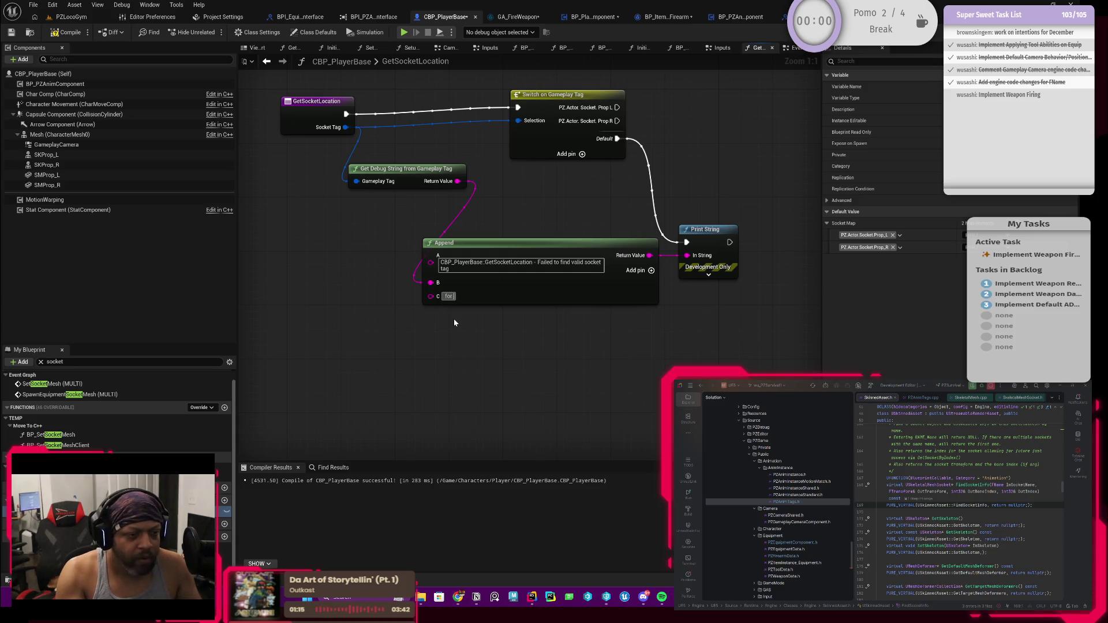
pyautogui.write('character')
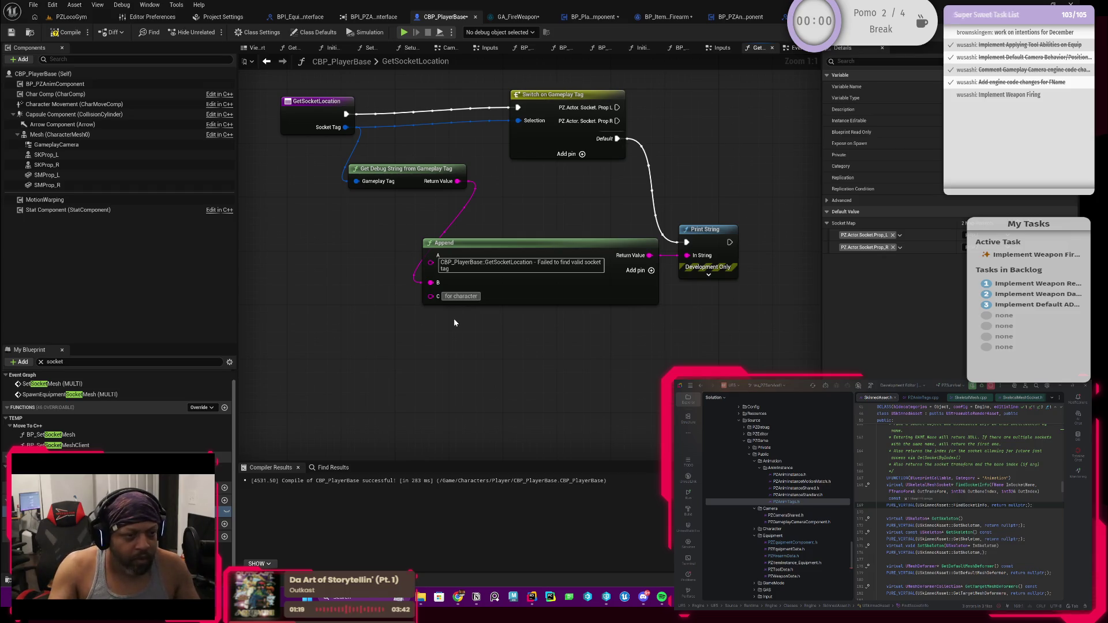
pyautogui.click(647, 270)
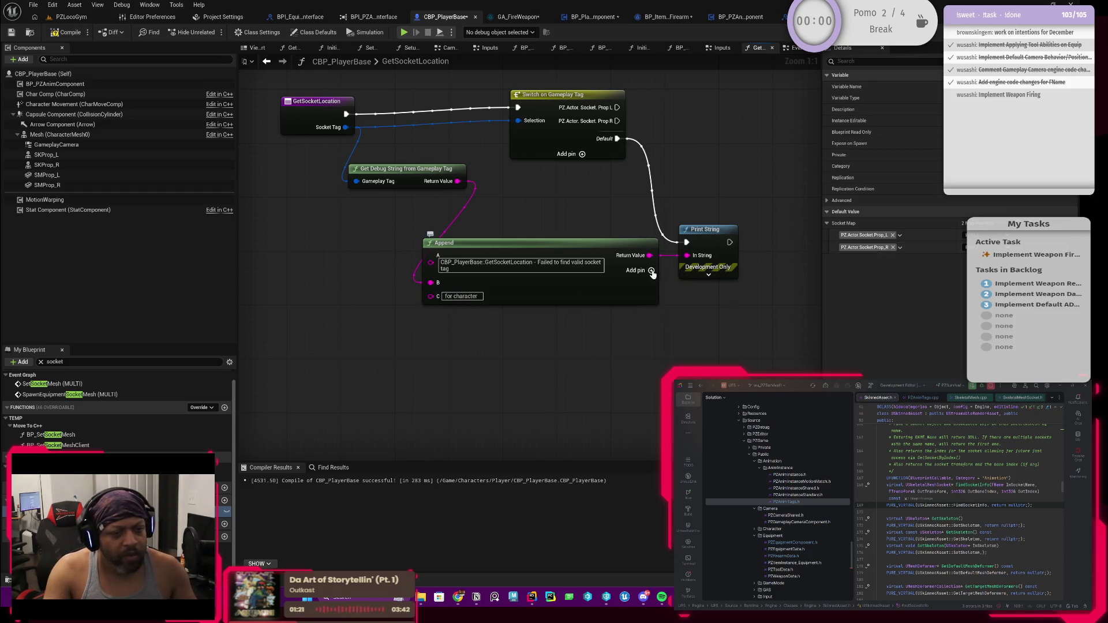
pyautogui.moveTo(428, 312); pyautogui.dragTo(378, 348)
# Add a Self reference and feed its Get Display Name into Append's D input.
pyautogui.write('this')
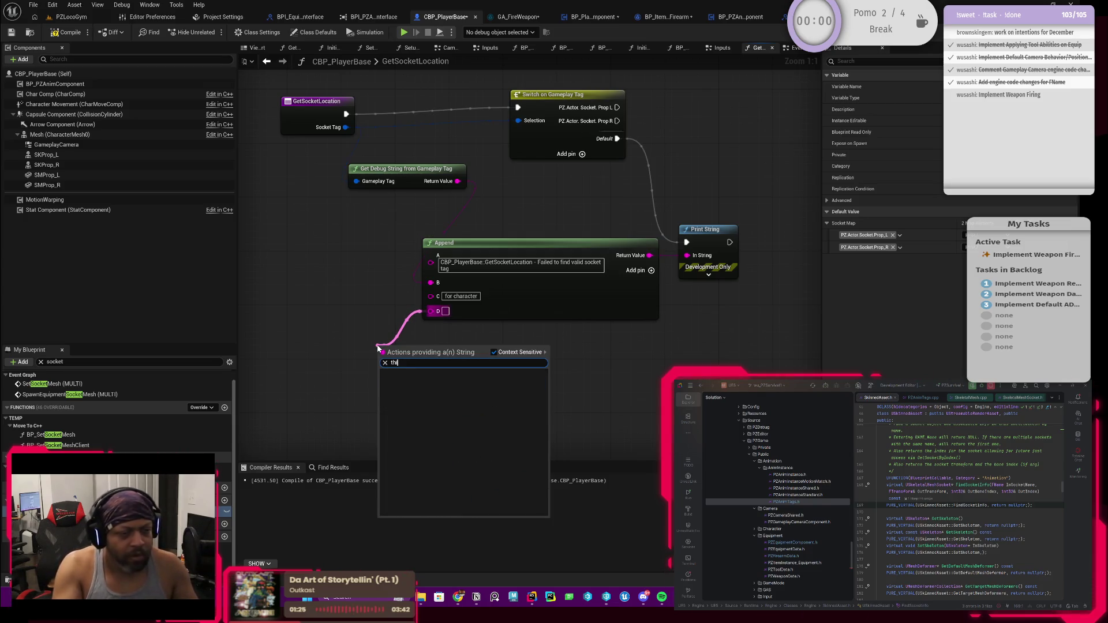
pyautogui.press('Escape')
pyautogui.rightClick(332, 327)
pyautogui.write('this')
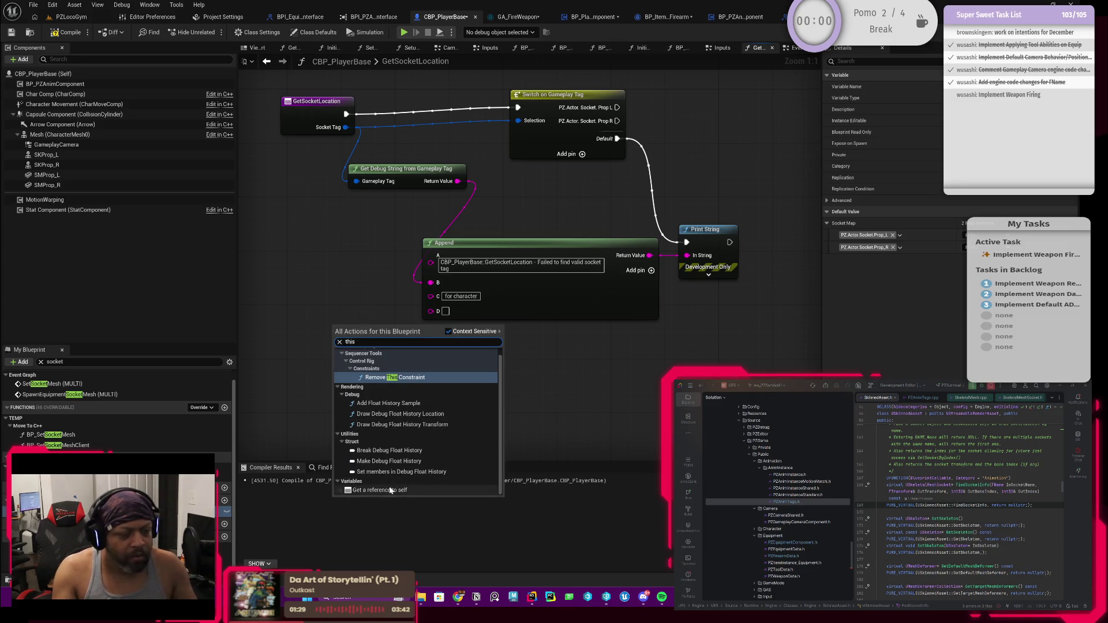
pyautogui.click(395, 491)
pyautogui.moveTo(434, 312)
pyautogui.mouseDown()
pyautogui.moveTo(370, 364)
pyautogui.moveTo(367, 343)
pyautogui.moveTo(327, 328)
pyautogui.mouseUp()
# Tidy the Self, Get Display Name and Get Debug String nodes below the wires.
pyautogui.keyDown('shift'); pyautogui.click(360, 327); pyautogui.keyUp('shift')
pyautogui.moveTo(406, 176)
pyautogui.mouseDown()
pyautogui.moveTo(342, 206)
pyautogui.moveTo(344, 288)
pyautogui.mouseUp()
pyautogui.scroll(-2, 488, 226)
pyautogui.moveTo(488, 231); pyautogui.dragTo(404, 271)
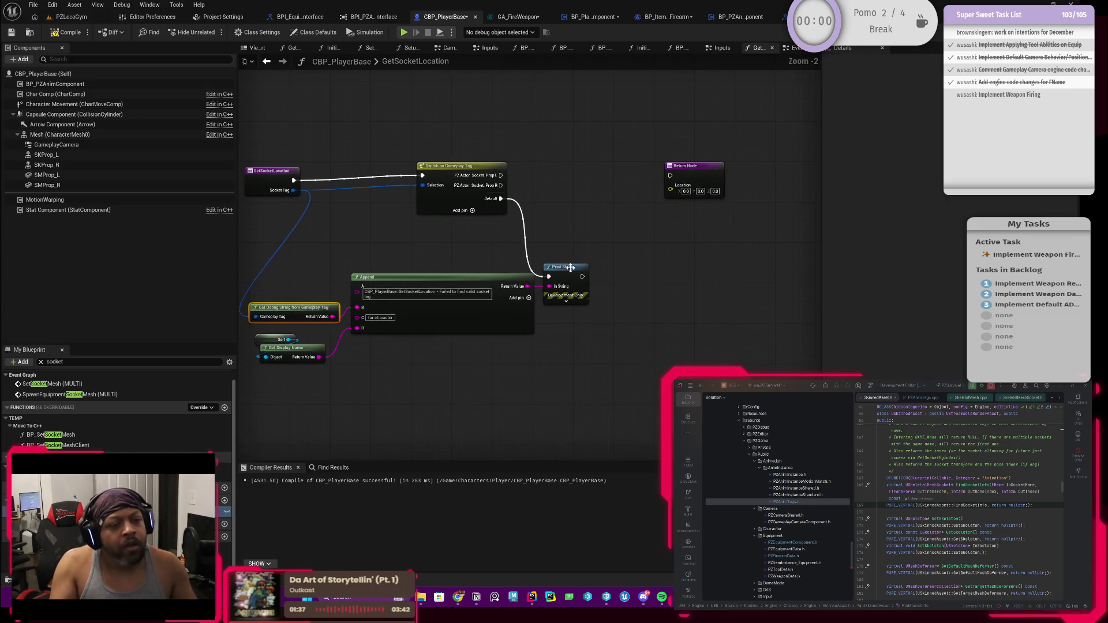
pyautogui.moveTo(621, 264); pyautogui.dragTo(604, 288)
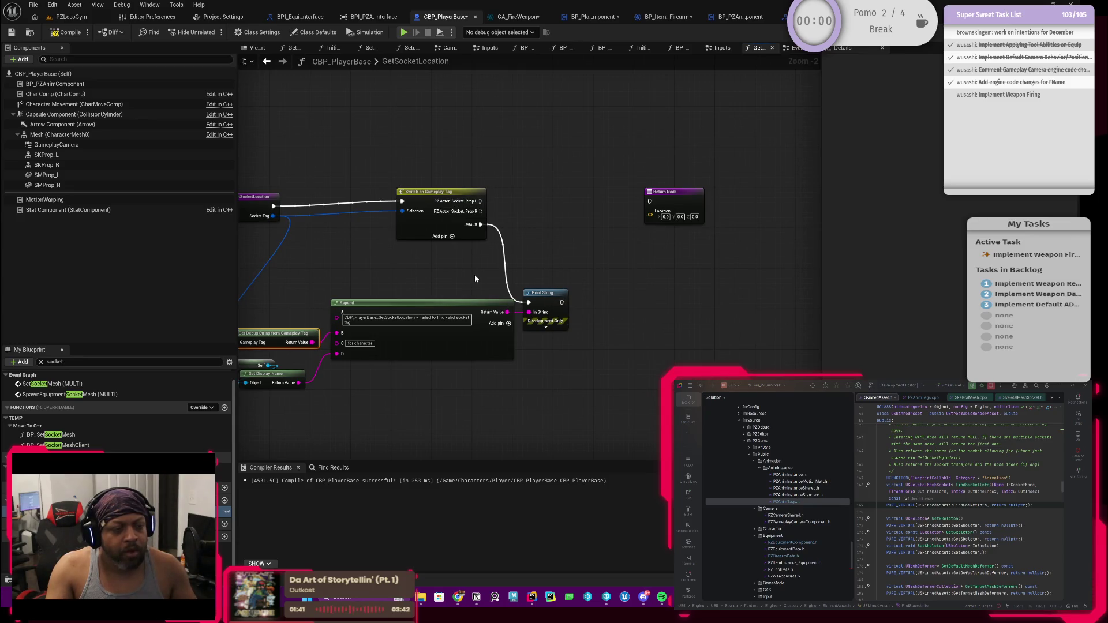
pyautogui.scroll(2, 484, 274)
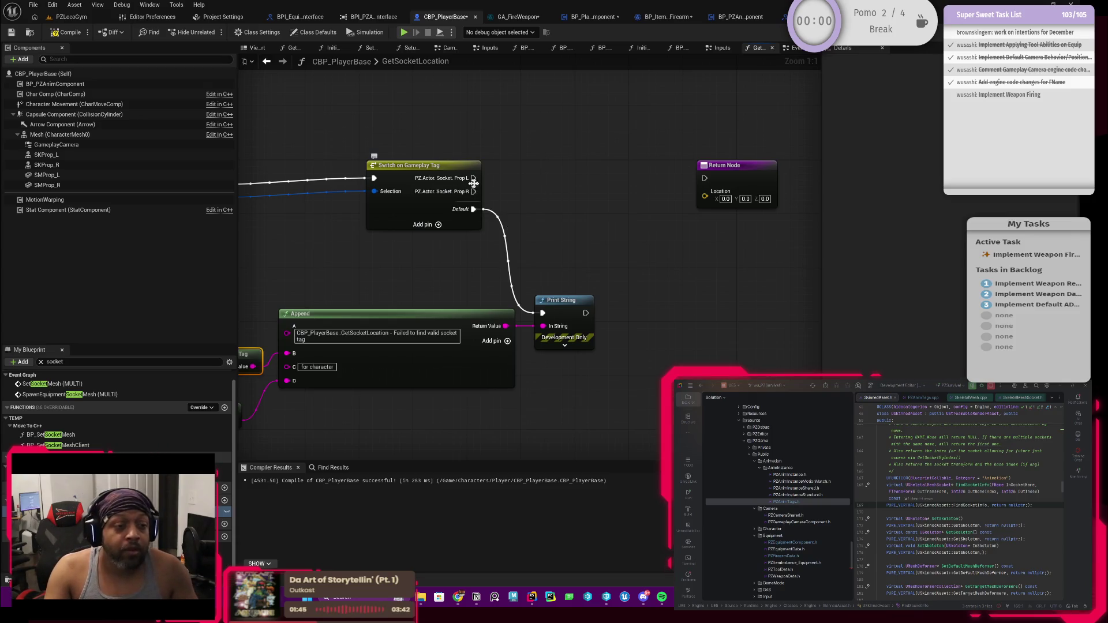
# Wire the Switch's Prop R case to the Return Node and drop an SKProp_R getter into the graph.
pyautogui.click(427, 169)
pyautogui.moveTo(347, 247)
pyautogui.mouseDown()
pyautogui.moveTo(527, 252)
pyautogui.moveTo(495, 279)
pyautogui.moveTo(611, 284)
pyautogui.moveTo(477, 303)
pyautogui.mouseUp()
pyautogui.moveTo(592, 292); pyautogui.dragTo(504, 321)
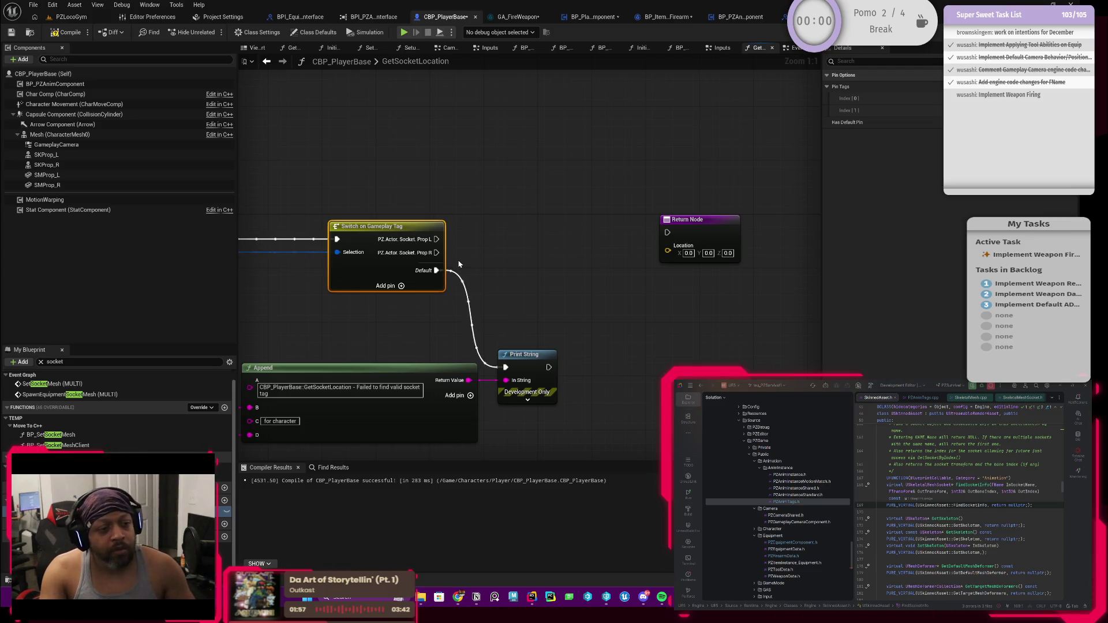
pyautogui.moveTo(437, 252)
pyautogui.mouseDown()
pyautogui.moveTo(549, 260)
pyautogui.moveTo(669, 234)
pyautogui.moveTo(634, 285)
pyautogui.moveTo(615, 279)
pyautogui.moveTo(728, 254)
pyautogui.mouseUp()
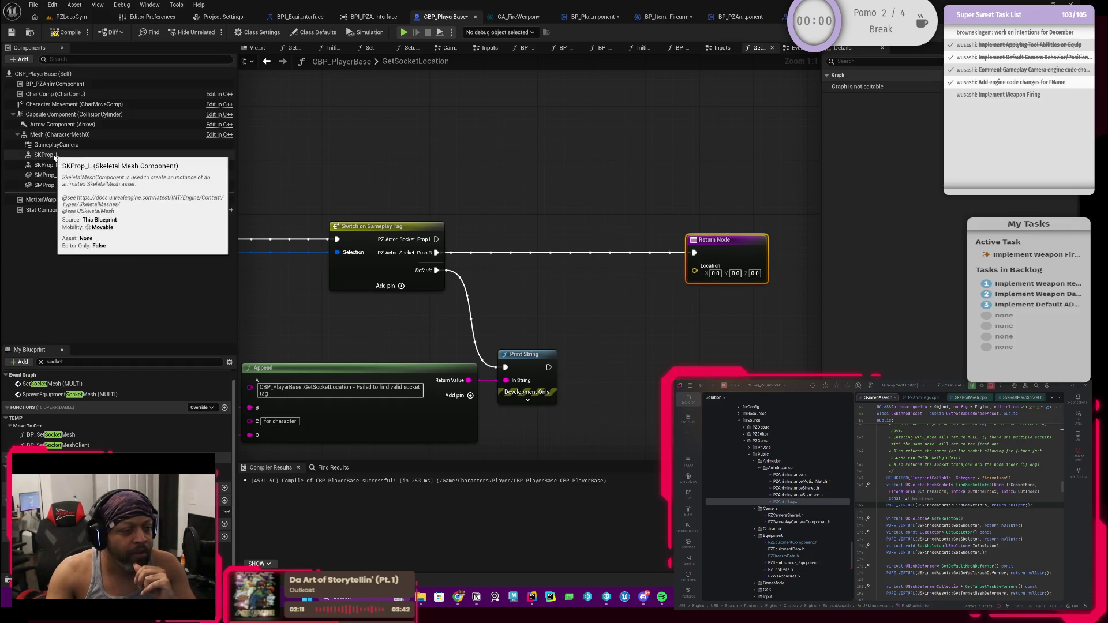
pyautogui.moveTo(46, 165)
pyautogui.mouseDown()
pyautogui.moveTo(475, 304)
pyautogui.moveTo(497, 289)
pyautogui.moveTo(613, 305)
pyautogui.moveTo(606, 297)
pyautogui.mouseUp()
# Add a Get Socket Location node targeting SKProp_R.
pyautogui.write('get socket')
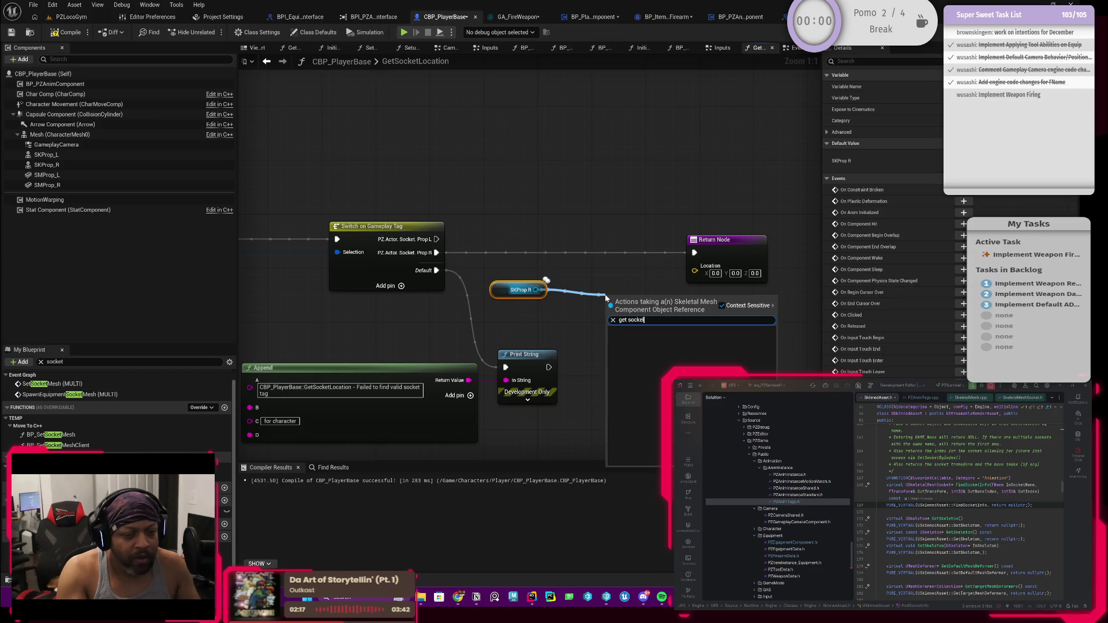
pyautogui.press('BackSpace')
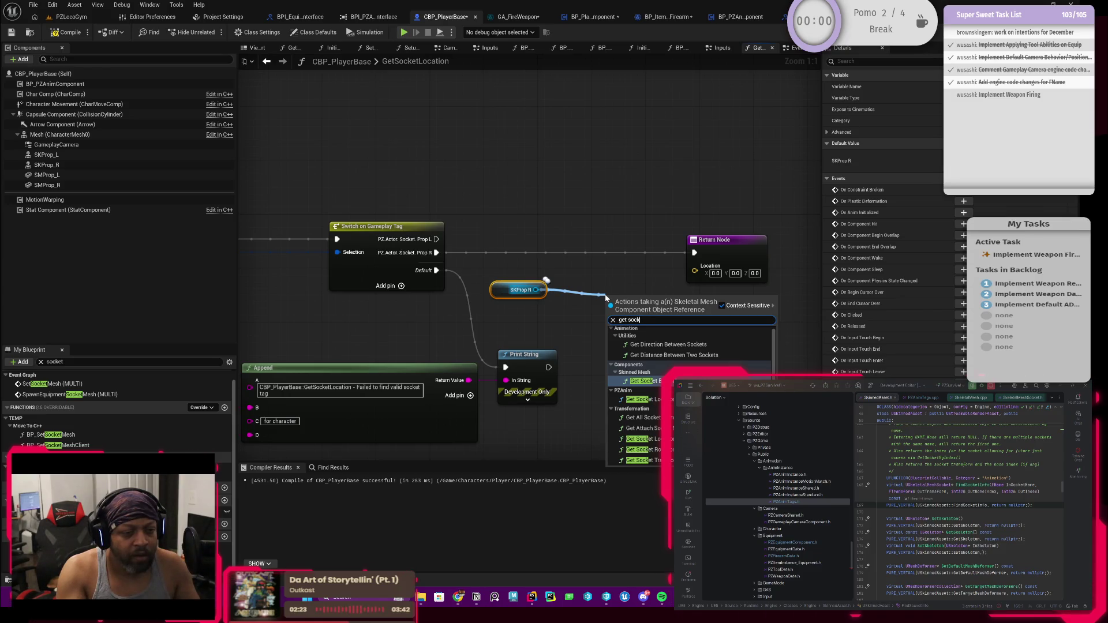
pyautogui.press('BackSpace')
pyautogui.press('BackSpace')
pyautogui.press('BackSpace')
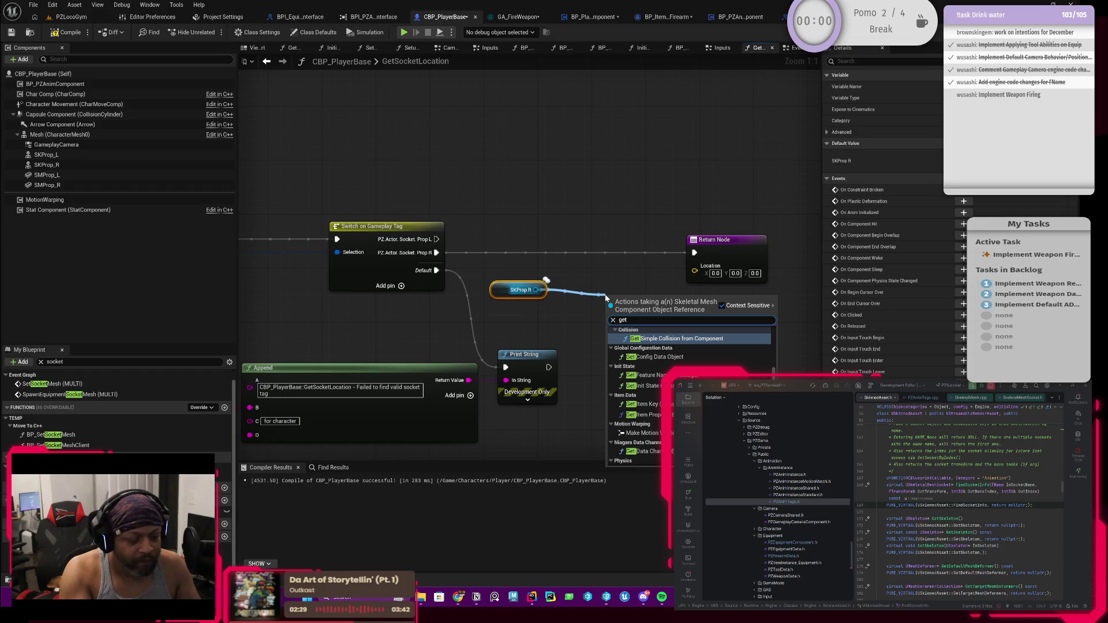
pyautogui.write(' socke')
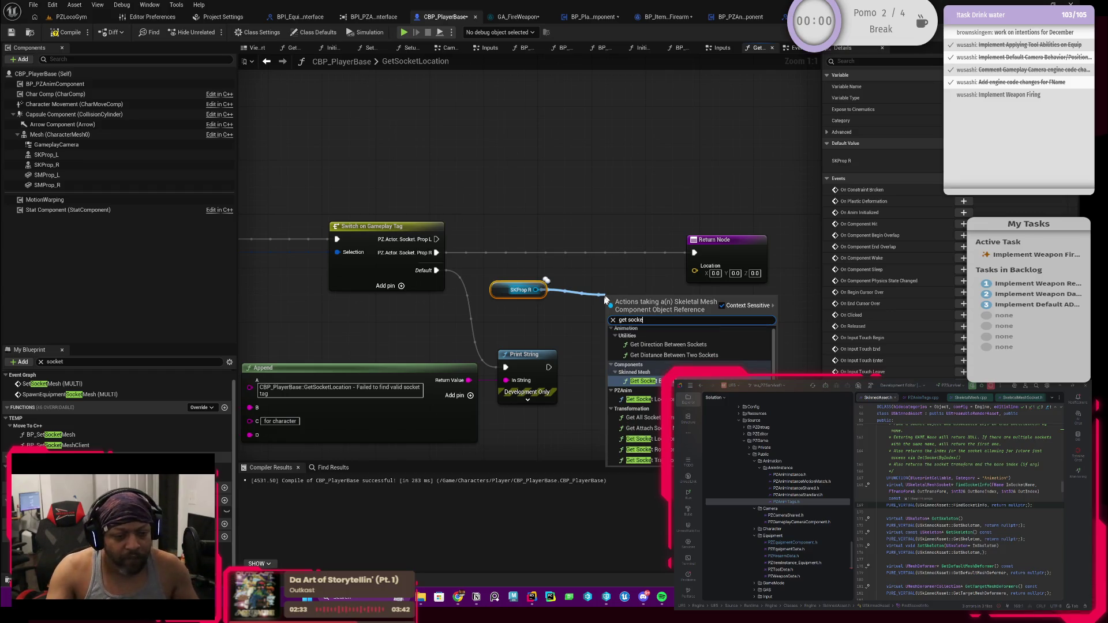
pyautogui.click(643, 438)
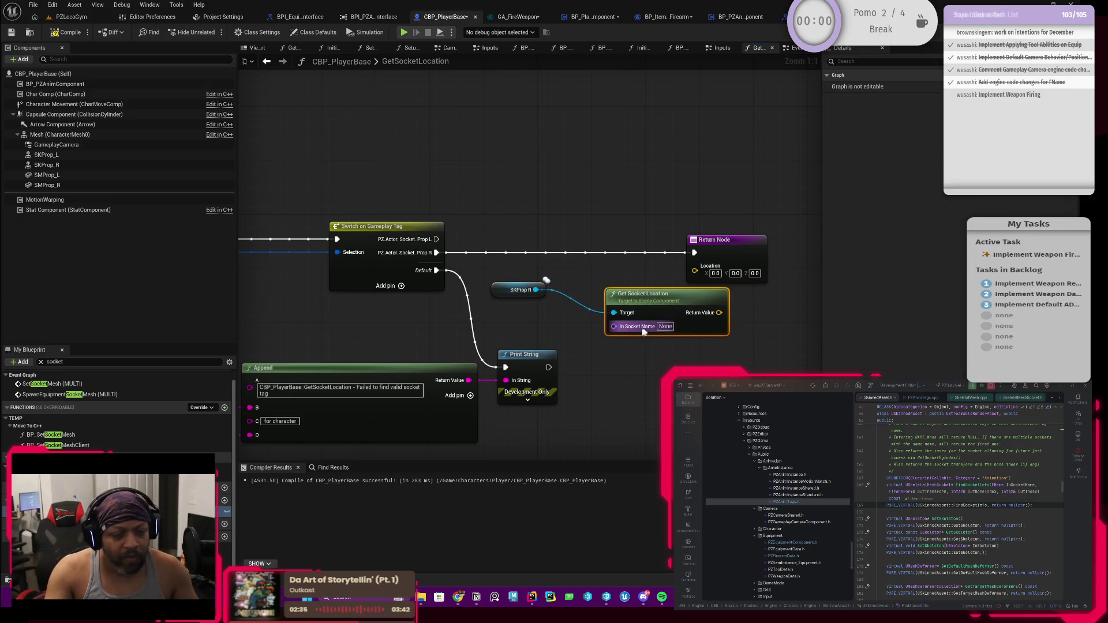
# Arrange the SKProp_R and Get Socket Location nodes and add a Socket Map getter.
pyautogui.moveTo(668, 310)
pyautogui.mouseDown()
pyautogui.moveTo(555, 316)
pyautogui.moveTo(553, 205)
pyautogui.moveTo(509, 191)
pyautogui.mouseUp()
pyautogui.keyDown('ctrl'); pyautogui.click(519, 290); pyautogui.keyUp('ctrl')
pyautogui.click(519, 170)
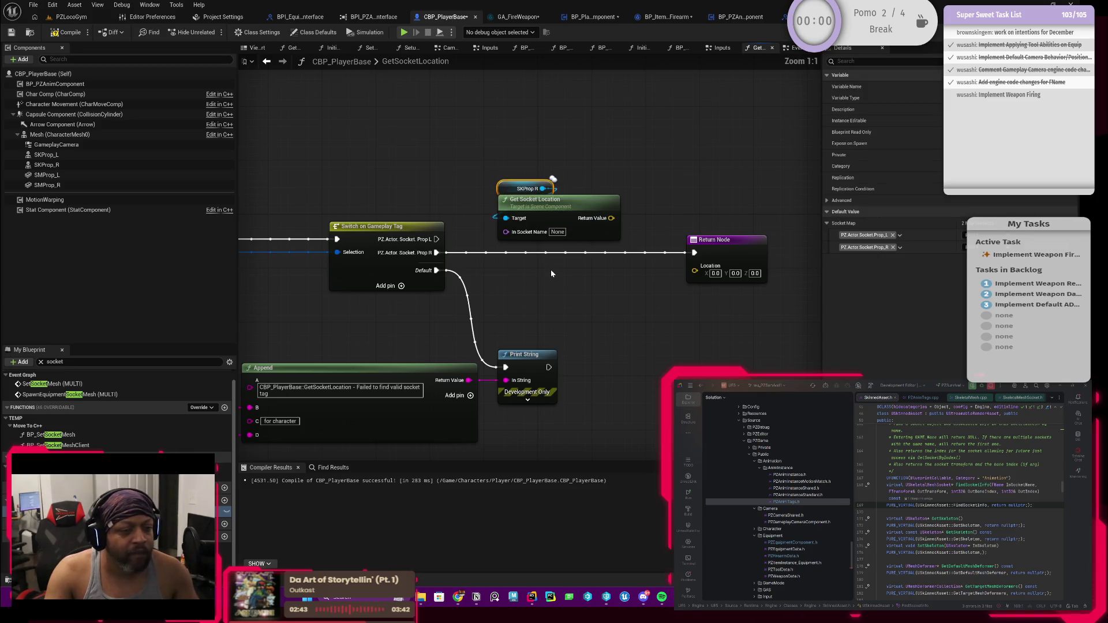
pyautogui.moveTo(550, 269)
pyautogui.mouseDown()
pyautogui.moveTo(817, 242)
pyautogui.moveTo(543, 317)
pyautogui.moveTo(492, 247)
pyautogui.mouseUp()
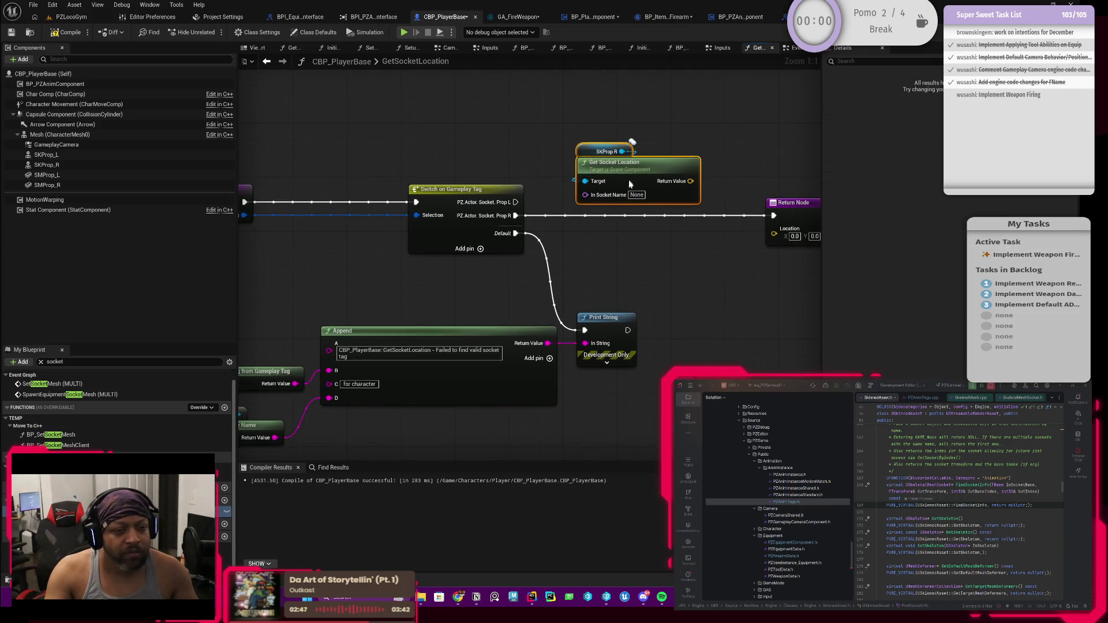
pyautogui.moveTo(617, 170); pyautogui.dragTo(649, 276)
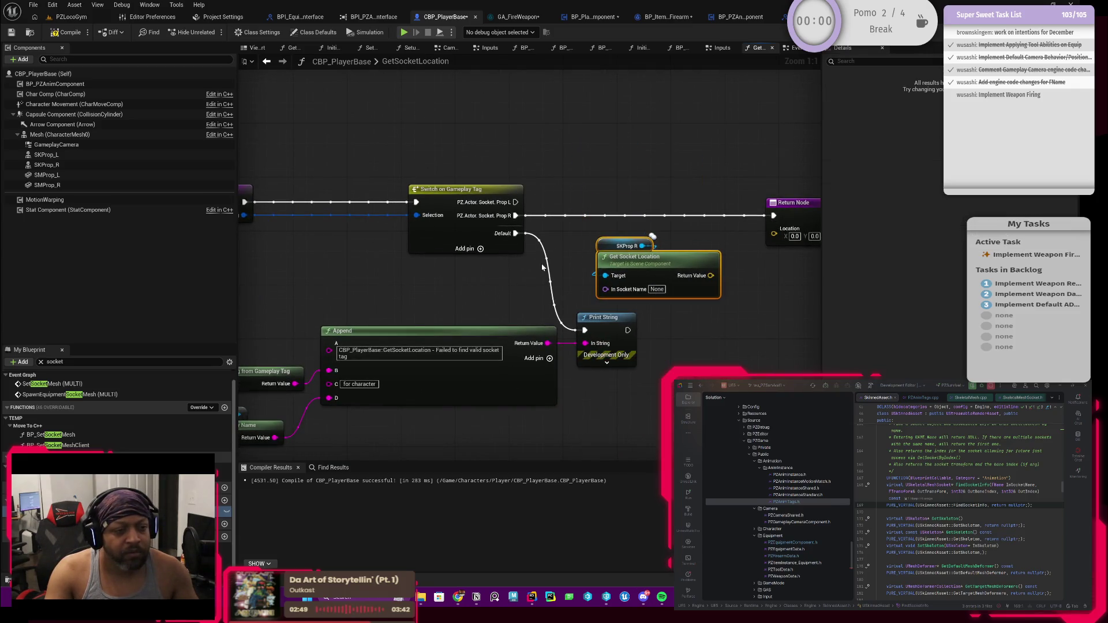
pyautogui.moveTo(664, 274); pyautogui.dragTo(711, 274)
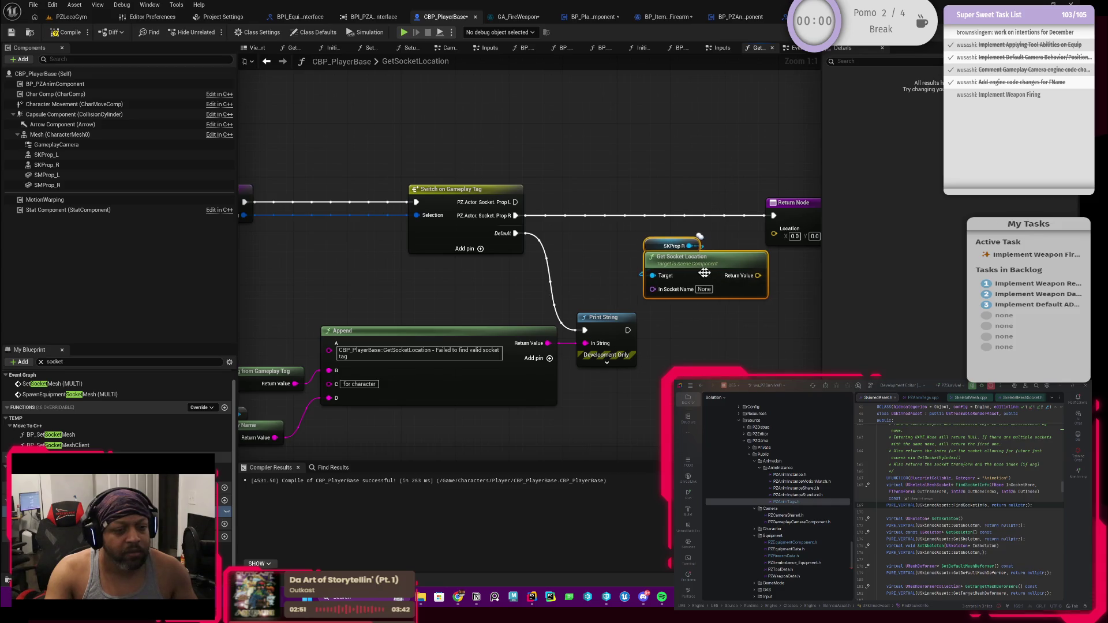
pyautogui.moveTo(512, 291); pyautogui.dragTo(550, 282)
pyautogui.moveTo(58, 456)
pyautogui.mouseDown()
pyautogui.moveTo(582, 277)
pyautogui.moveTo(516, 264)
pyautogui.moveTo(427, 282)
pyautogui.moveTo(598, 283)
pyautogui.mouseUp()
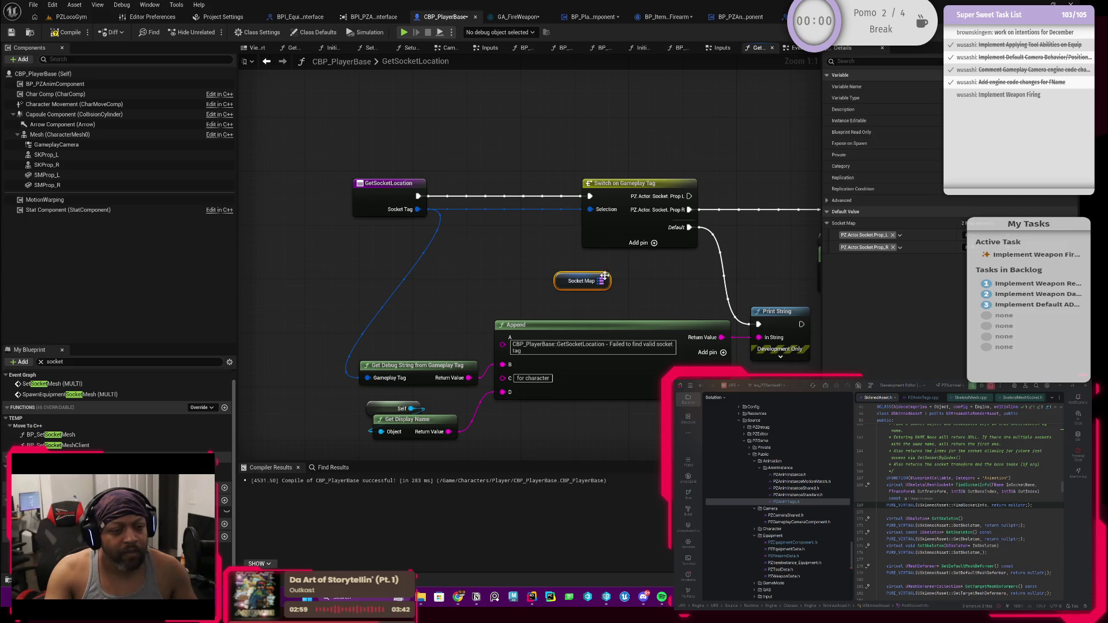
# Add a Find on Socket Map keyed by a Socket Tag getter.
pyautogui.moveTo(604, 281); pyautogui.dragTo(646, 283)
pyautogui.write('find')
pyautogui.press('Return')
pyautogui.moveTo(684, 263)
pyautogui.mouseDown()
pyautogui.moveTo(519, 287)
pyautogui.moveTo(576, 280)
pyautogui.moveTo(534, 291)
pyautogui.mouseUp()
pyautogui.write('get sockettag')
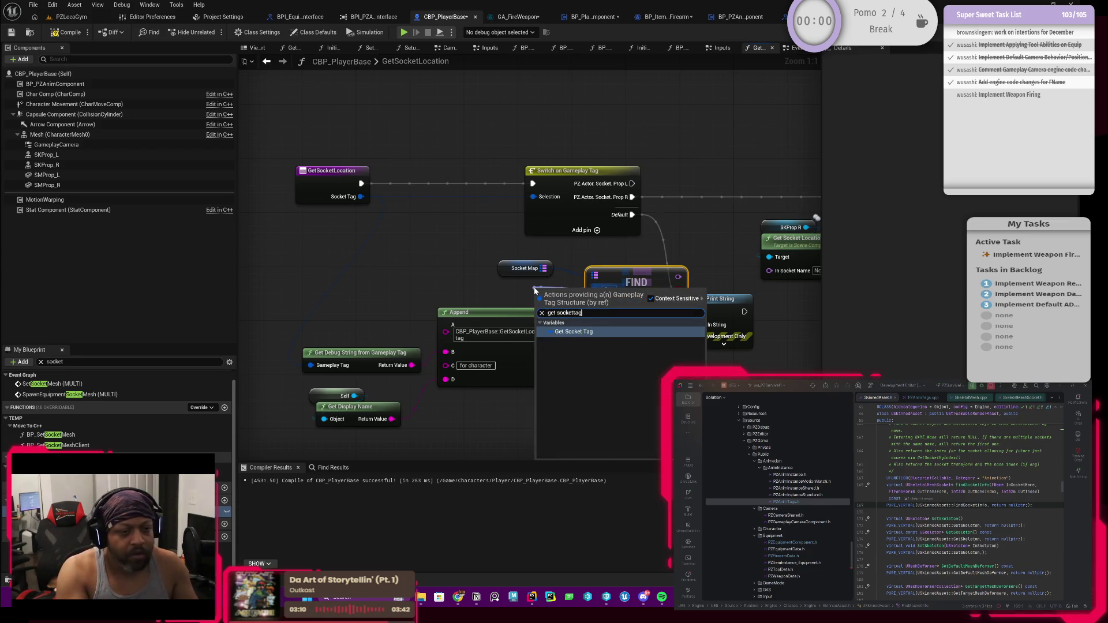
pyautogui.press('Return')
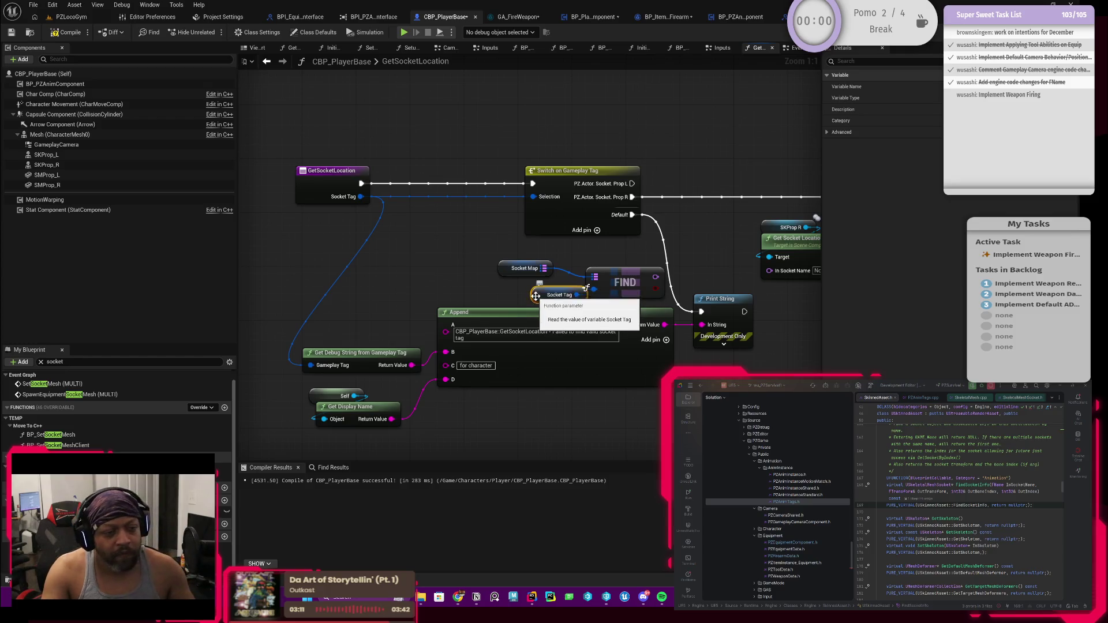
# Rearrange the Socket Map lookup, Get Socket Location and Return Node around the Switch.
pyautogui.moveTo(597, 262); pyautogui.dragTo(482, 251)
pyautogui.moveTo(378, 239); pyautogui.dragTo(551, 292)
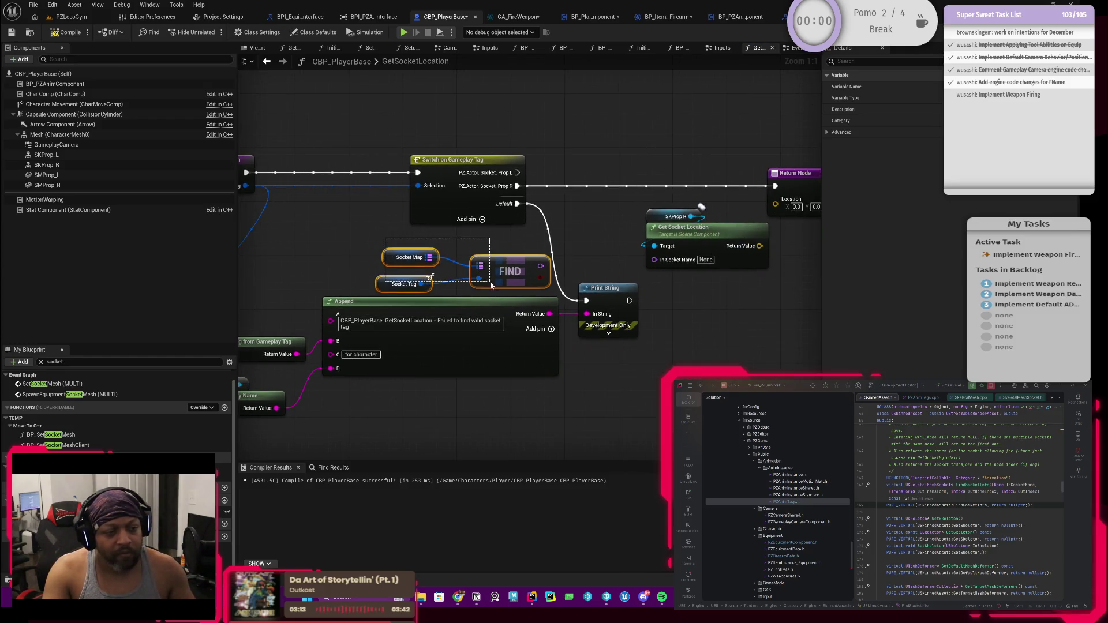
pyautogui.moveTo(510, 239)
pyautogui.mouseDown()
pyautogui.moveTo(571, 185)
pyautogui.moveTo(582, 91)
pyautogui.mouseUp()
pyautogui.scroll(-4, 631, 240)
pyautogui.moveTo(631, 240)
pyautogui.mouseDown()
pyautogui.moveTo(435, 283)
pyautogui.moveTo(677, 280)
pyautogui.mouseUp()
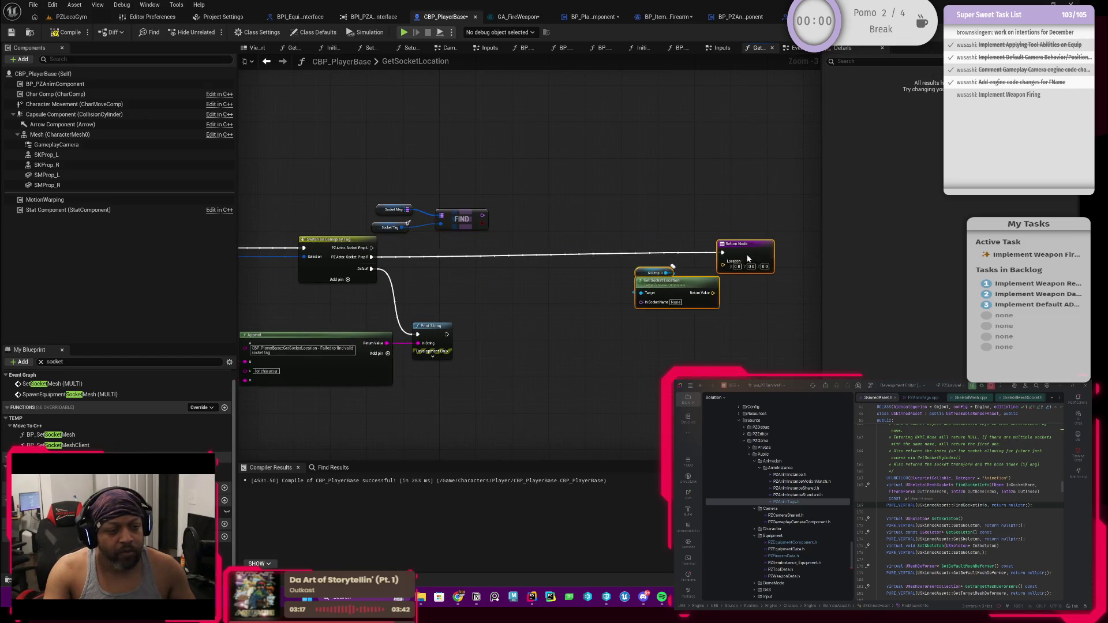
pyautogui.scroll(2, 423, 276)
pyautogui.moveTo(510, 176); pyautogui.dragTo(362, 228)
pyautogui.moveTo(395, 172)
pyautogui.mouseDown()
pyautogui.moveTo(474, 234)
pyautogui.moveTo(528, 299)
pyautogui.mouseUp()
pyautogui.click(425, 289)
pyautogui.scroll(1, 501, 278)
# Wire Find's result into Get Socket Location's In Socket Name and select the chain.
pyautogui.moveTo(501, 303); pyautogui.dragTo(689, 316)
pyautogui.moveTo(733, 287); pyautogui.dragTo(570, 283)
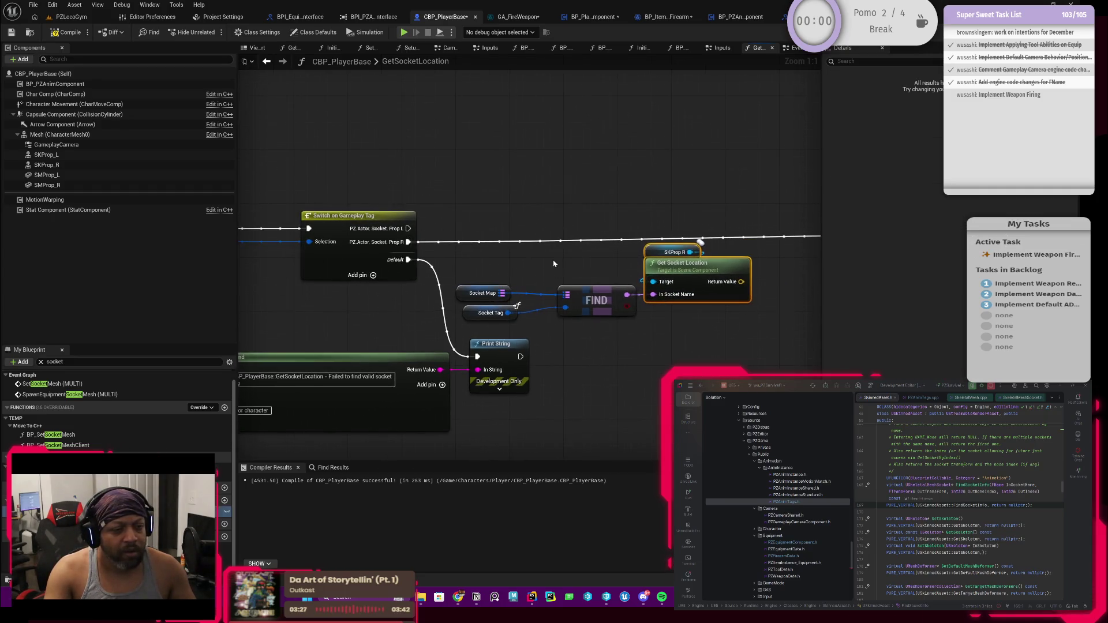
pyautogui.scroll(-2, 476, 265)
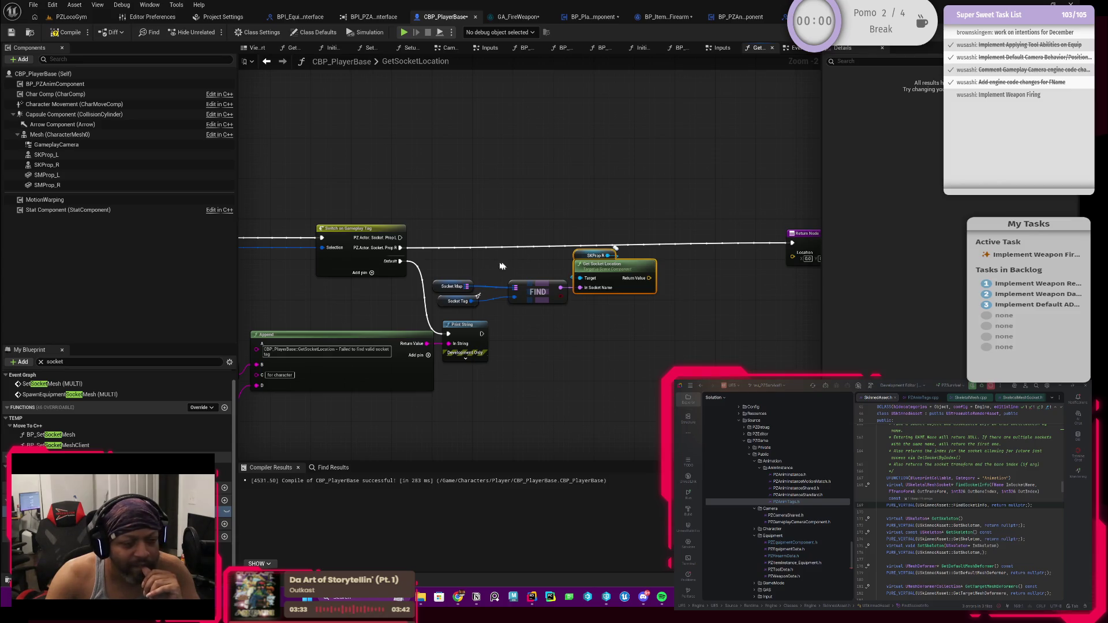
pyautogui.moveTo(465, 258); pyautogui.dragTo(629, 302)
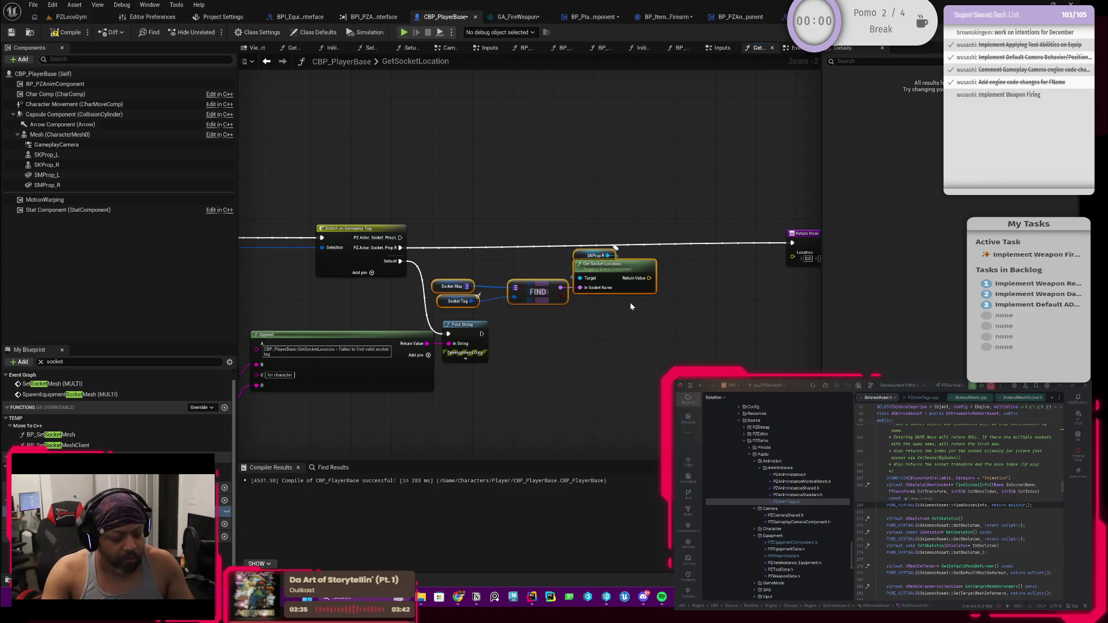
# Duplicate the socket lookup chain and retarget the copy to SKProp_L.
pyautogui.hotkey('ctrl', 'c')
pyautogui.hotkey('ctrl', 'v')
pyautogui.scroll(2, 624, 191)
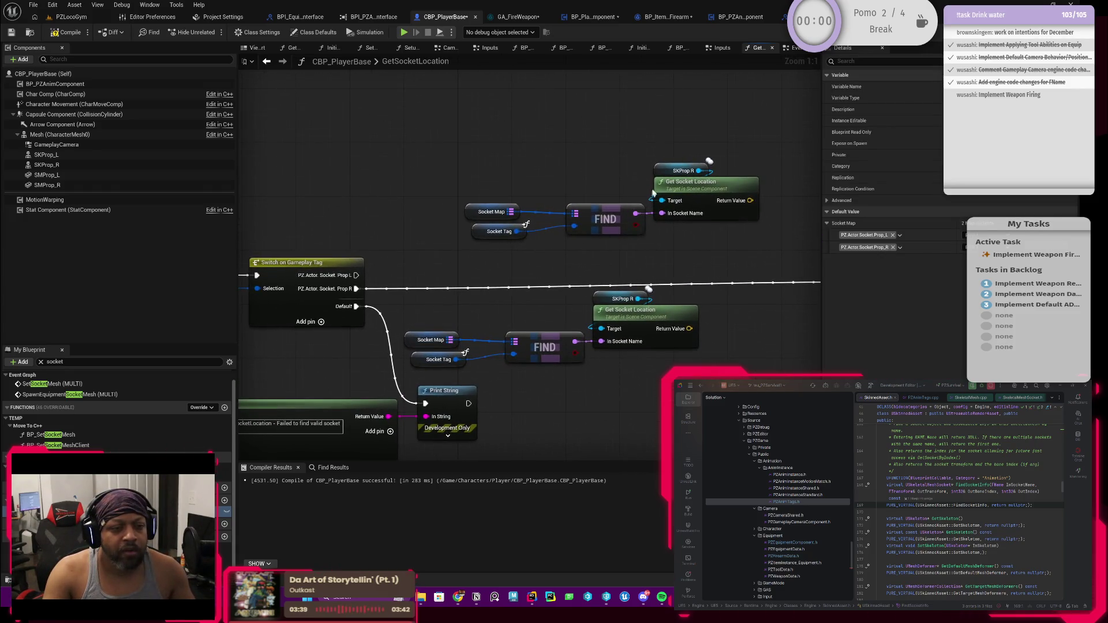
pyautogui.click(663, 171)
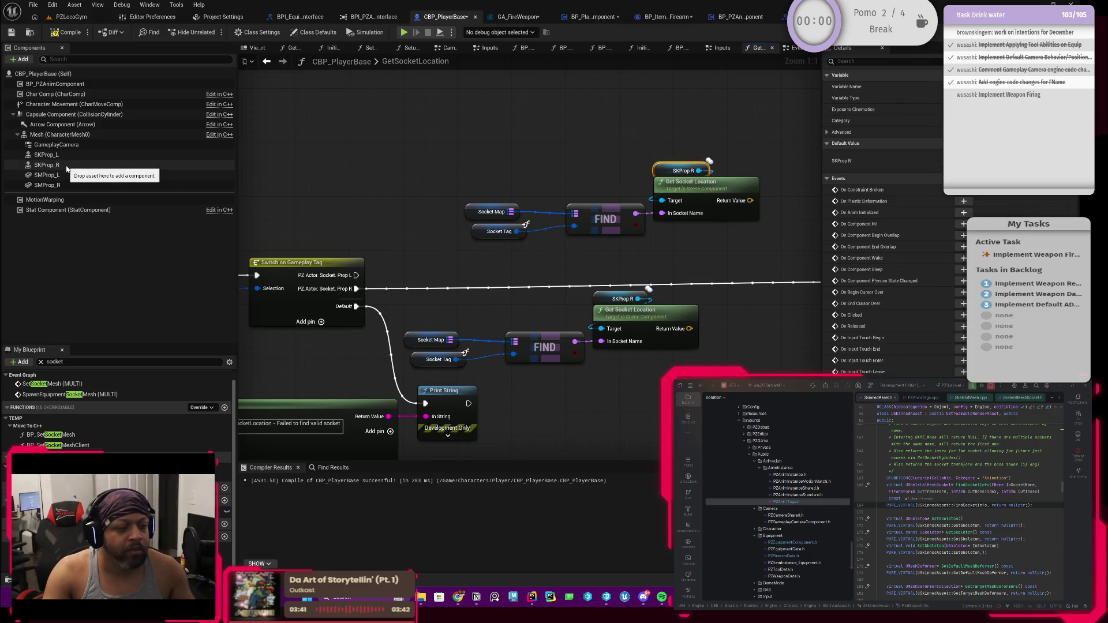
pyautogui.moveTo(46, 155)
pyautogui.mouseDown()
pyautogui.moveTo(560, 152)
pyautogui.moveTo(662, 181)
pyautogui.mouseUp()
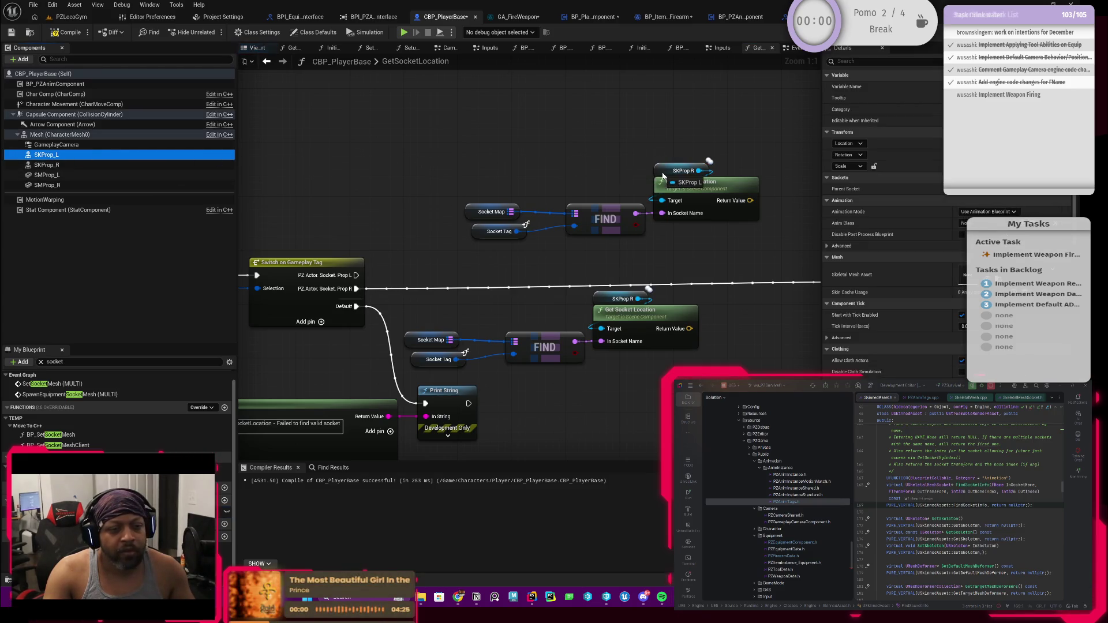
# Move the SKProp_L lookup group left and begin wiring it from the Prop L case.
pyautogui.moveTo(438, 165)
pyautogui.mouseDown()
pyautogui.moveTo(560, 172)
pyautogui.moveTo(711, 250)
pyautogui.mouseUp()
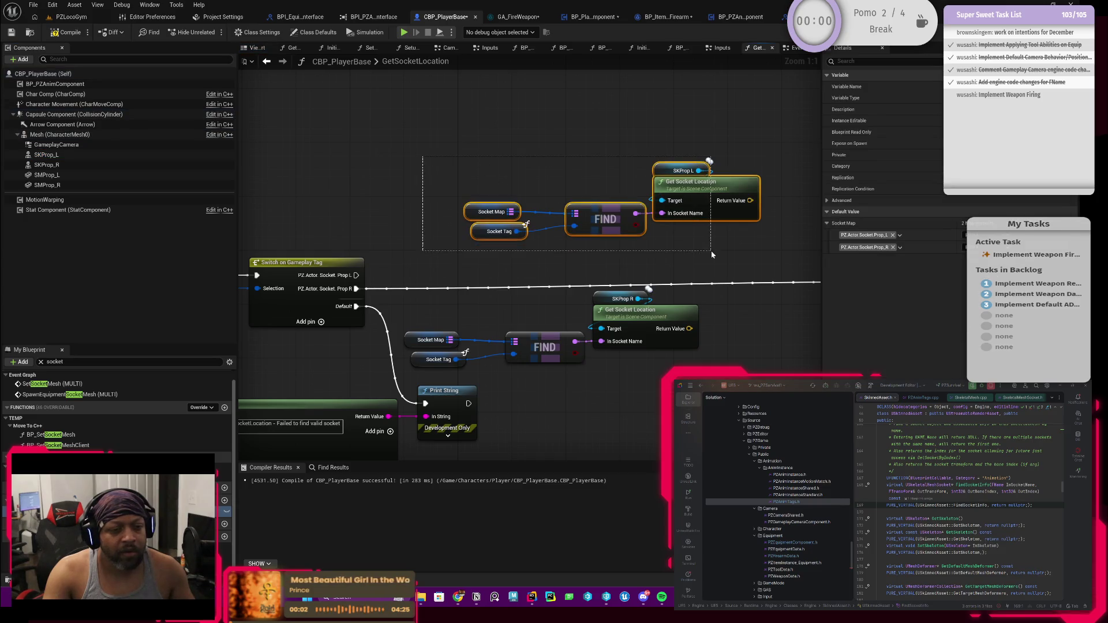
pyautogui.moveTo(701, 205)
pyautogui.mouseDown()
pyautogui.moveTo(626, 208)
pyautogui.moveTo(512, 250)
pyautogui.moveTo(556, 223)
pyautogui.moveTo(534, 232)
pyautogui.mouseUp()
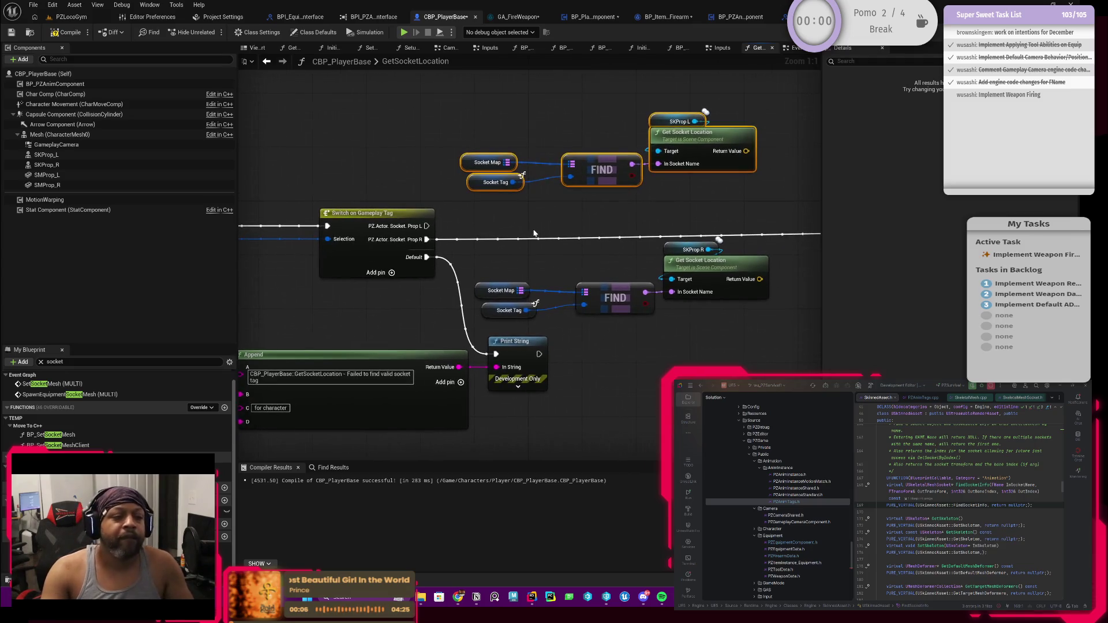
pyautogui.moveTo(433, 228)
pyautogui.mouseDown()
pyautogui.moveTo(453, 231)
pyautogui.moveTo(467, 173)
pyautogui.moveTo(577, 227)
pyautogui.moveTo(633, 232)
pyautogui.moveTo(502, 231)
pyautogui.mouseUp()
pyautogui.click(721, 225)
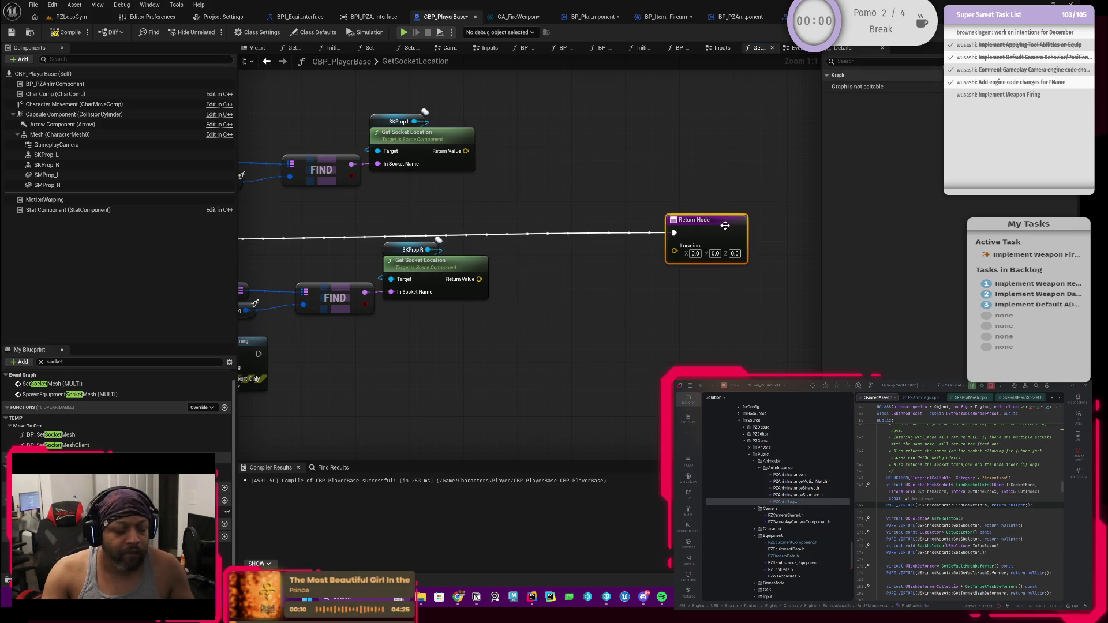
# Paste a second Return Node and wire the Prop L branch into it.
pyautogui.hotkey('ctrl', 'w')
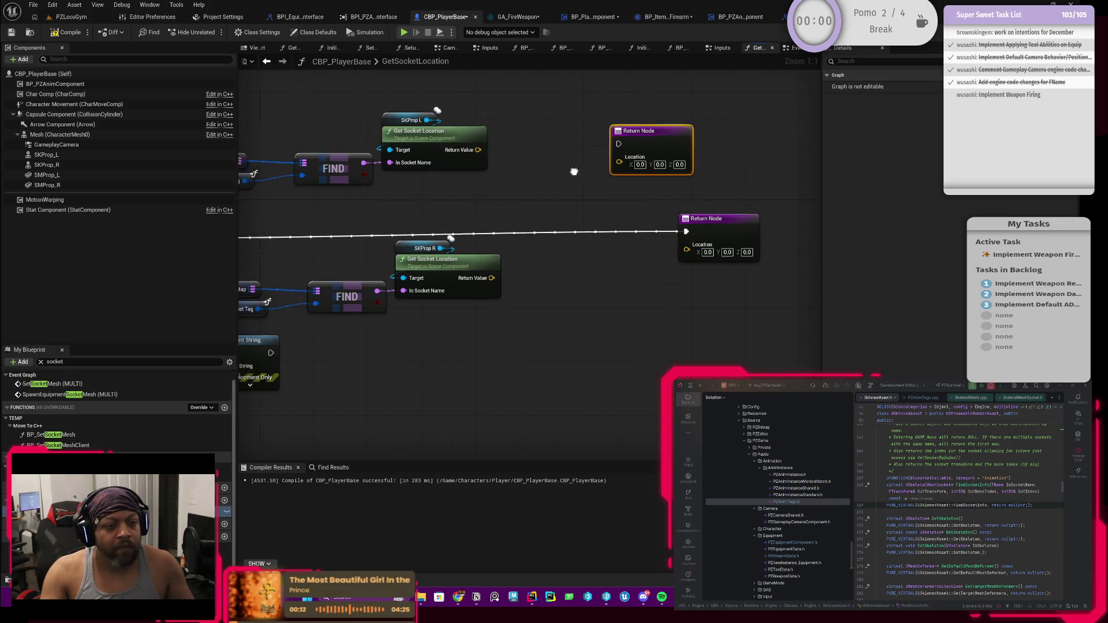
pyautogui.moveTo(279, 227)
pyautogui.mouseDown()
pyautogui.moveTo(323, 242)
pyautogui.moveTo(619, 142)
pyautogui.moveTo(738, 148)
pyautogui.mouseUp()
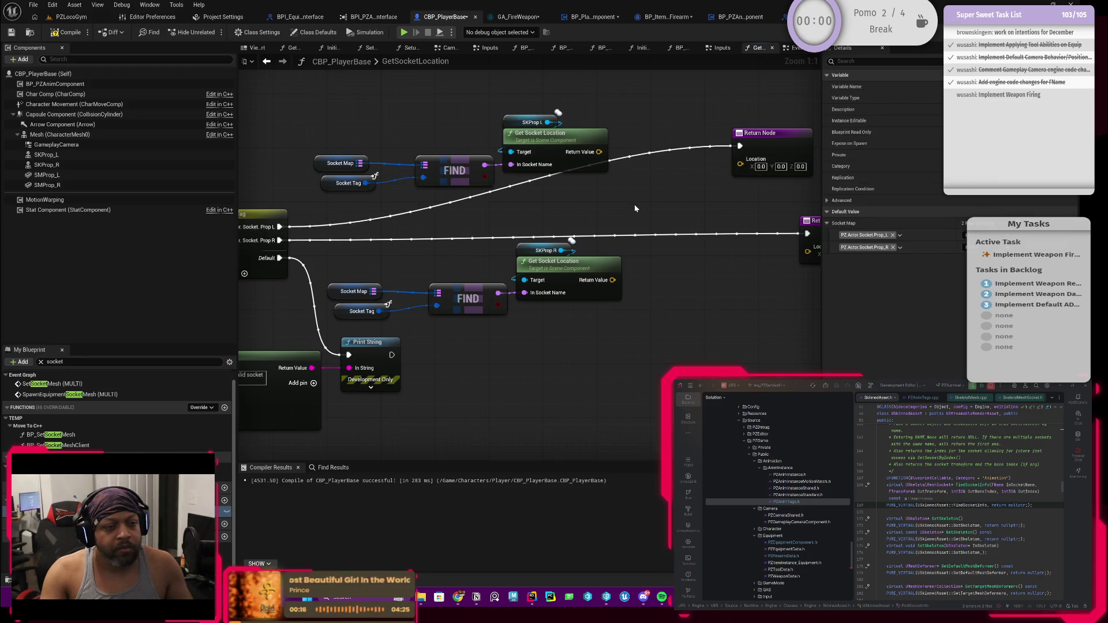
pyautogui.moveTo(635, 208); pyautogui.dragTo(568, 206)
pyautogui.moveTo(579, 292)
pyautogui.mouseDown()
pyautogui.moveTo(650, 279)
pyautogui.moveTo(629, 254)
pyautogui.moveTo(581, 284)
pyautogui.moveTo(757, 239)
pyautogui.moveTo(617, 234)
pyautogui.mouseUp()
# Move the lower Return Node closer and reposition the Socket Map, Socket Tag and FIND nodes.
pyautogui.moveTo(493, 262); pyautogui.dragTo(602, 249)
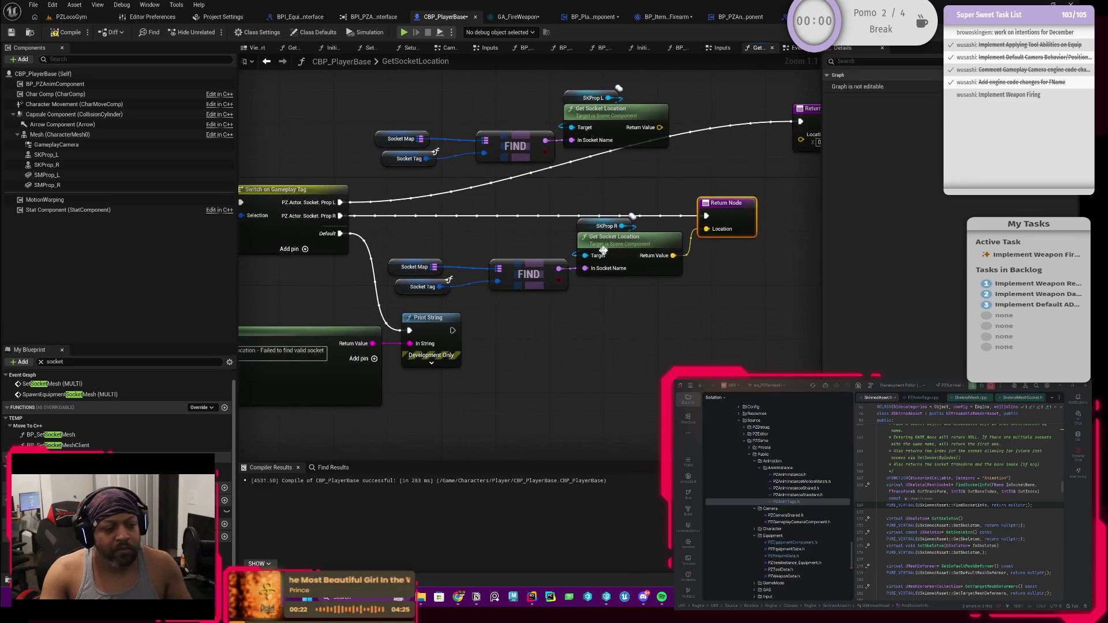
pyautogui.moveTo(392, 250)
pyautogui.mouseDown()
pyautogui.moveTo(569, 297)
pyautogui.moveTo(531, 247)
pyautogui.mouseUp()
pyautogui.click(516, 283)
pyautogui.moveTo(459, 280)
pyautogui.mouseDown()
pyautogui.moveTo(384, 233)
pyautogui.moveTo(427, 270)
pyautogui.moveTo(483, 290)
pyautogui.mouseUp()
pyautogui.moveTo(448, 231)
pyautogui.mouseDown()
pyautogui.moveTo(488, 219)
pyautogui.moveTo(456, 288)
pyautogui.mouseUp()
pyautogui.moveTo(658, 149); pyautogui.dragTo(404, 212)
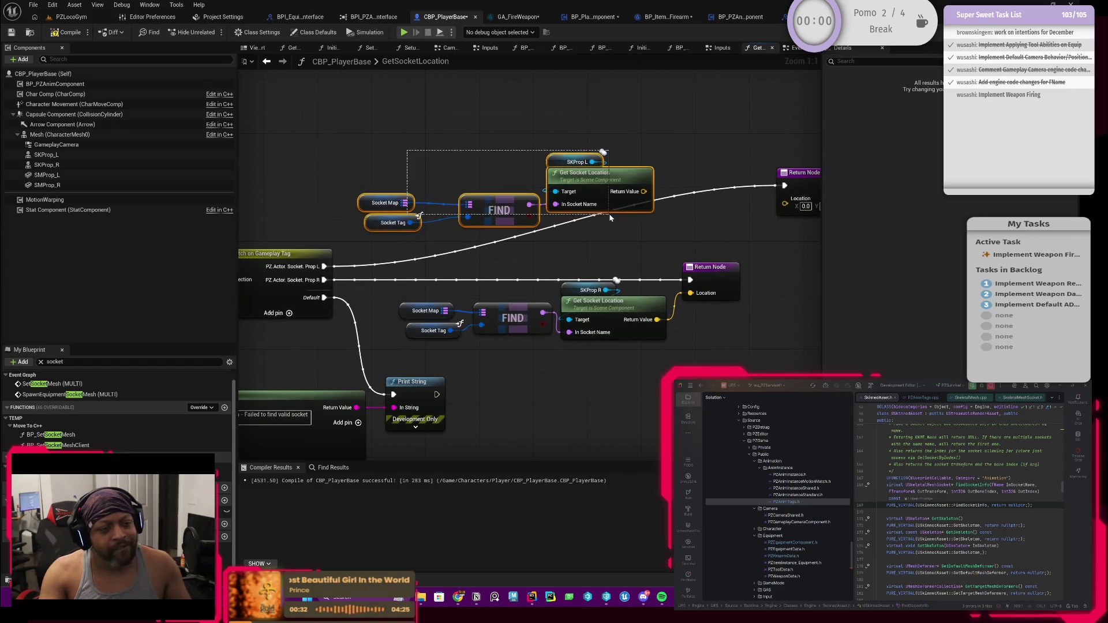
pyautogui.moveTo(650, 191)
pyautogui.mouseDown()
pyautogui.moveTo(676, 157)
pyautogui.moveTo(784, 198)
pyautogui.mouseUp()
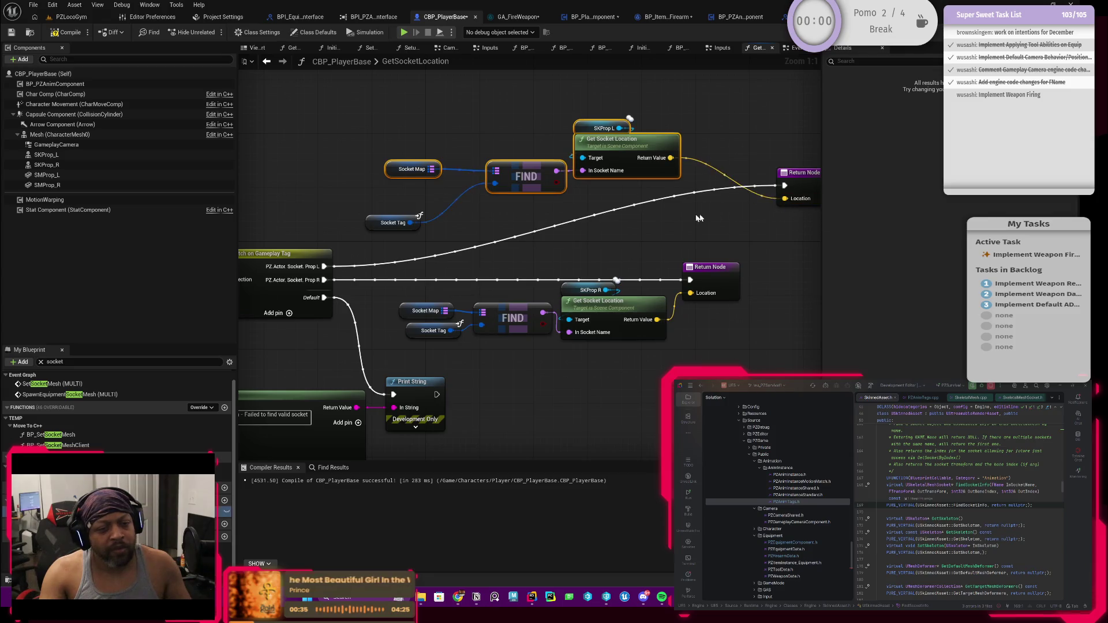
# Add a reroute point to bend the execution wire and regroup the upper lookup nodes.
pyautogui.doubleClick(759, 186)
pyautogui.moveTo(752, 194); pyautogui.dragTo(376, 196)
pyautogui.moveTo(687, 109)
pyautogui.mouseDown()
pyautogui.moveTo(404, 194)
pyautogui.moveTo(366, 239)
pyautogui.mouseUp()
pyautogui.moveTo(635, 157)
pyautogui.mouseDown()
pyautogui.moveTo(681, 214)
pyautogui.moveTo(704, 219)
pyautogui.mouseUp()
pyautogui.keyDown('ctrl'); pyautogui.moveTo(692, 182); pyautogui.dragTo(693, 227); pyautogui.keyUp('ctrl')
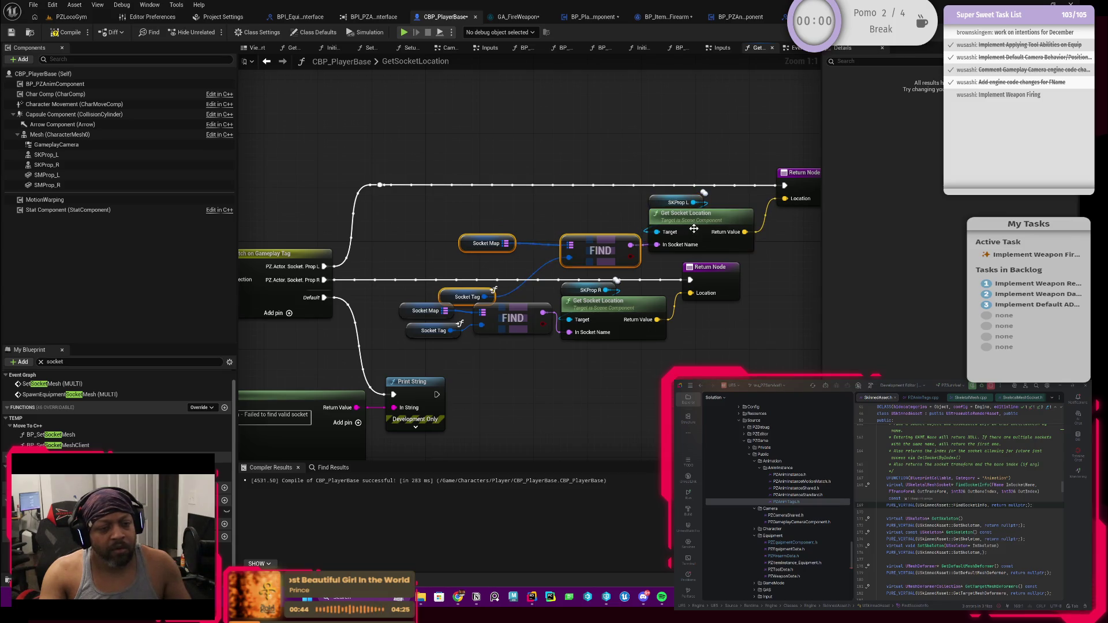
pyautogui.moveTo(614, 250); pyautogui.dragTo(595, 217)
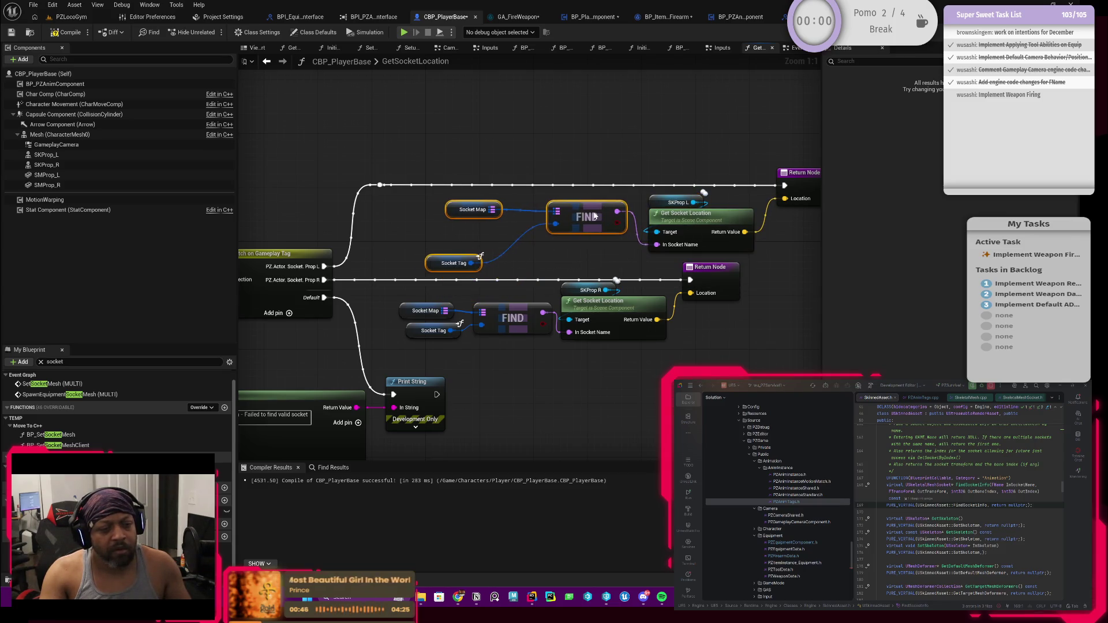
pyautogui.moveTo(433, 269)
pyautogui.mouseDown()
pyautogui.moveTo(458, 236)
pyautogui.moveTo(510, 210)
pyautogui.mouseUp()
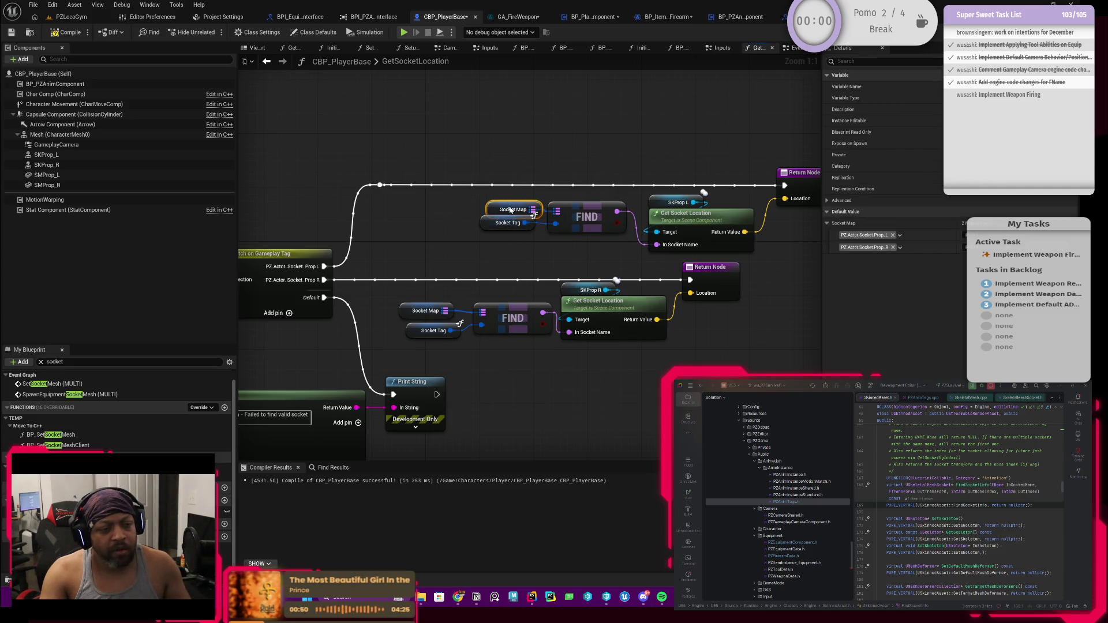
# Shift the lower branch nodes left so both branches sit neatly together.
pyautogui.scroll(-3, 505, 210)
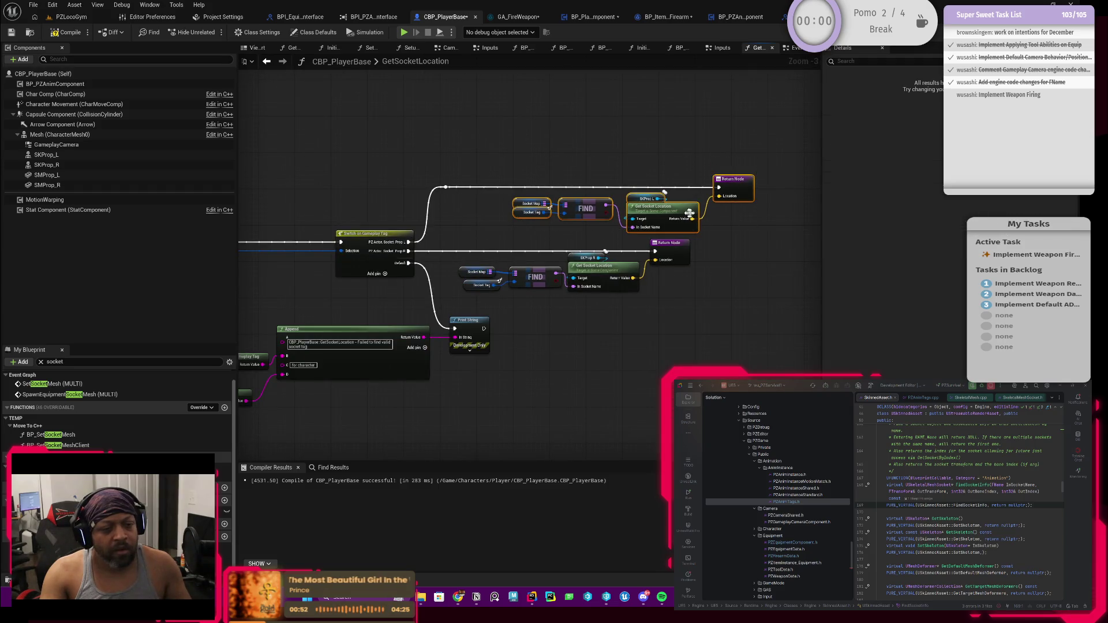
pyautogui.moveTo(429, 194); pyautogui.dragTo(586, 216)
pyautogui.scroll(3, 529, 300)
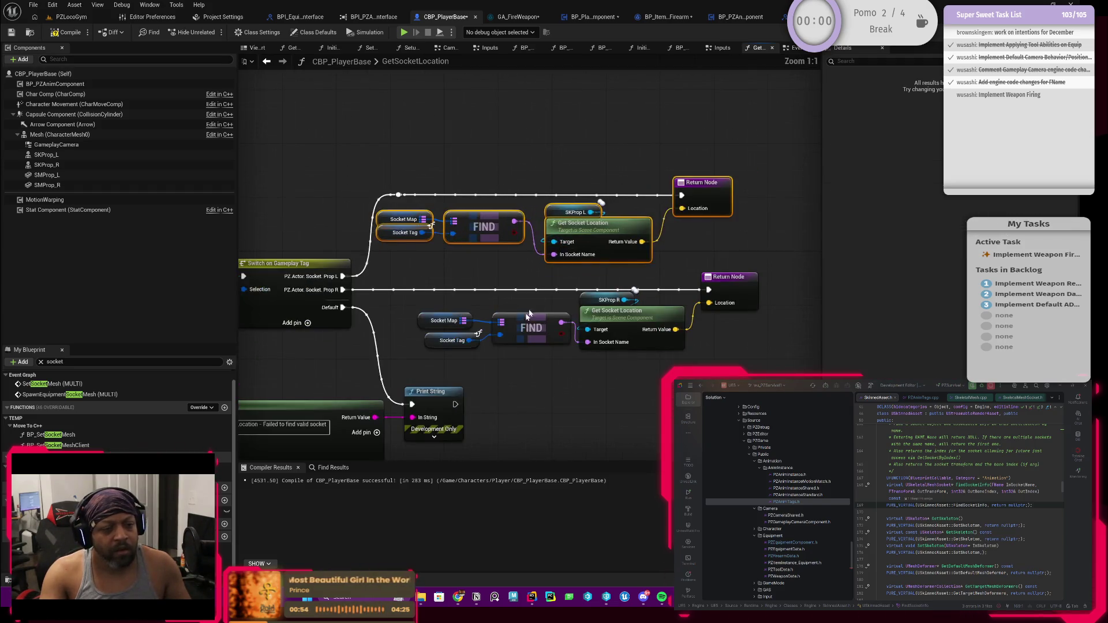
pyautogui.moveTo(462, 252); pyautogui.dragTo(761, 321)
pyautogui.moveTo(651, 298); pyautogui.dragTo(632, 298)
pyautogui.moveTo(689, 349)
pyautogui.mouseDown()
pyautogui.moveTo(578, 275)
pyautogui.moveTo(418, 267)
pyautogui.mouseUp()
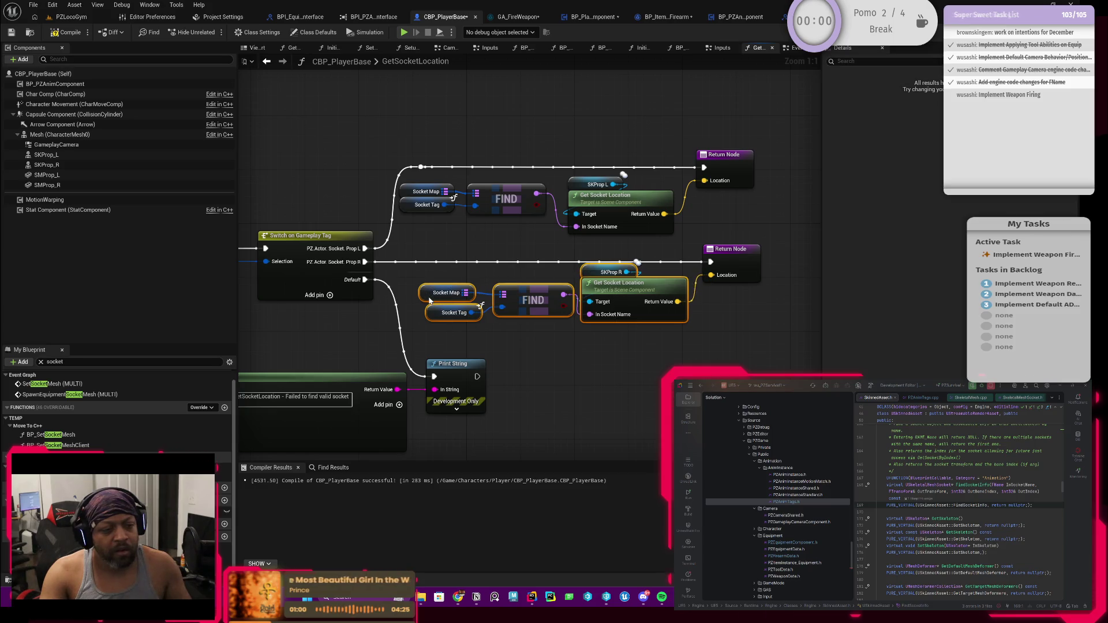
pyautogui.moveTo(699, 229); pyautogui.dragTo(674, 282)
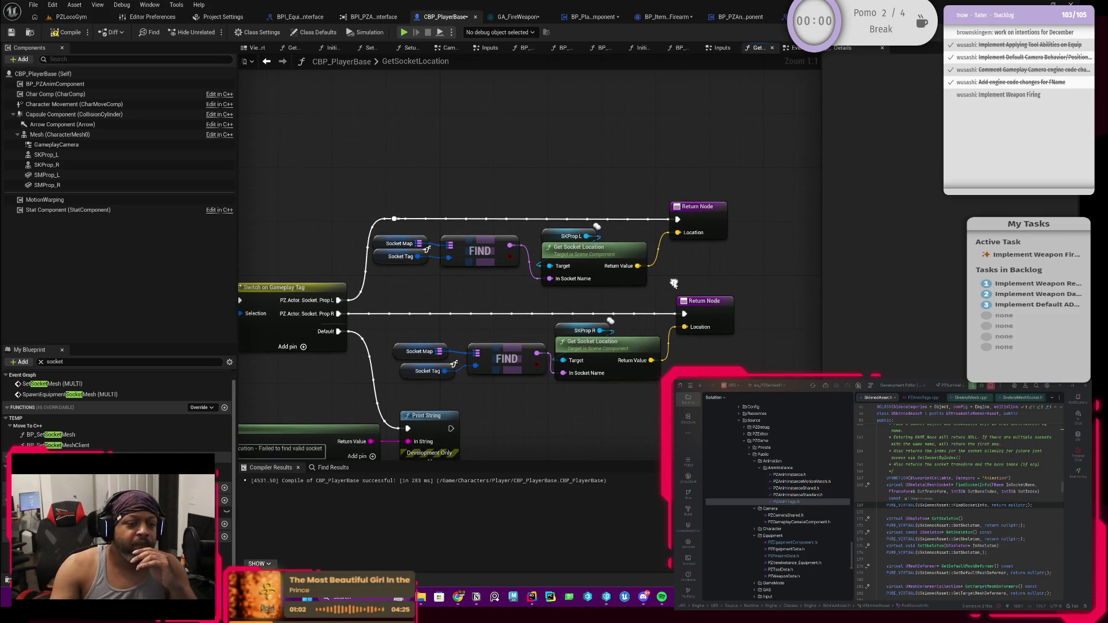
pyautogui.scroll(-1, 472, 275)
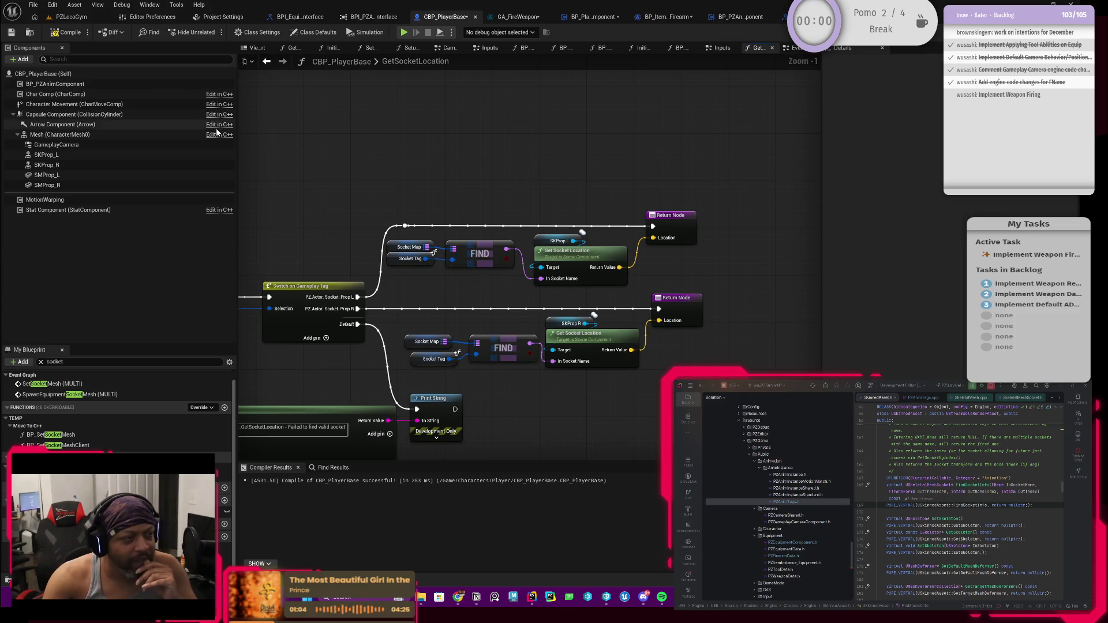
# Compile and save CBP_PlayerBase.
pyautogui.click(67, 32)
pyautogui.click(12, 33)
pyautogui.moveTo(409, 239); pyautogui.dragTo(486, 231)
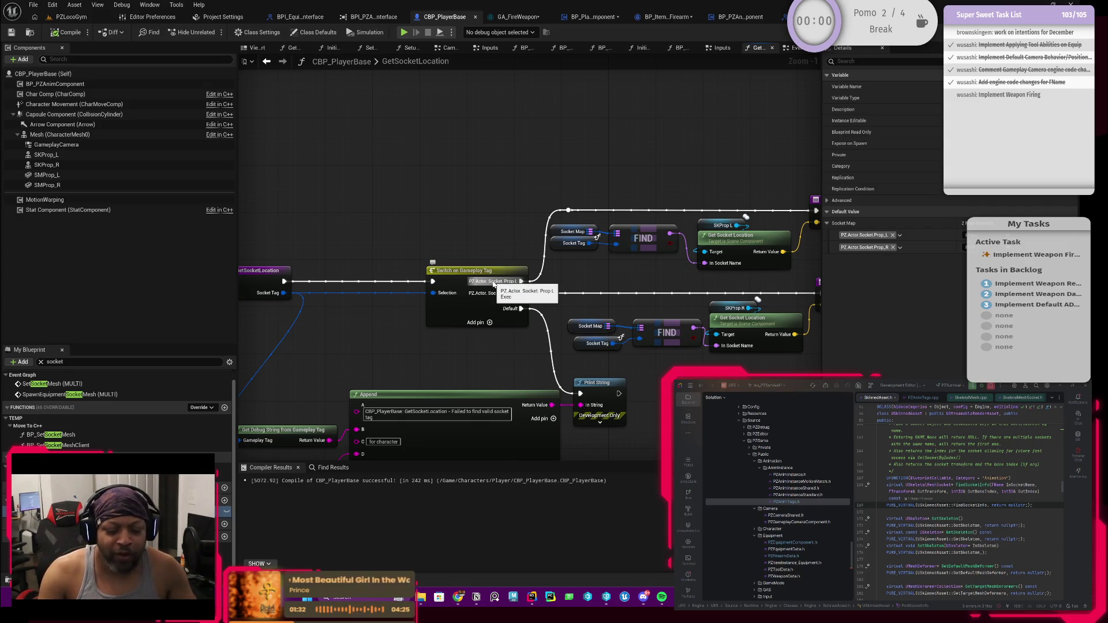
# Nudge the GetSocketLocation entry node left and zoom out to frame the whole function.
pyautogui.moveTo(533, 605)
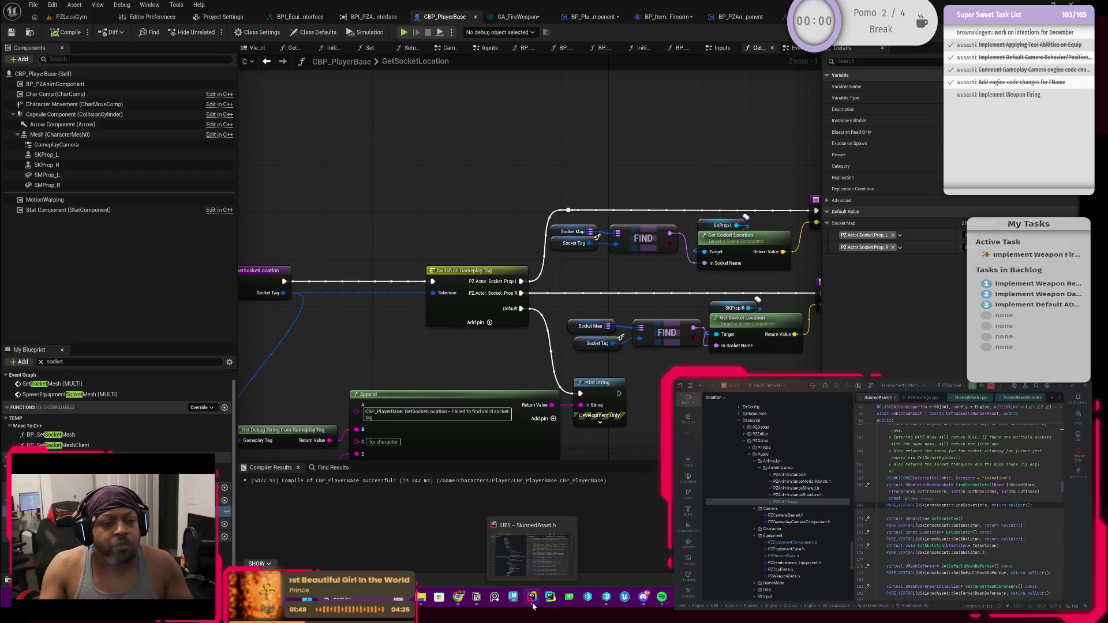
pyautogui.moveTo(414, 392)
pyautogui.mouseDown()
pyautogui.moveTo(241, 335)
pyautogui.moveTo(515, 305)
pyautogui.mouseUp()
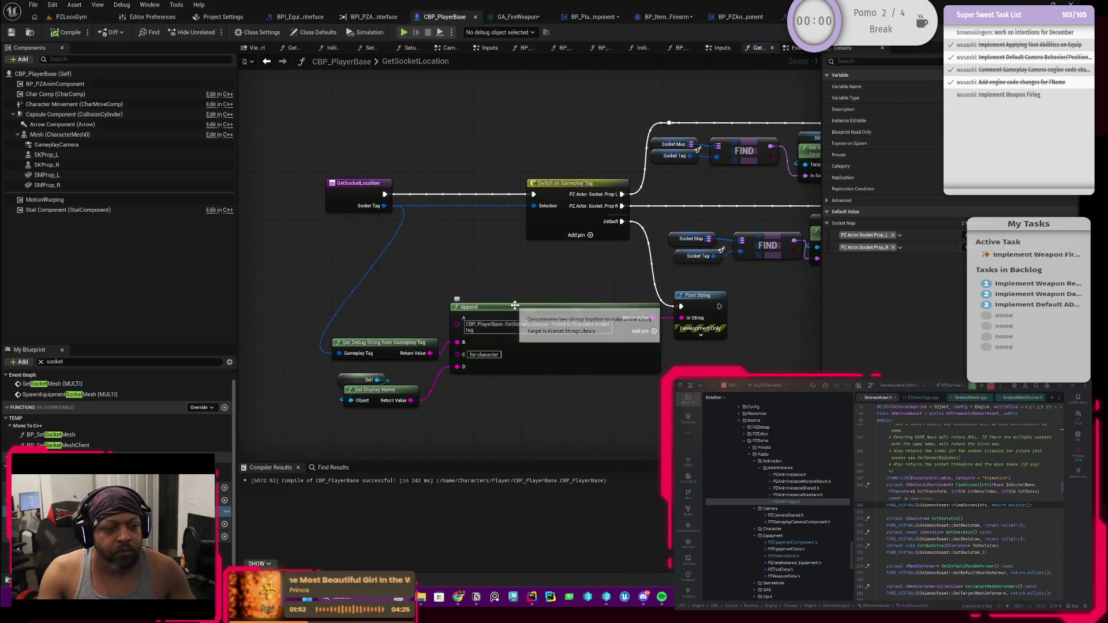
pyautogui.moveTo(334, 210); pyautogui.dragTo(262, 210)
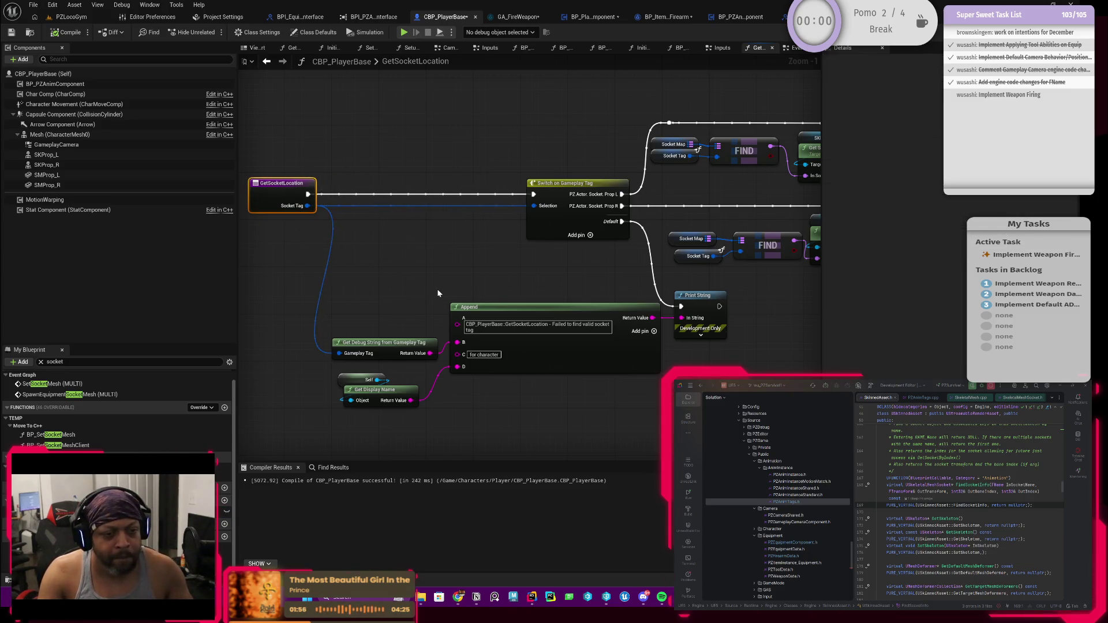
pyautogui.scroll(-2, 437, 289)
pyautogui.moveTo(499, 273); pyautogui.dragTo(375, 296)
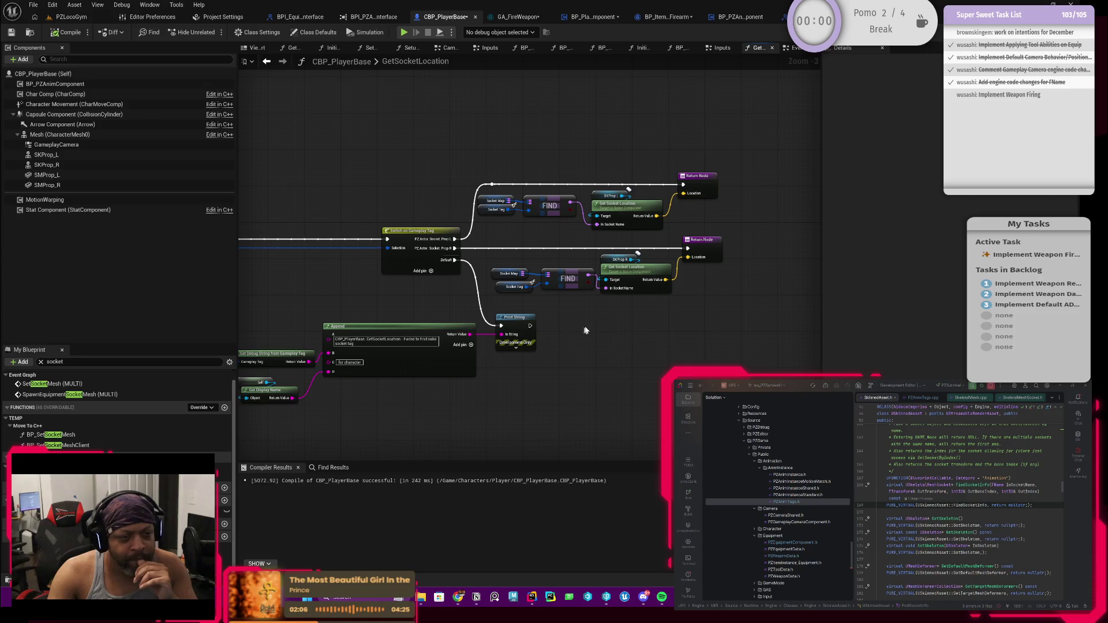
pyautogui.moveTo(600, 326); pyautogui.dragTo(542, 354)
pyautogui.moveTo(297, 333); pyautogui.dragTo(491, 321)
pyautogui.rightClick(317, 246)
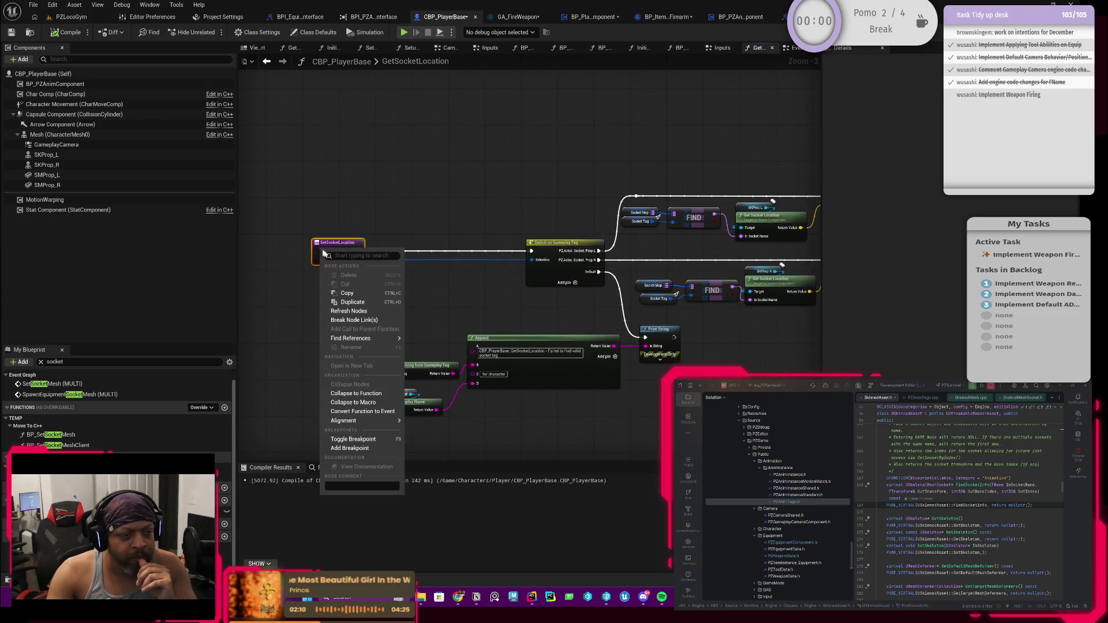
pyautogui.moveTo(381, 335)
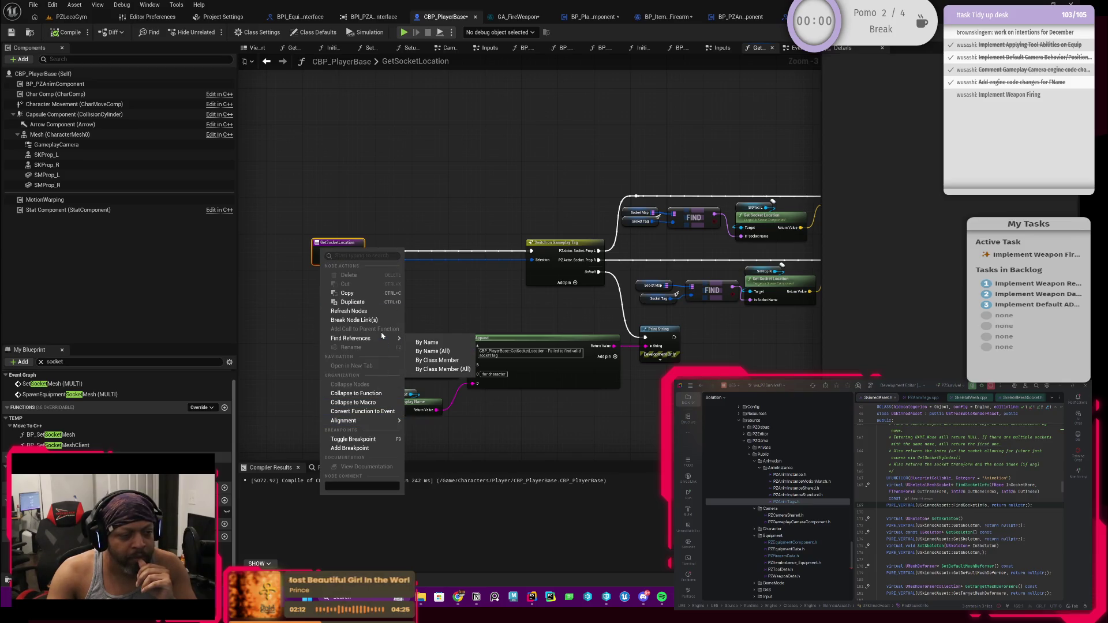
pyautogui.click(442, 369)
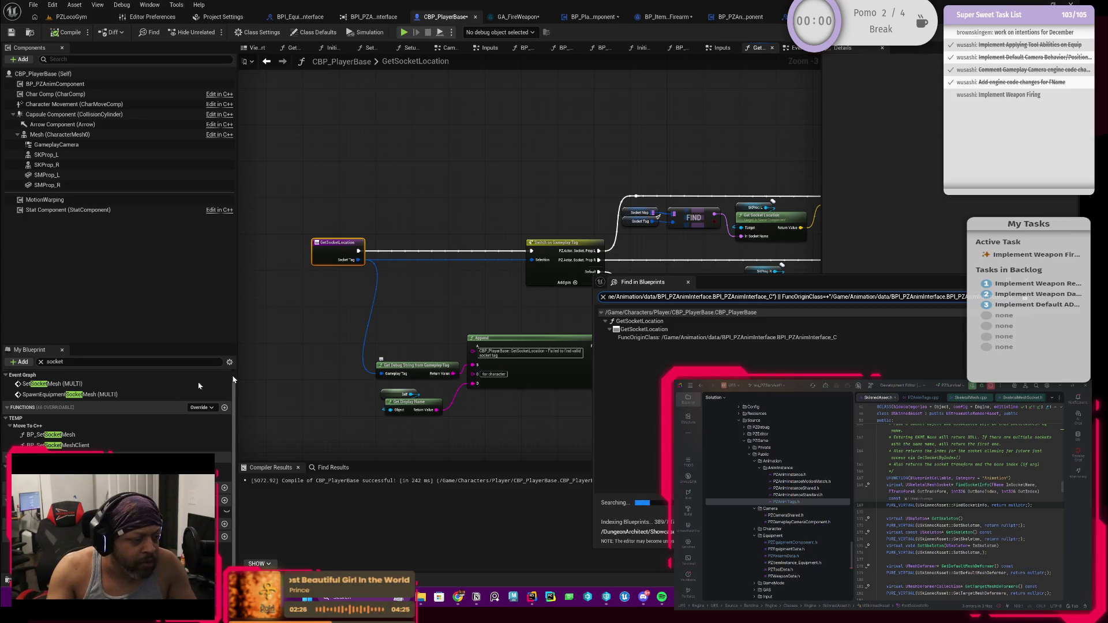
pyautogui.click(640, 214)
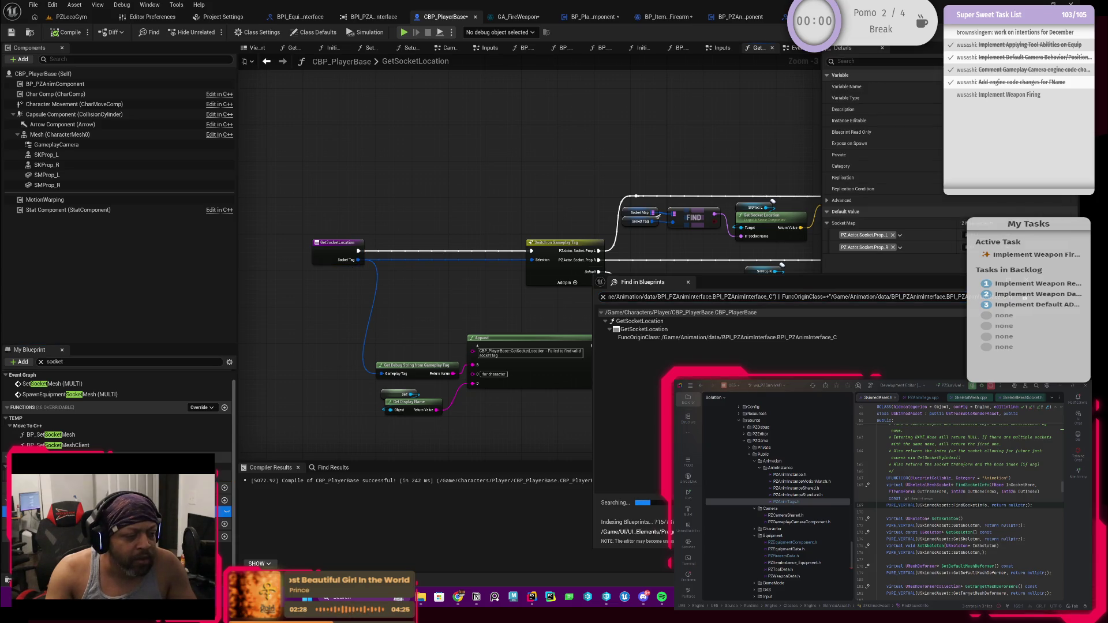
pyautogui.doubleClick(52, 434)
pyautogui.click(753, 48)
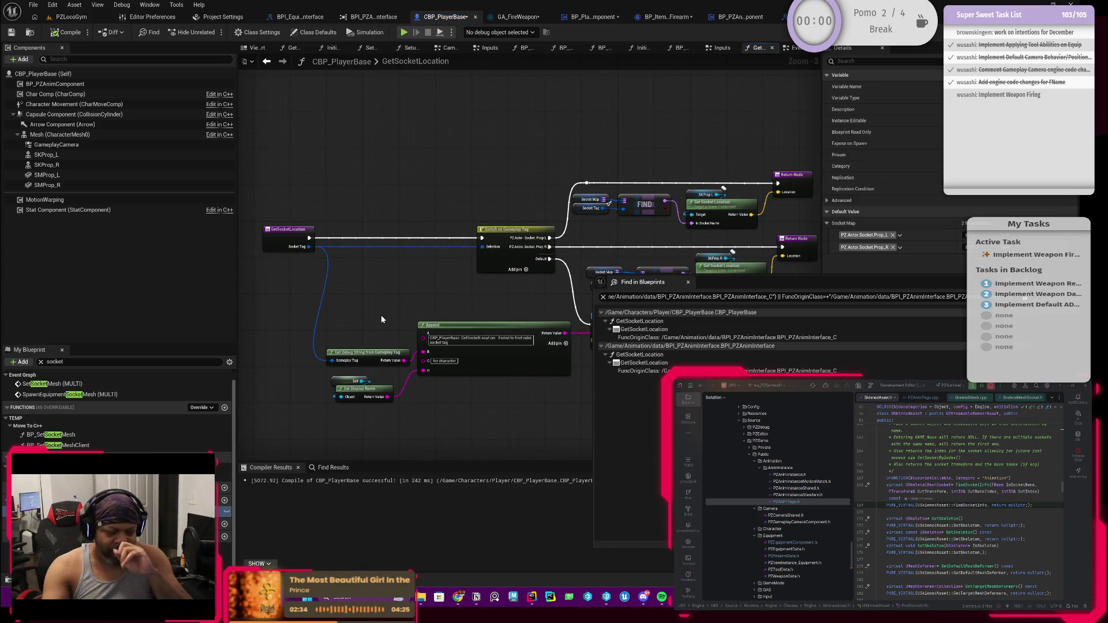
pyautogui.moveTo(395, 310)
pyautogui.mouseDown()
pyautogui.moveTo(445, 304)
pyautogui.moveTo(376, 307)
pyautogui.moveTo(429, 306)
pyautogui.mouseUp()
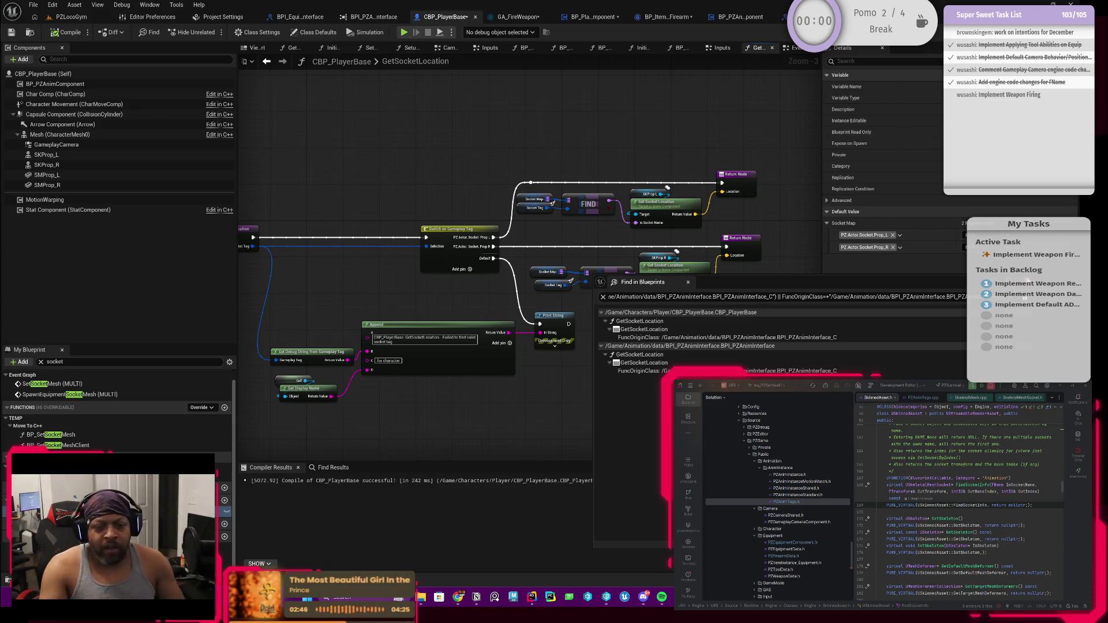
pyautogui.click(688, 281)
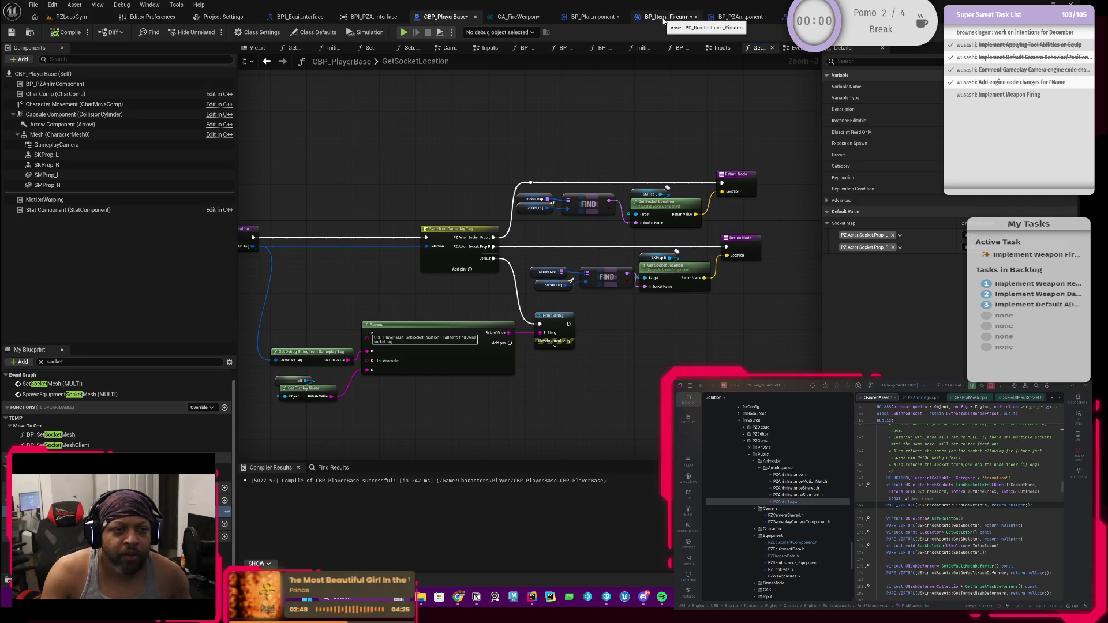
# In GA_FireWeapon, delete the Firearm getter and Get Socket Location nodes.
pyautogui.click(526, 17)
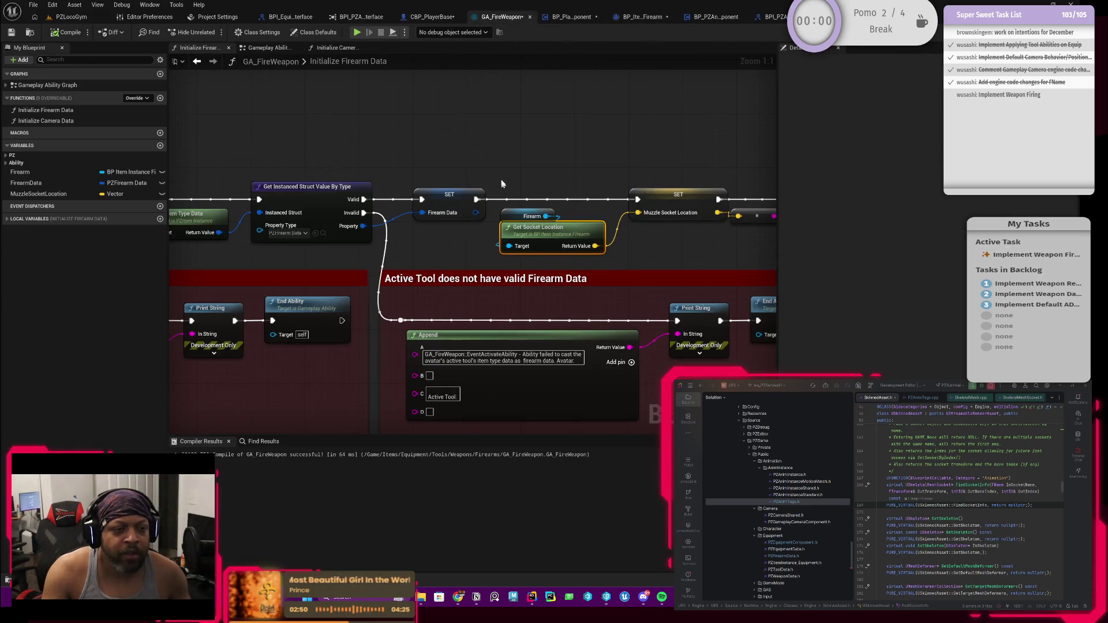
pyautogui.scroll(-3, 501, 185)
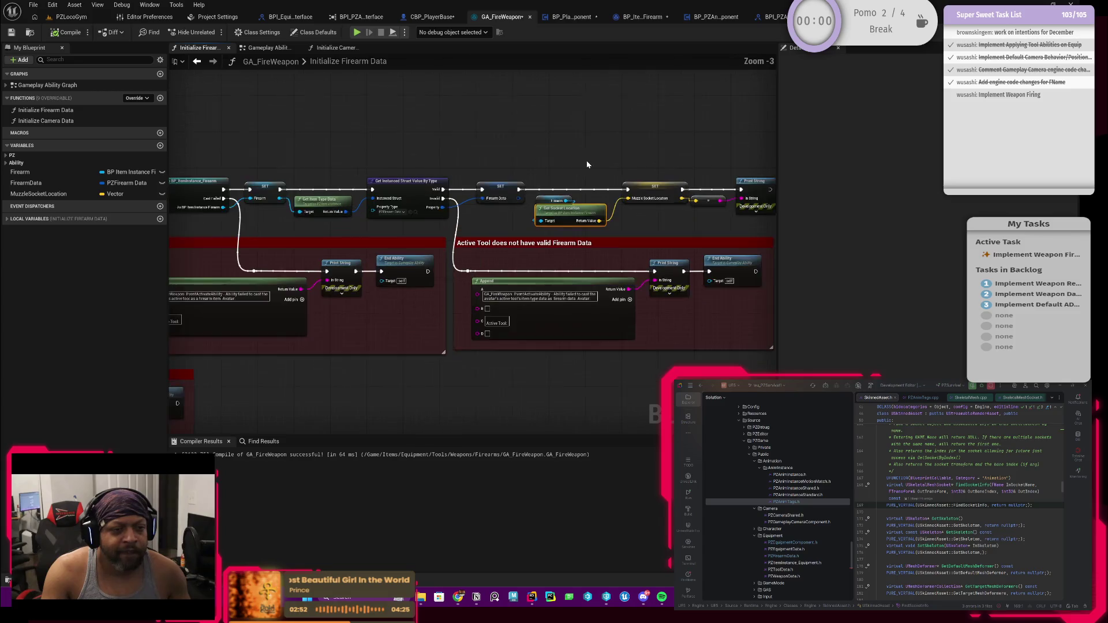
pyautogui.scroll(3, 587, 164)
pyautogui.moveTo(435, 182); pyautogui.dragTo(494, 187)
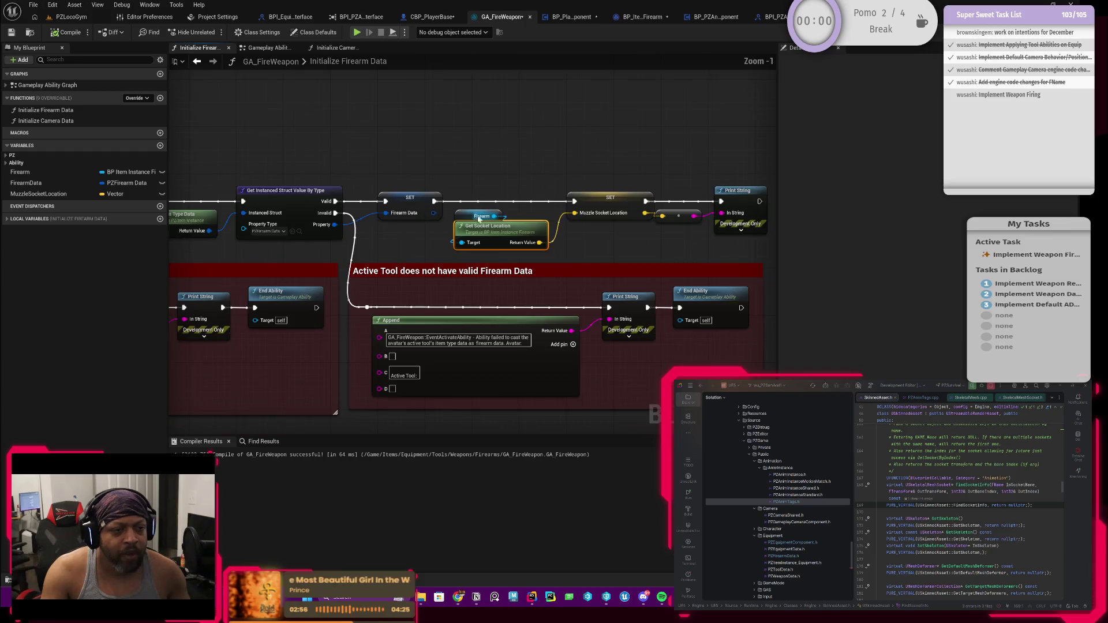
pyautogui.click(476, 217)
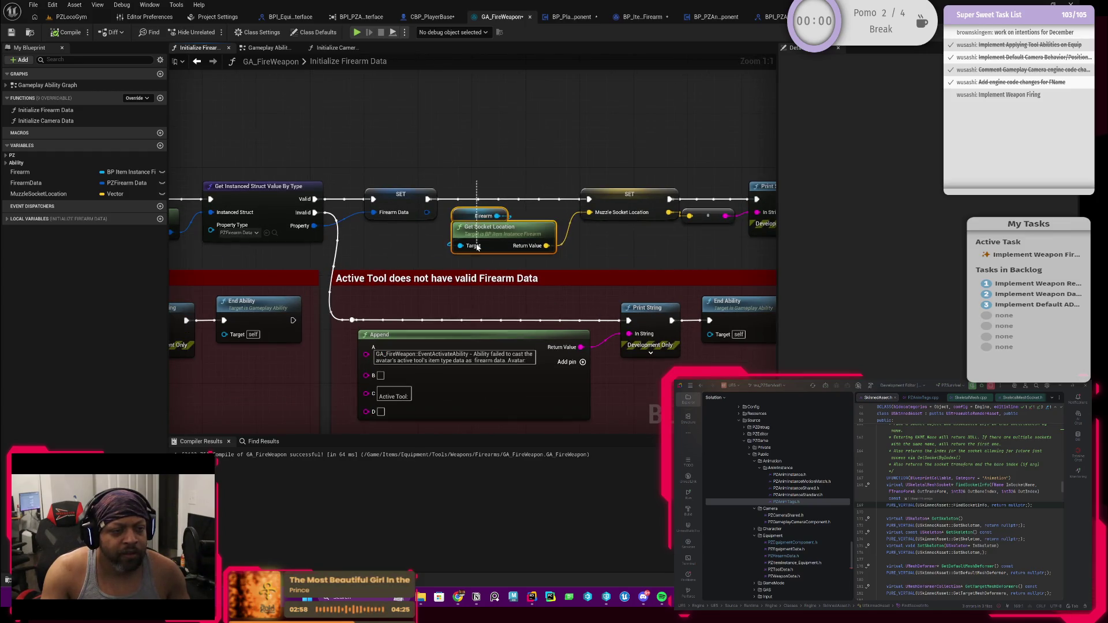
pyautogui.keyDown('ctrl'); pyautogui.click(490, 227); pyautogui.keyUp('ctrl')
pyautogui.press('Delete')
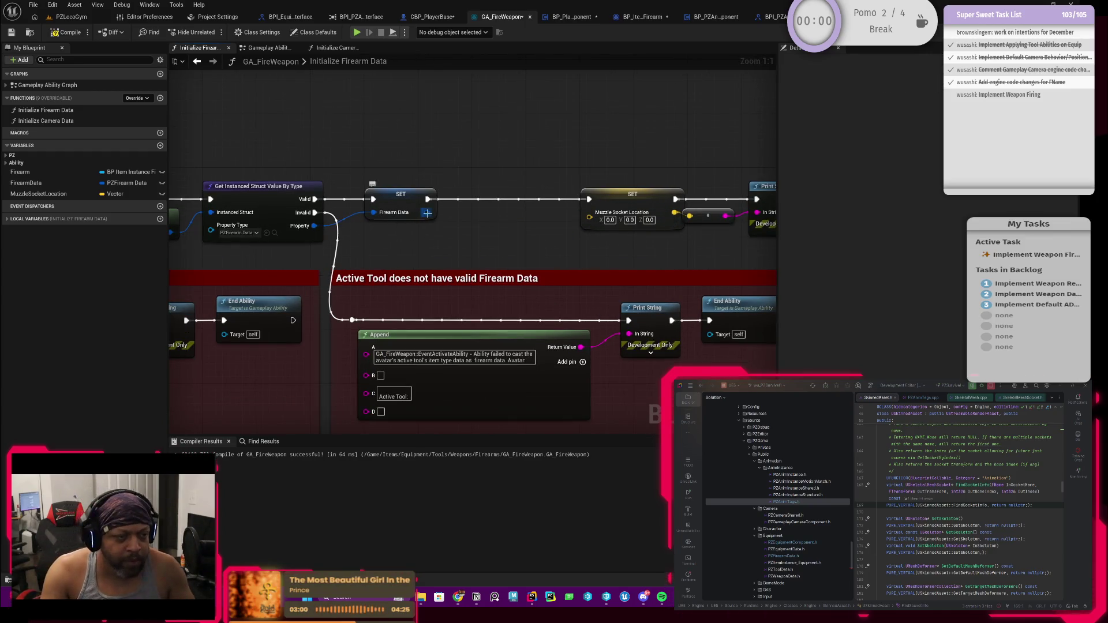
# Split the Firearm Data pin, then split its Mesh Data field into sub-fields.
pyautogui.rightClick(427, 213)
pyautogui.click(455, 258)
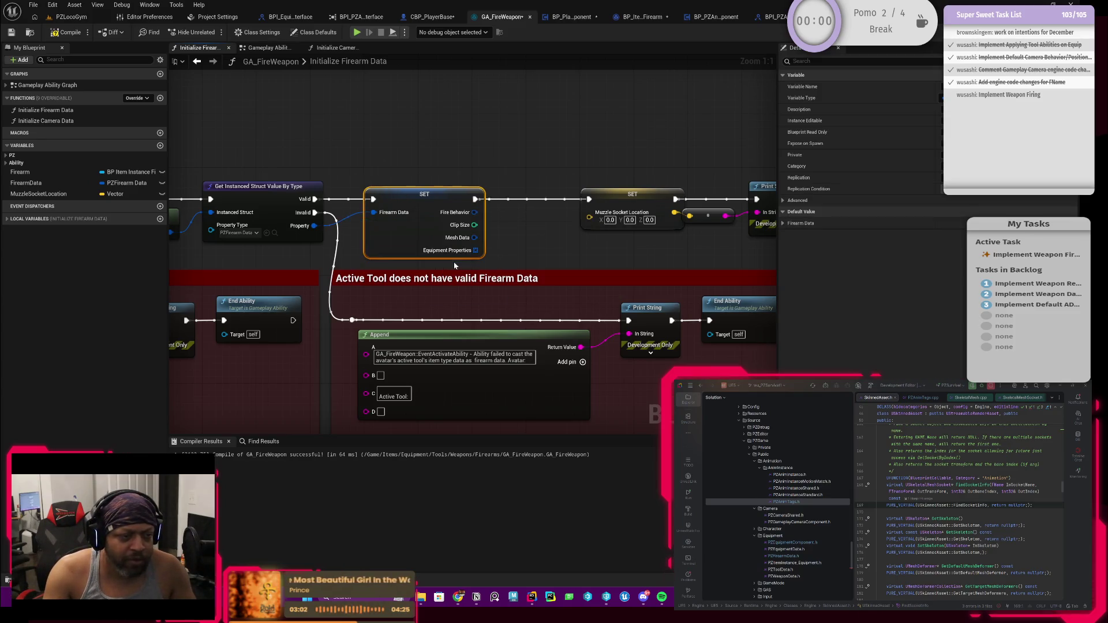
pyautogui.moveTo(519, 236); pyautogui.dragTo(496, 232)
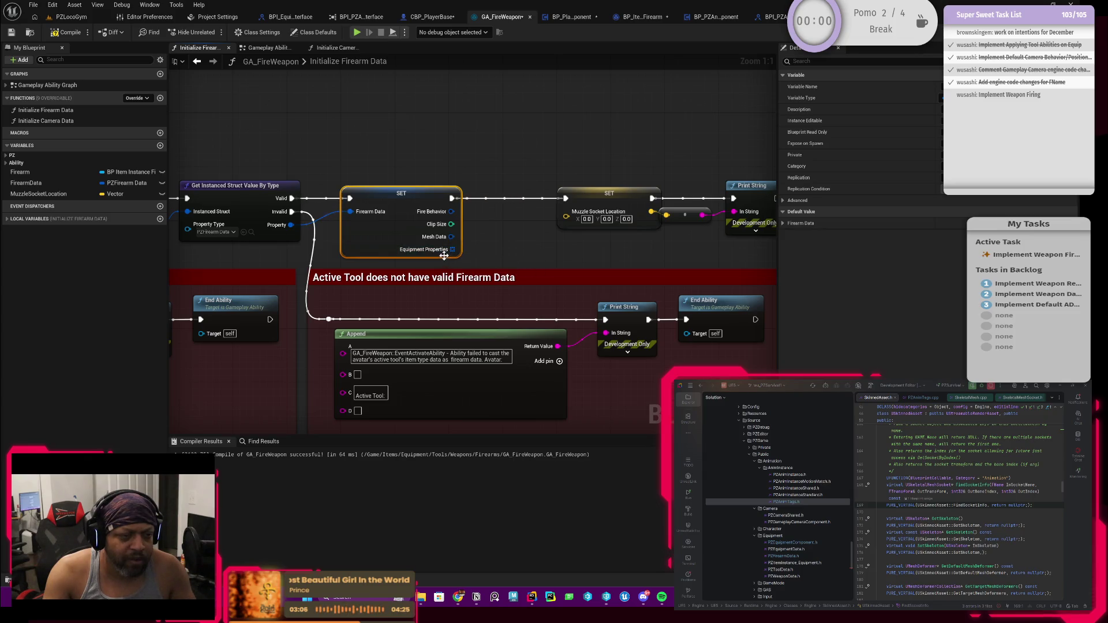
pyautogui.scroll(-1, 527, 242)
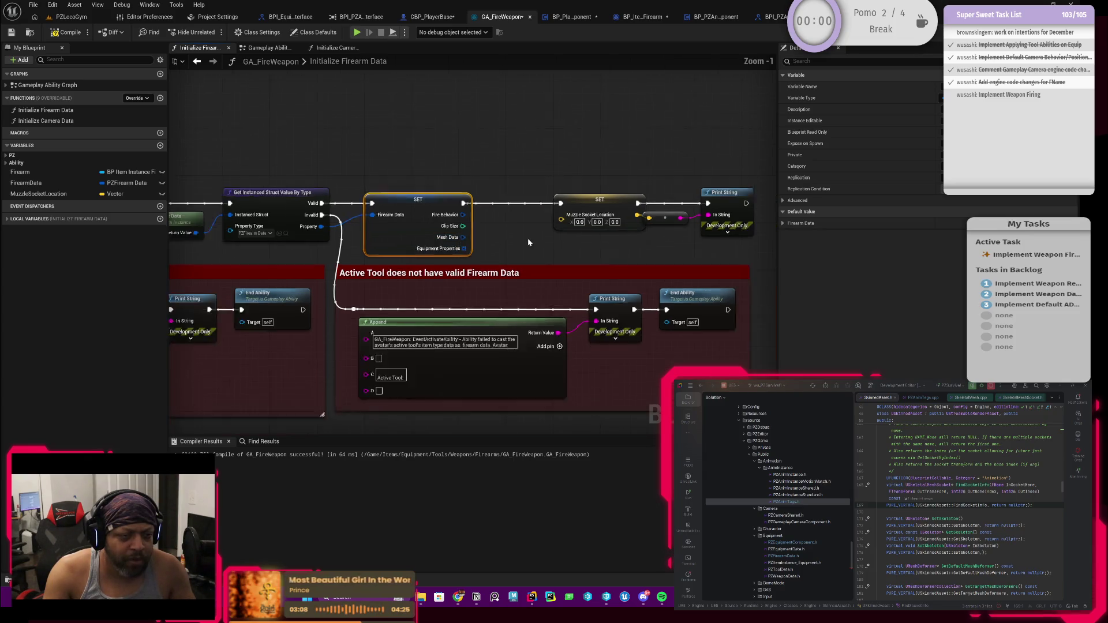
pyautogui.scroll(-1, 528, 243)
pyautogui.moveTo(577, 162); pyautogui.dragTo(670, 207)
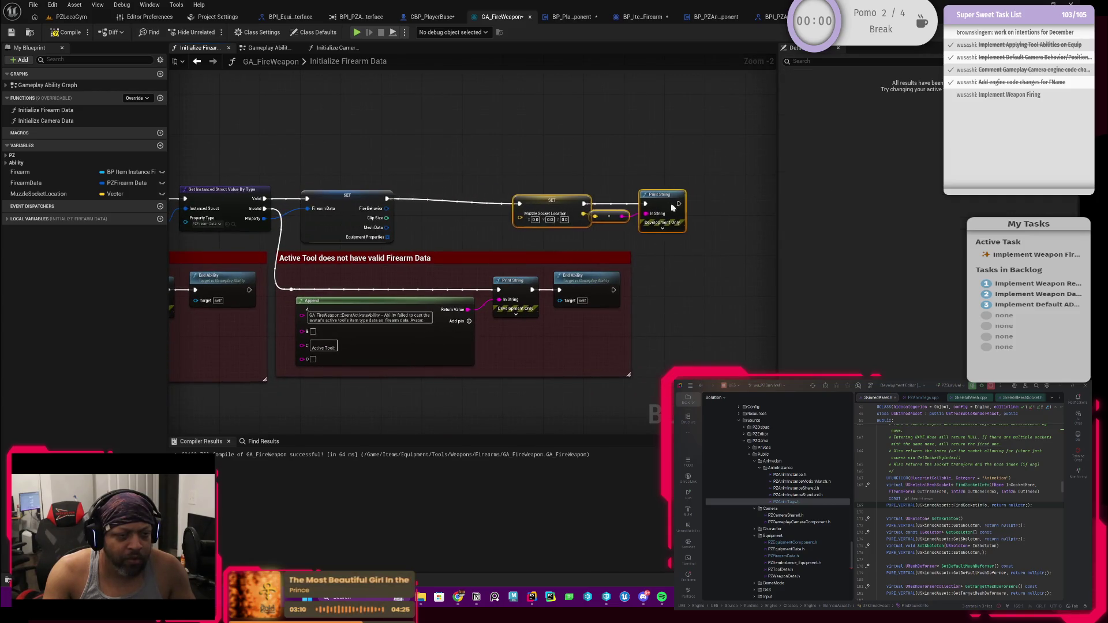
pyautogui.scroll(2, 387, 230)
pyautogui.rightClick(387, 231)
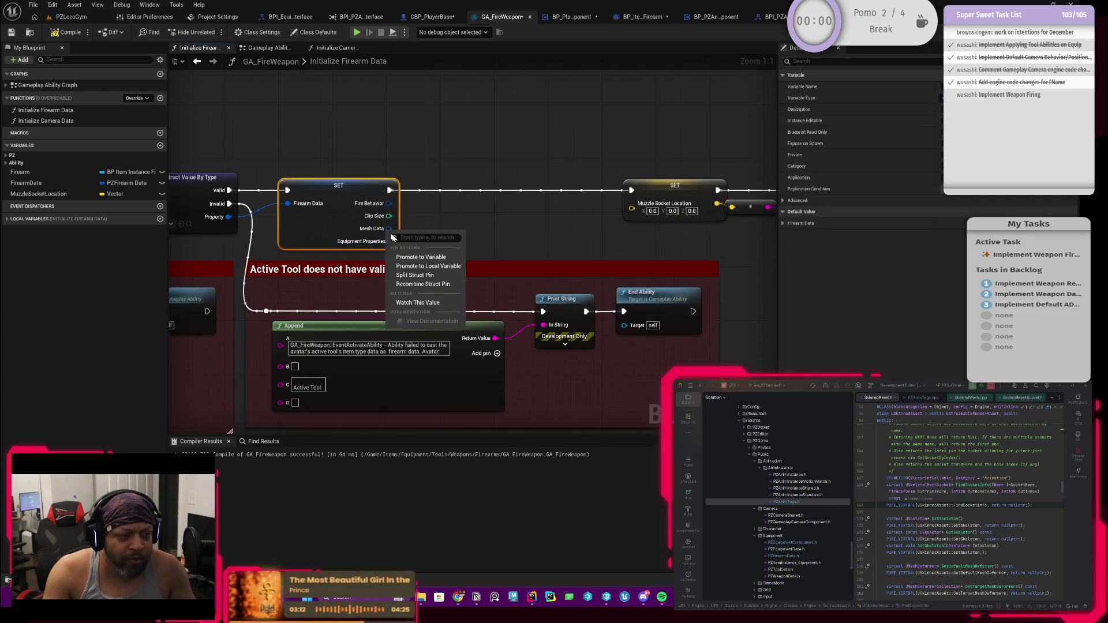
pyautogui.click(424, 275)
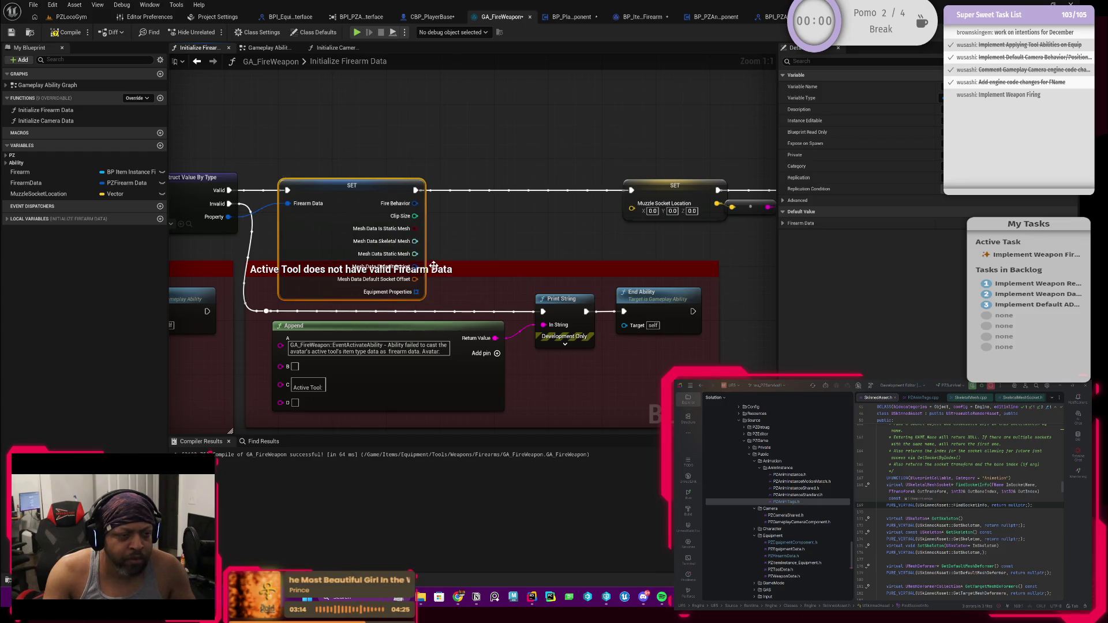
# Straighten the top row of nodes and move it up slightly.
pyautogui.scroll(-5, 433, 266)
pyautogui.moveTo(637, 202)
pyautogui.mouseDown()
pyautogui.moveTo(420, 245)
pyautogui.moveTo(215, 253)
pyautogui.mouseUp()
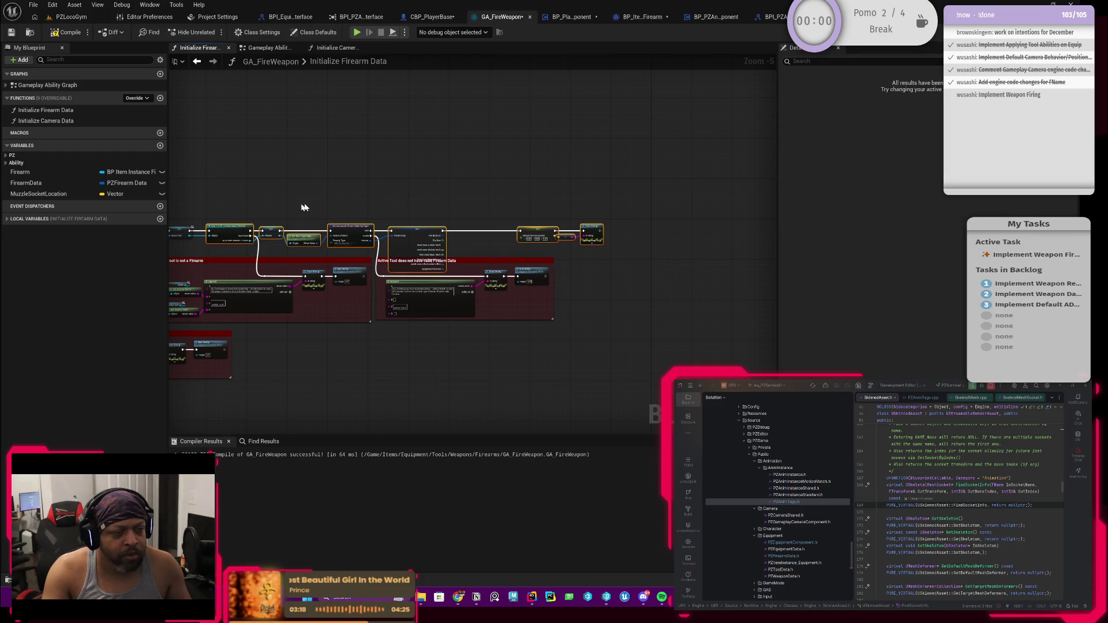
pyautogui.press('f')
pyautogui.moveTo(403, 191); pyautogui.dragTo(270, 242)
pyautogui.moveTo(297, 181); pyautogui.dragTo(514, 155)
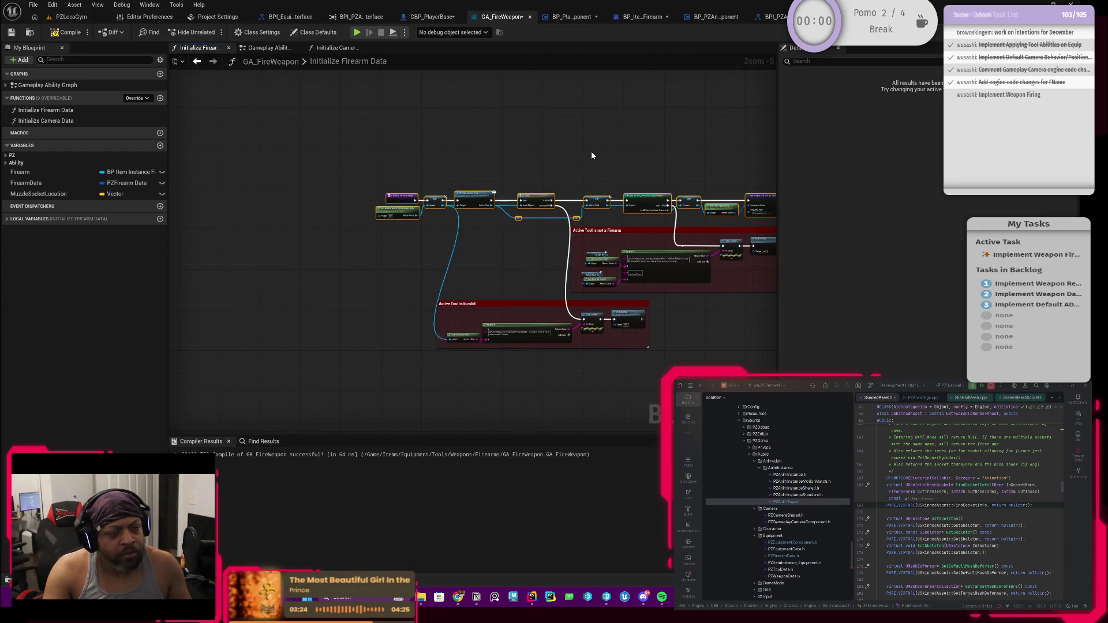
pyautogui.moveTo(591, 152); pyautogui.dragTo(393, 199)
pyautogui.moveTo(447, 253); pyautogui.dragTo(448, 233)
pyautogui.scroll(5, 674, 268)
pyautogui.moveTo(668, 248)
pyautogui.mouseDown()
pyautogui.moveTo(538, 231)
pyautogui.moveTo(554, 238)
pyautogui.moveTo(509, 241)
pyautogui.mouseUp()
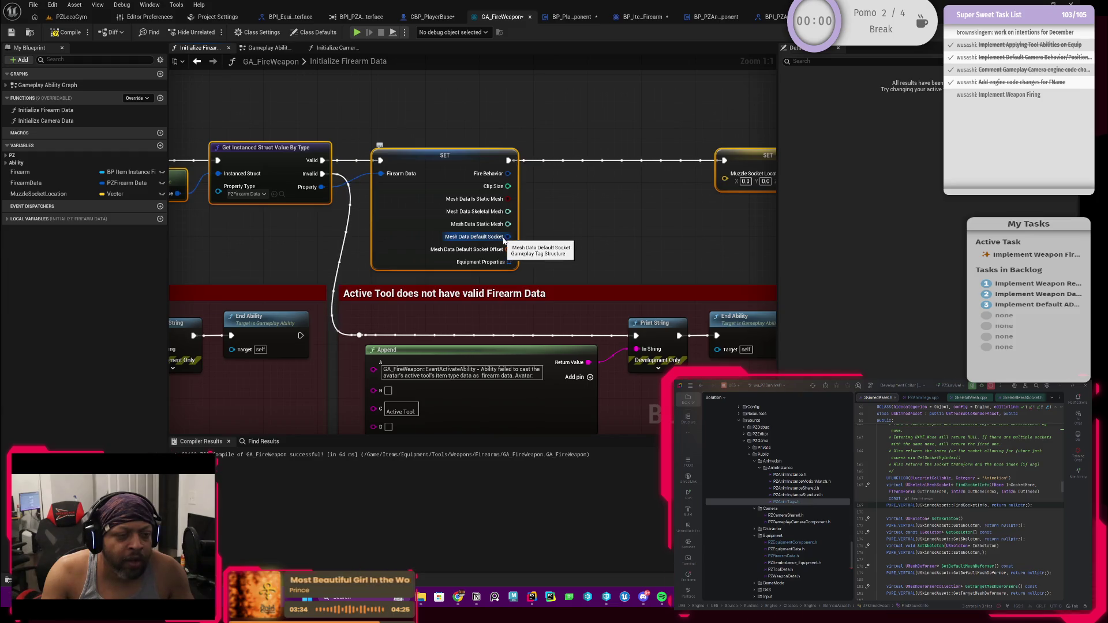
# Try placing a Get Avatar Actor from Actor Info node, then delete it.
pyautogui.moveTo(507, 237); pyautogui.dragTo(567, 229)
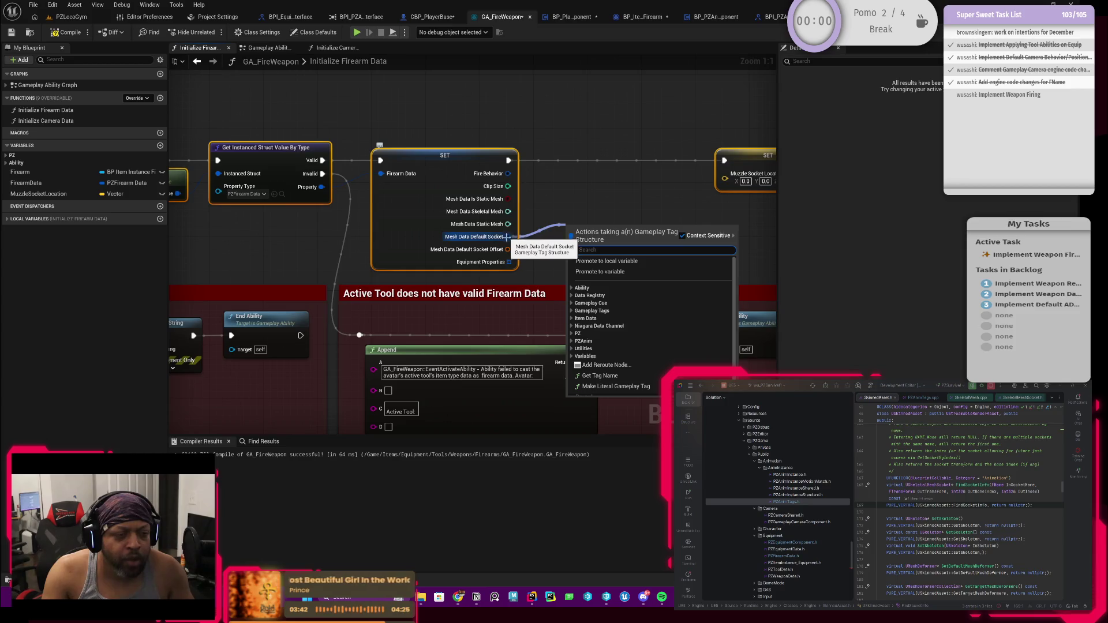
pyautogui.moveTo(506, 236)
pyautogui.mouseDown()
pyautogui.moveTo(485, 227)
pyautogui.moveTo(422, 272)
pyautogui.moveTo(450, 254)
pyautogui.moveTo(525, 268)
pyautogui.moveTo(438, 249)
pyautogui.moveTo(755, 225)
pyautogui.moveTo(577, 260)
pyautogui.moveTo(692, 242)
pyautogui.moveTo(376, 244)
pyautogui.moveTo(457, 230)
pyautogui.mouseUp()
pyautogui.scroll(-1, 408, 267)
pyautogui.scroll(-1, 525, 267)
pyautogui.scroll(1, 376, 244)
pyautogui.rightClick(447, 231)
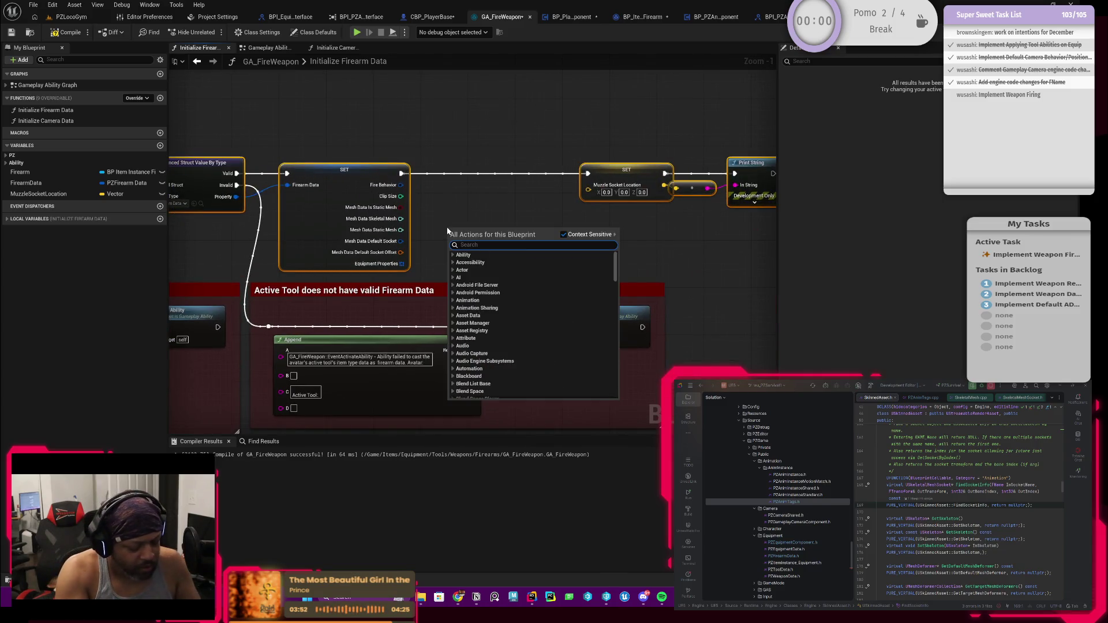
pyautogui.write('get avatar')
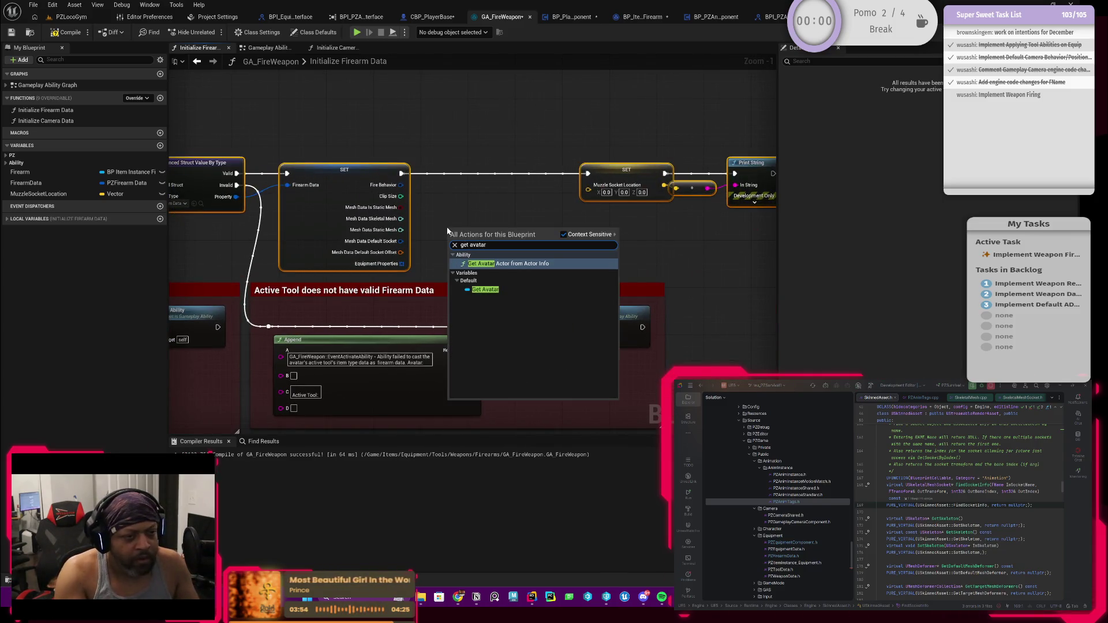
pyautogui.press('Return')
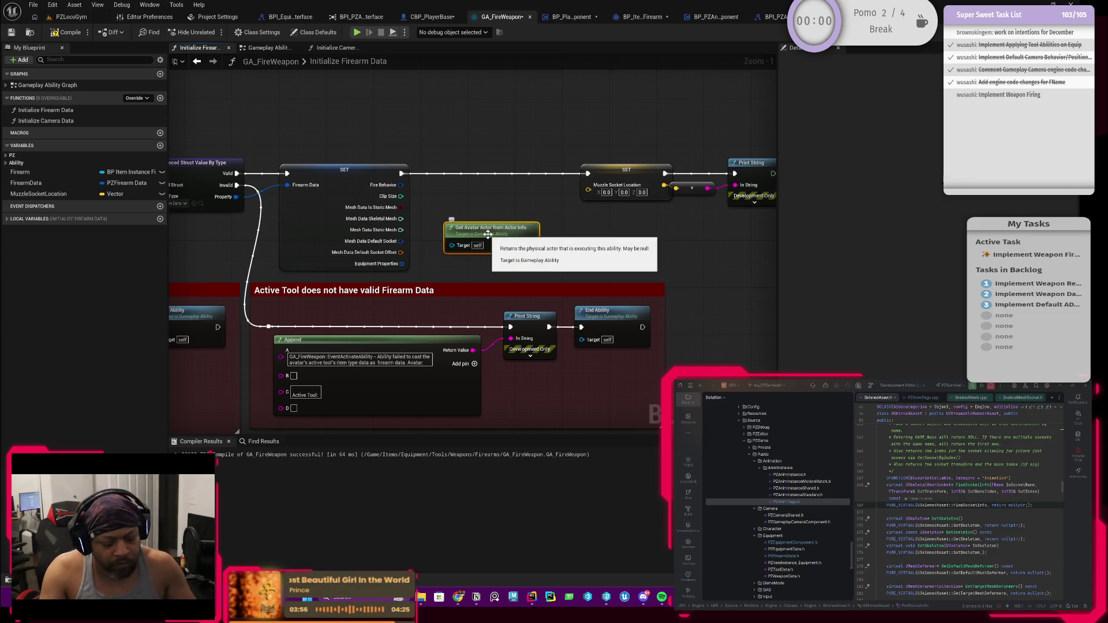
pyautogui.press('Delete')
# Add an Avatar variable getter from 'get avatar' and place it below the SET node.
pyautogui.rightClick(479, 243)
pyautogui.write('get avatar')
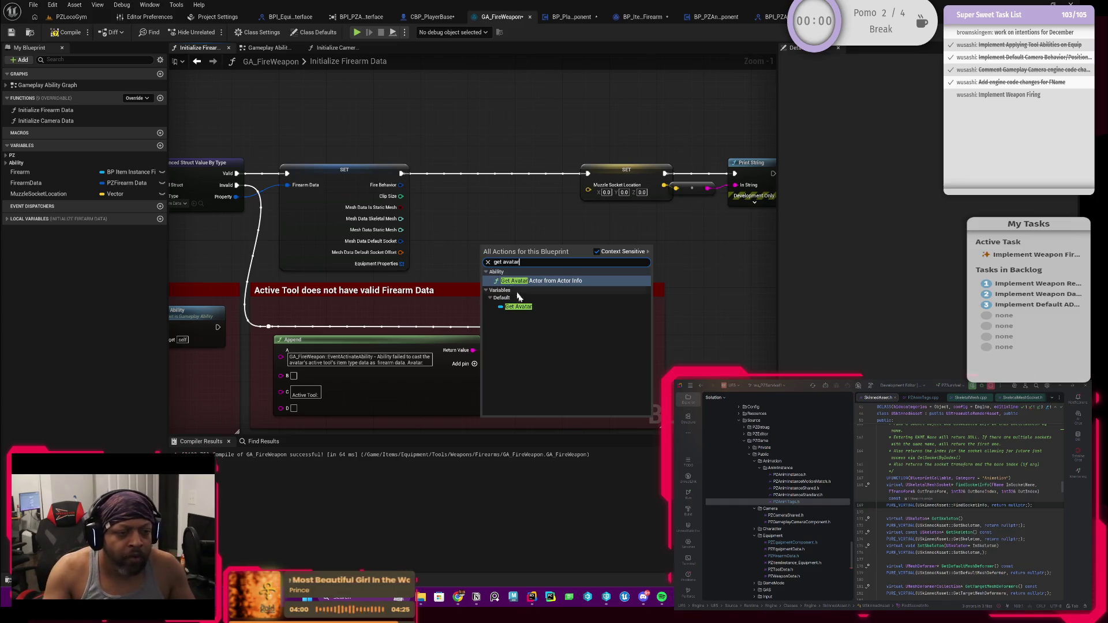
pyautogui.click(518, 306)
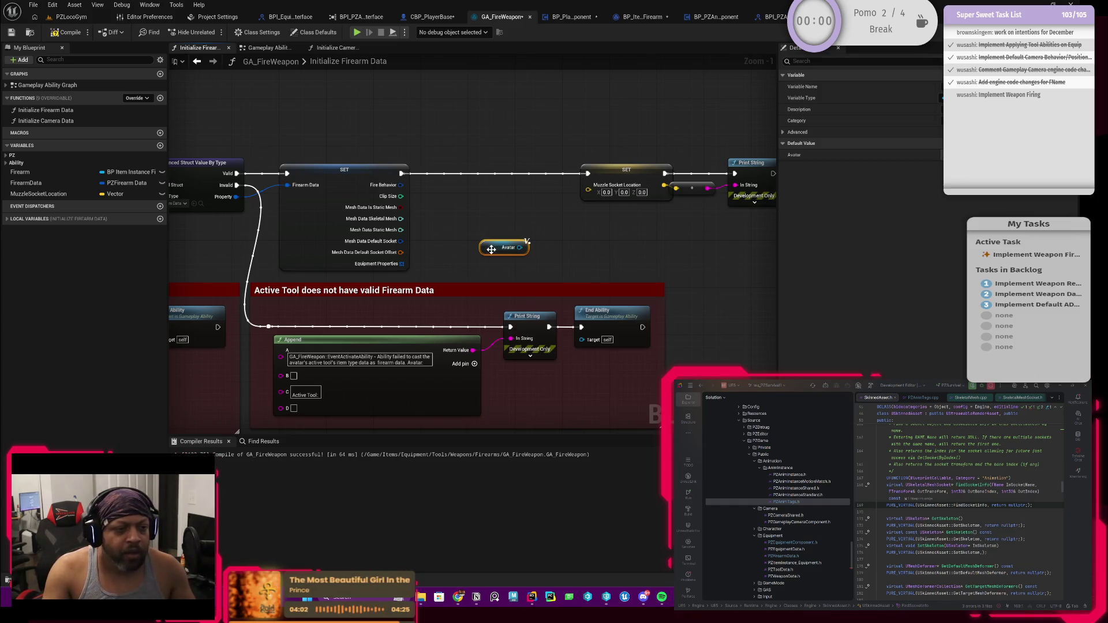
pyautogui.moveTo(491, 249); pyautogui.dragTo(430, 265)
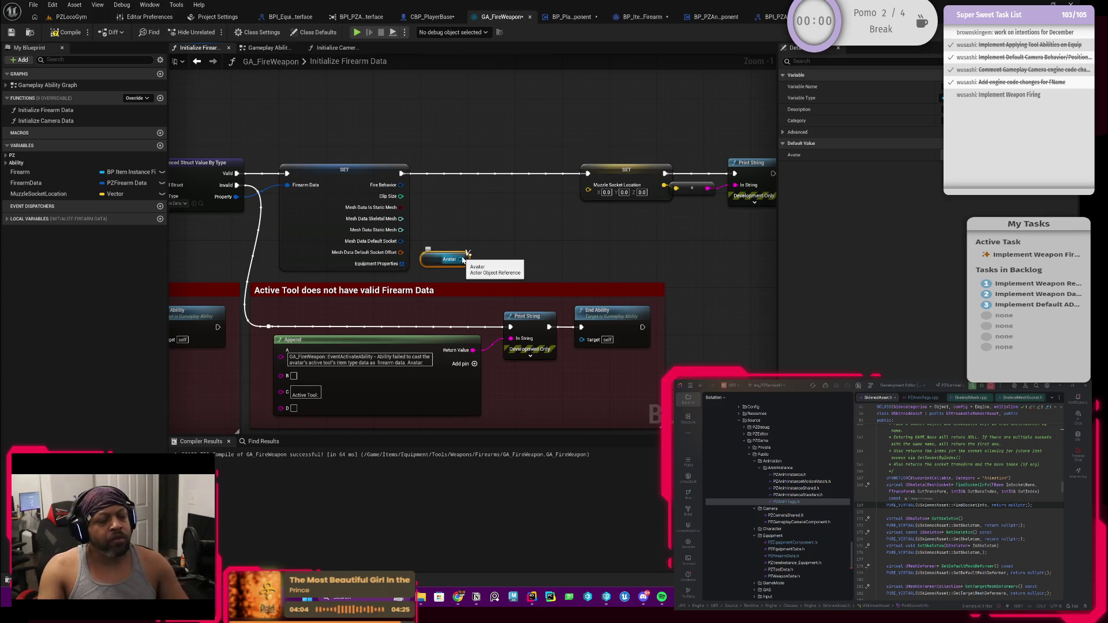
pyautogui.moveTo(463, 260); pyautogui.dragTo(491, 244)
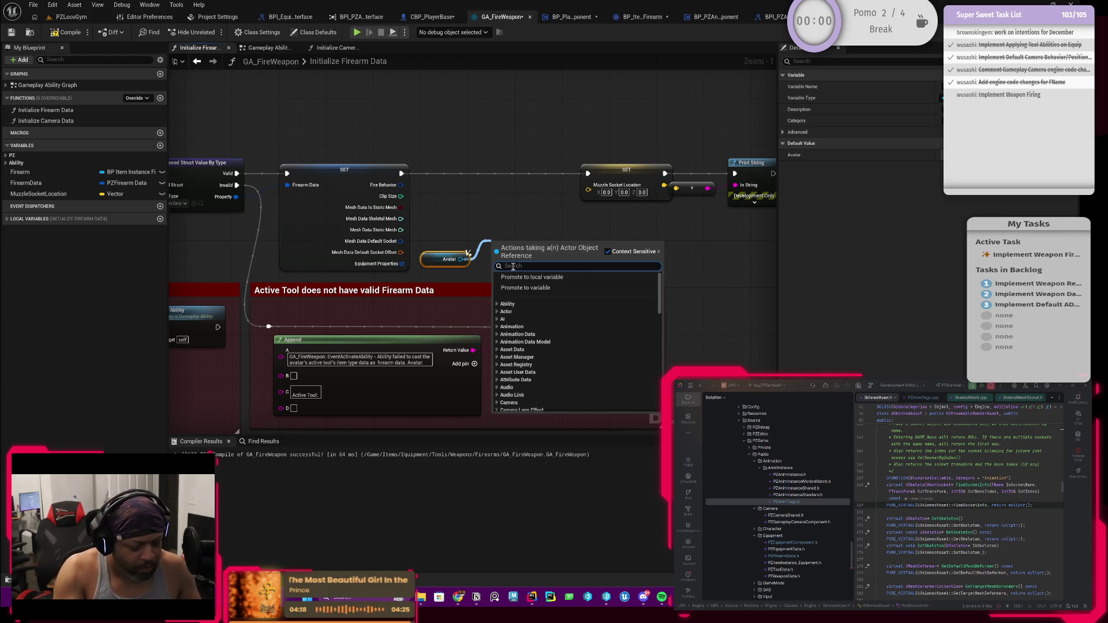
# Add a Get Socket Location node on Avatar between the SET nodes, routing execution through it.
pyautogui.write('bpi')
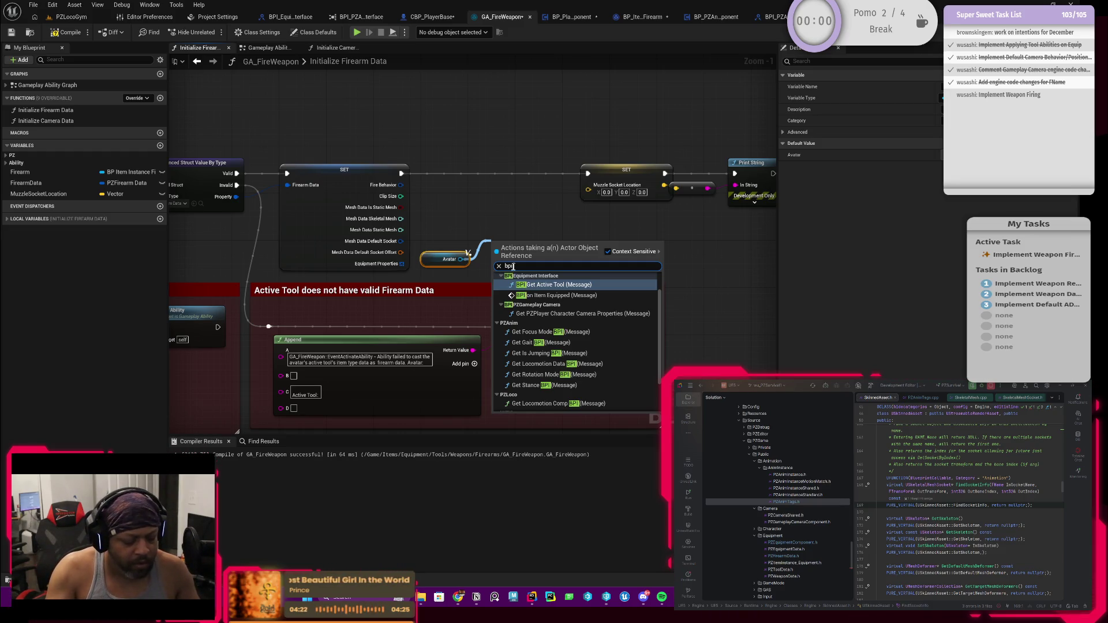
pyautogui.write(' get')
pyautogui.press('BackSpace')
pyautogui.press('BackSpace')
pyautogui.press('BackSpace')
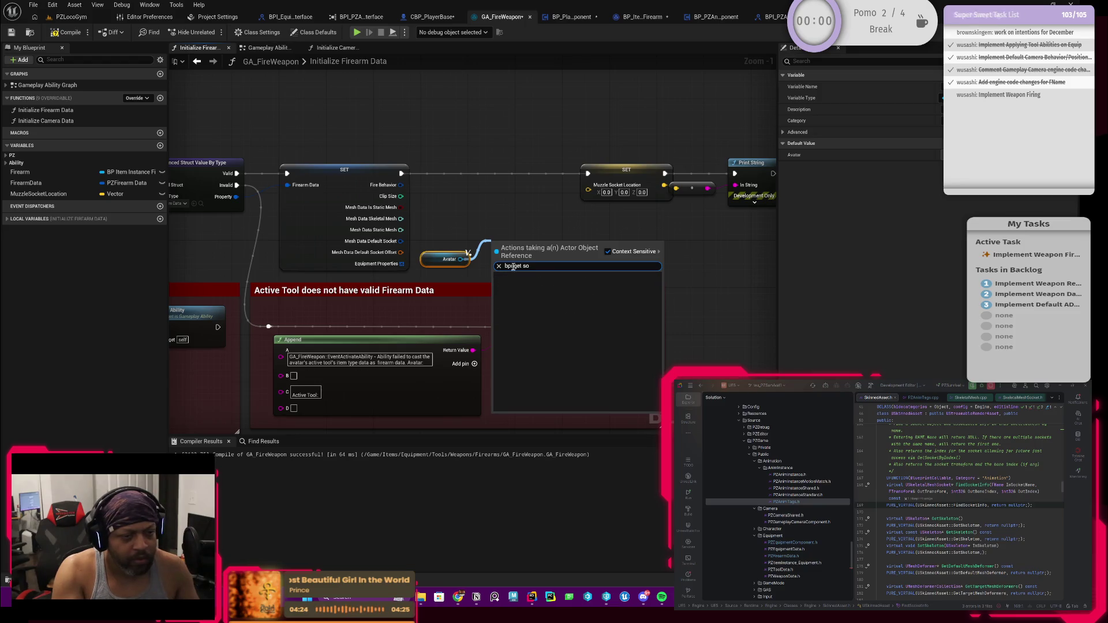
pyautogui.press('BackSpace')
pyautogui.press('BackSpace')
pyautogui.press('BackSpace')
pyautogui.write('getso')
pyautogui.write('t')
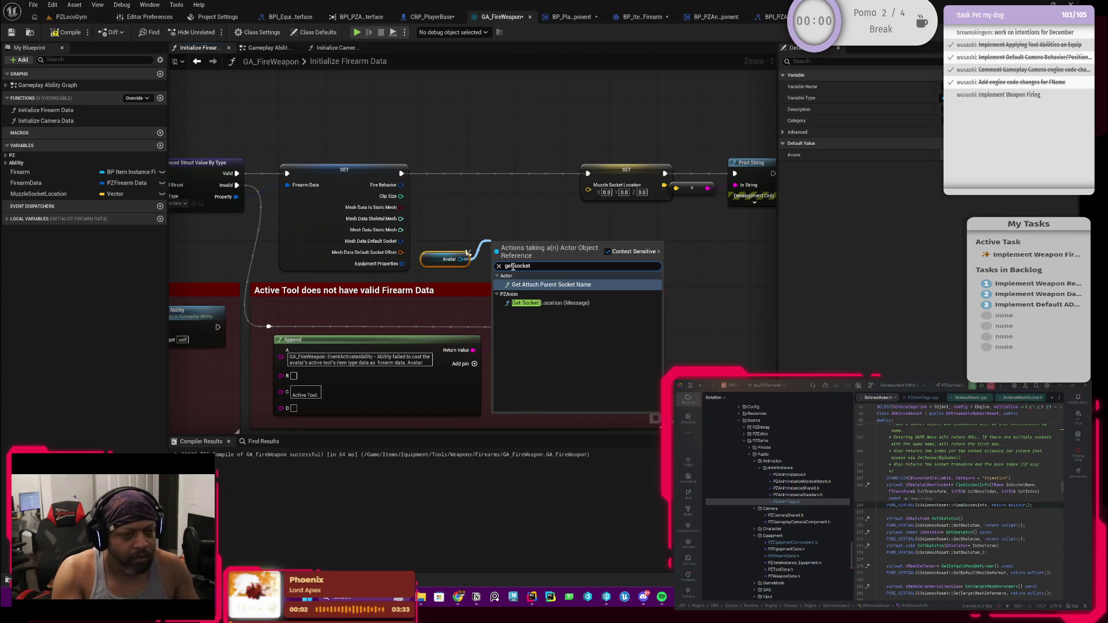
pyautogui.click(558, 303)
pyautogui.moveTo(537, 263); pyautogui.dragTo(507, 174)
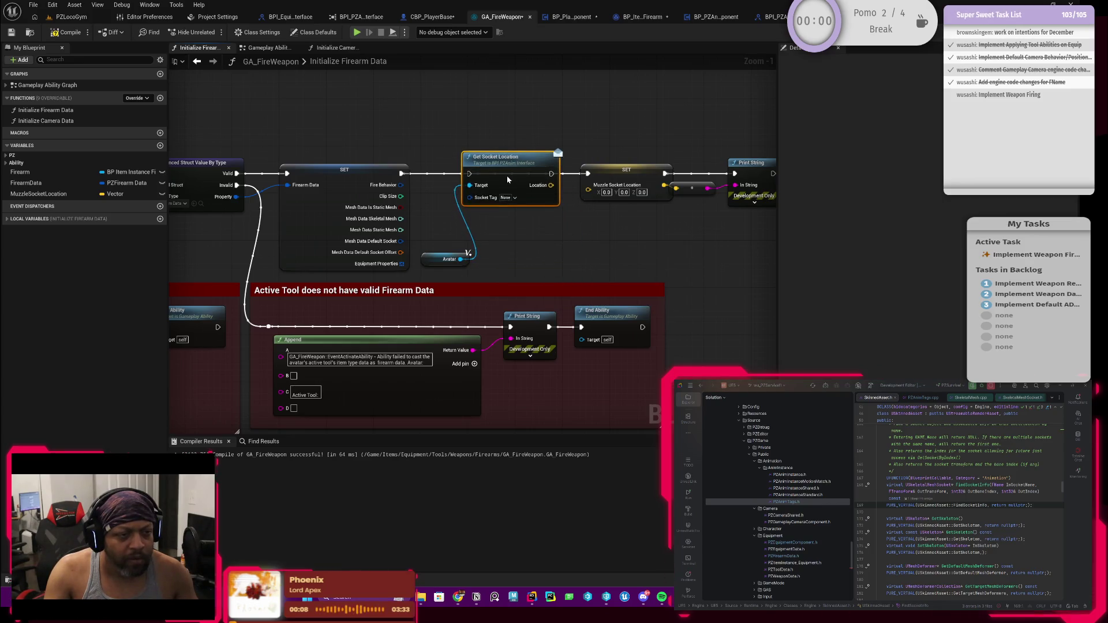
pyautogui.moveTo(400, 173)
pyautogui.mouseDown()
pyautogui.moveTo(519, 178)
pyautogui.moveTo(471, 173)
pyautogui.mouseUp()
# Feed the socket location into Muzzle Socket Location, using Mesh Data Default Socket as the tag.
pyautogui.moveTo(438, 261)
pyautogui.mouseDown()
pyautogui.moveTo(456, 139)
pyautogui.moveTo(473, 149)
pyautogui.mouseUp()
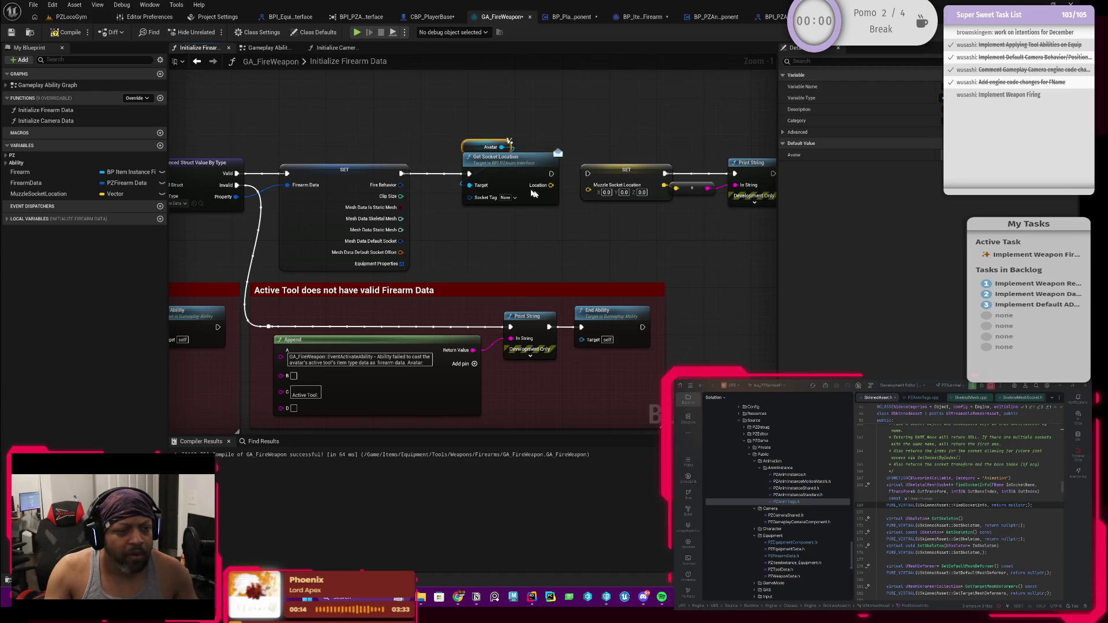
pyautogui.moveTo(551, 185); pyautogui.dragTo(588, 185)
pyautogui.click(553, 179)
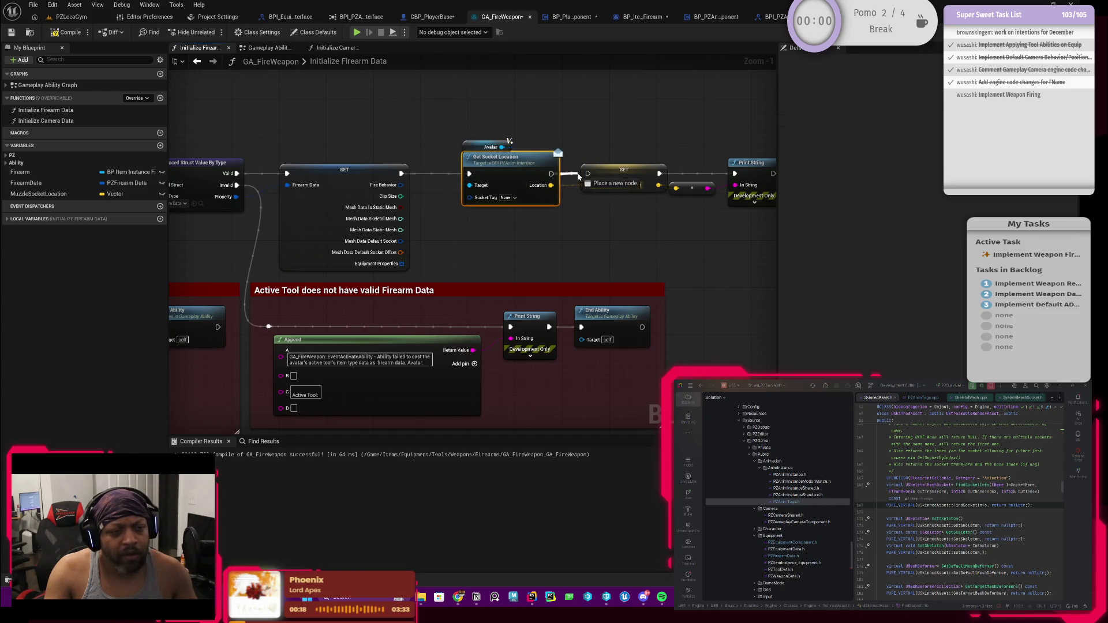
pyautogui.scroll(1, 406, 230)
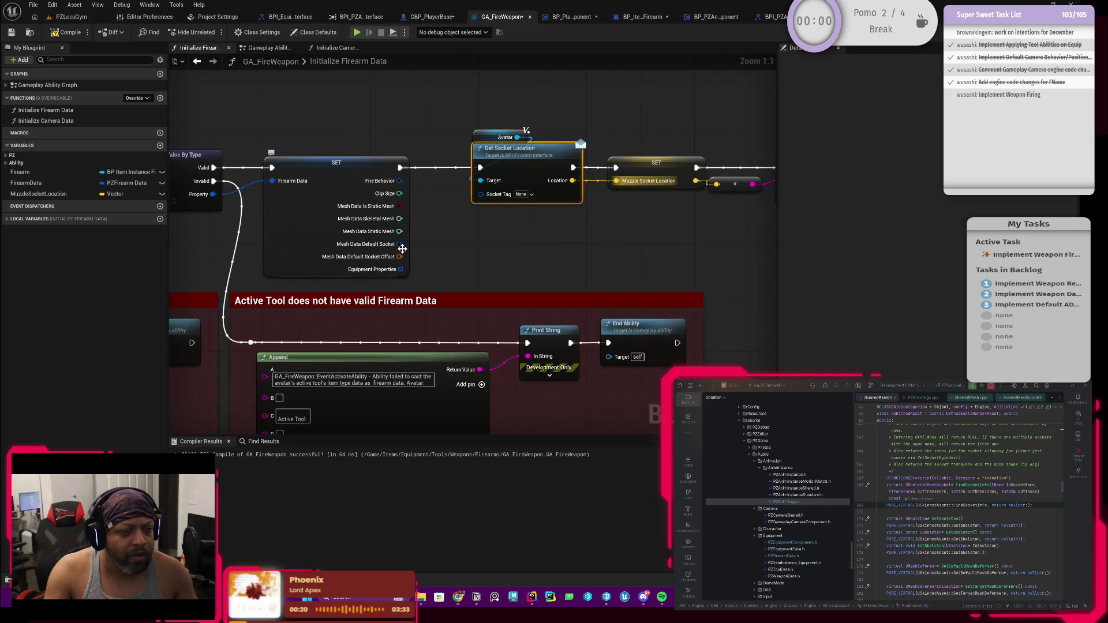
pyautogui.moveTo(399, 244); pyautogui.dragTo(481, 194)
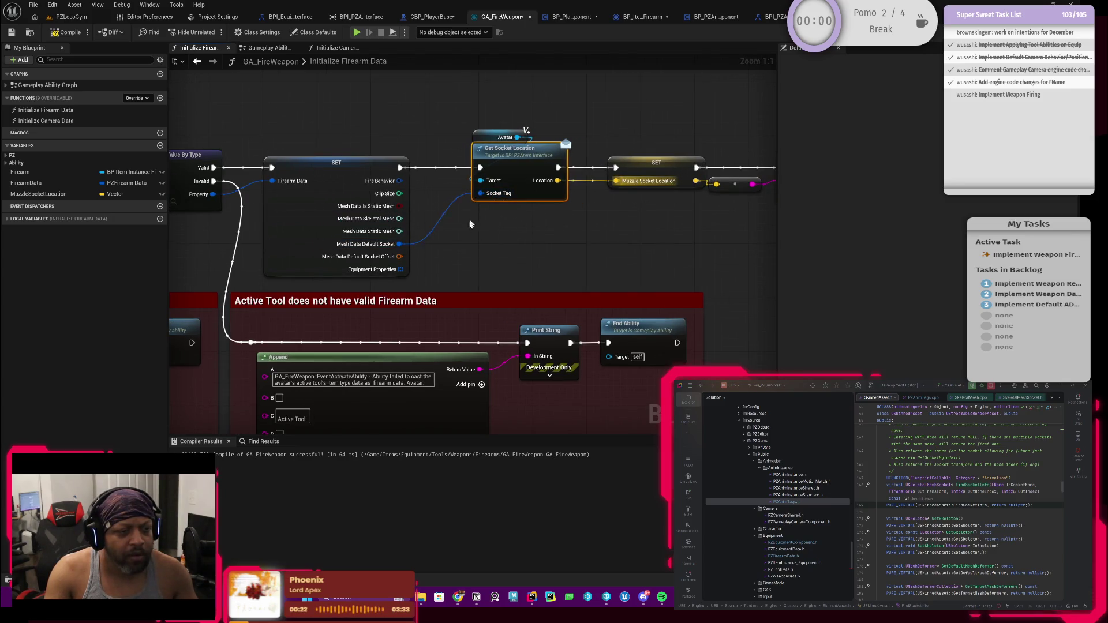
# Save GA_FireWeapon, nudge the Muzzle Socket Location node left, and switch to CBP_PlayerBase.
pyautogui.keyDown('ctrl'); pyautogui.click(464, 135); pyautogui.keyUp('ctrl')
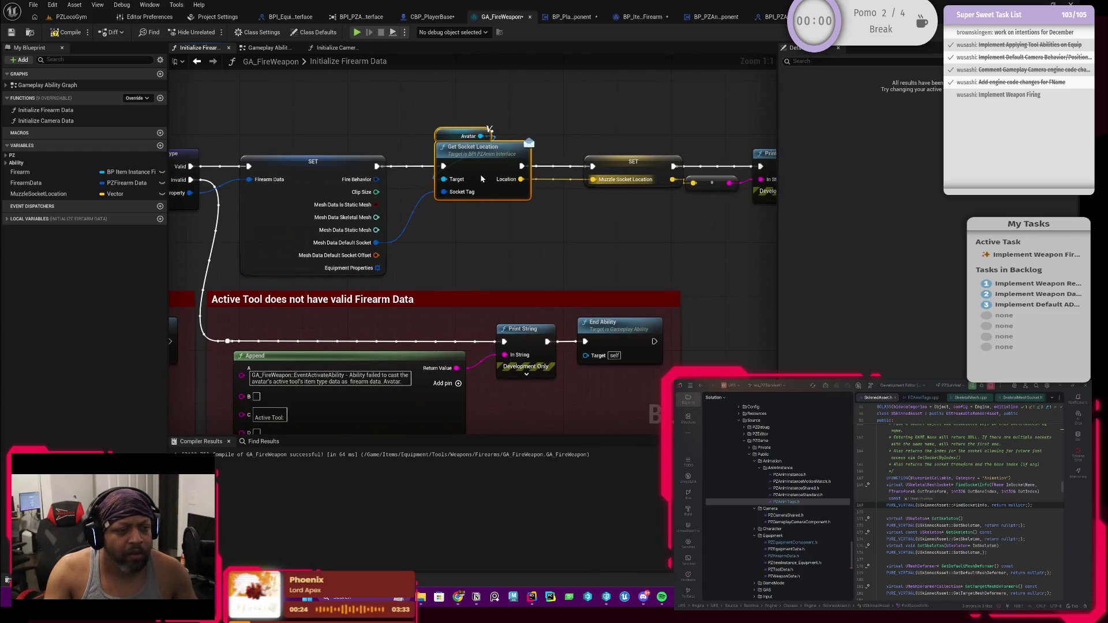
pyautogui.scroll(-1, 476, 197)
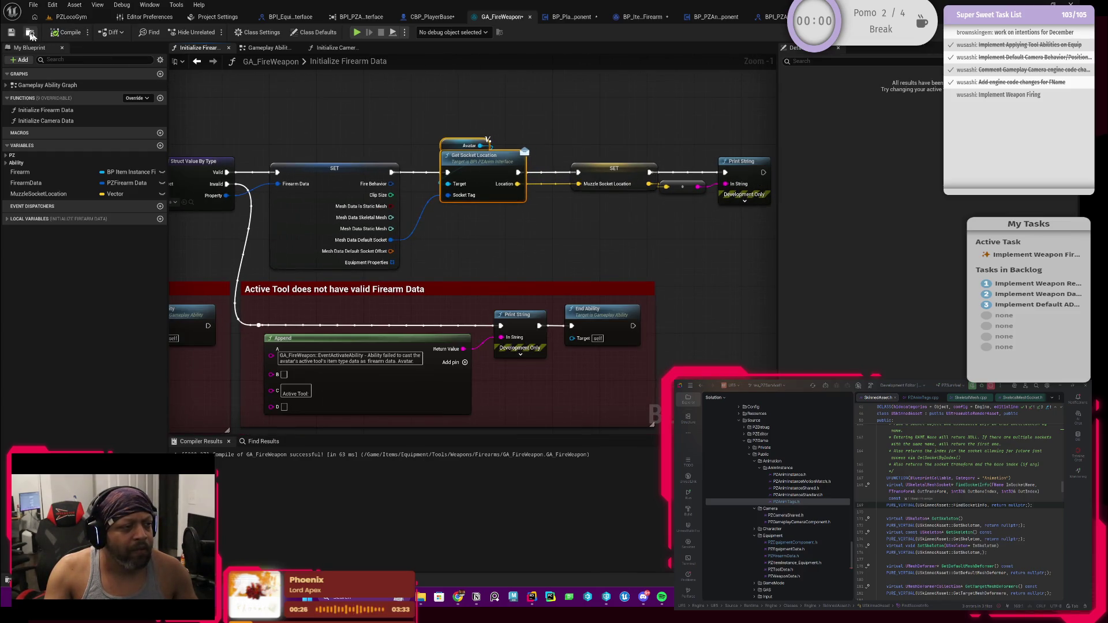
pyautogui.click(11, 33)
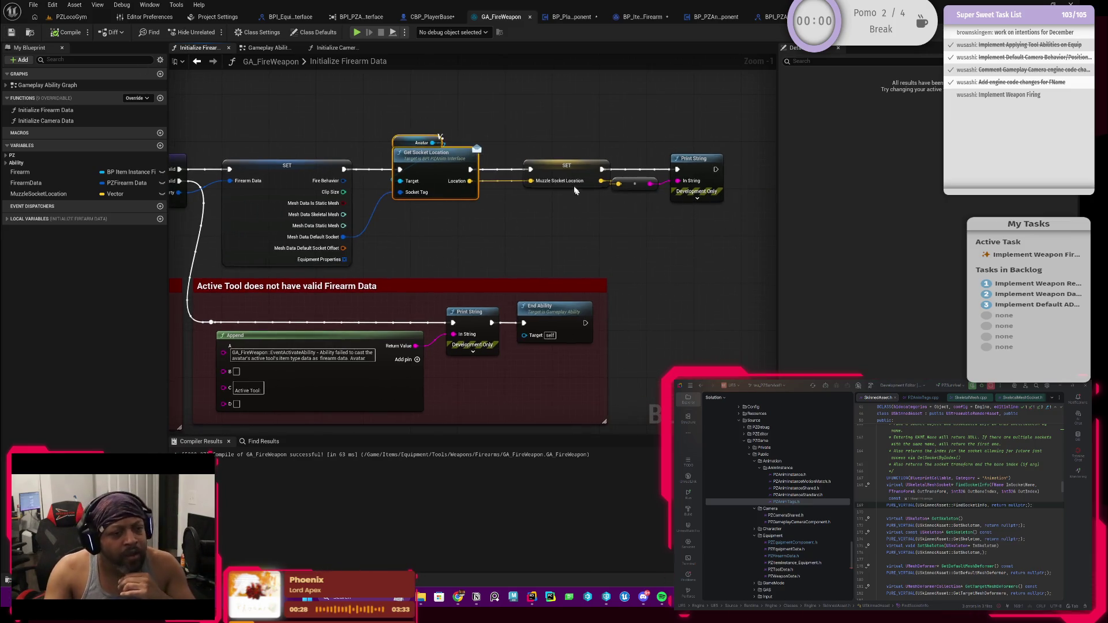
pyautogui.click(555, 169)
pyautogui.moveTo(555, 168); pyautogui.dragTo(549, 168)
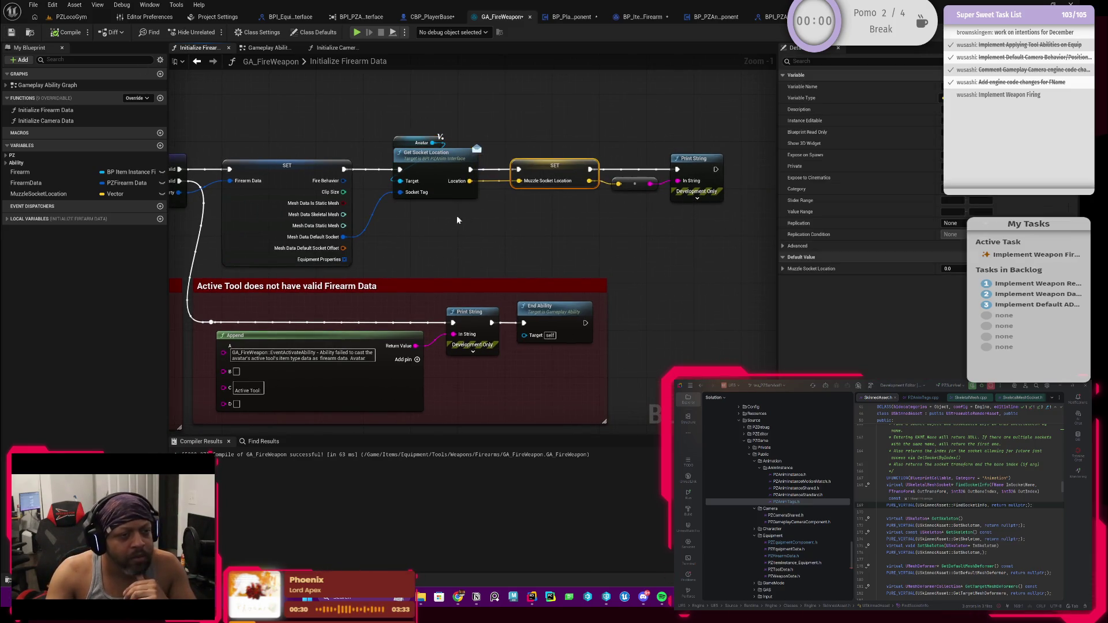
pyautogui.click(432, 17)
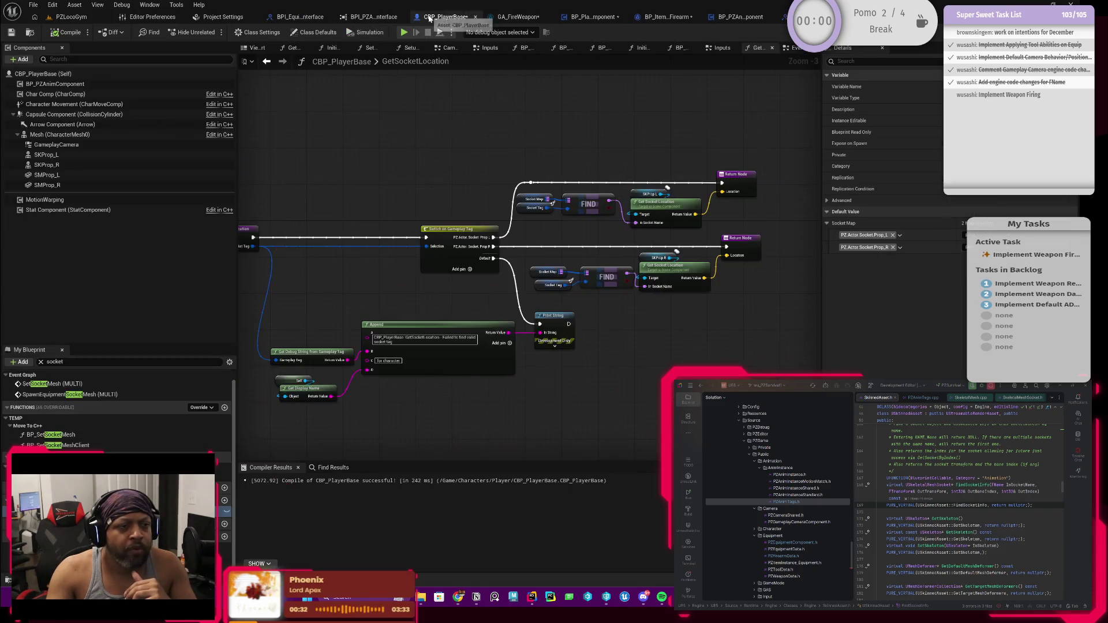
# Switch to the PZLocoGym level and start Play in Editor, triggering the compiler-errors warning.
pyautogui.moveTo(455, 123)
pyautogui.mouseDown()
pyautogui.moveTo(448, 171)
pyautogui.moveTo(534, 178)
pyautogui.mouseUp()
pyautogui.moveTo(426, 156)
pyautogui.mouseDown()
pyautogui.moveTo(373, 184)
pyautogui.moveTo(404, 182)
pyautogui.mouseUp()
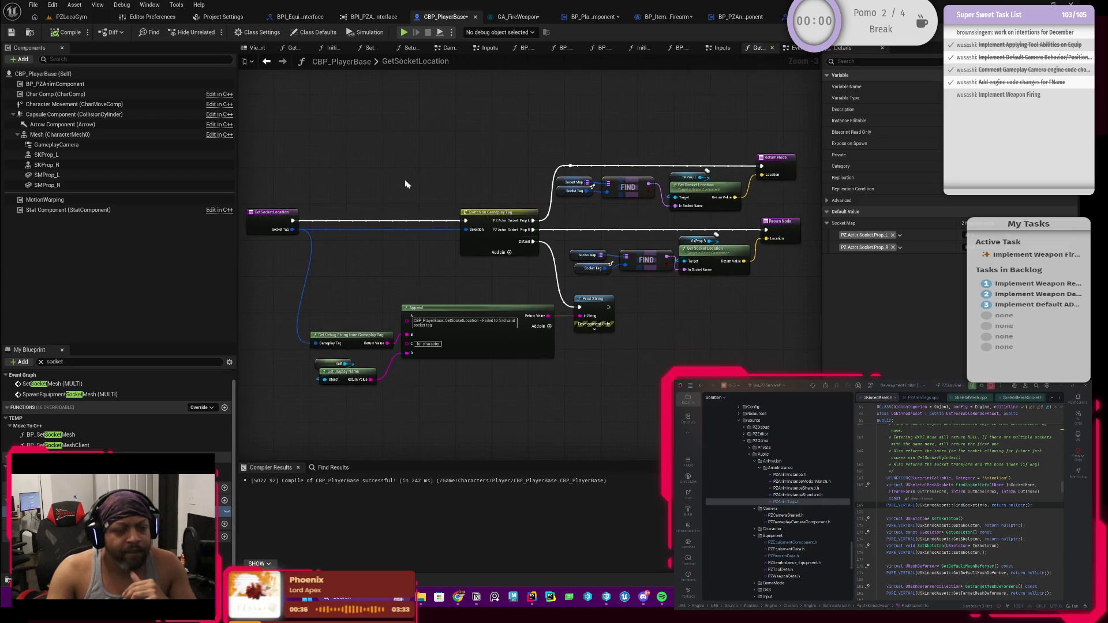
pyautogui.moveTo(480, 217)
pyautogui.mouseDown()
pyautogui.moveTo(479, 190)
pyautogui.moveTo(470, 194)
pyautogui.moveTo(510, 195)
pyautogui.mouseUp()
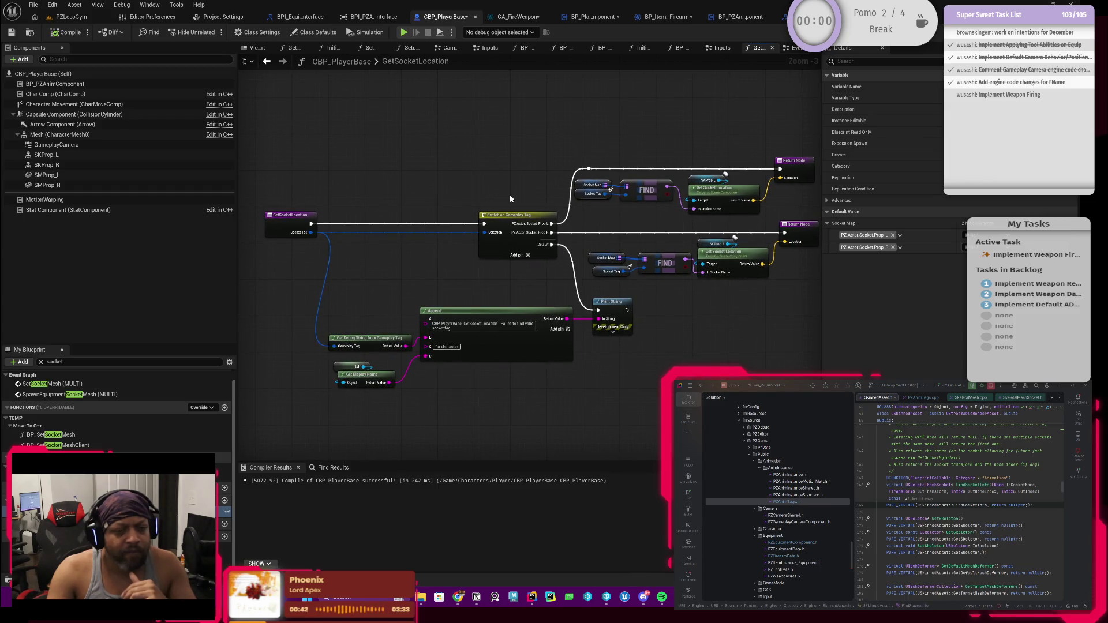
pyautogui.moveTo(510, 195); pyautogui.dragTo(522, 194)
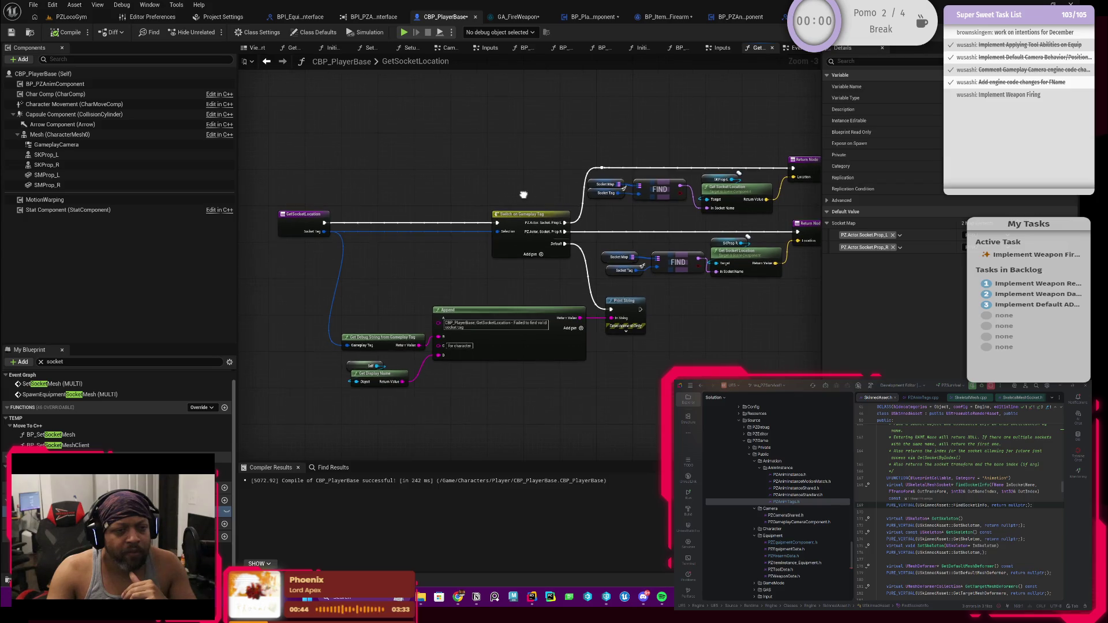
pyautogui.click(72, 17)
pyautogui.click(278, 33)
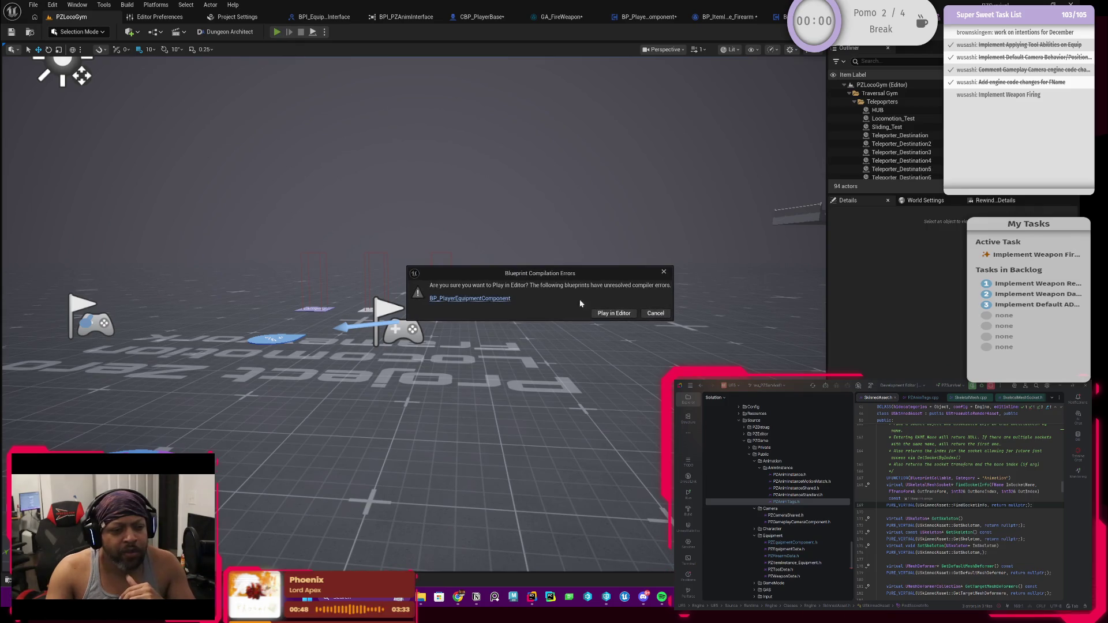
# Open BP_PlayerEquipmentComponent and set the Return Node's Spawned Item type to PZItem Instance.
pyautogui.click(519, 300)
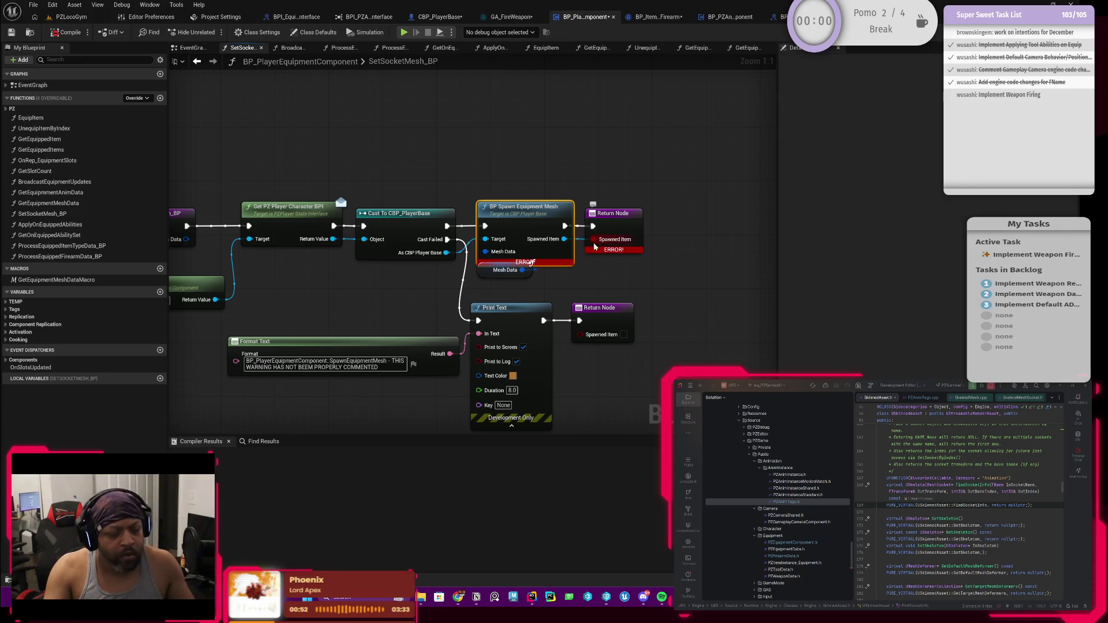
pyautogui.click(611, 226)
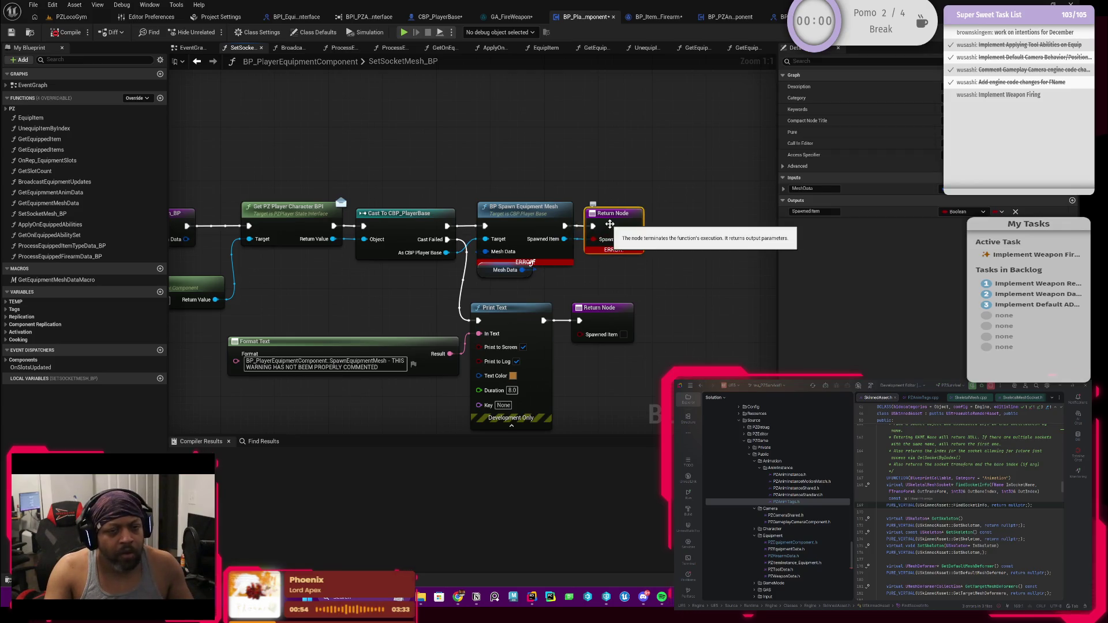
pyautogui.click(966, 213)
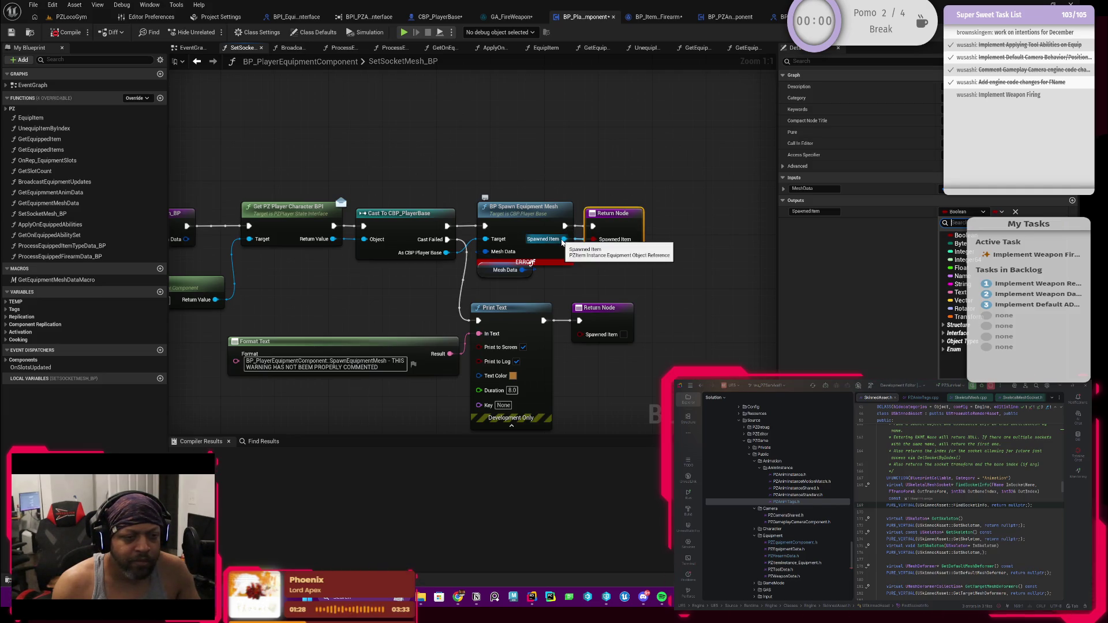
pyautogui.moveTo(562, 241); pyautogui.dragTo(606, 214)
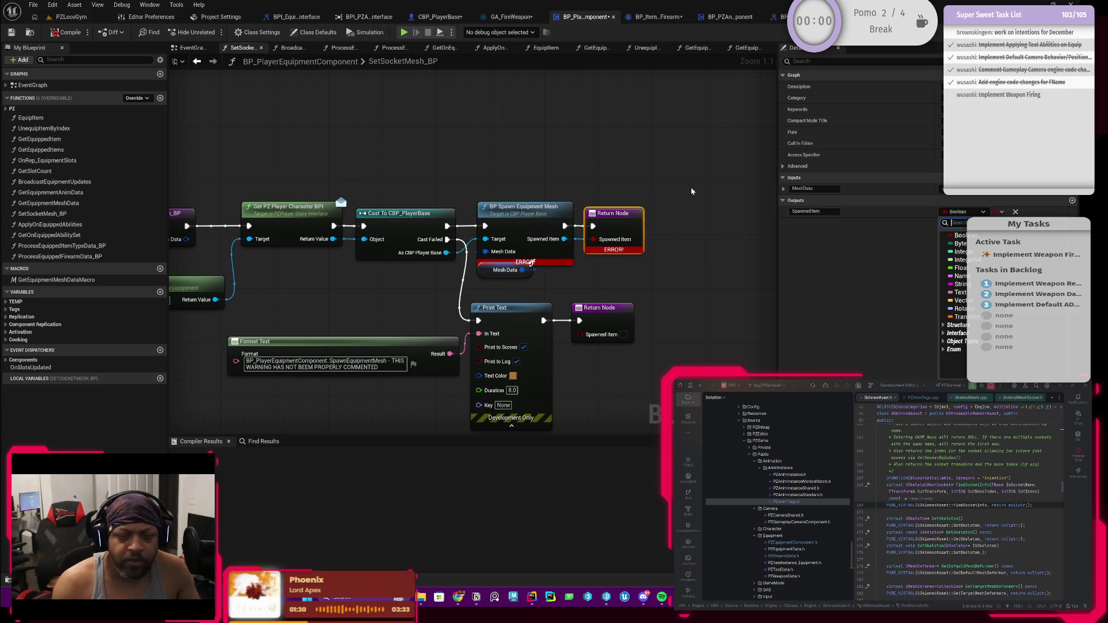
pyautogui.write('Equipment')
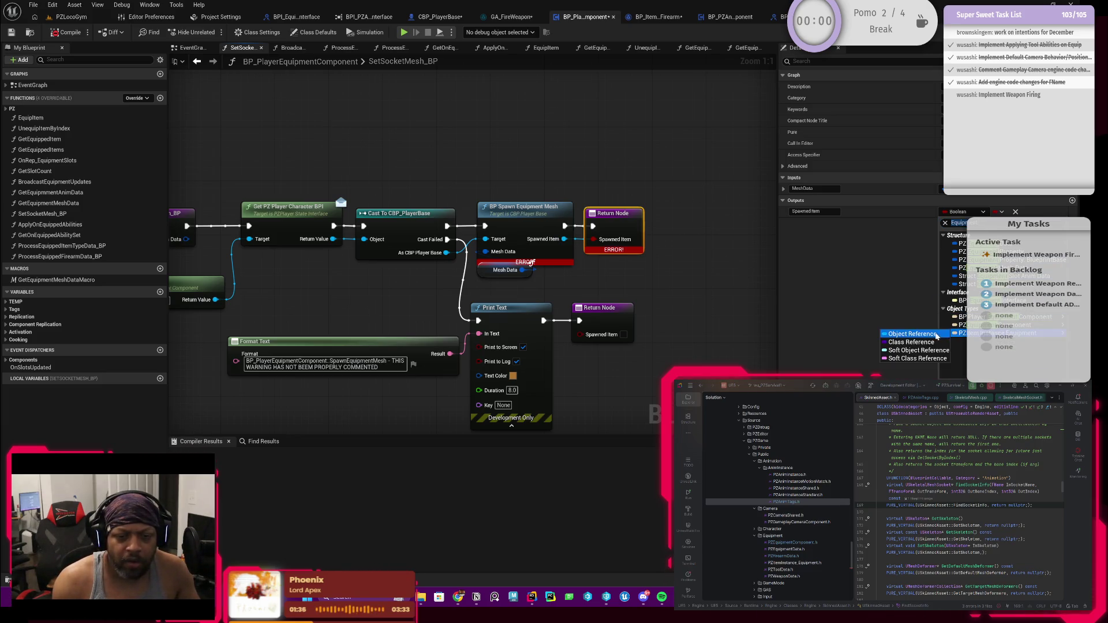
pyautogui.click(949, 333)
# Wire the spawned item into the Return Node and open BP Spawn Equipment Mesh's definition.
pyautogui.moveTo(609, 286); pyautogui.dragTo(654, 285)
pyautogui.scroll(1, 685, 286)
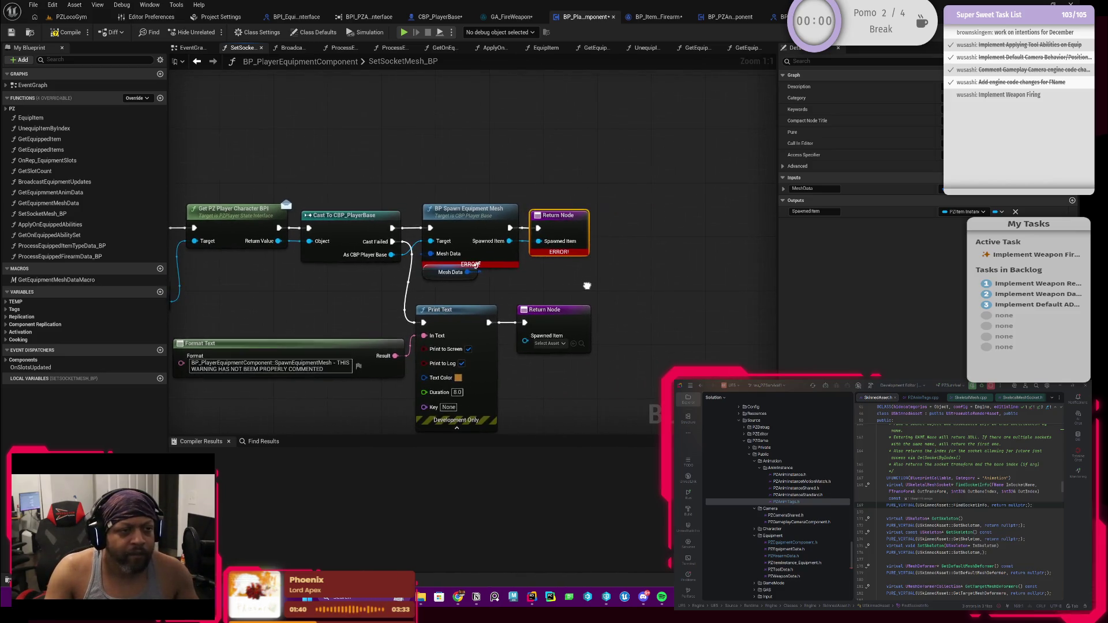
pyautogui.scroll(-1, 671, 284)
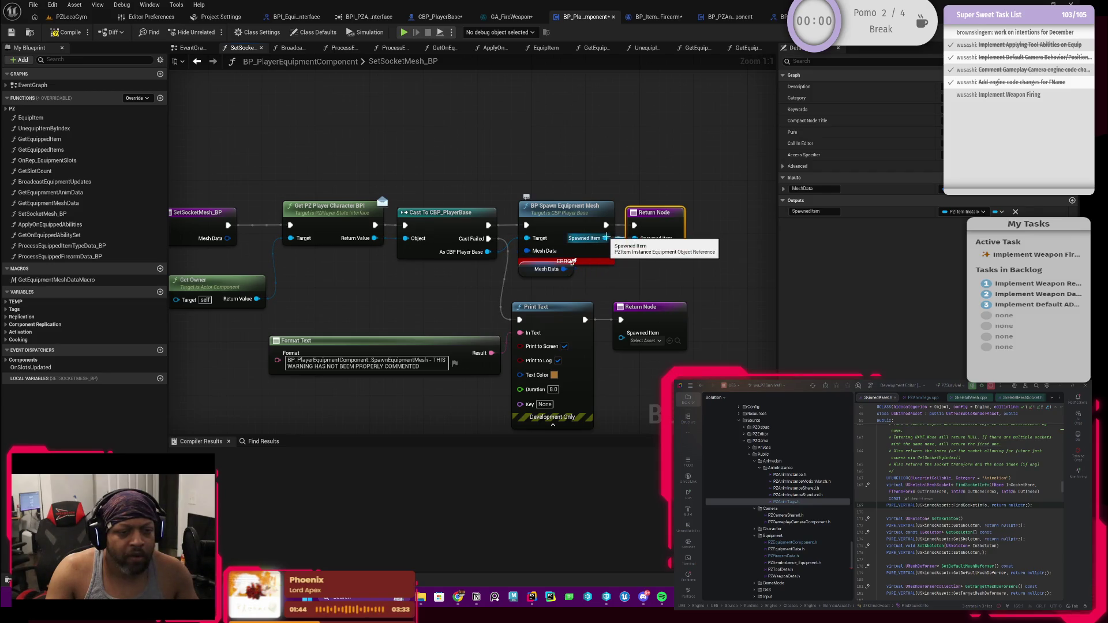
pyautogui.moveTo(606, 237); pyautogui.dragTo(635, 238)
pyautogui.moveTo(424, 306)
pyautogui.mouseDown()
pyautogui.moveTo(459, 303)
pyautogui.moveTo(441, 310)
pyautogui.mouseUp()
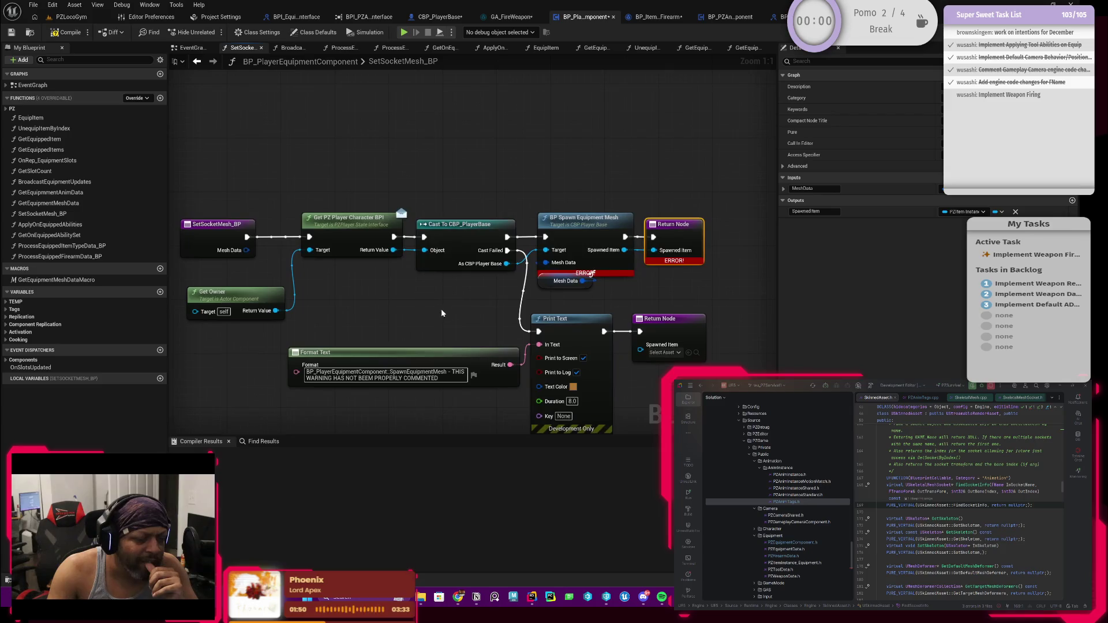
pyautogui.click(580, 238)
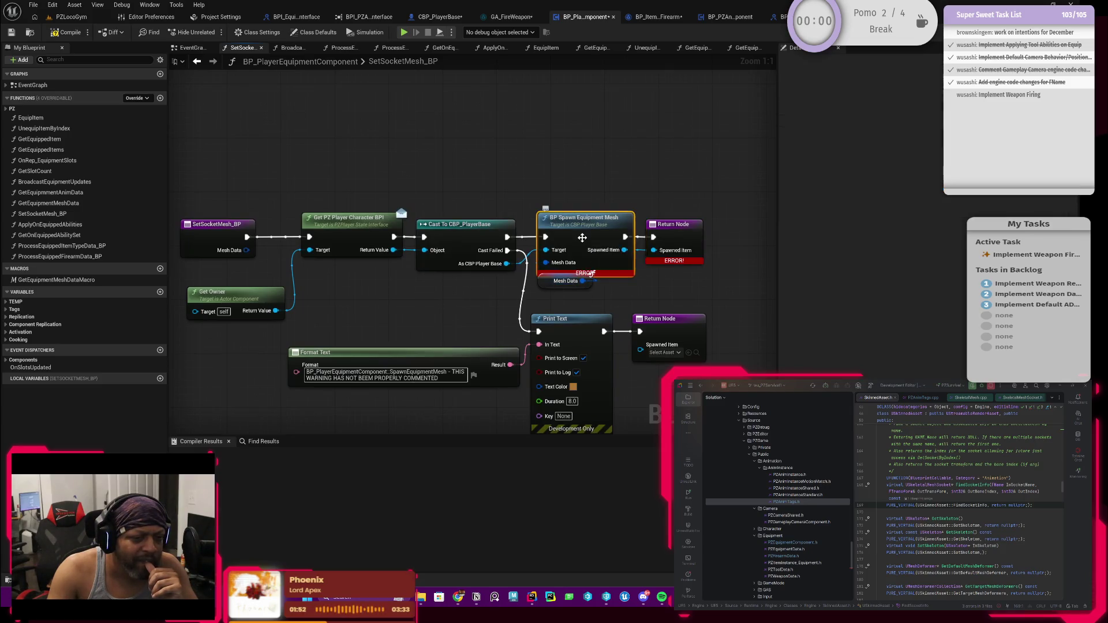
pyautogui.doubleClick(581, 238)
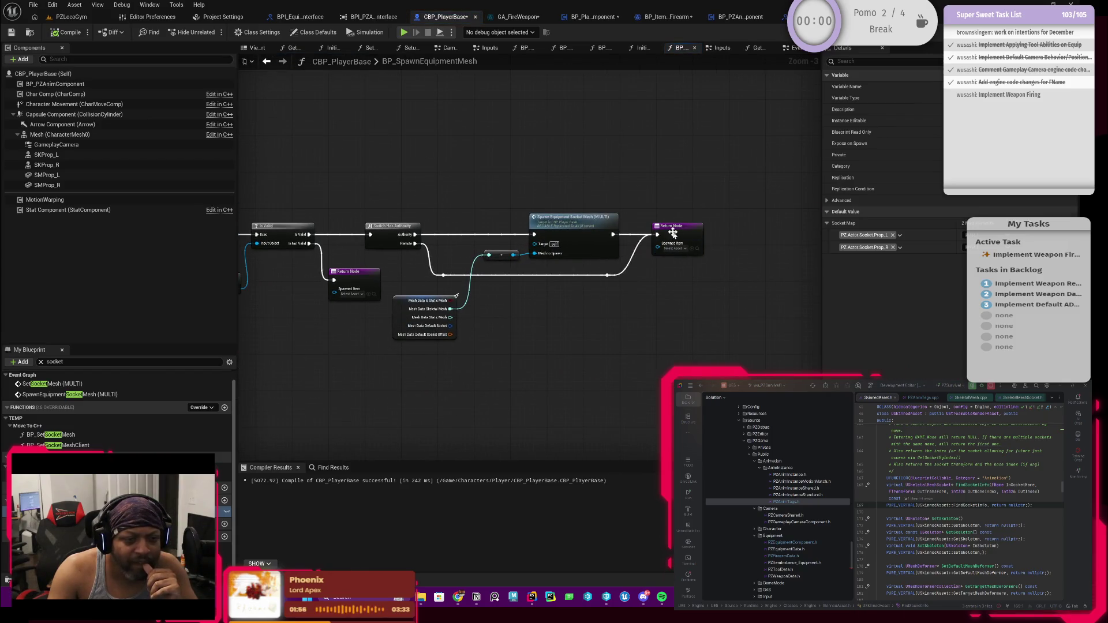
# Set the BP_SpawnEquipmentMesh Return Node's Spawned Item output to a SkeletalMesh object reference.
pyautogui.click(673, 235)
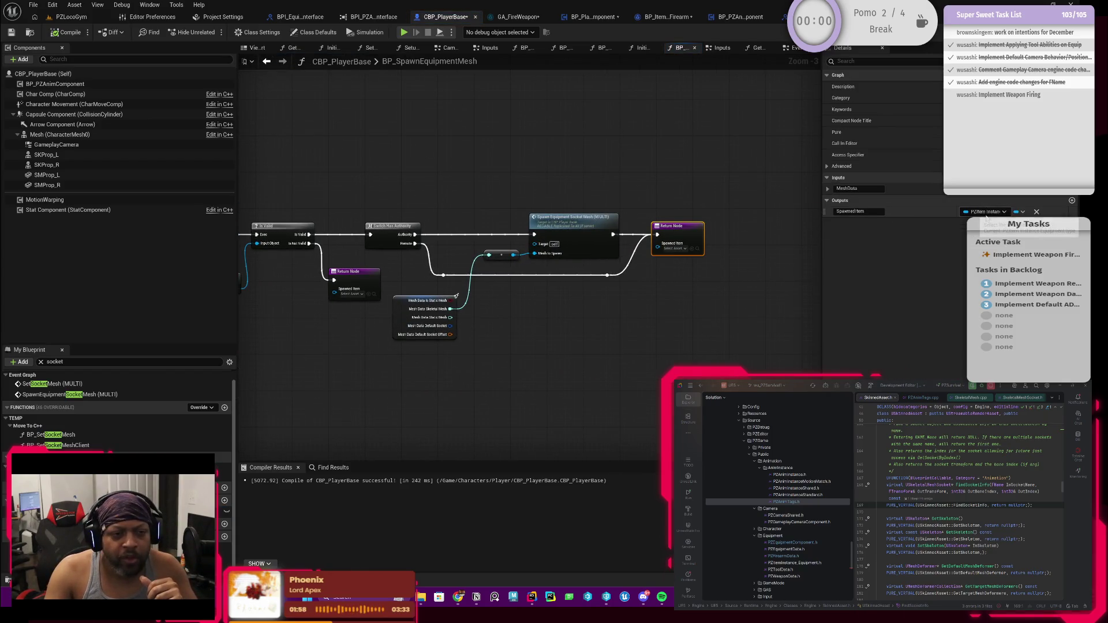
pyautogui.scroll(-4, 494, 252)
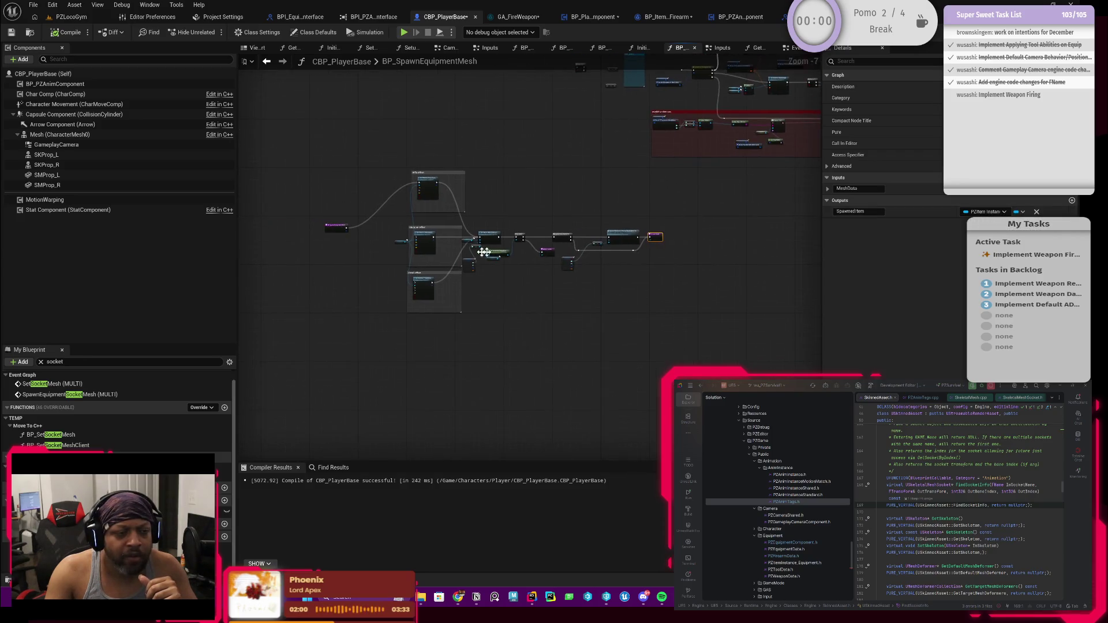
pyautogui.scroll(3, 380, 233)
pyautogui.moveTo(381, 234); pyautogui.dragTo(449, 238)
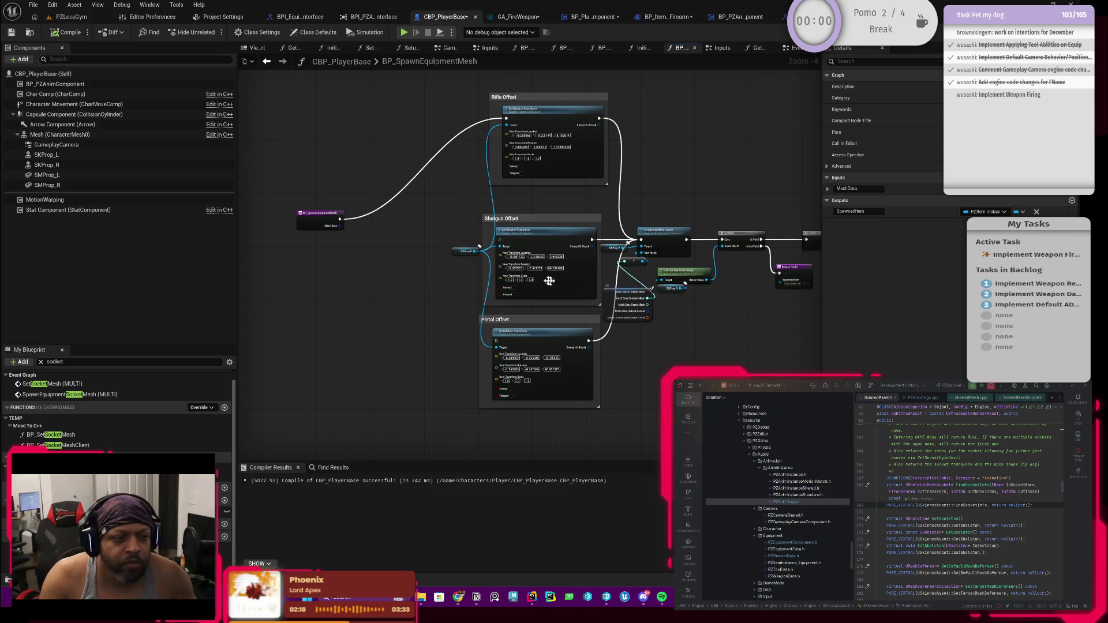
pyautogui.moveTo(724, 334)
pyautogui.mouseDown()
pyautogui.moveTo(542, 324)
pyautogui.moveTo(382, 331)
pyautogui.mouseUp()
pyautogui.scroll(3, 637, 307)
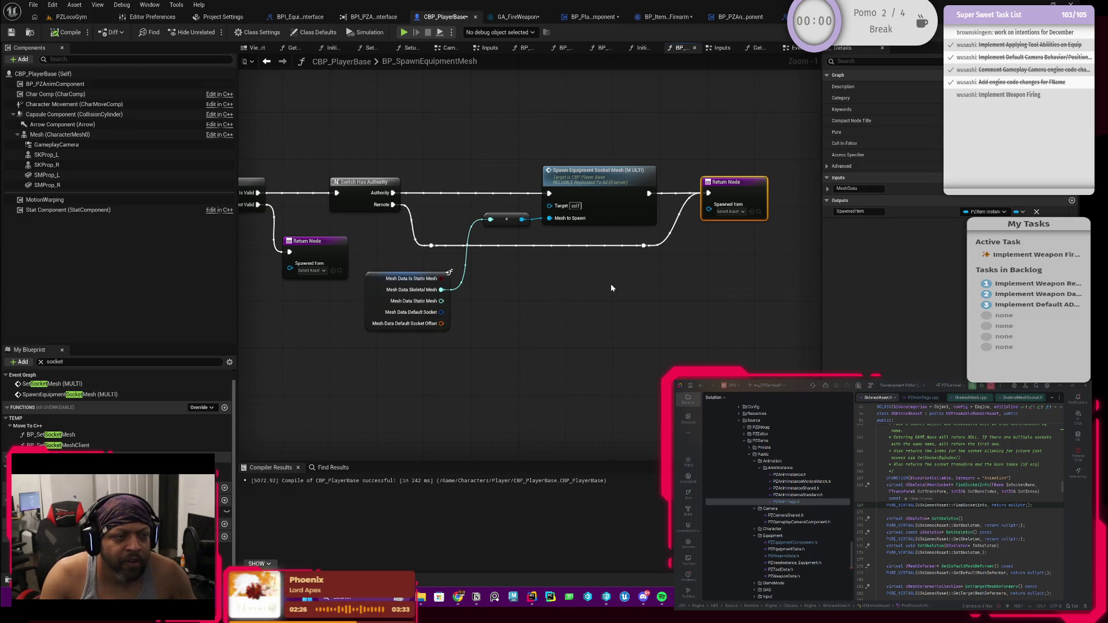
pyautogui.moveTo(528, 300)
pyautogui.mouseDown()
pyautogui.moveTo(574, 300)
pyautogui.moveTo(504, 317)
pyautogui.mouseUp()
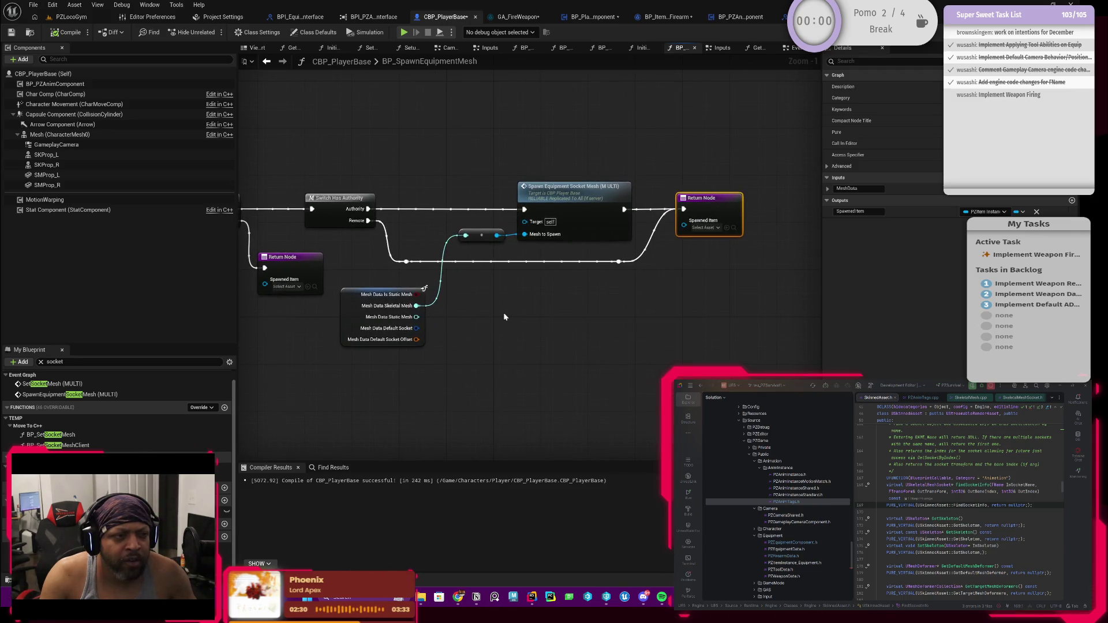
pyautogui.moveTo(537, 312); pyautogui.dragTo(655, 243)
pyautogui.click(984, 211)
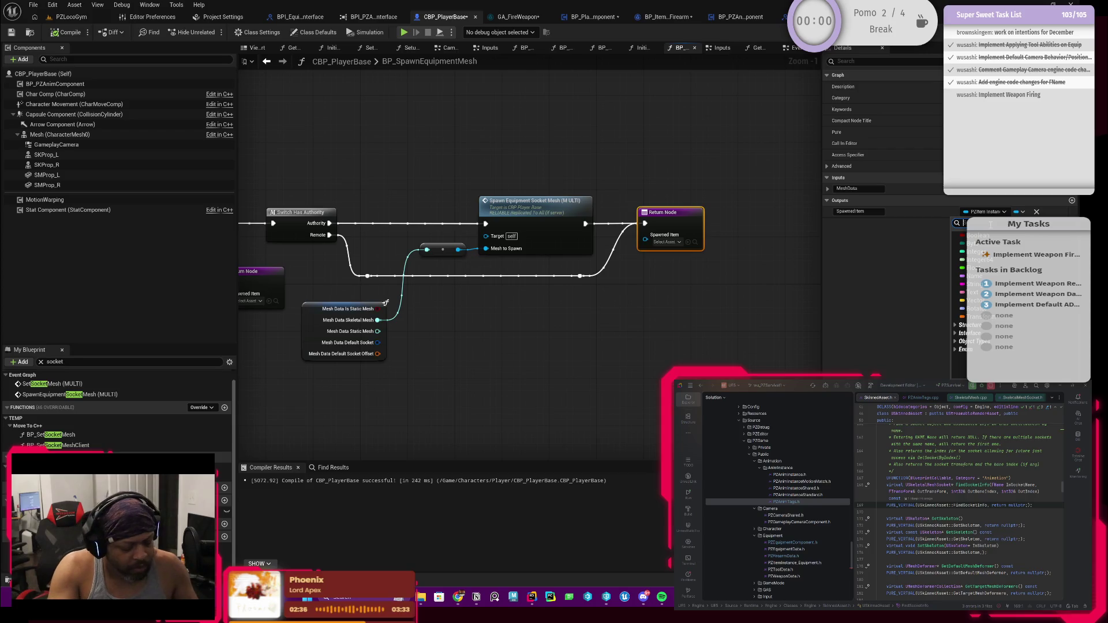
pyautogui.write('SkeletalM')
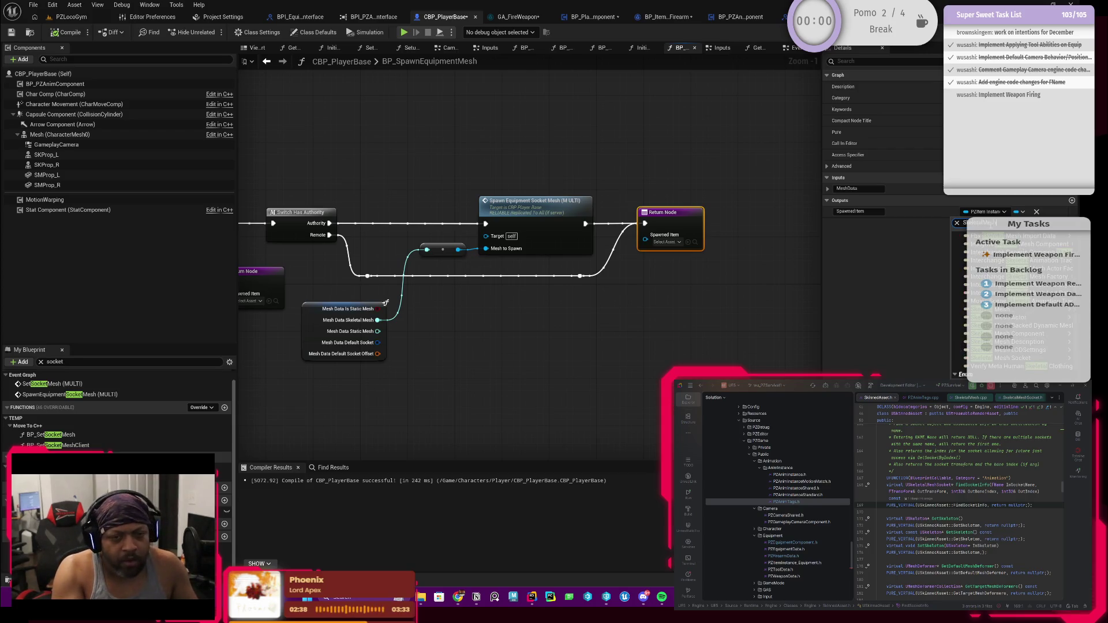
pyautogui.write('esh')
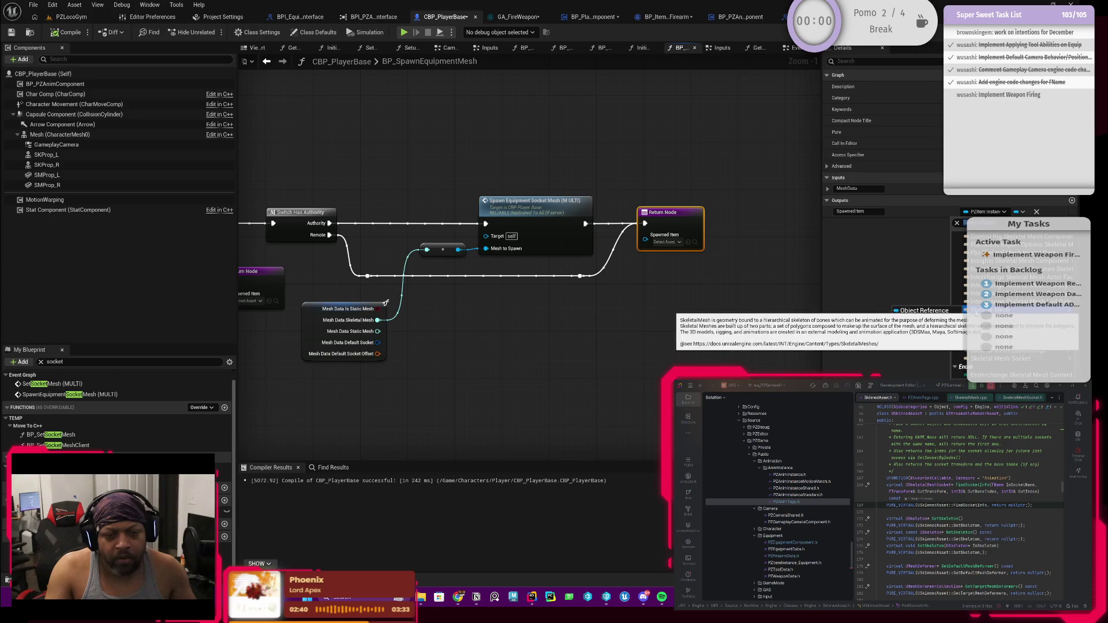
pyautogui.click(952, 312)
pyautogui.click(649, 293)
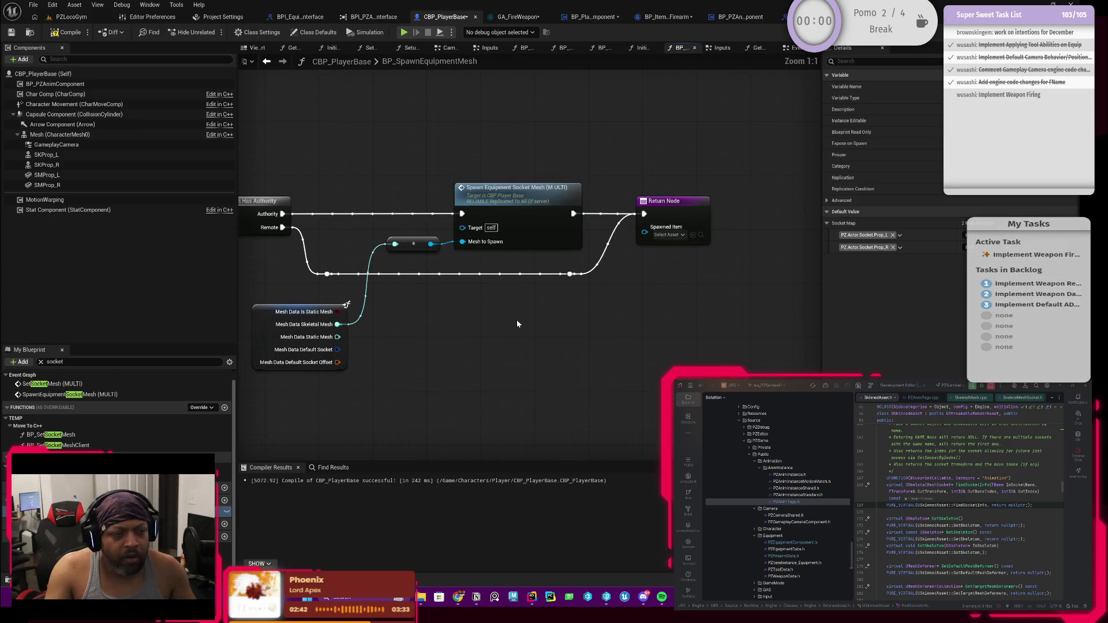
# Pan across the Offset sections and move the BP_SpawnEquipmentMesh entry node further left.
pyautogui.scroll(1, 517, 320)
pyautogui.moveTo(620, 324)
pyautogui.mouseDown()
pyautogui.moveTo(648, 318)
pyautogui.moveTo(485, 325)
pyautogui.moveTo(698, 313)
pyautogui.mouseUp()
pyautogui.click(587, 266)
pyautogui.moveTo(513, 317)
pyautogui.mouseDown()
pyautogui.moveTo(500, 293)
pyautogui.moveTo(686, 297)
pyautogui.mouseUp()
pyautogui.moveTo(399, 347); pyautogui.dragTo(632, 340)
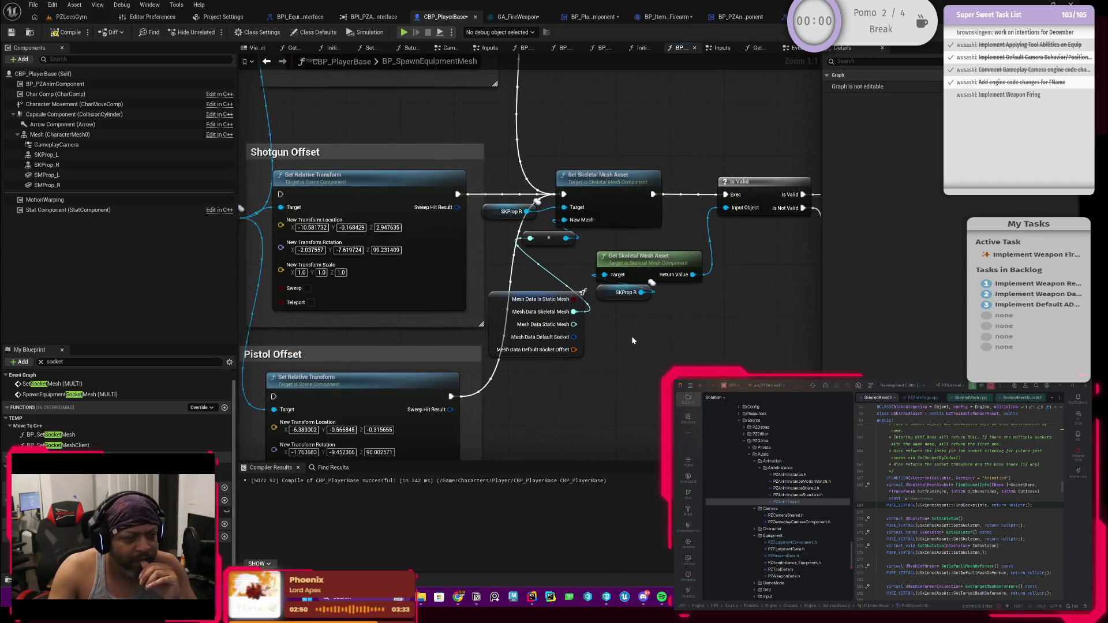
pyautogui.scroll(-3, 632, 341)
pyautogui.moveTo(570, 308)
pyautogui.mouseDown()
pyautogui.moveTo(490, 307)
pyautogui.moveTo(403, 329)
pyautogui.moveTo(495, 314)
pyautogui.moveTo(553, 336)
pyautogui.moveTo(510, 358)
pyautogui.moveTo(612, 346)
pyautogui.moveTo(626, 374)
pyautogui.moveTo(632, 335)
pyautogui.moveTo(615, 328)
pyautogui.mouseUp()
pyautogui.moveTo(512, 317)
pyautogui.mouseDown()
pyautogui.moveTo(512, 279)
pyautogui.moveTo(384, 282)
pyautogui.moveTo(429, 309)
pyautogui.moveTo(467, 309)
pyautogui.moveTo(407, 307)
pyautogui.moveTo(515, 300)
pyautogui.mouseUp()
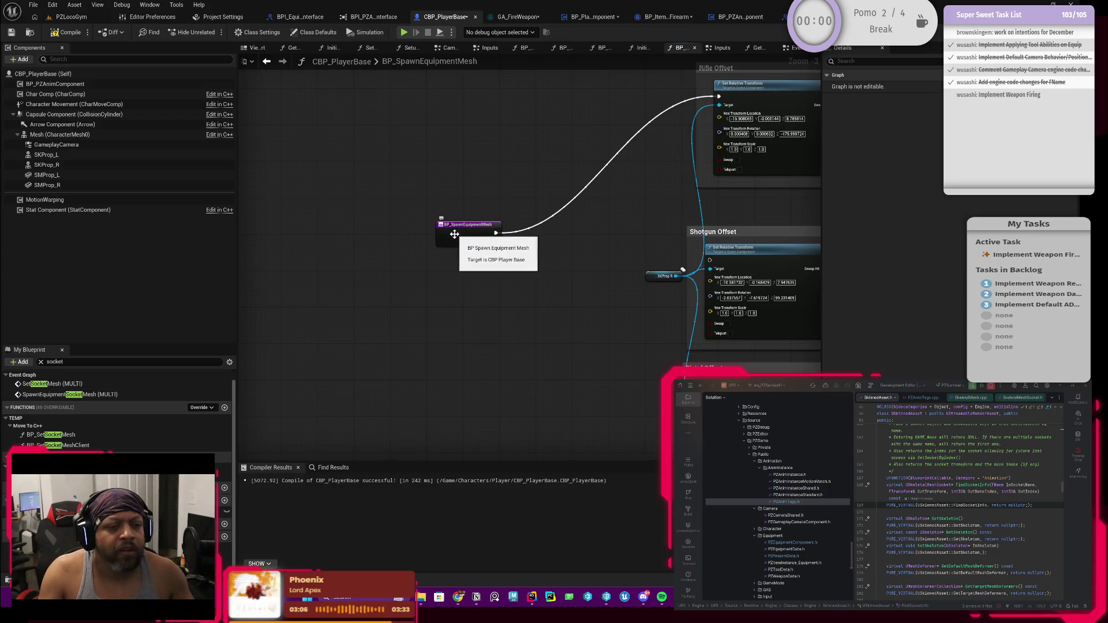
pyautogui.moveTo(453, 230); pyautogui.dragTo(383, 243)
pyautogui.moveTo(574, 335); pyautogui.dragTo(462, 321)
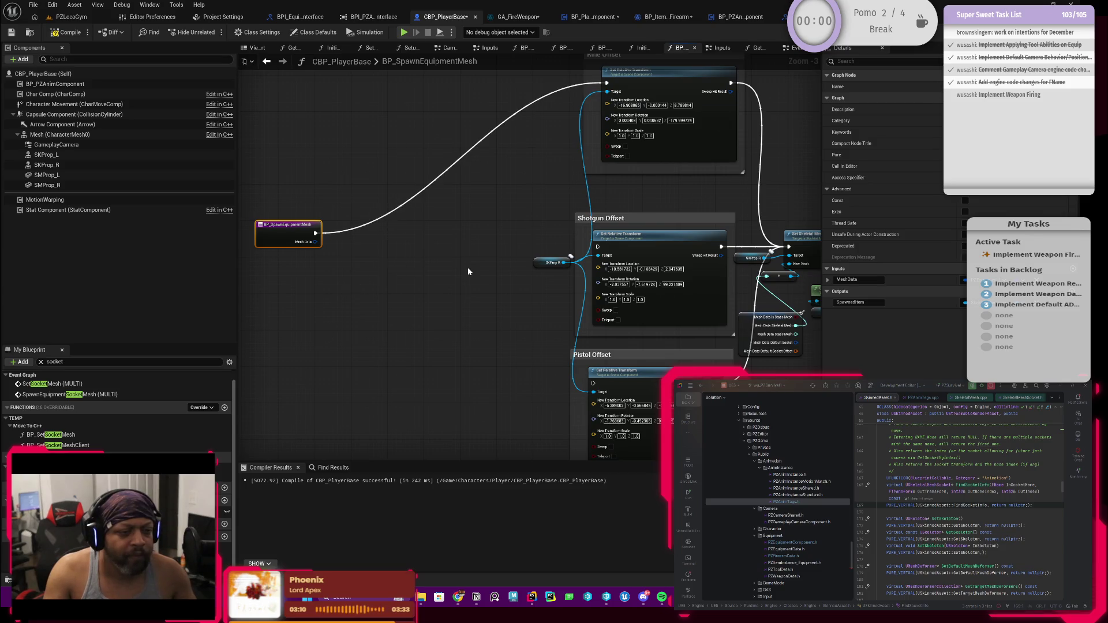
pyautogui.rightClick(385, 290)
# Promote the SKProp pin to a new local variable named Mesh Component, placed beside the function entry.
pyautogui.click(521, 288)
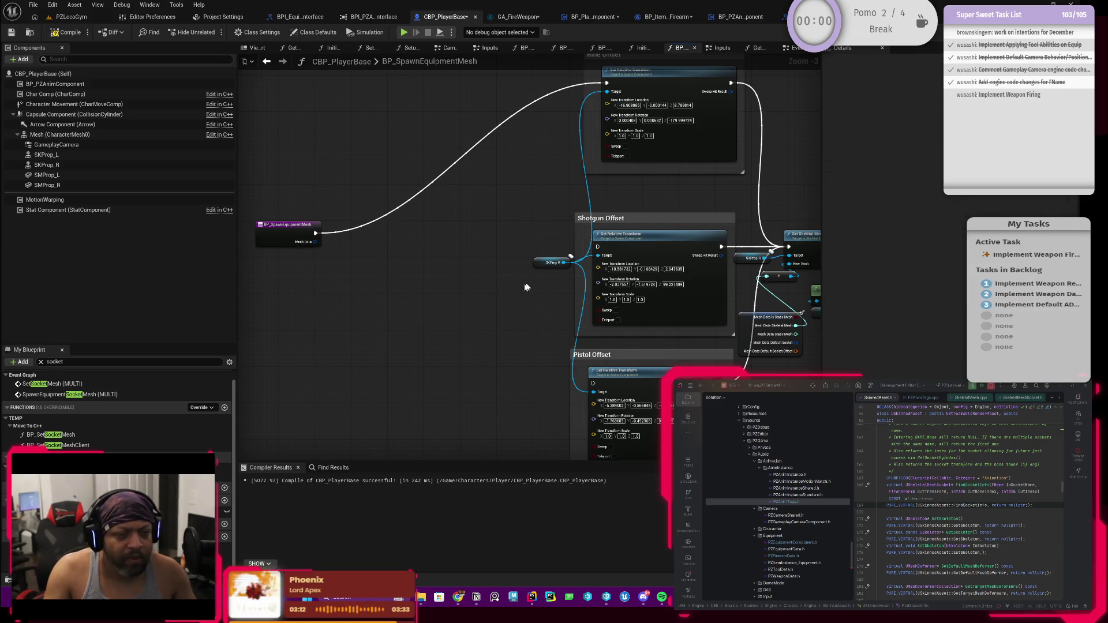
pyautogui.moveTo(562, 262); pyautogui.dragTo(557, 226)
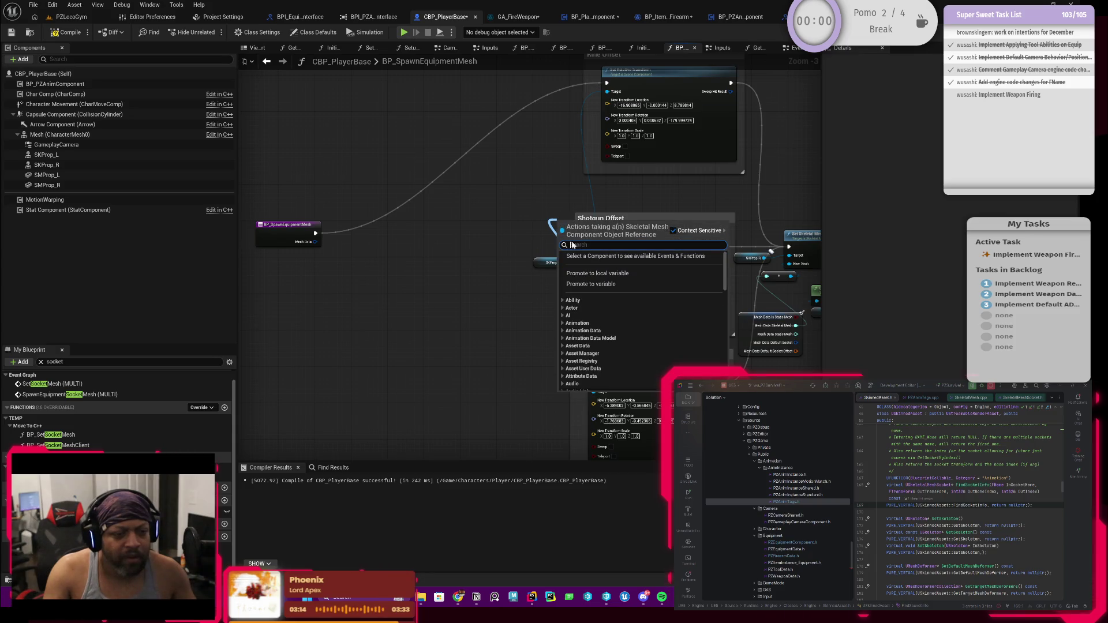
pyautogui.click(583, 274)
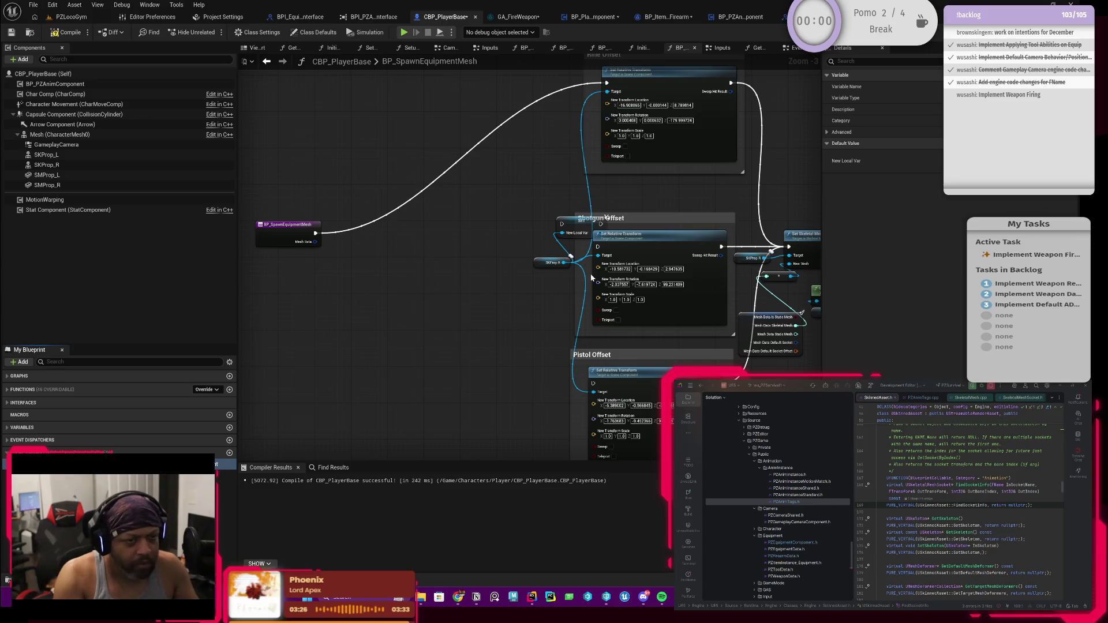
pyautogui.click(585, 228)
pyautogui.moveTo(585, 229); pyautogui.dragTo(408, 243)
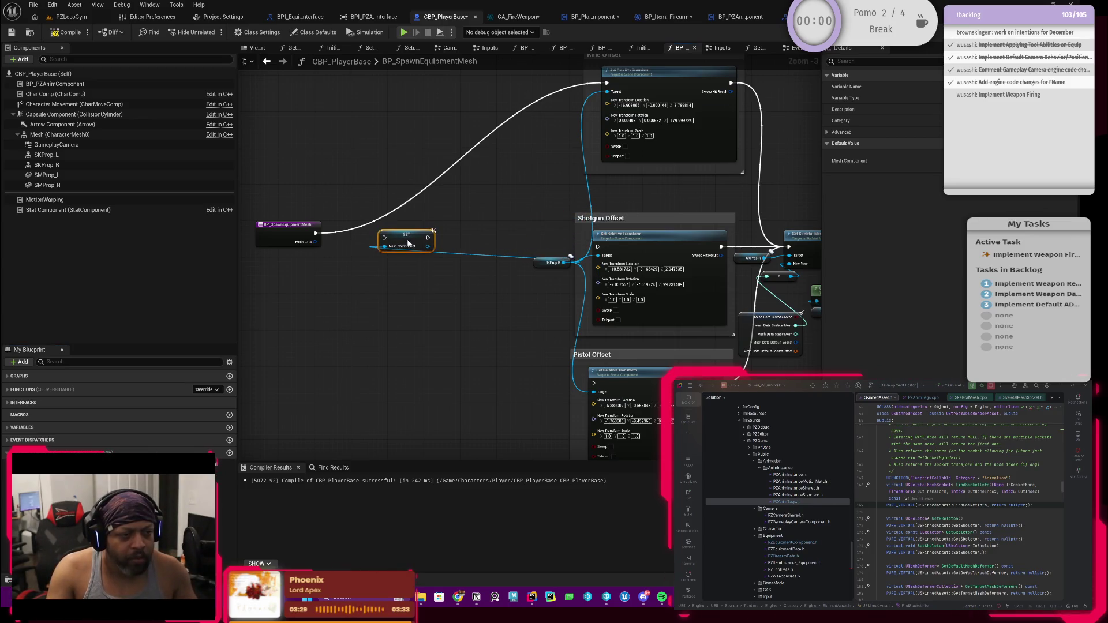
# Feed a copied SKProp R getter into the Mesh Component setter and make it run first after the entry.
pyautogui.click(537, 267)
pyautogui.hotkey('ctrl', 'c')
pyautogui.hotkey('ctrl', 'v')
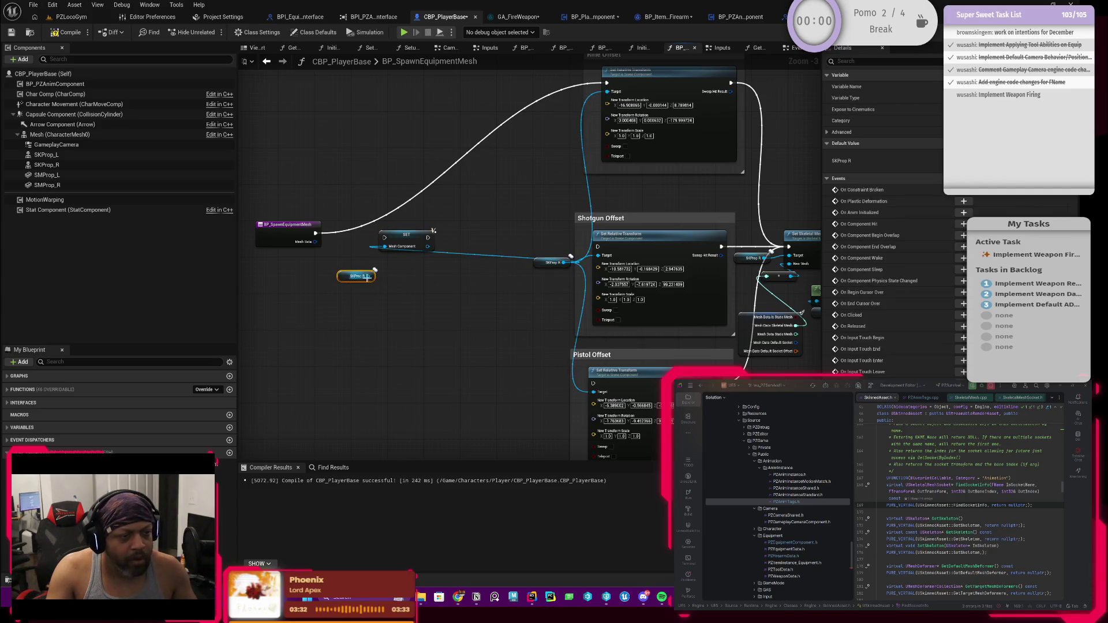
pyautogui.moveTo(375, 270); pyautogui.dragTo(384, 246)
pyautogui.click(336, 236)
pyautogui.moveTo(317, 235)
pyautogui.mouseDown()
pyautogui.moveTo(384, 237)
pyautogui.moveTo(403, 284)
pyautogui.moveTo(362, 262)
pyautogui.moveTo(344, 236)
pyautogui.mouseUp()
pyautogui.scroll(3, 362, 263)
pyautogui.scroll(-1, 345, 206)
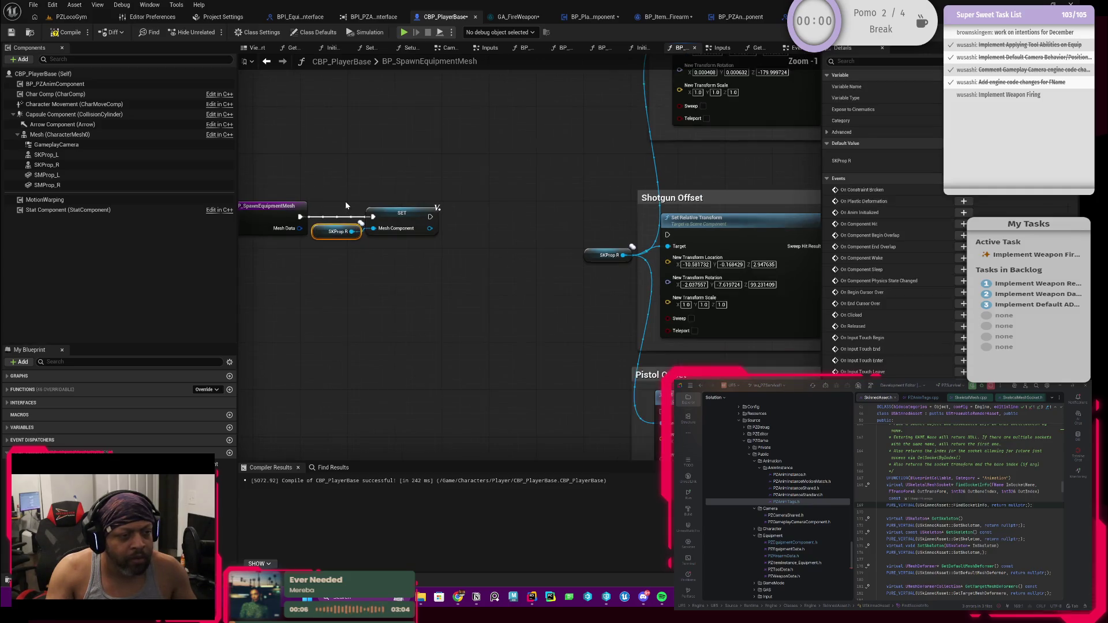
pyautogui.click(336, 235)
# Wrap the setter and SKProp R in a comment 'TODO: Hard coded until skeletal mesh socket setup is fully implemented'.
pyautogui.moveTo(557, 193); pyautogui.dragTo(412, 283)
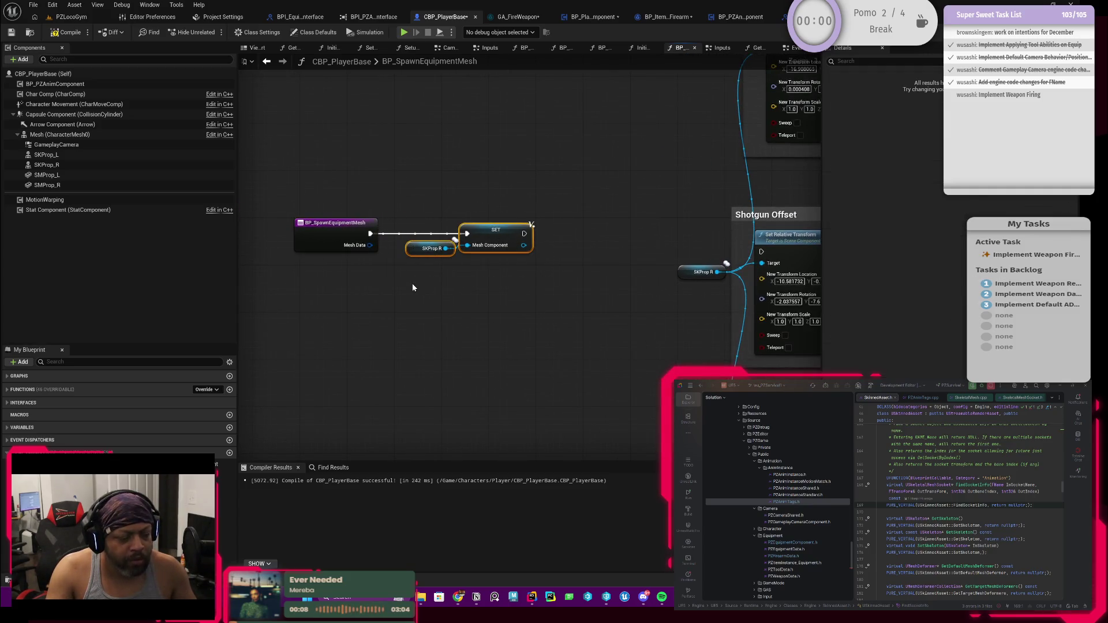
pyautogui.write('cHandl')
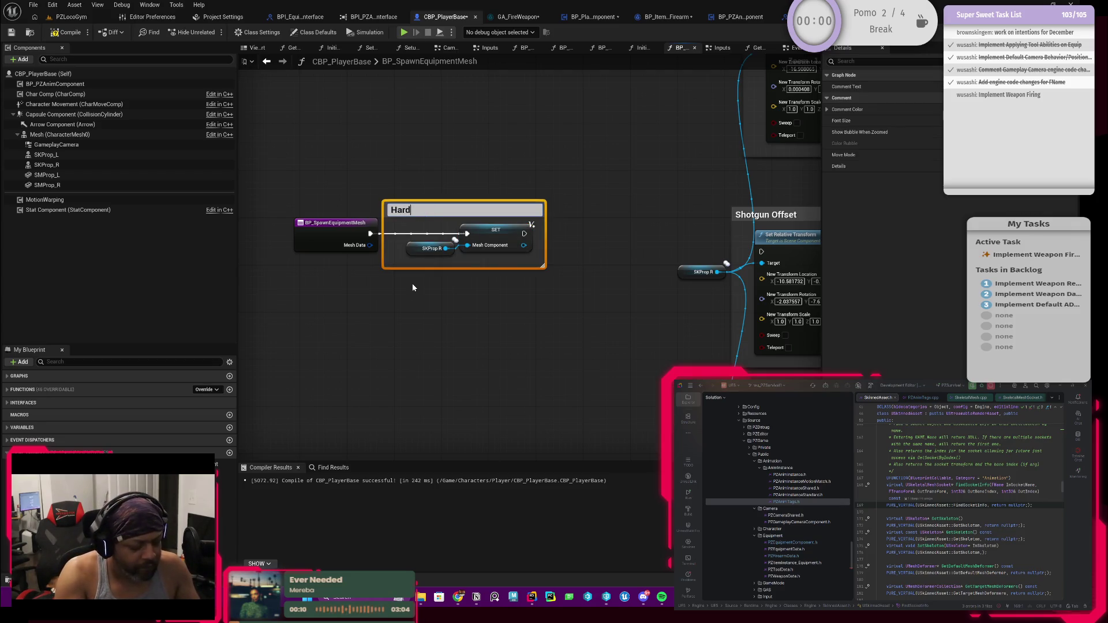
pyautogui.press('BackSpace')
pyautogui.press('BackSpace')
pyautogui.press('BackSpace')
pyautogui.write('TODO:')
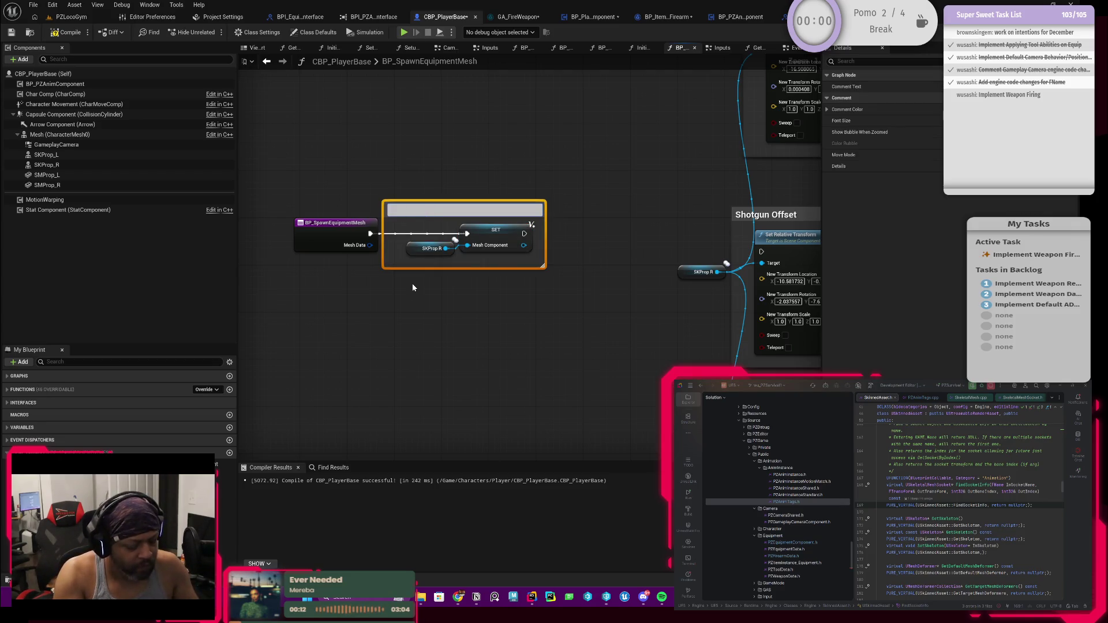
pyautogui.write(' Ha')
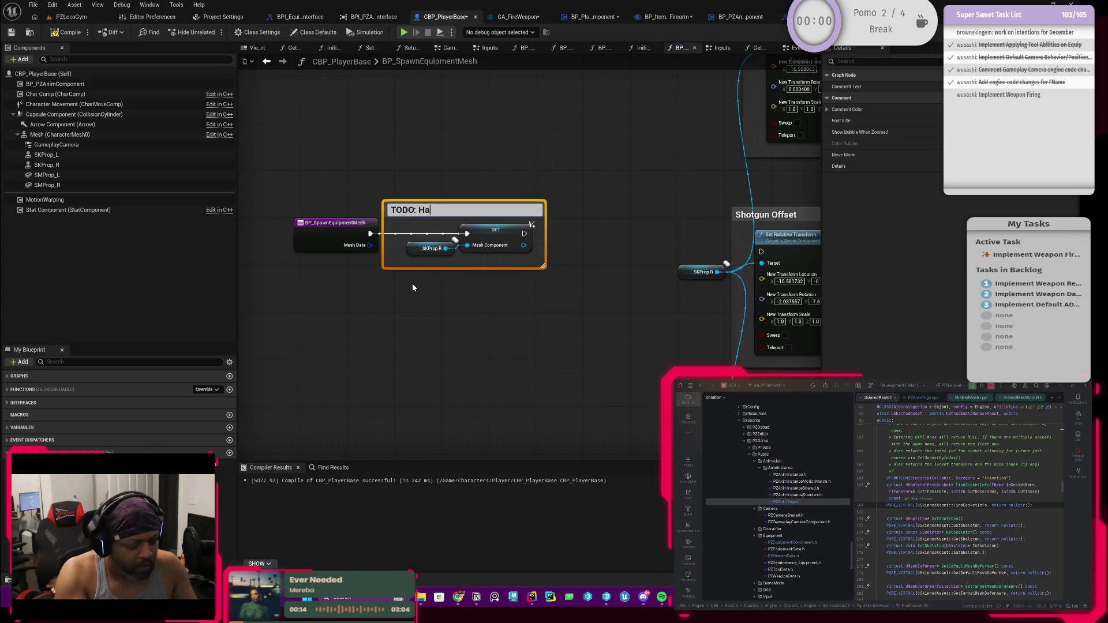
pyautogui.write('rd coded unti')
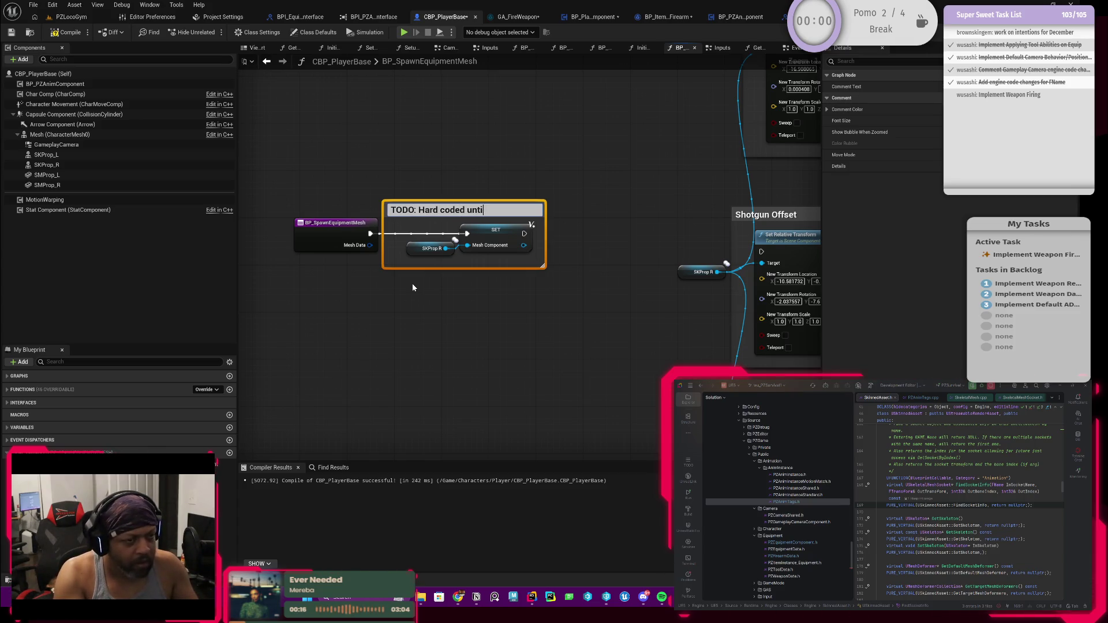
pyautogui.write('l skeletal me')
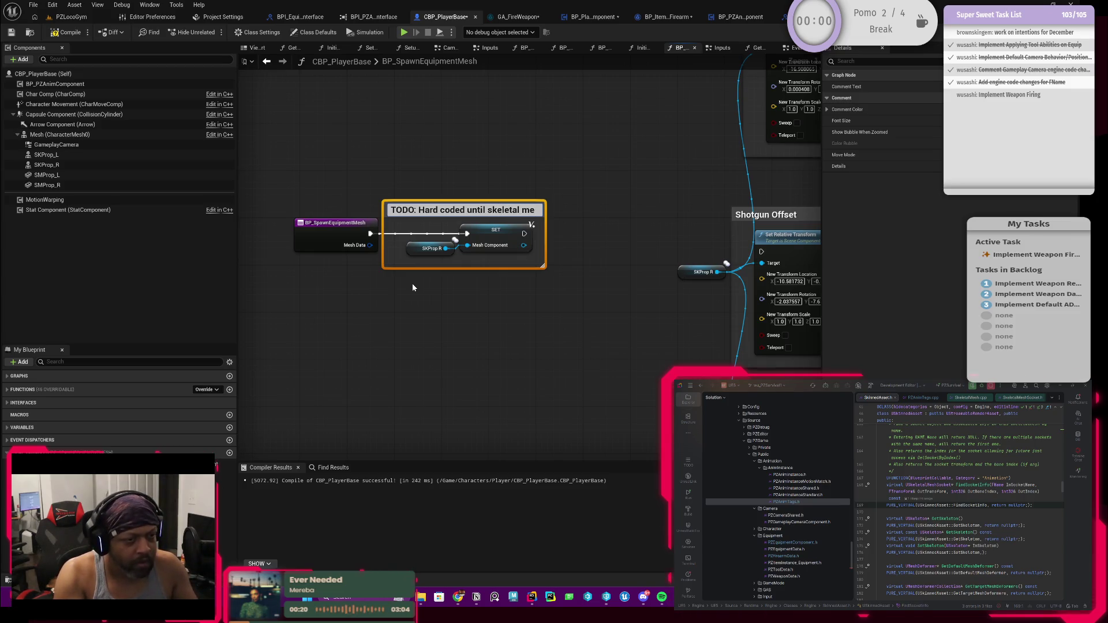
pyautogui.press('BackSpace')
pyautogui.press('BackSpace')
pyautogui.press('BackSpace')
pyautogui.press('BackSpace')
pyautogui.press('BackSpace')
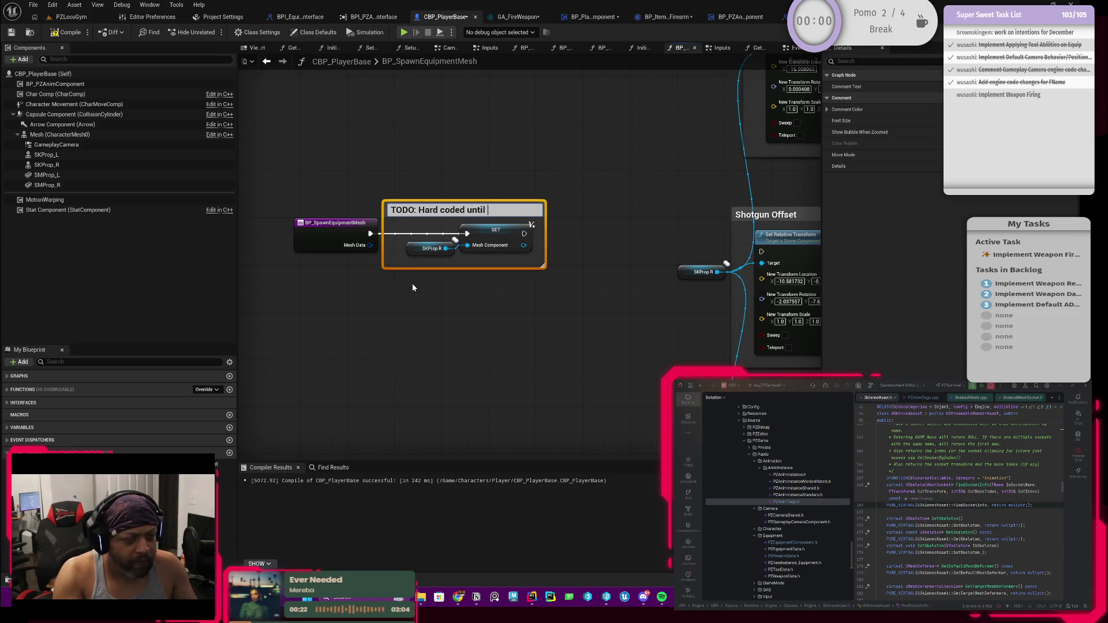
pyautogui.write('skeletal me')
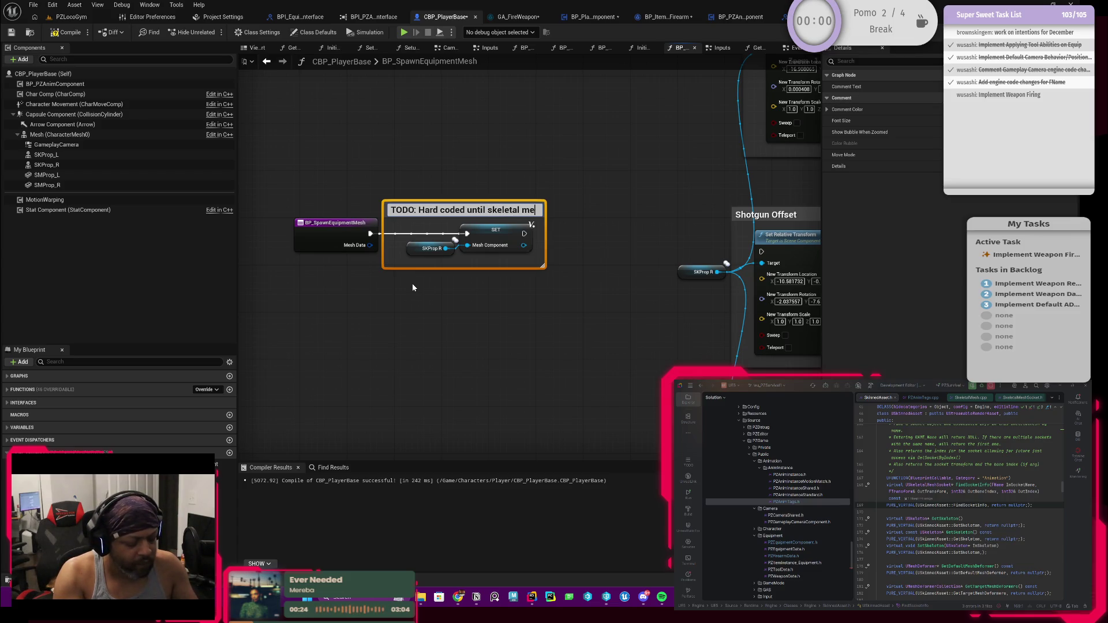
pyautogui.write('sh socke')
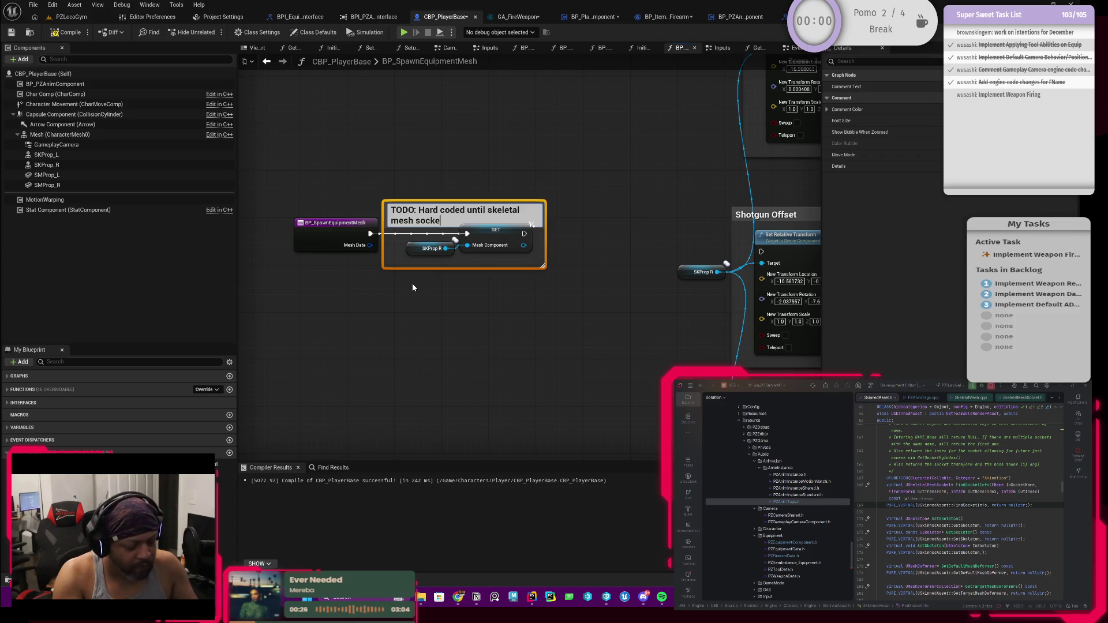
pyautogui.write('t setup')
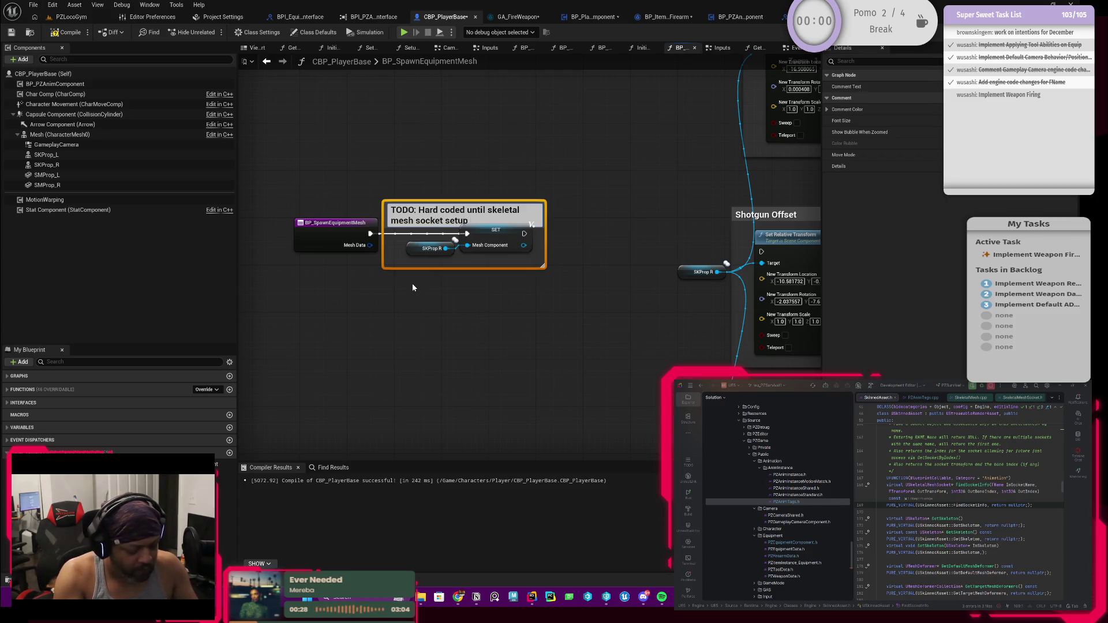
pyautogui.write(' is fully implem')
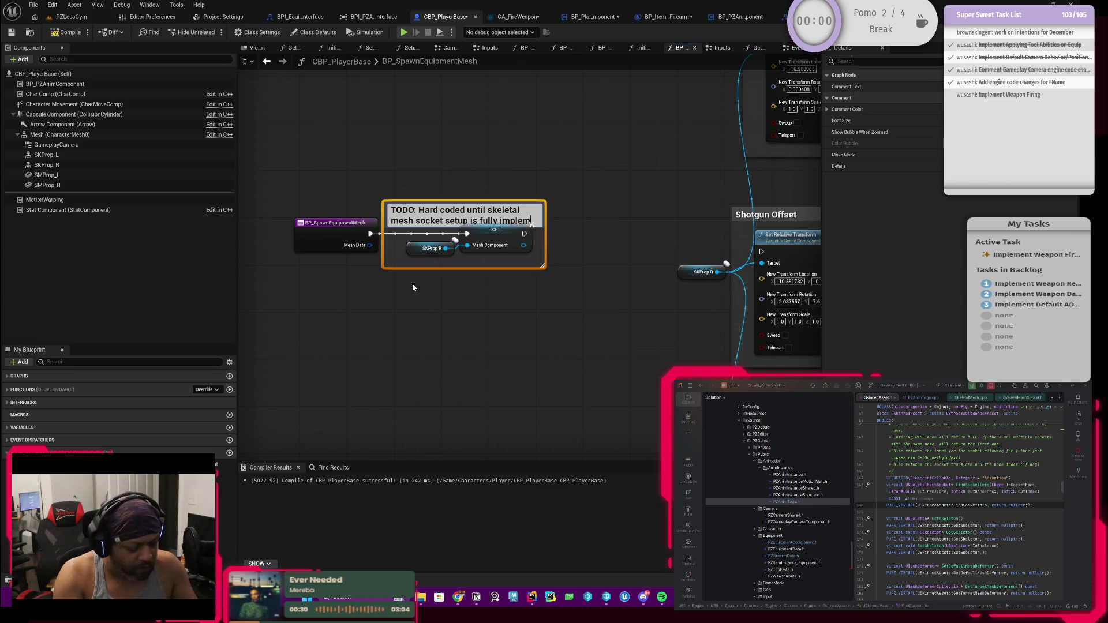
pyautogui.write('ented')
pyautogui.press('Return')
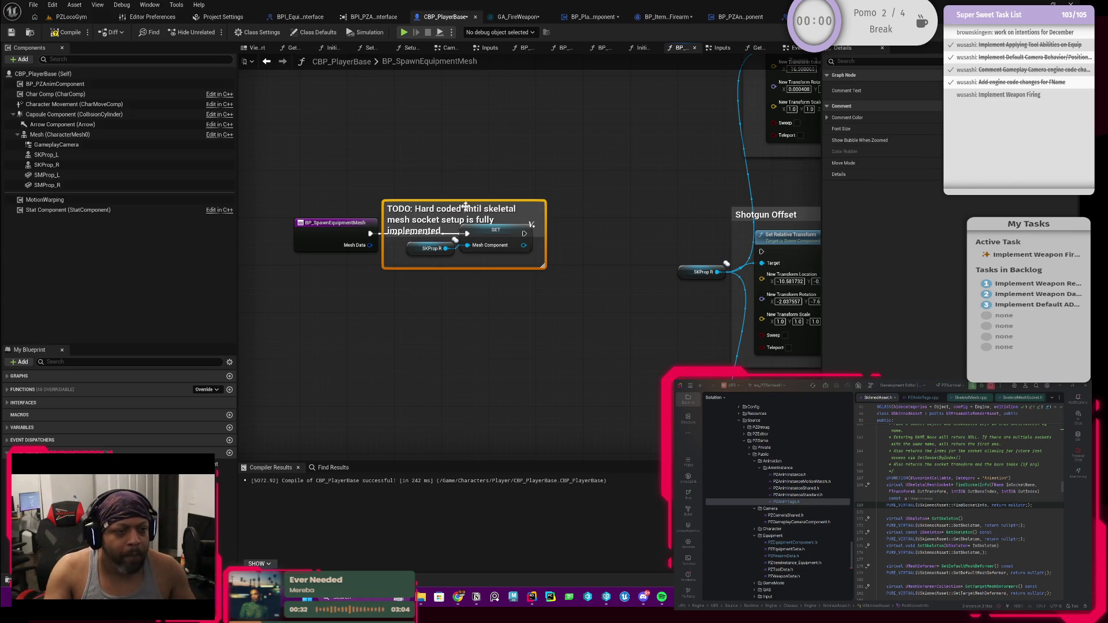
pyautogui.moveTo(468, 200); pyautogui.dragTo(467, 187)
pyautogui.click(453, 238)
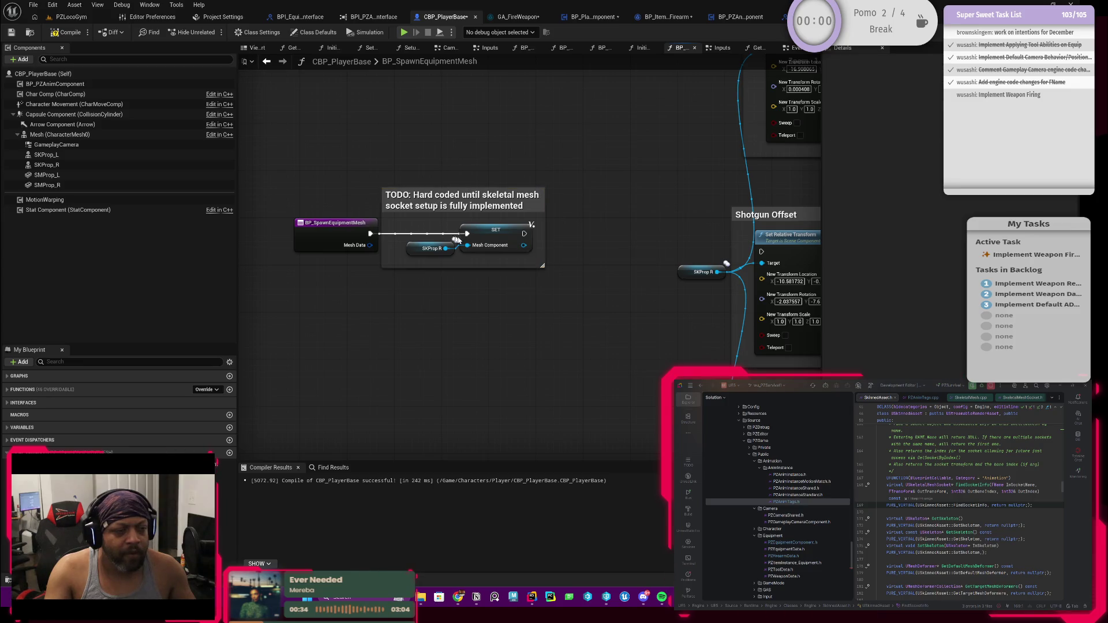
# Color the TODO comment salmon red and compile CBP_PlayerBase.
pyautogui.click(503, 200)
pyautogui.click(900, 117)
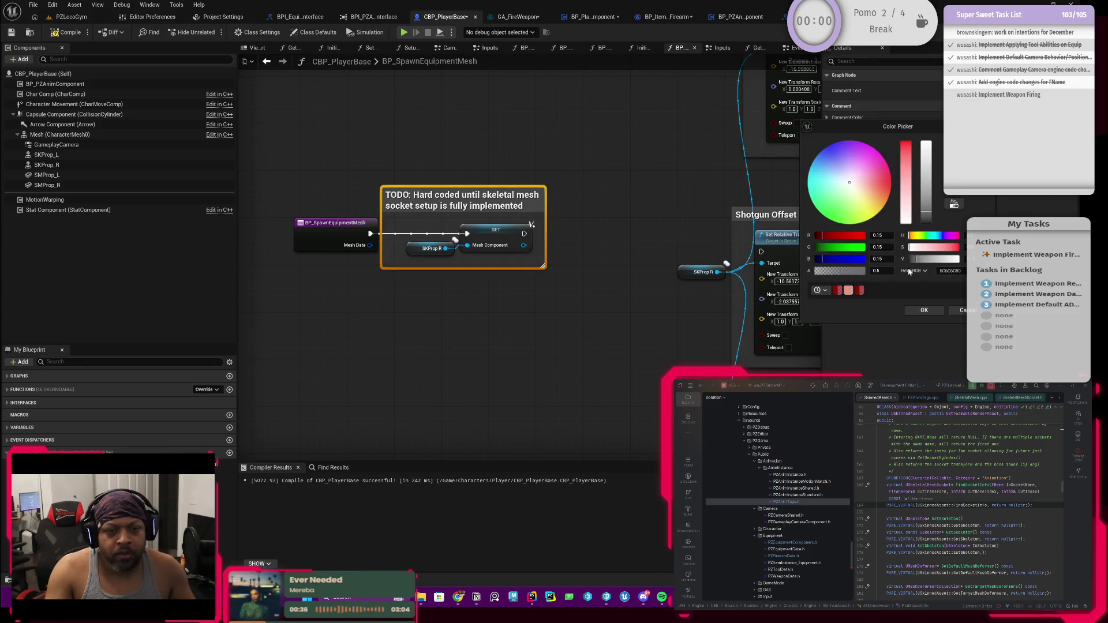
pyautogui.click(848, 290)
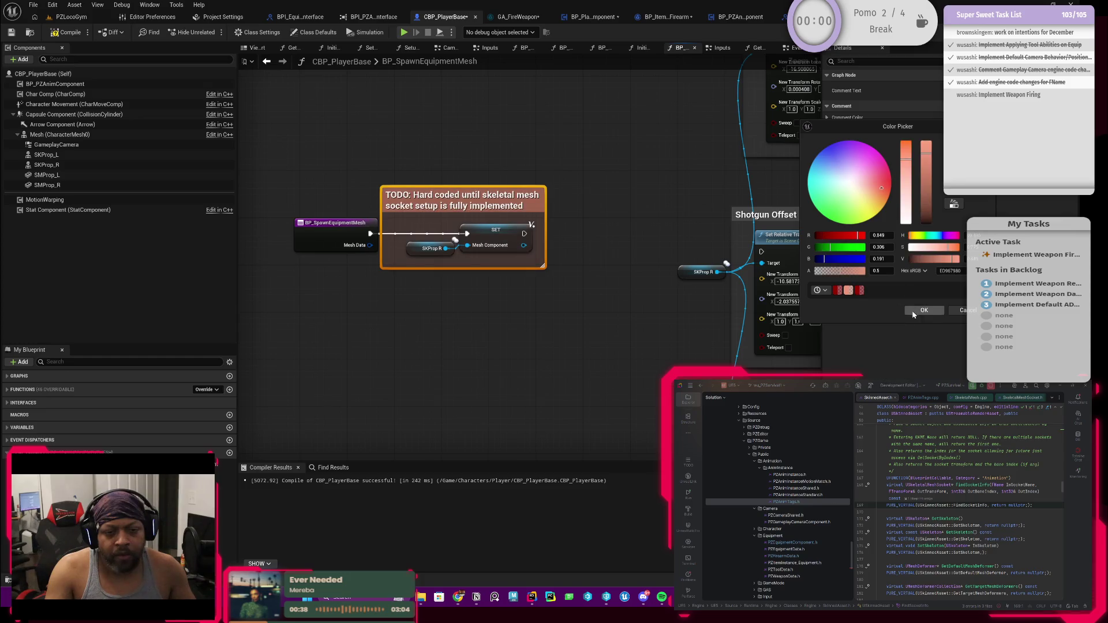
pyautogui.click(934, 312)
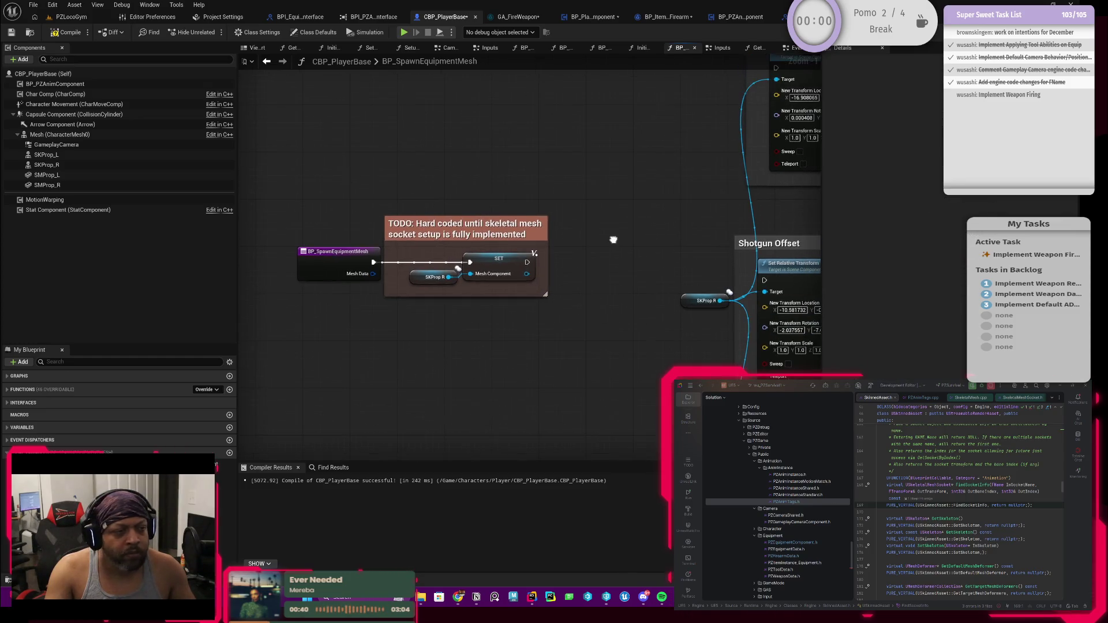
pyautogui.click(70, 33)
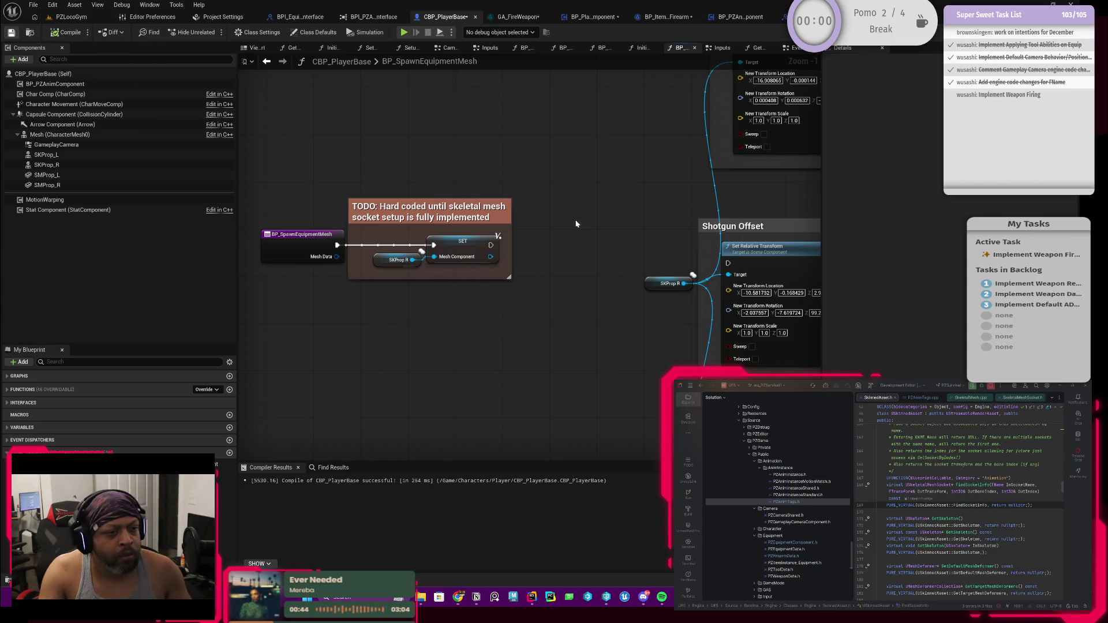
# Chain the Mesh Component setter into the Rifle Offset transform, then recompile and save.
pyautogui.scroll(-2, 418, 260)
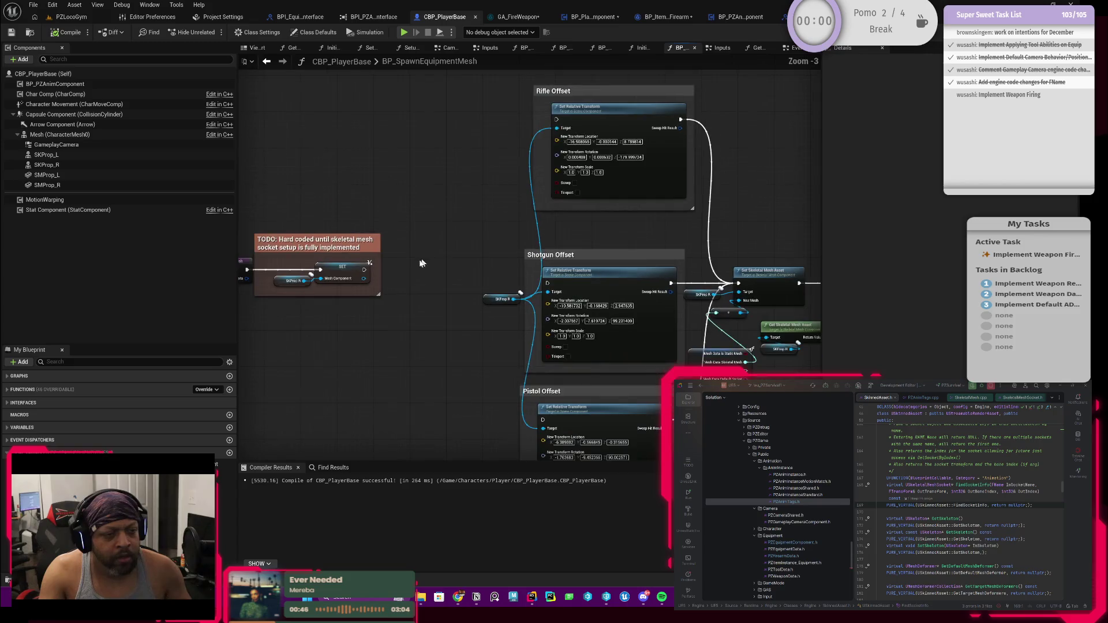
pyautogui.moveTo(367, 268)
pyautogui.mouseDown()
pyautogui.moveTo(424, 270)
pyautogui.moveTo(514, 154)
pyautogui.moveTo(545, 144)
pyautogui.moveTo(558, 121)
pyautogui.mouseUp()
pyautogui.scroll(-4, 456, 202)
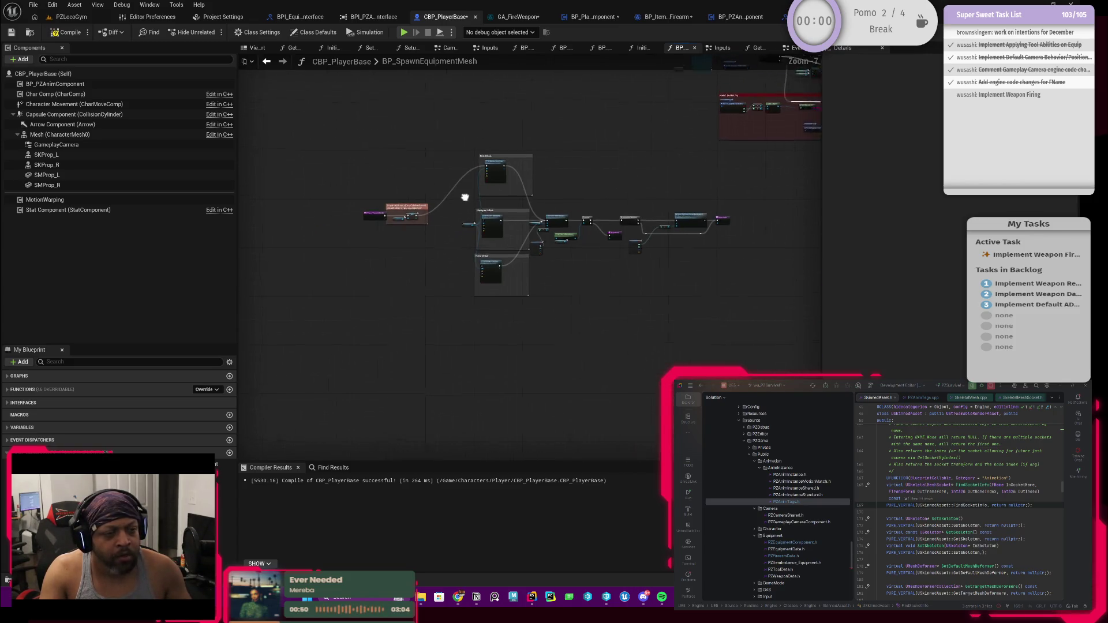
pyautogui.scroll(4, 531, 248)
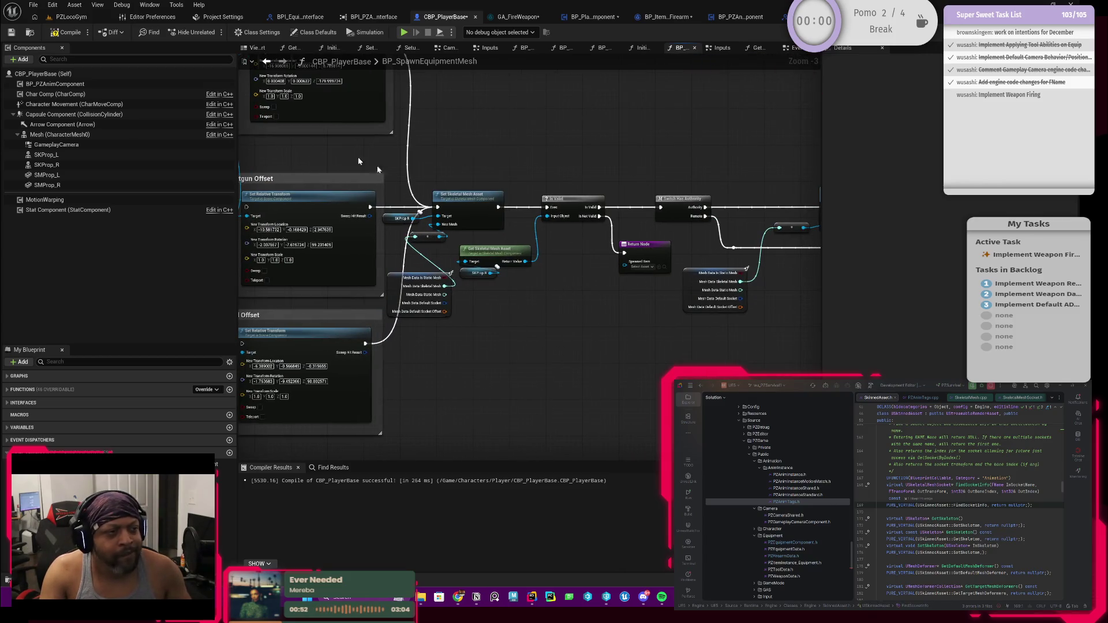
pyautogui.click(68, 32)
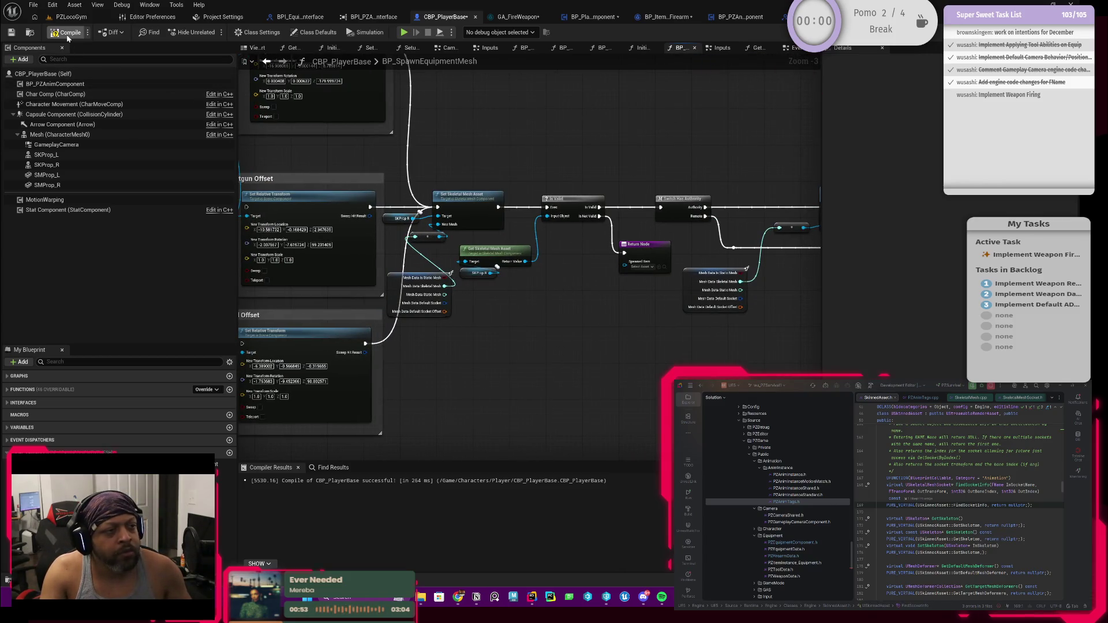
pyautogui.click(10, 32)
# Inspect the Spawned Item output, then select the Return Node to show its outputs in Details.
pyautogui.scroll(1, 439, 273)
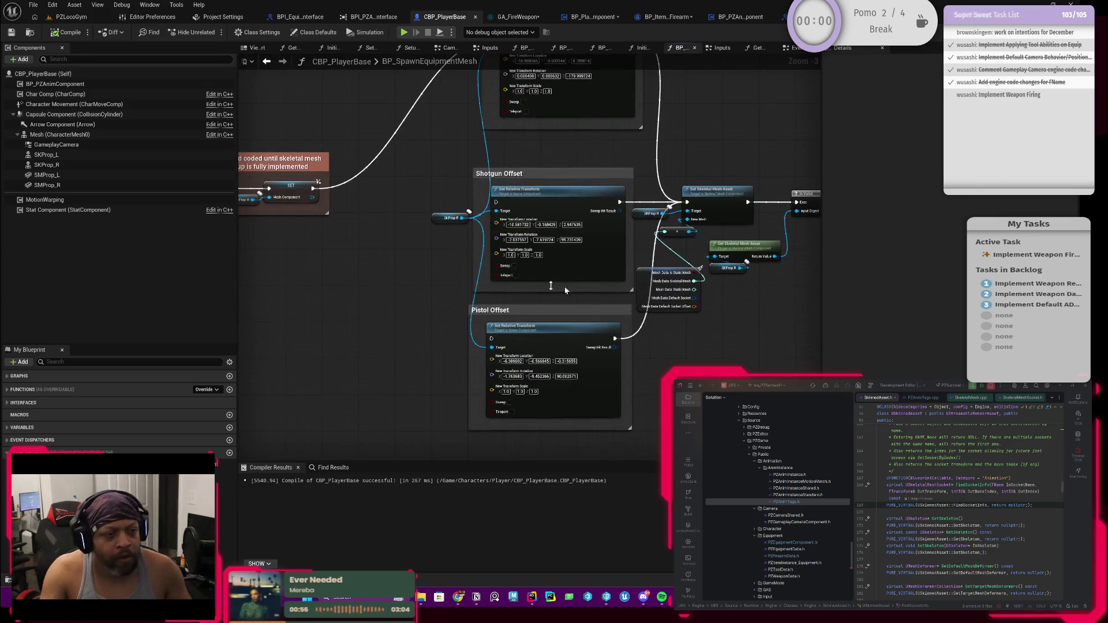
pyautogui.moveTo(439, 278); pyautogui.dragTo(404, 311)
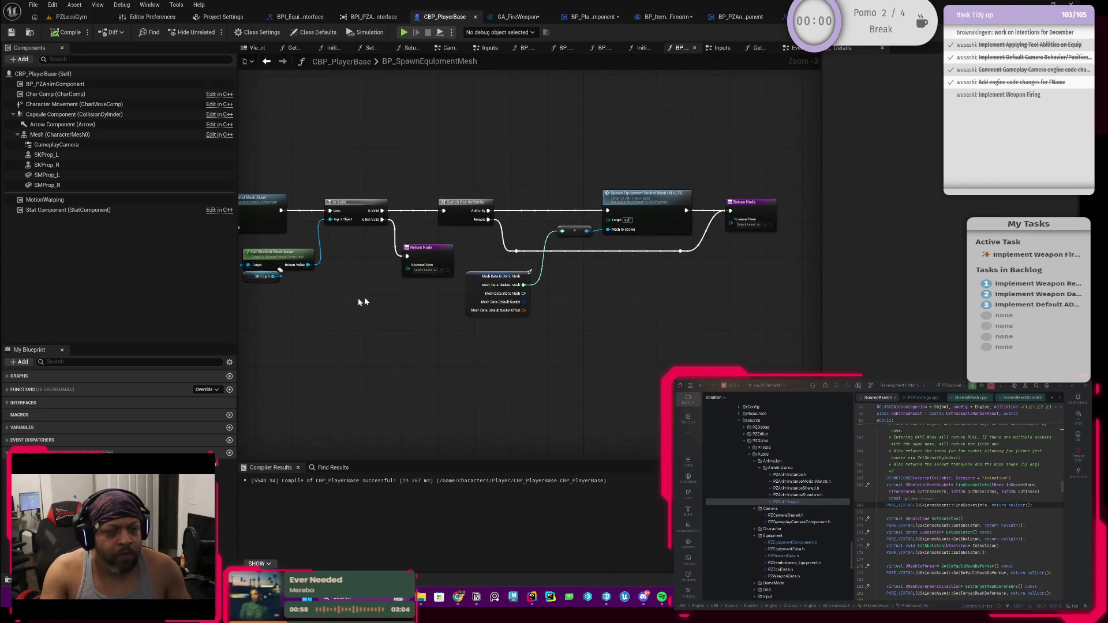
pyautogui.scroll(-1, 397, 315)
pyautogui.scroll(3, 550, 266)
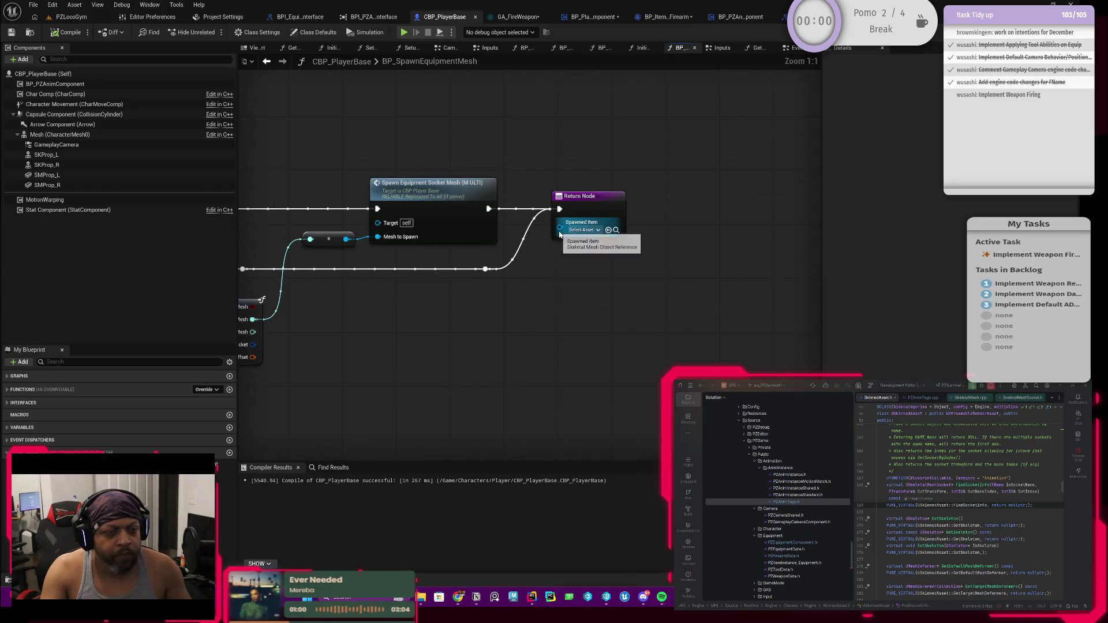
pyautogui.moveTo(560, 226)
pyautogui.mouseDown()
pyautogui.moveTo(581, 291)
pyautogui.moveTo(545, 289)
pyautogui.mouseUp()
pyautogui.click(486, 251)
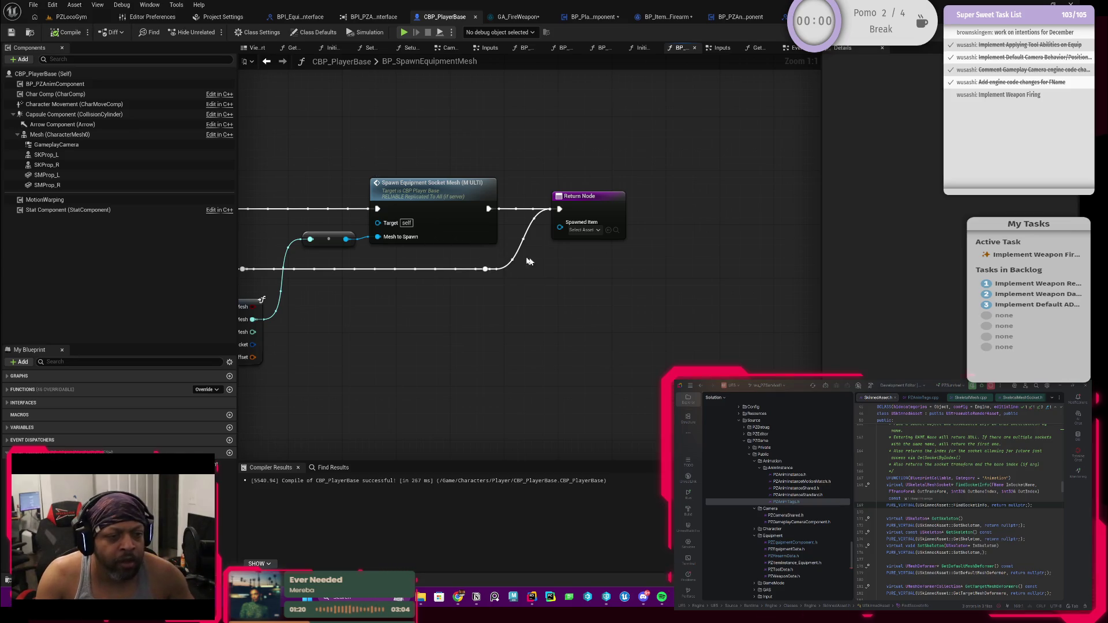
pyautogui.scroll(-1, 569, 240)
pyautogui.scroll(1, 530, 265)
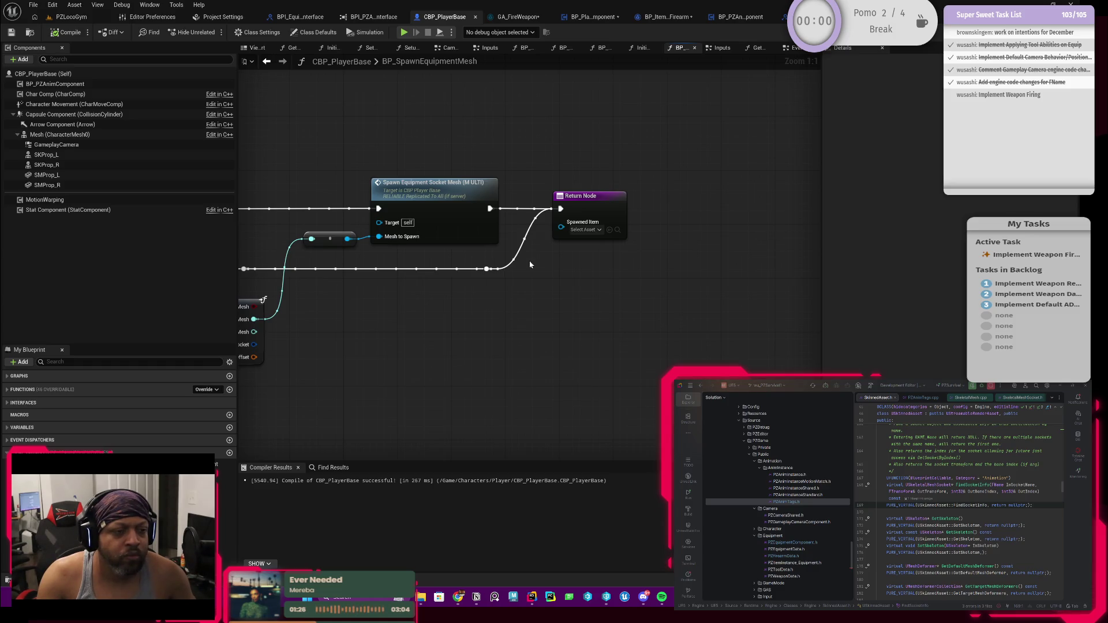
pyautogui.scroll(-1, 530, 265)
pyautogui.scroll(1, 530, 265)
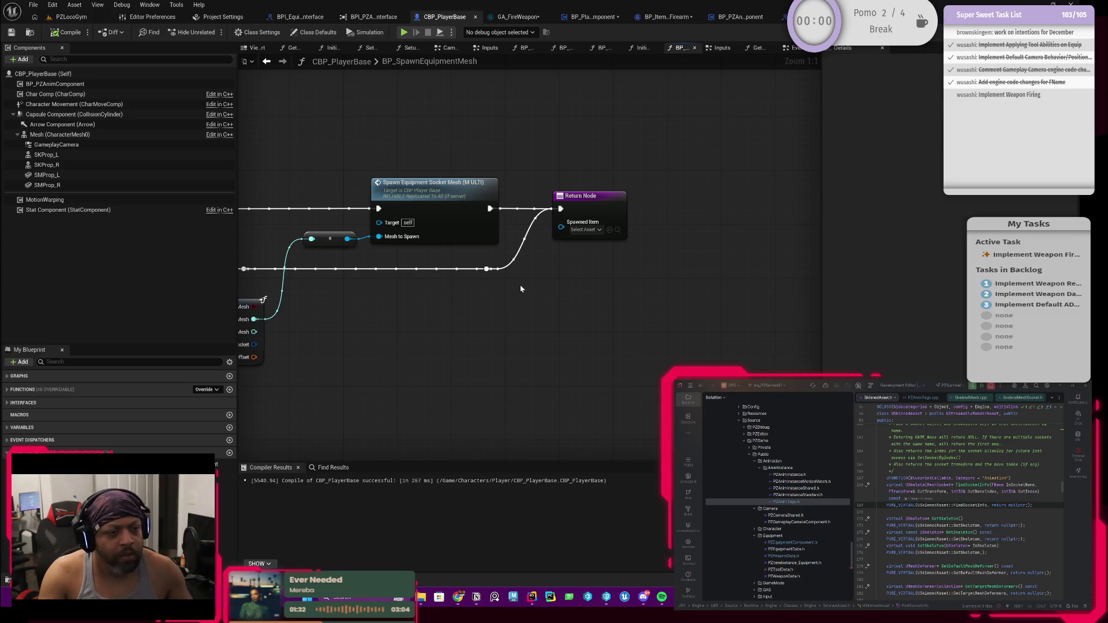
pyautogui.click(583, 233)
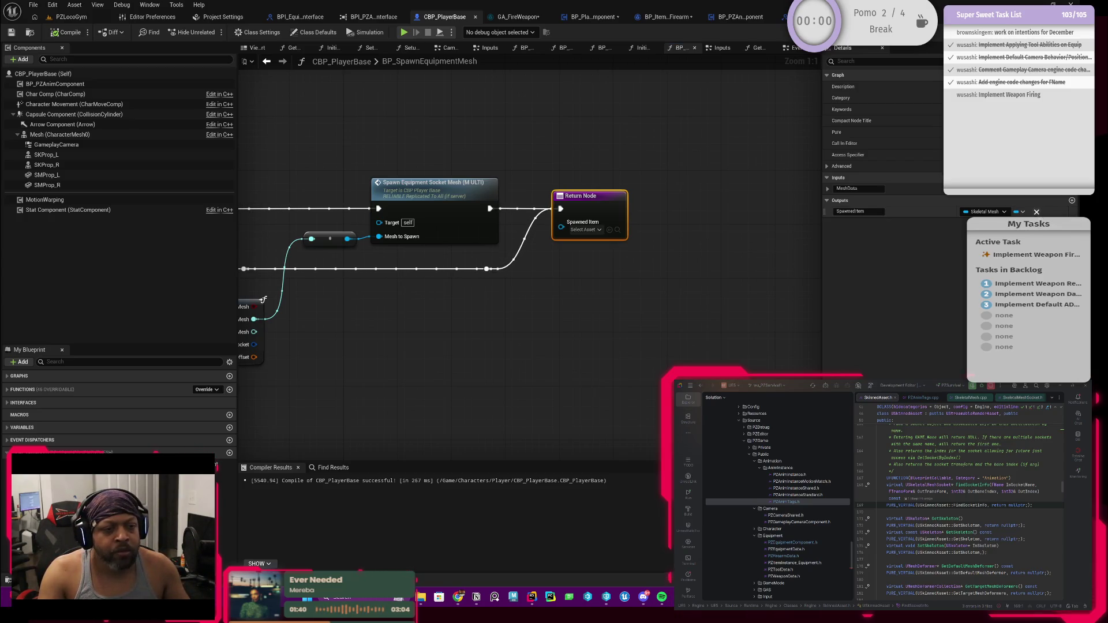
# Remove the Spawned Item output from CBP_PlayerBase's Return Node, then compile and save.
pyautogui.click(1036, 211)
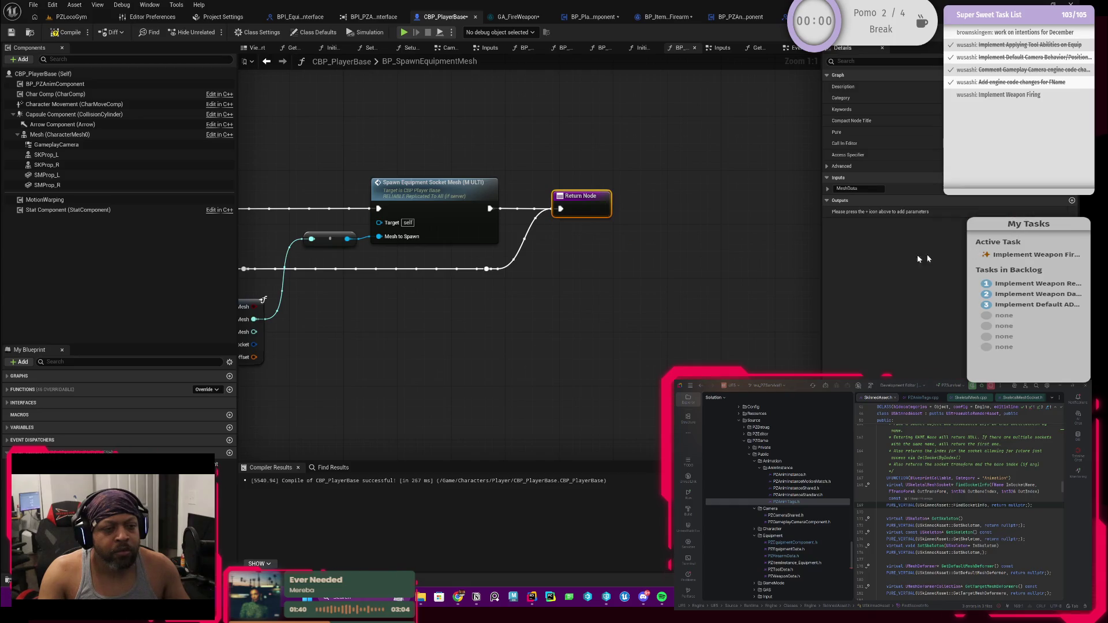
pyautogui.click(68, 33)
pyautogui.click(11, 32)
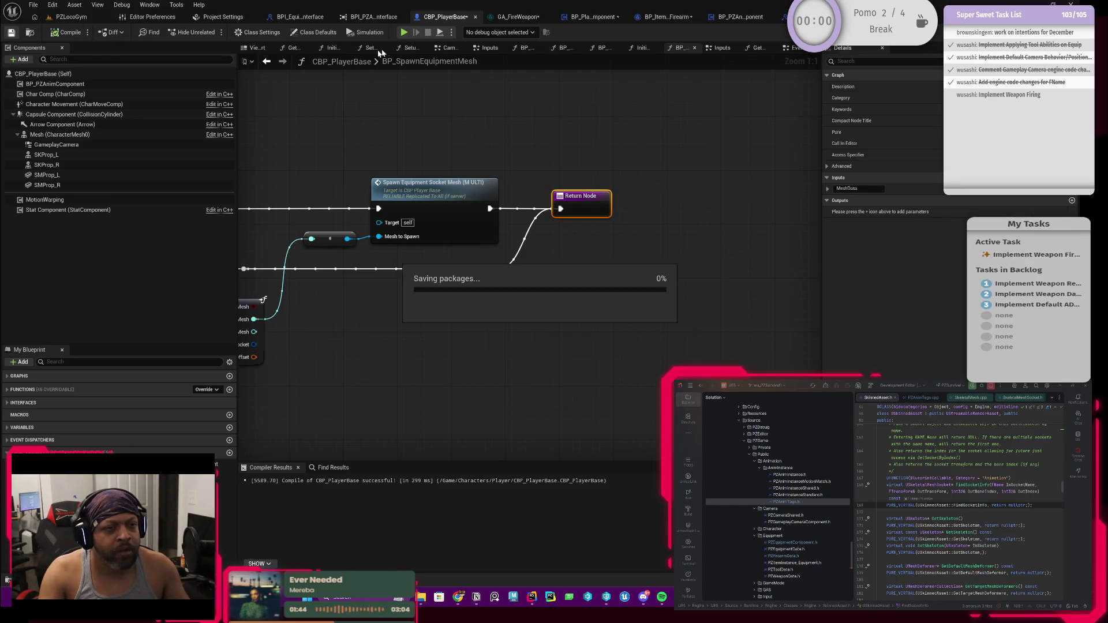
# Fix the play-test error by refreshing the node and removing Spawned Item in BP_PlayerEquipmentComponent, then compile.
pyautogui.click(79, 17)
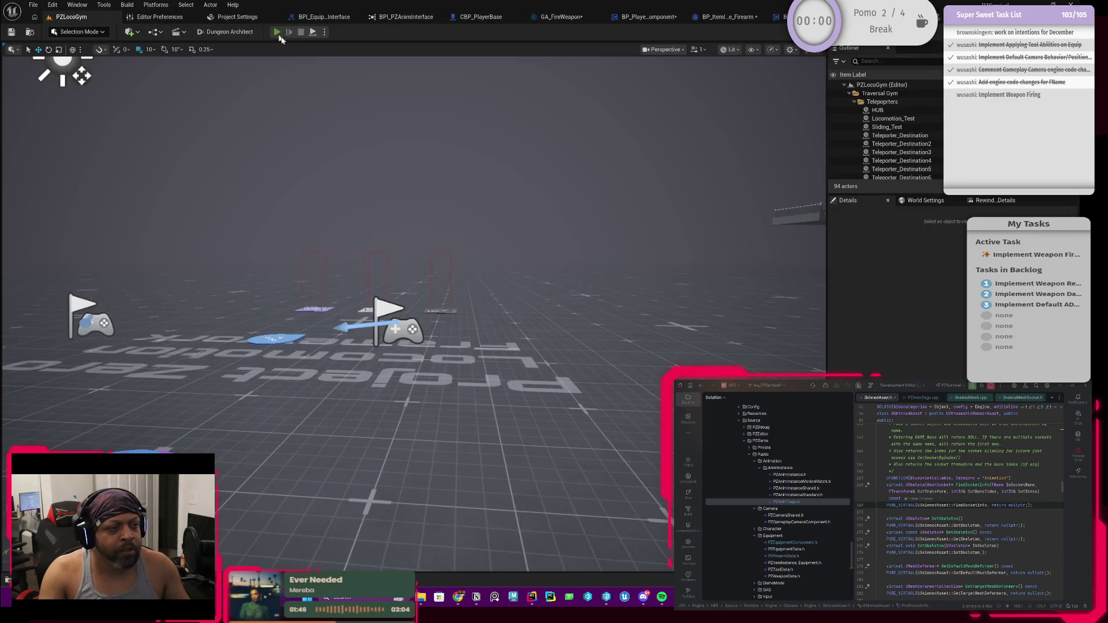
pyautogui.click(277, 33)
pyautogui.click(495, 299)
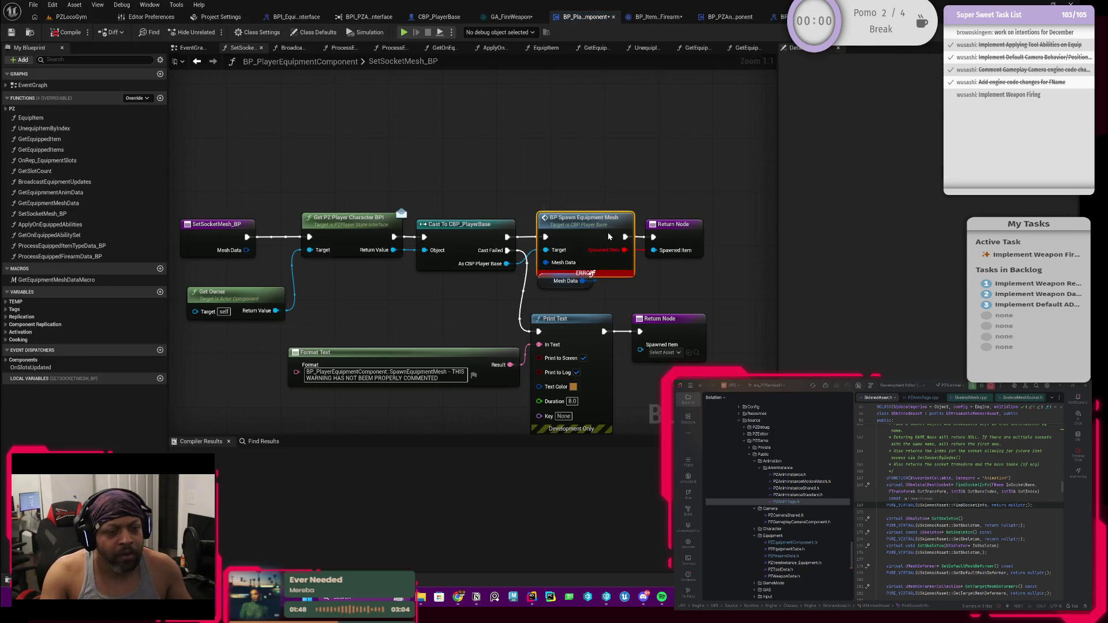
pyautogui.keyDown('alt'); pyautogui.click(623, 250); pyautogui.keyUp('alt')
pyautogui.click(682, 237)
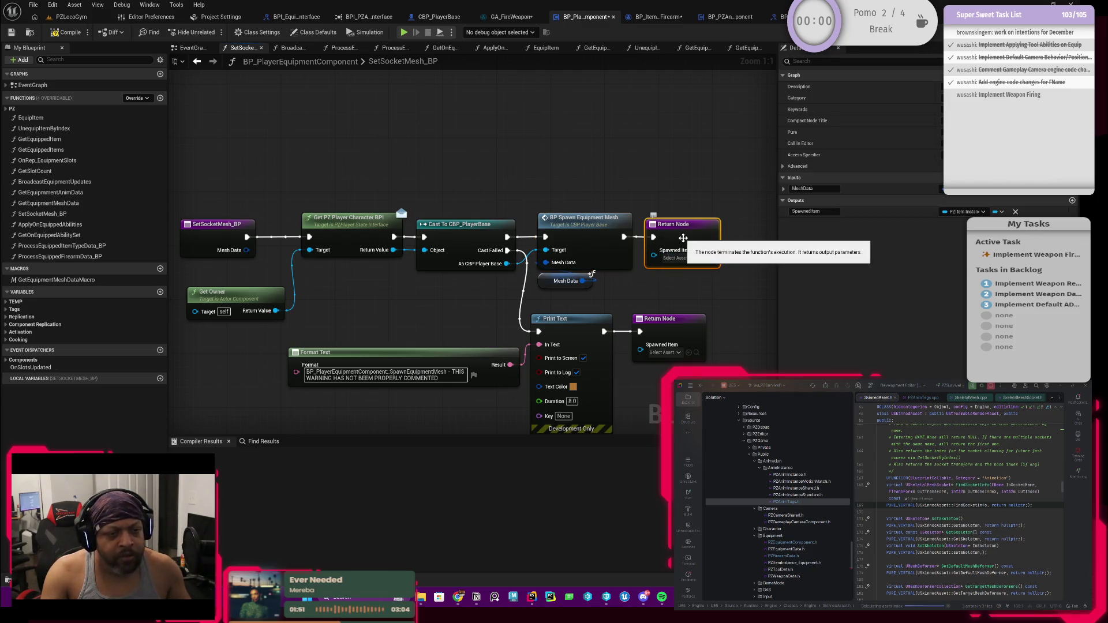
pyautogui.click(1015, 212)
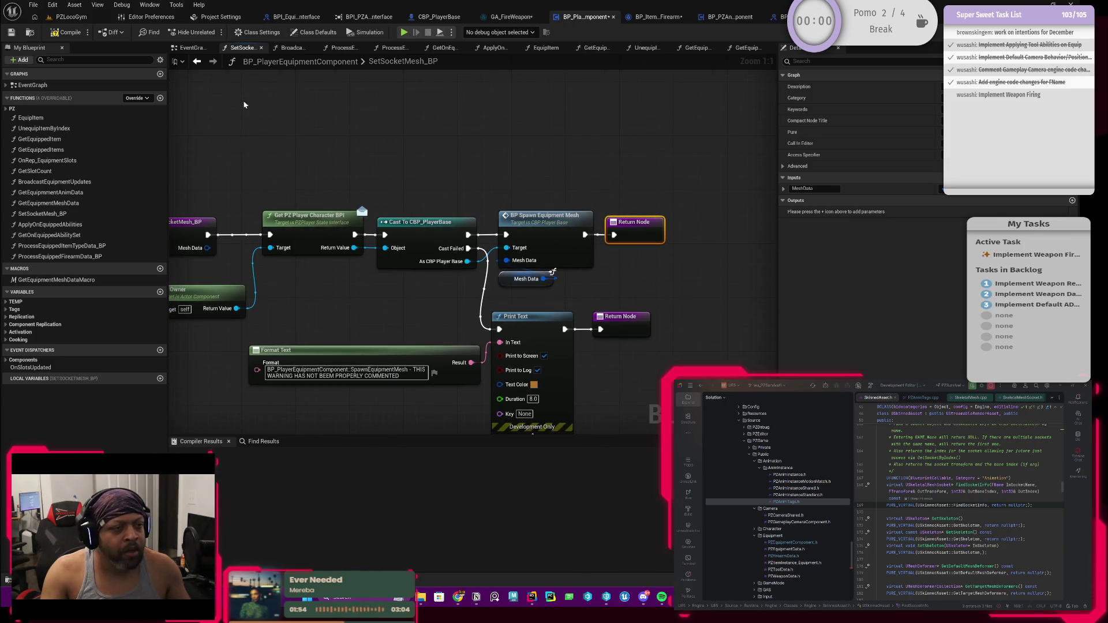
pyautogui.click(67, 32)
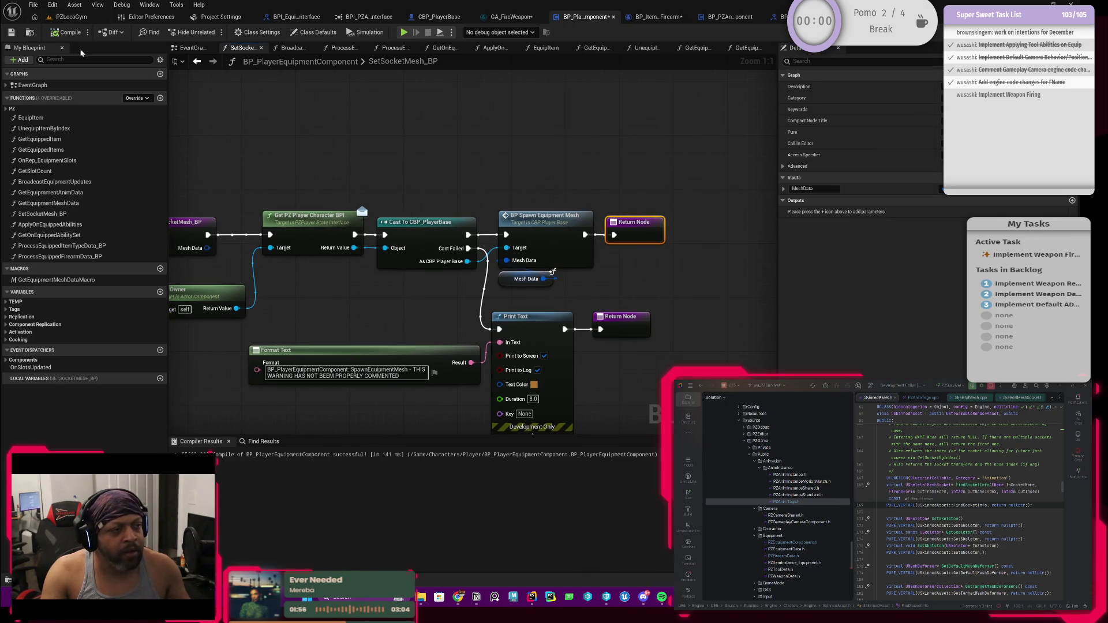
pyautogui.click(67, 16)
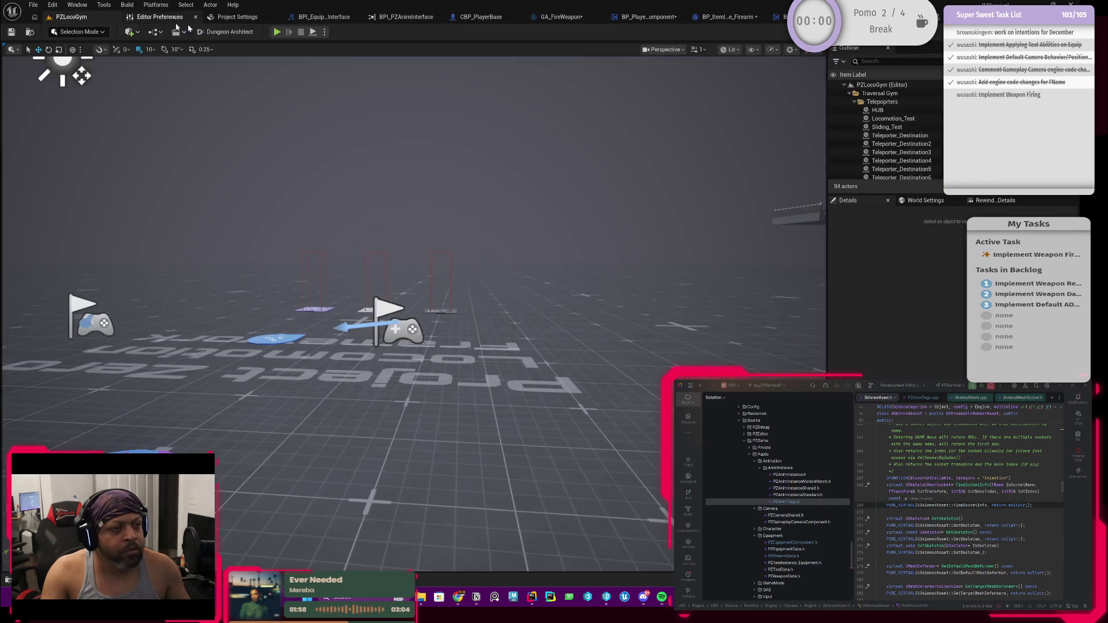
# Play-test equipping the firearm from the inventory and moving forward, then stop and return to GA_FireWeapon.
pyautogui.hotkey('alt', 'p')
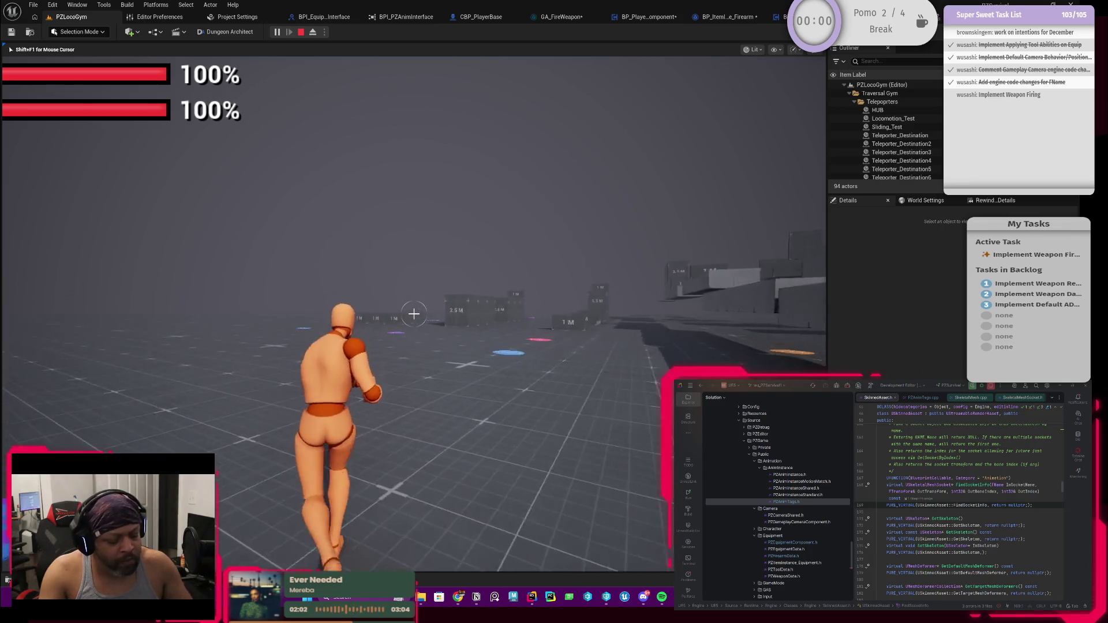
pyautogui.press('i')
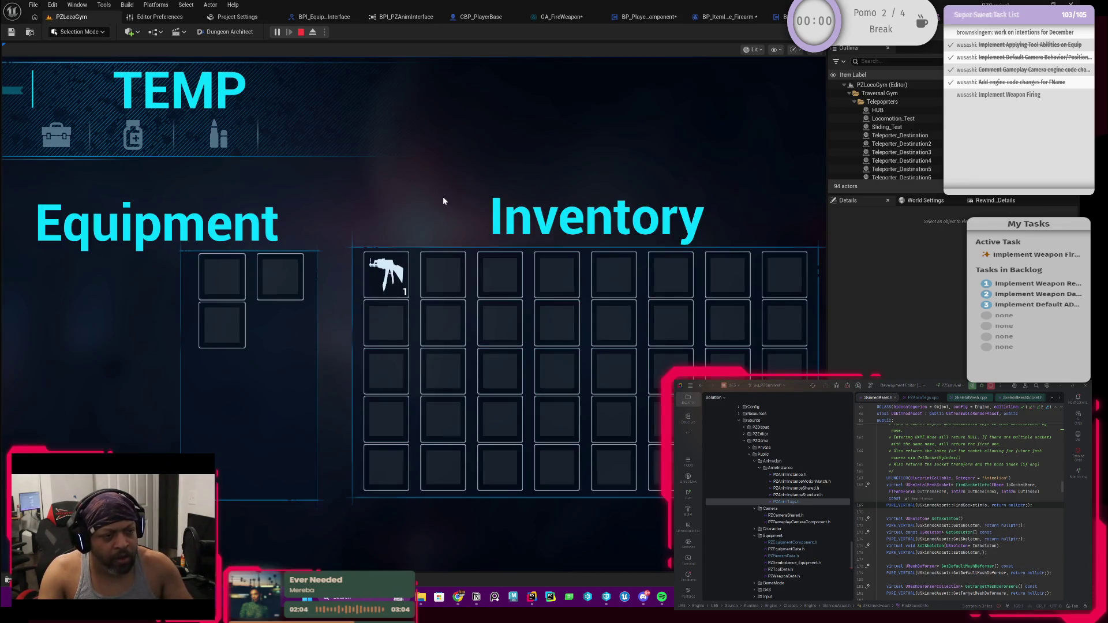
pyautogui.rightClick(377, 273)
pyautogui.press('i')
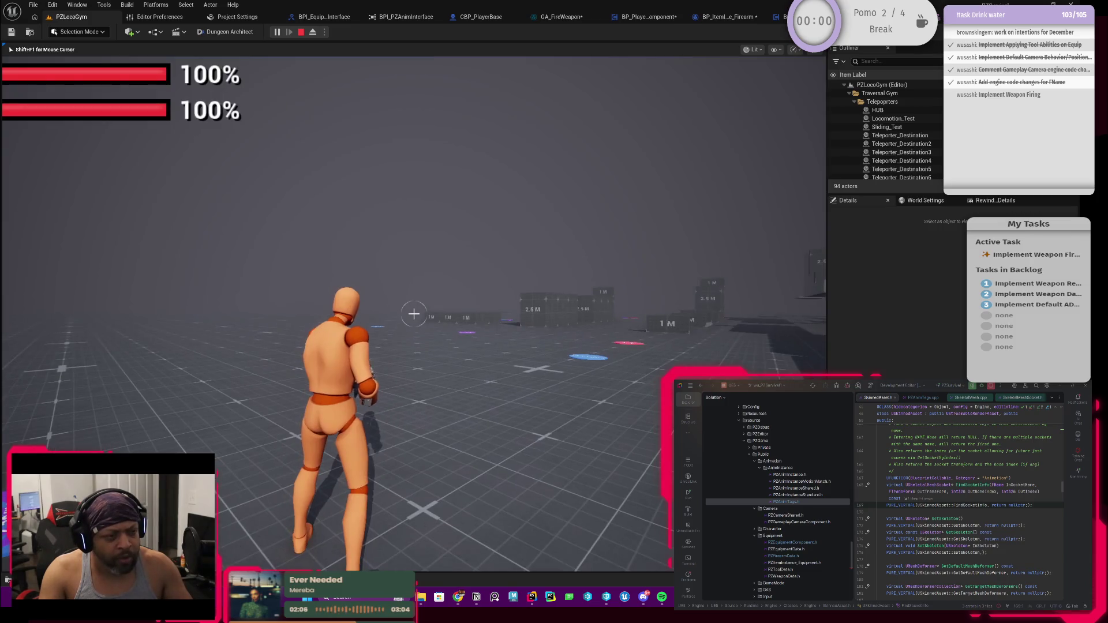
pyautogui.press('w')
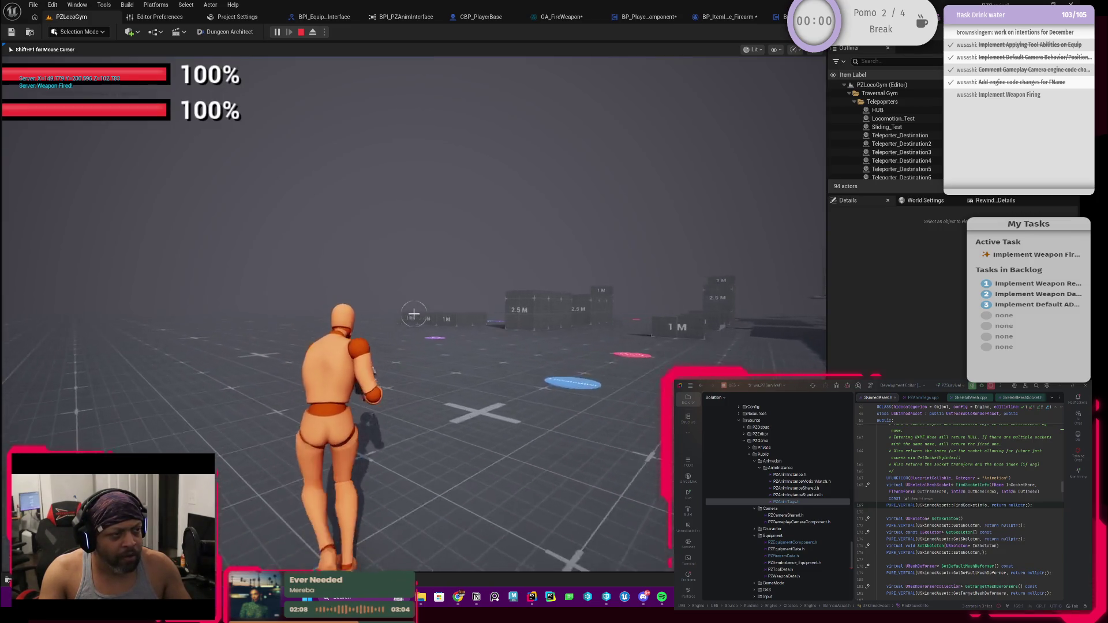
pyautogui.press('Escape')
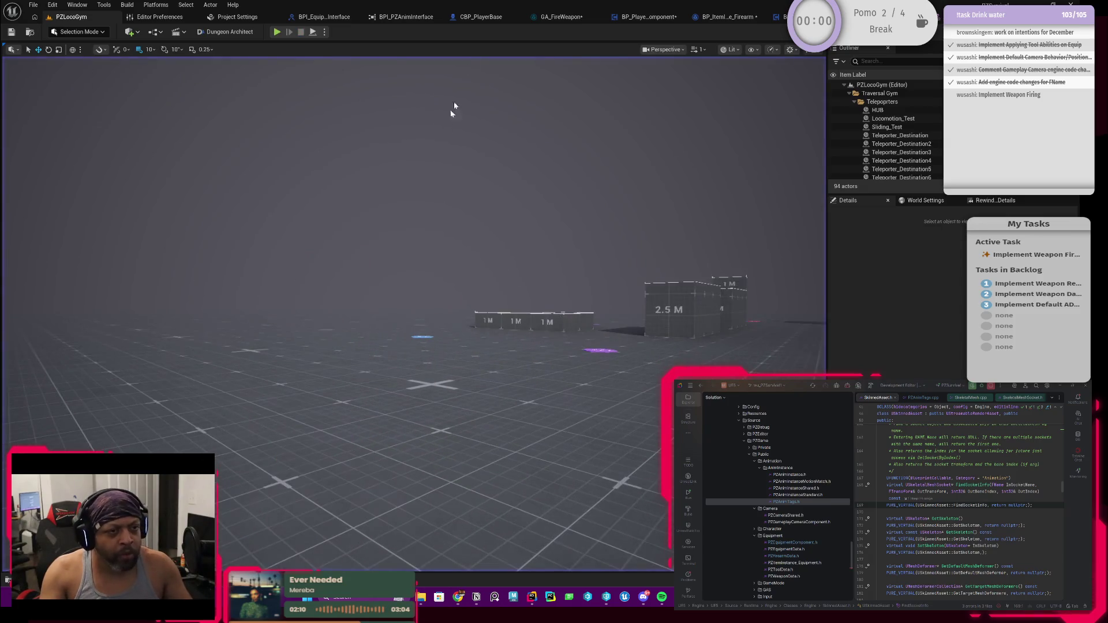
pyautogui.click(576, 21)
pyautogui.scroll(-3, 472, 186)
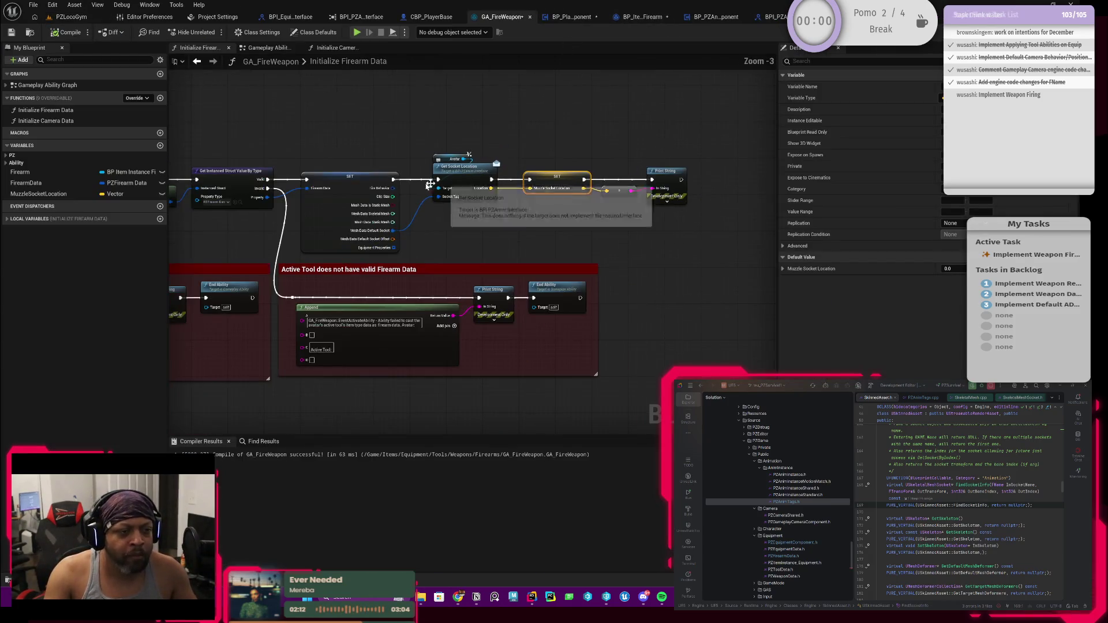
# Connect Initialize Camera Data's execution output to the node below it in the Gameplay Ability Graph.
pyautogui.click(196, 62)
pyautogui.scroll(-5, 339, 202)
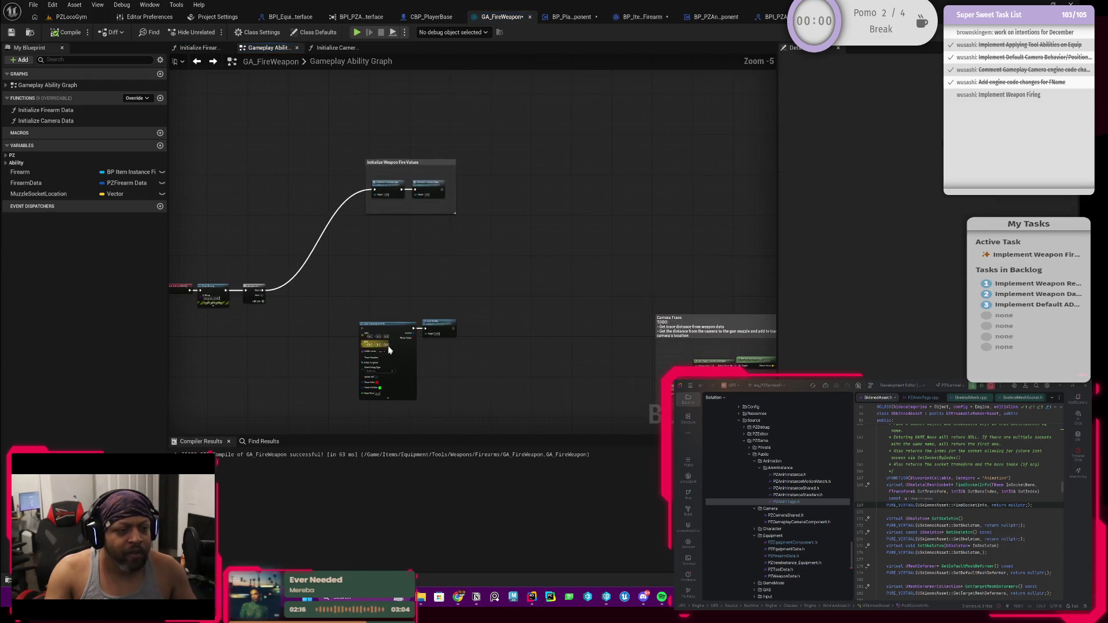
pyautogui.moveTo(442, 191)
pyautogui.mouseDown()
pyautogui.moveTo(450, 230)
pyautogui.moveTo(440, 336)
pyautogui.moveTo(426, 330)
pyautogui.mouseUp()
pyautogui.click(65, 17)
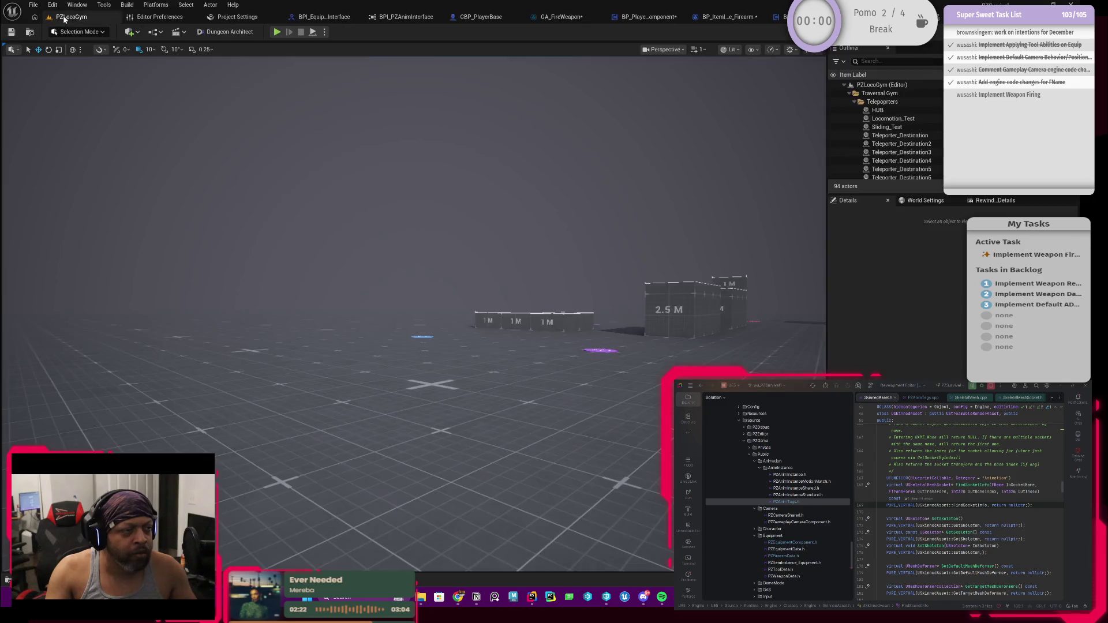
# Start a play-test and equip the firearm from the Tab inventory.
pyautogui.click(277, 31)
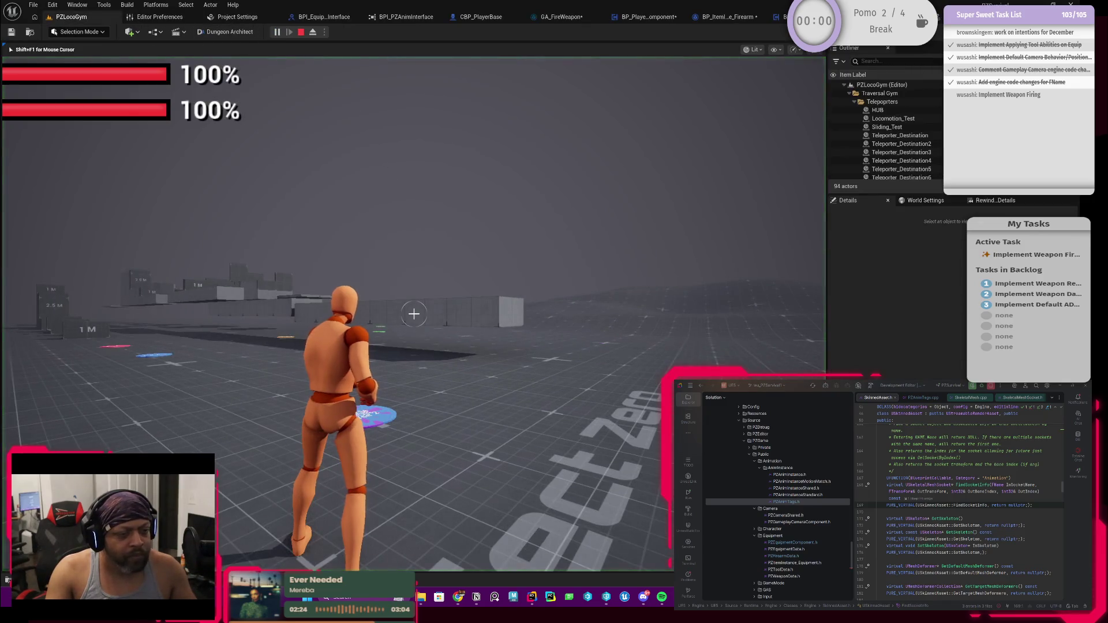
pyautogui.press('Tab')
pyautogui.rightClick(396, 269)
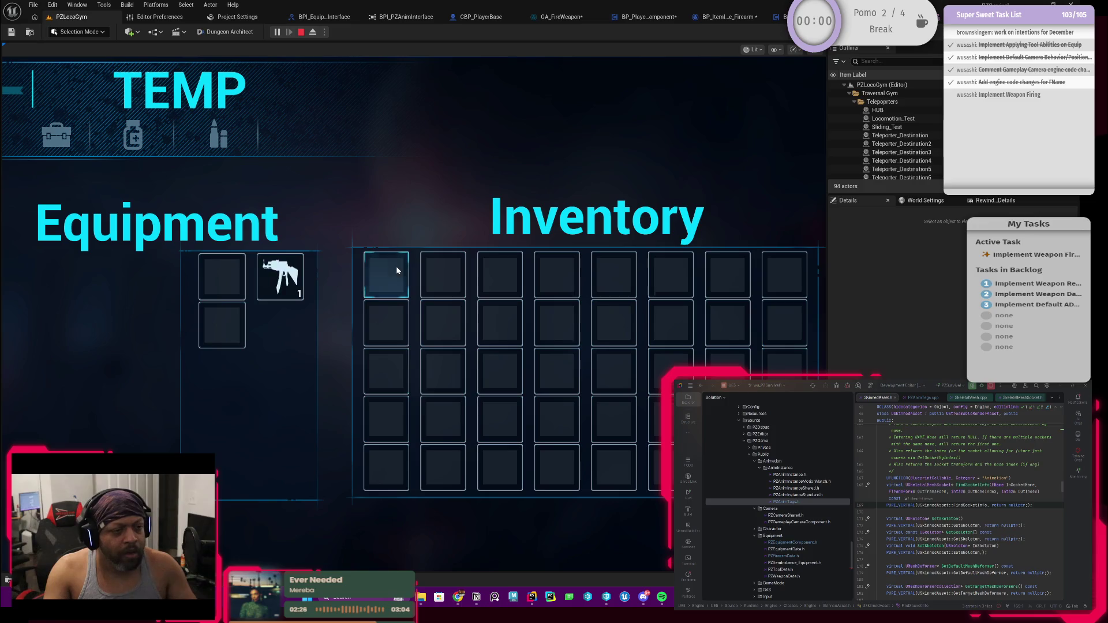
pyautogui.press('Tab')
# Fire the weapon repeatedly while running to log Weapon Fired coordinates, then end the session.
pyautogui.click(414, 313)
pyautogui.click(414, 313)
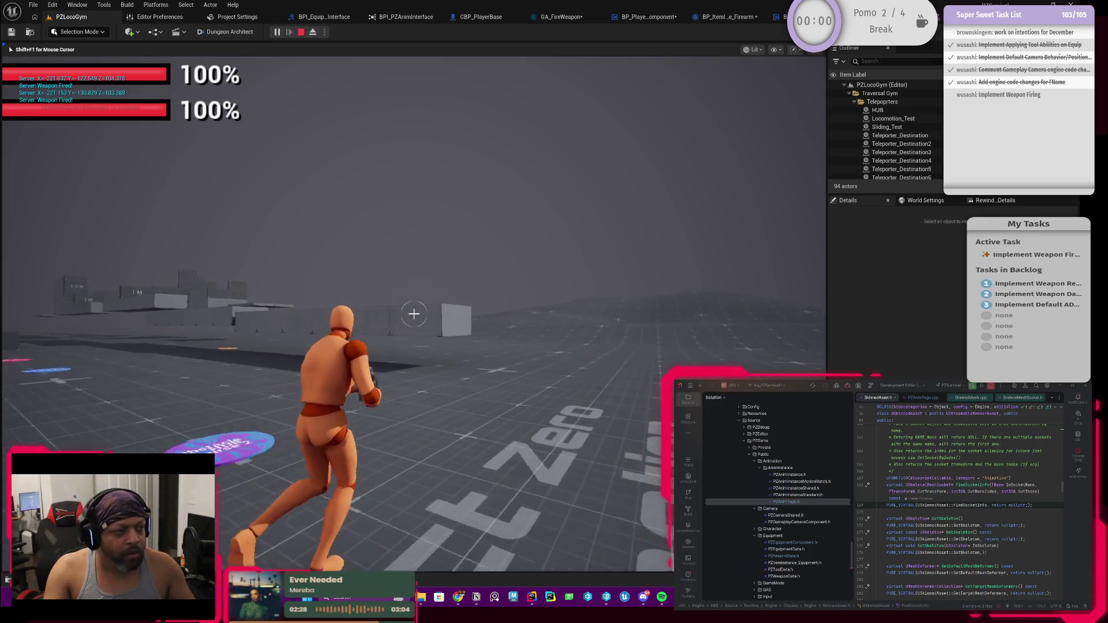
pyautogui.click(414, 313)
pyautogui.click(414, 314)
pyautogui.click(413, 314)
pyautogui.click(414, 313)
pyautogui.click(414, 313)
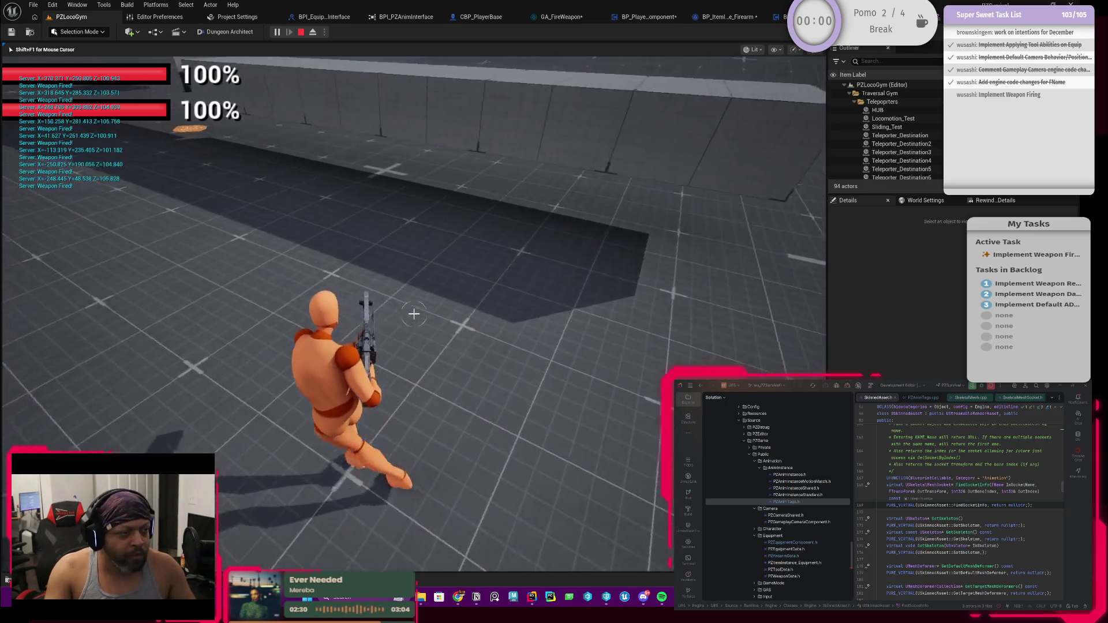
pyautogui.click(413, 313)
pyautogui.click(413, 313)
pyautogui.click(413, 313)
pyautogui.click(414, 313)
pyautogui.click(414, 313)
pyautogui.click(413, 314)
pyautogui.click(414, 314)
pyautogui.click(414, 313)
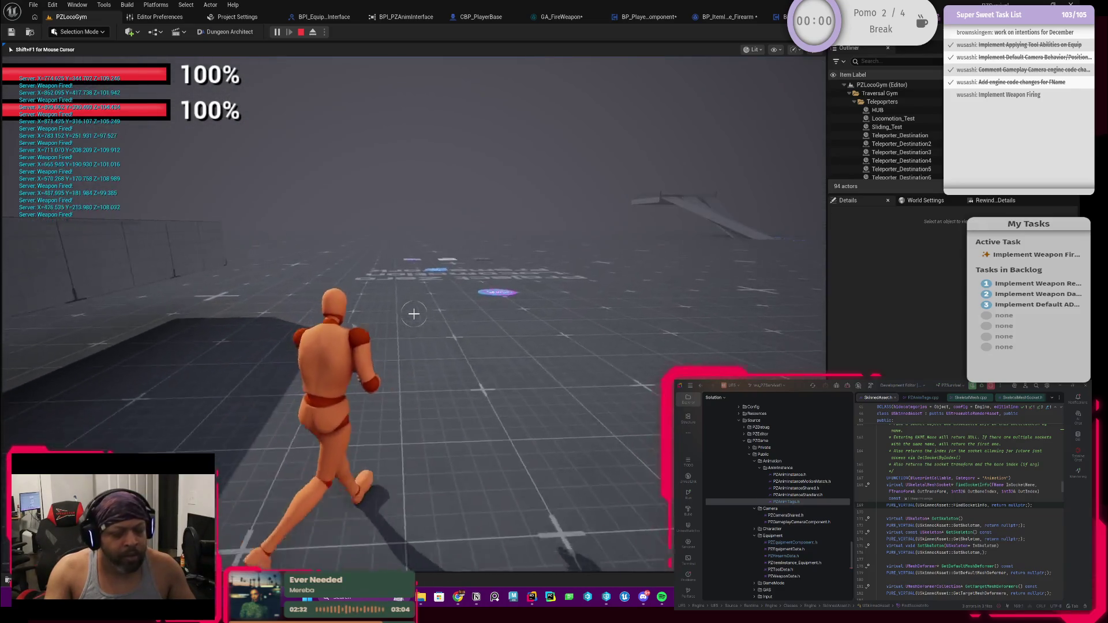
pyautogui.click(414, 313)
pyautogui.click(414, 313)
pyautogui.click(414, 313)
pyautogui.click(414, 313)
pyautogui.click(414, 313)
pyautogui.click(414, 313)
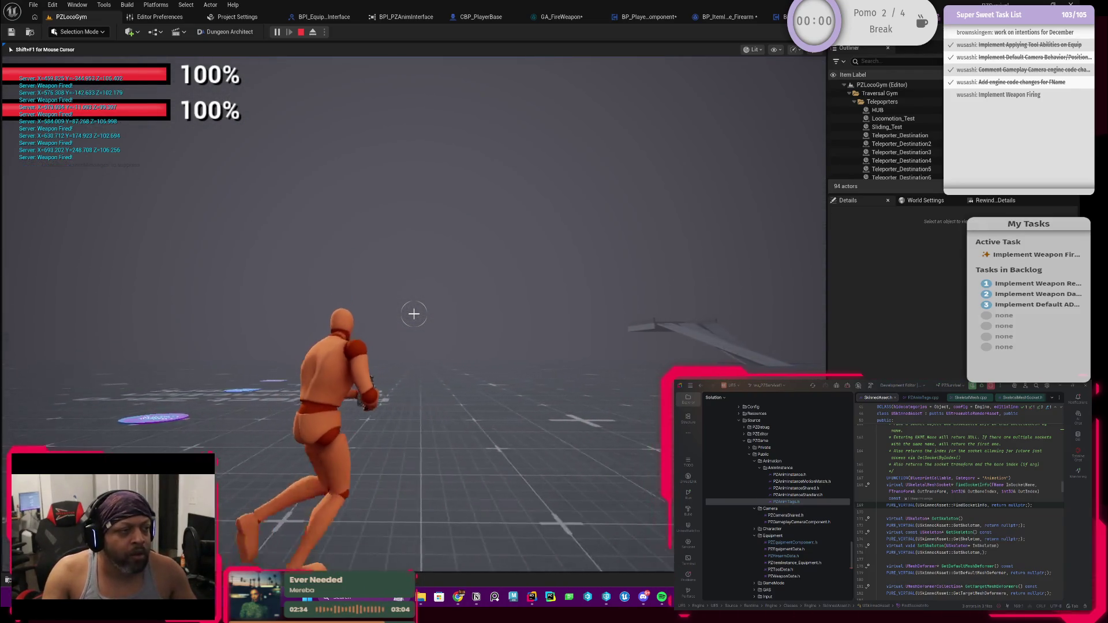
pyautogui.click(414, 313)
pyautogui.click(413, 313)
pyautogui.click(413, 313)
pyautogui.click(414, 313)
pyautogui.click(414, 313)
pyautogui.click(414, 314)
pyautogui.click(414, 313)
pyautogui.click(414, 313)
pyautogui.click(414, 313)
pyautogui.click(413, 314)
pyautogui.click(414, 314)
pyautogui.click(413, 313)
pyautogui.click(413, 313)
pyautogui.click(414, 314)
pyautogui.click(414, 313)
pyautogui.click(414, 313)
pyautogui.click(414, 314)
pyautogui.click(414, 313)
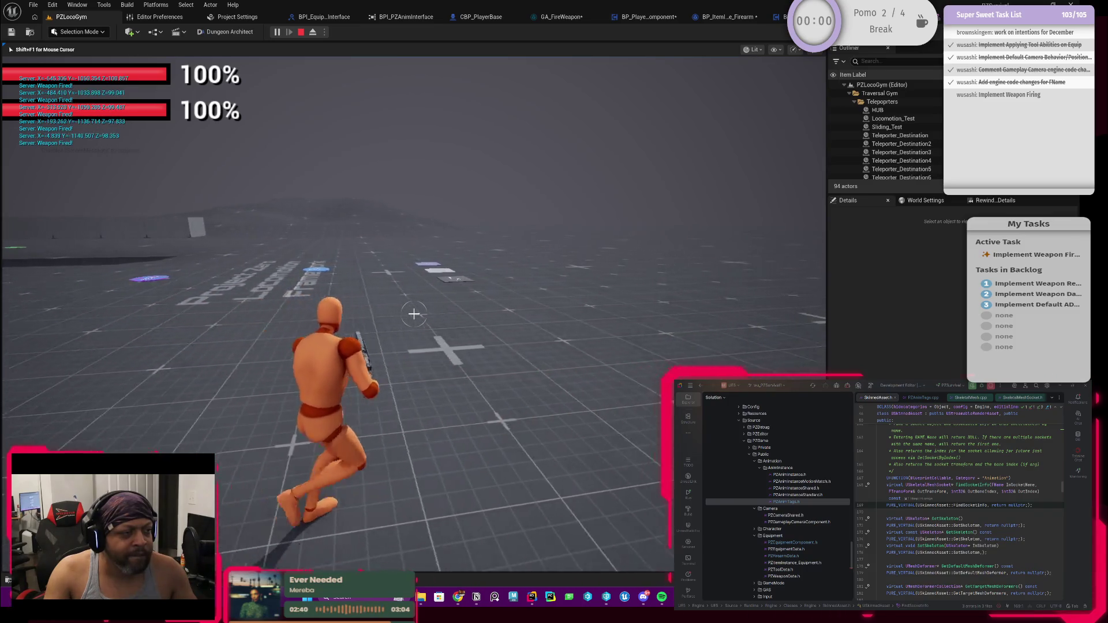
pyautogui.click(413, 314)
pyautogui.click(414, 313)
pyautogui.click(414, 314)
pyautogui.click(413, 313)
pyautogui.click(413, 314)
pyautogui.click(414, 314)
pyautogui.click(413, 313)
pyautogui.click(413, 313)
pyautogui.click(414, 314)
pyautogui.click(414, 313)
pyautogui.click(413, 314)
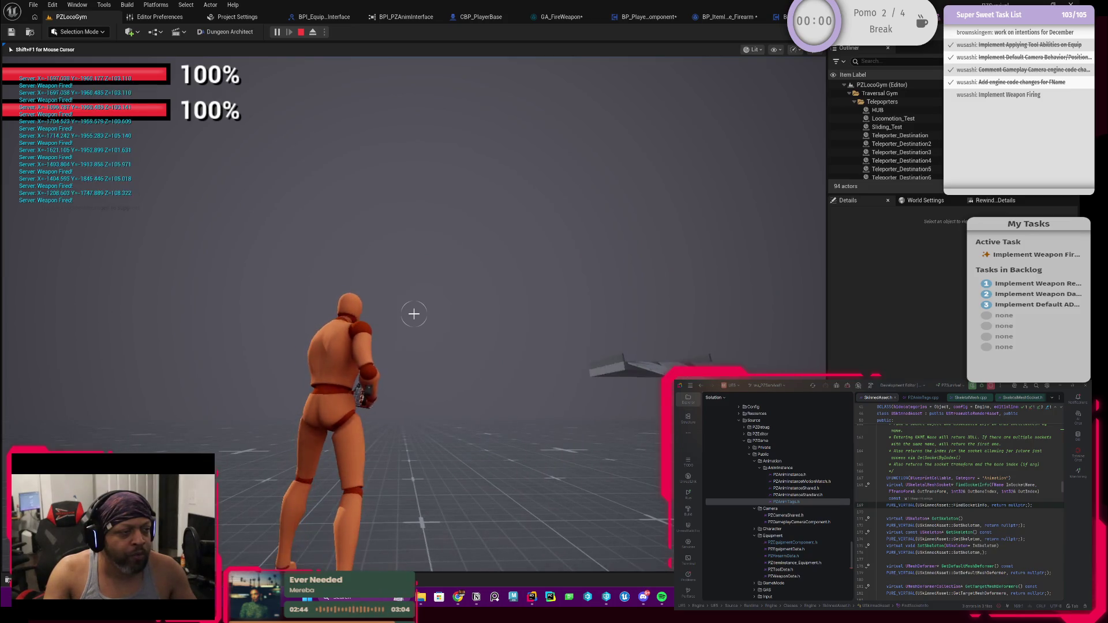
pyautogui.click(413, 314)
pyautogui.click(414, 313)
pyautogui.click(414, 314)
pyautogui.click(414, 313)
pyautogui.click(414, 313)
pyautogui.click(414, 313)
pyautogui.click(413, 313)
pyautogui.click(413, 313)
pyautogui.click(413, 313)
pyautogui.click(414, 314)
pyautogui.click(413, 313)
pyautogui.click(414, 313)
pyautogui.click(414, 314)
pyautogui.click(413, 313)
pyautogui.click(414, 314)
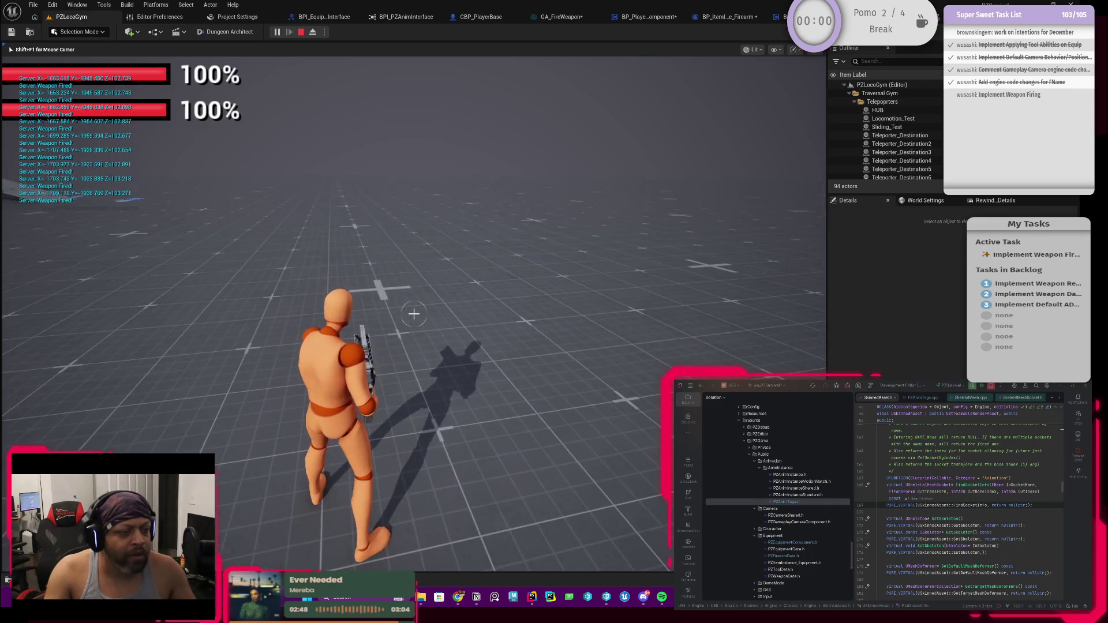
pyautogui.click(414, 313)
pyautogui.click(414, 313)
pyautogui.click(414, 313)
pyautogui.click(414, 313)
pyautogui.click(414, 313)
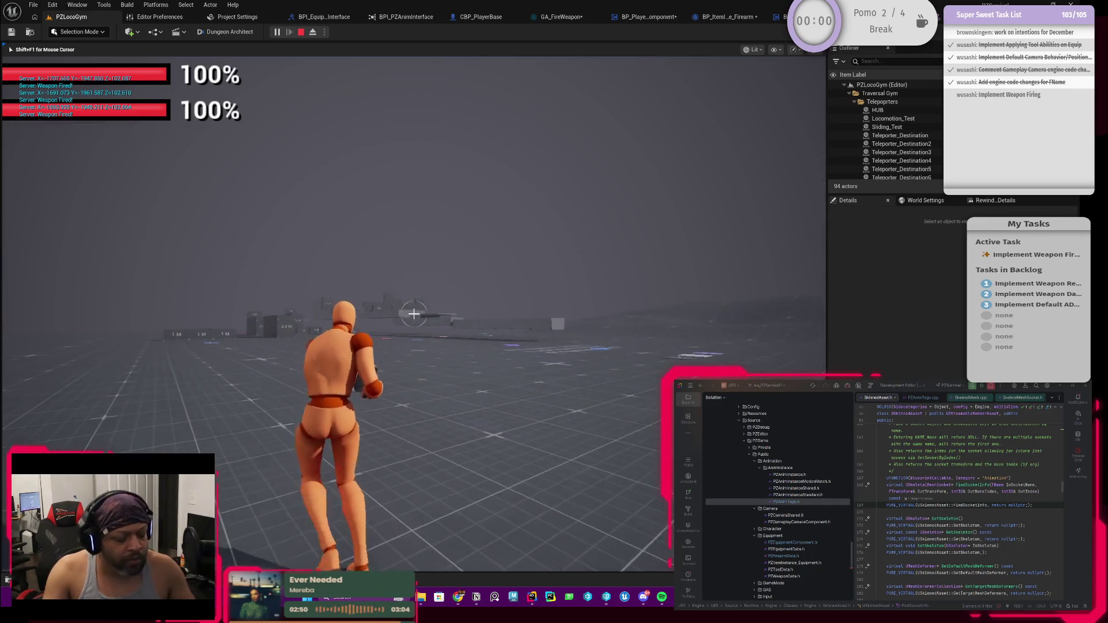
pyautogui.press('Escape')
pyautogui.click(743, 19)
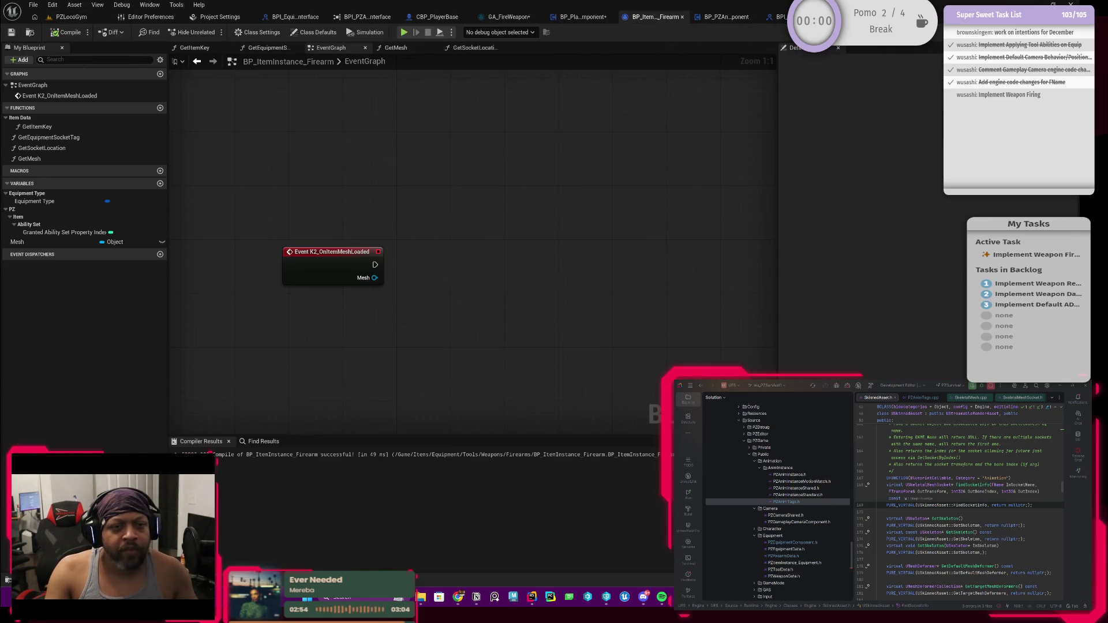
# Break the execution wire leaving Initialize Camera Data in GA_FireWeapon's Initialize Weapon Fire Values group.
pyautogui.click(505, 17)
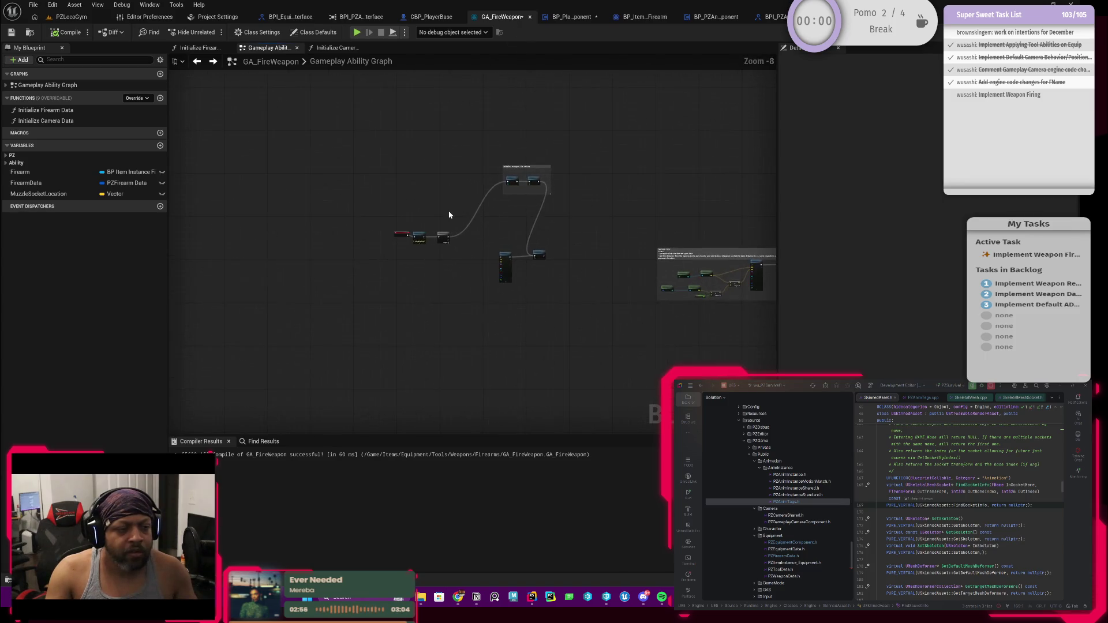
pyautogui.scroll(5, 448, 210)
pyautogui.scroll(-1, 465, 193)
pyautogui.moveTo(477, 128); pyautogui.dragTo(649, 165)
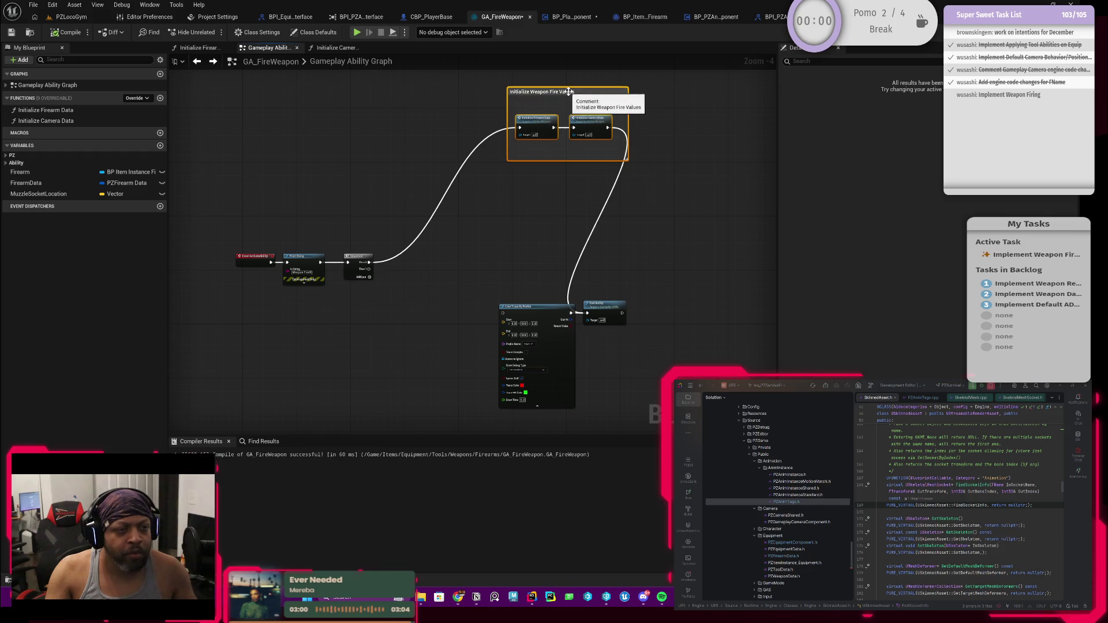
pyautogui.scroll(1, 519, 183)
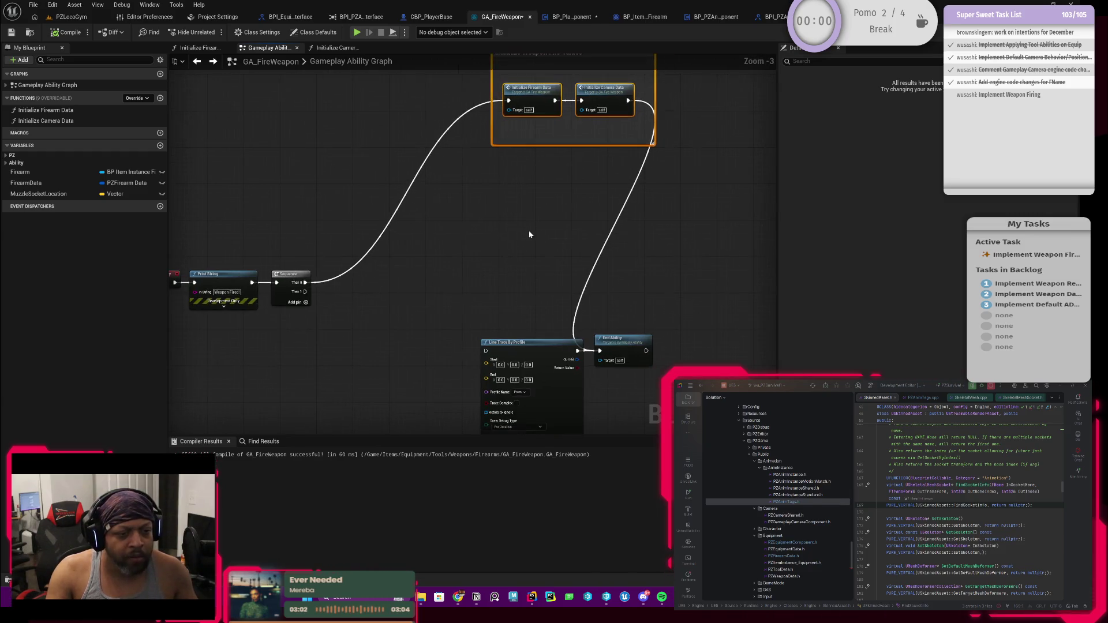
pyautogui.scroll(-3, 588, 255)
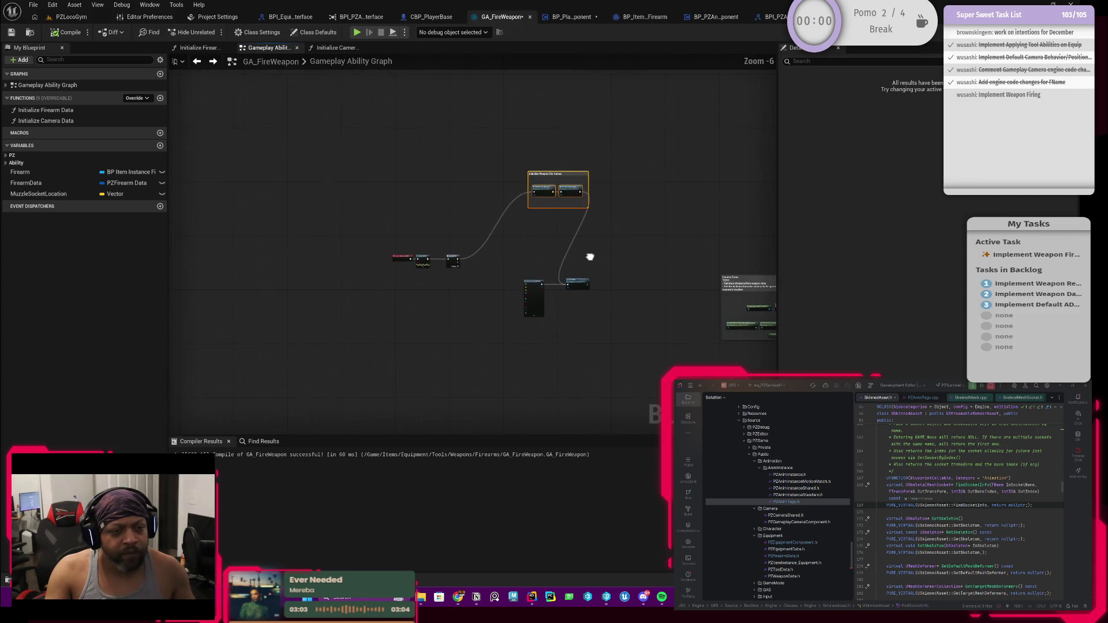
pyautogui.scroll(4, 565, 292)
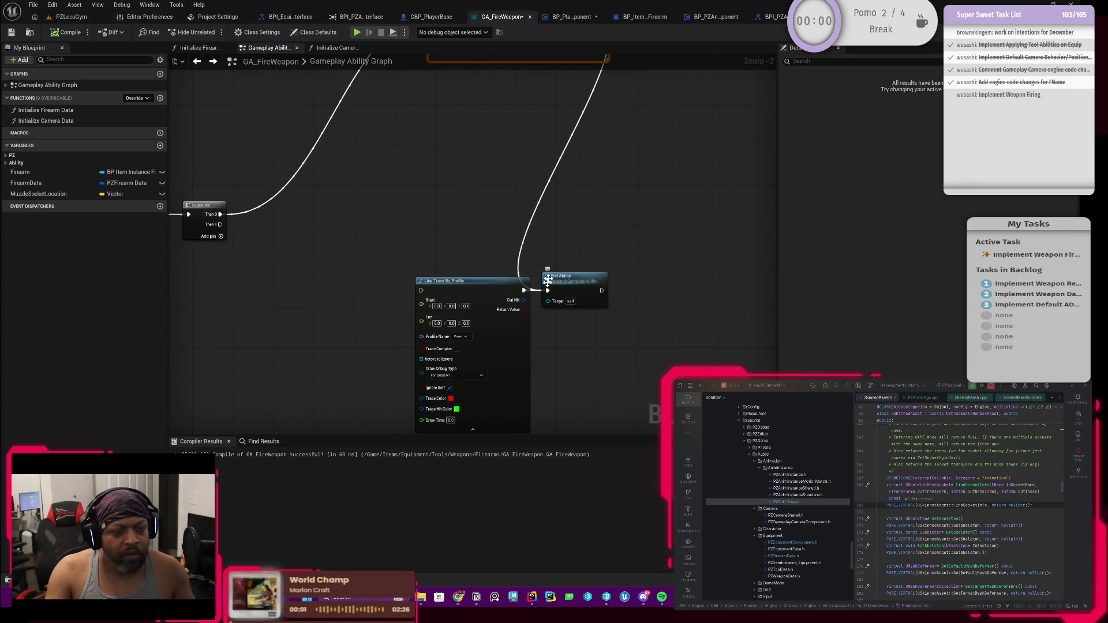
pyautogui.moveTo(588, 180); pyautogui.dragTo(566, 197)
pyautogui.keyDown('alt'); pyautogui.click(564, 177); pyautogui.keyUp('alt')
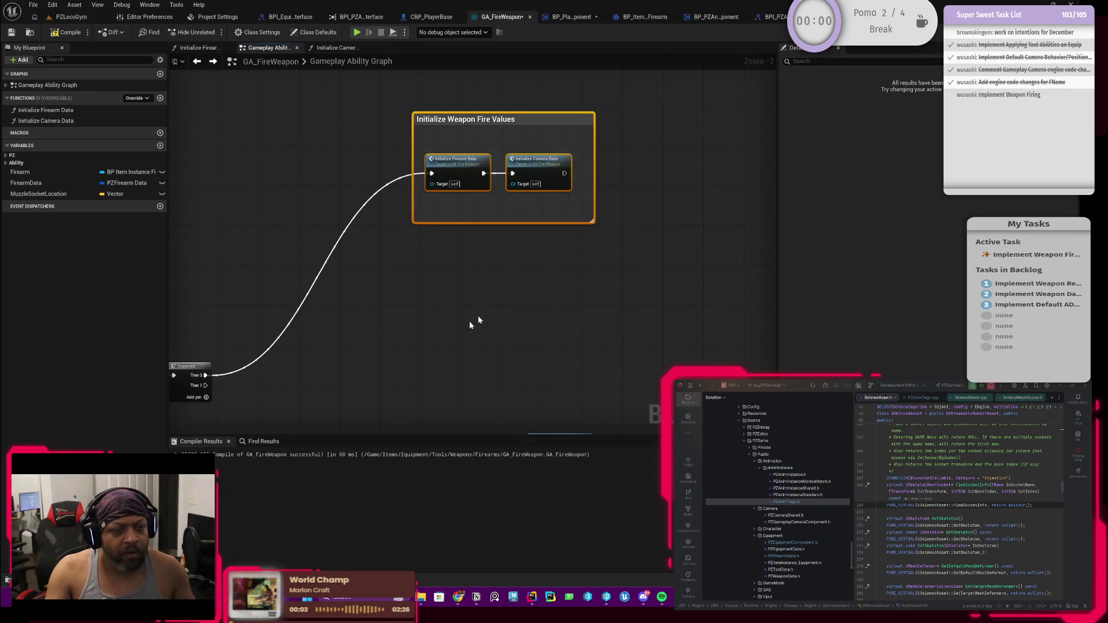
# Wire Sequence Then 1 into Line Trace By Profile and move End Ability up beside it.
pyautogui.moveTo(494, 309); pyautogui.dragTo(452, 202)
pyautogui.moveTo(293, 213)
pyautogui.mouseDown()
pyautogui.moveTo(489, 290)
pyautogui.moveTo(495, 278)
pyautogui.mouseUp()
pyautogui.moveTo(454, 246)
pyautogui.mouseDown()
pyautogui.moveTo(557, 359)
pyautogui.moveTo(512, 296)
pyautogui.moveTo(518, 284)
pyautogui.mouseUp()
pyautogui.moveTo(659, 282); pyautogui.dragTo(592, 215)
pyautogui.scroll(2, 384, 251)
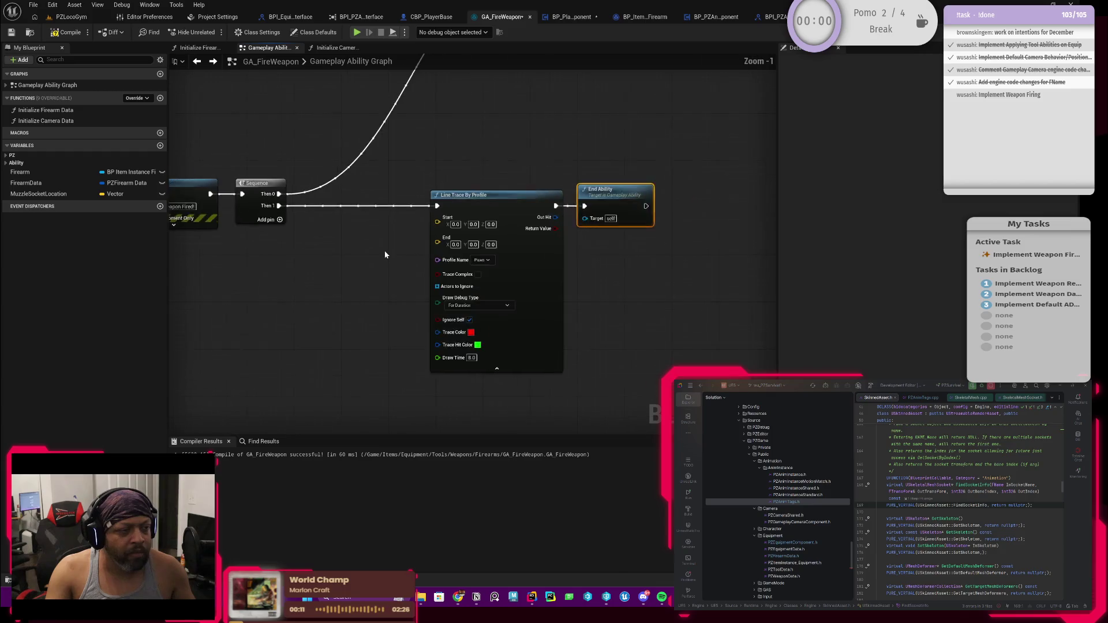
# Wire a MuzzleSocketLocation getter into Line Trace By Profile's Start pin and move the getter down-left.
pyautogui.click(30, 196)
pyautogui.moveTo(30, 198)
pyautogui.mouseDown()
pyautogui.moveTo(396, 248)
pyautogui.moveTo(470, 205)
pyautogui.mouseUp()
pyautogui.moveTo(380, 223); pyautogui.dragTo(197, 256)
# Inspect the Camera Trace group, selecting its controller and forward vector nodes.
pyautogui.moveTo(313, 287); pyautogui.dragTo(388, 289)
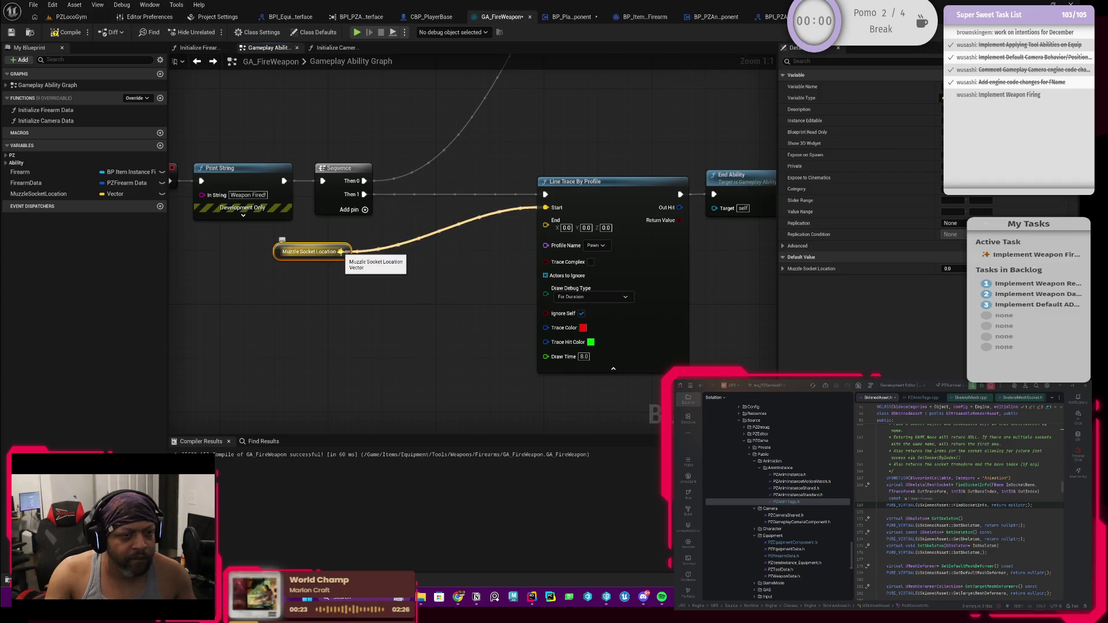
pyautogui.scroll(-4, 341, 251)
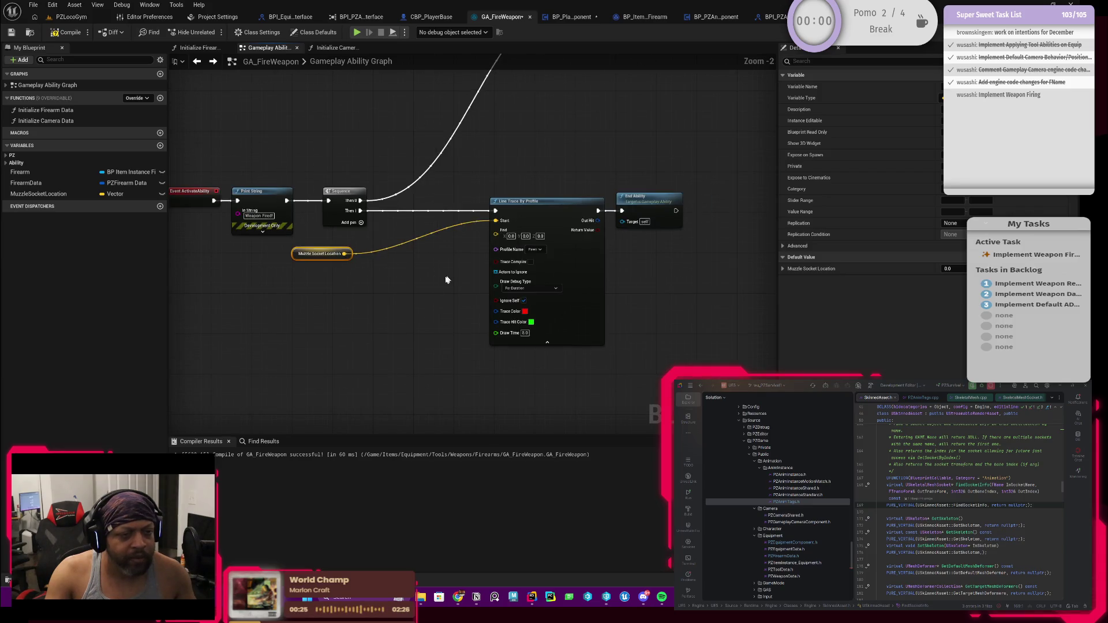
pyautogui.moveTo(578, 260)
pyautogui.mouseDown()
pyautogui.moveTo(534, 309)
pyautogui.moveTo(509, 254)
pyautogui.moveTo(242, 174)
pyautogui.mouseUp()
pyautogui.scroll(3, 468, 254)
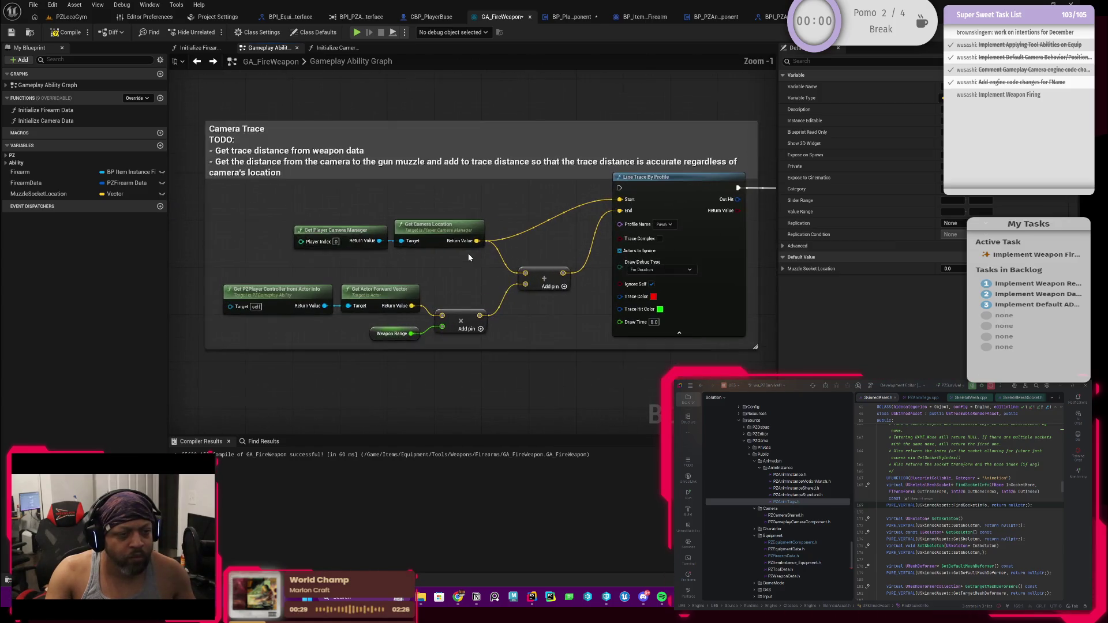
pyautogui.moveTo(368, 264); pyautogui.dragTo(436, 256)
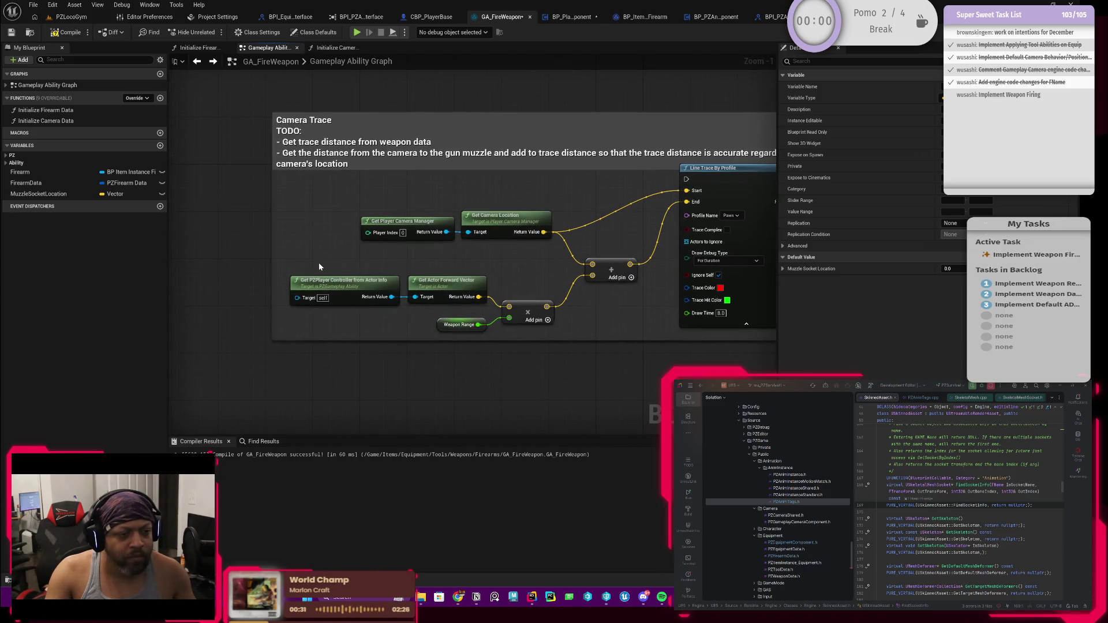
pyautogui.moveTo(319, 264); pyautogui.dragTo(427, 297)
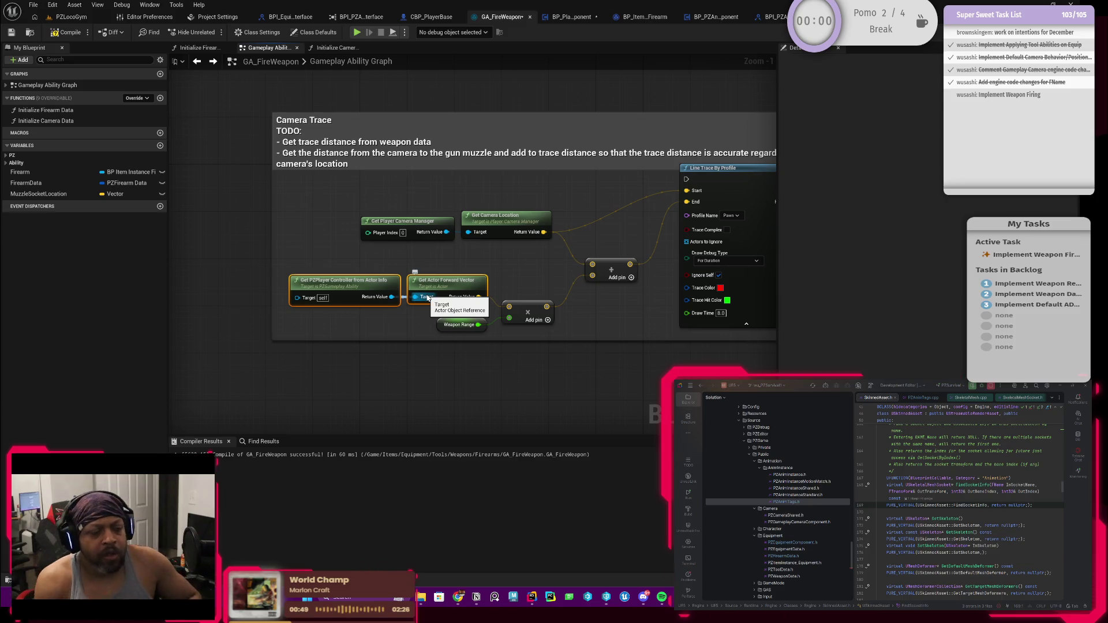
pyautogui.scroll(-3, 332, 230)
pyautogui.moveTo(333, 231)
pyautogui.mouseDown()
pyautogui.moveTo(523, 247)
pyautogui.moveTo(452, 254)
pyautogui.moveTo(659, 309)
pyautogui.moveTo(577, 246)
pyautogui.moveTo(593, 220)
pyautogui.moveTo(571, 244)
pyautogui.mouseUp()
pyautogui.scroll(1, 580, 244)
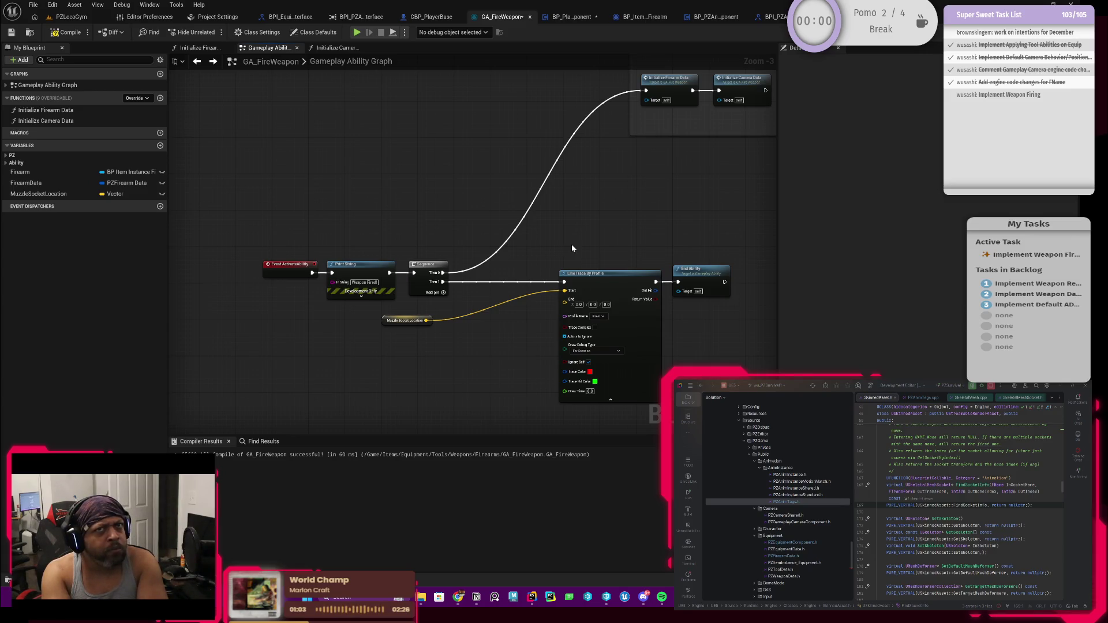
pyautogui.click(431, 17)
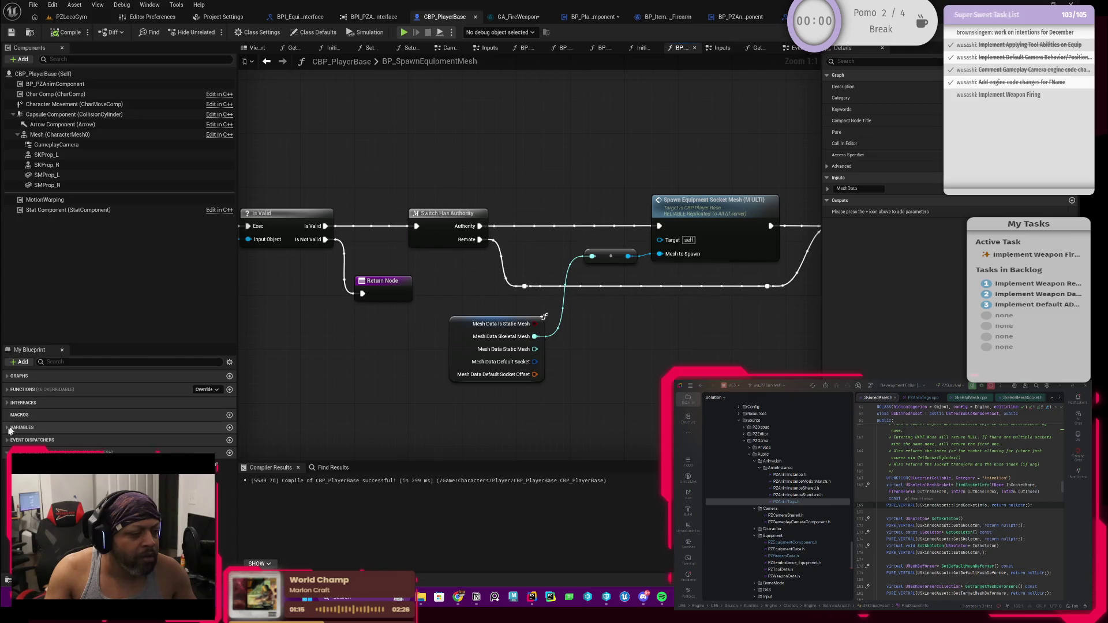
# Open the PZAnim GetSocketLocation function graph and frame its socket lookup logic.
pyautogui.click(9, 405)
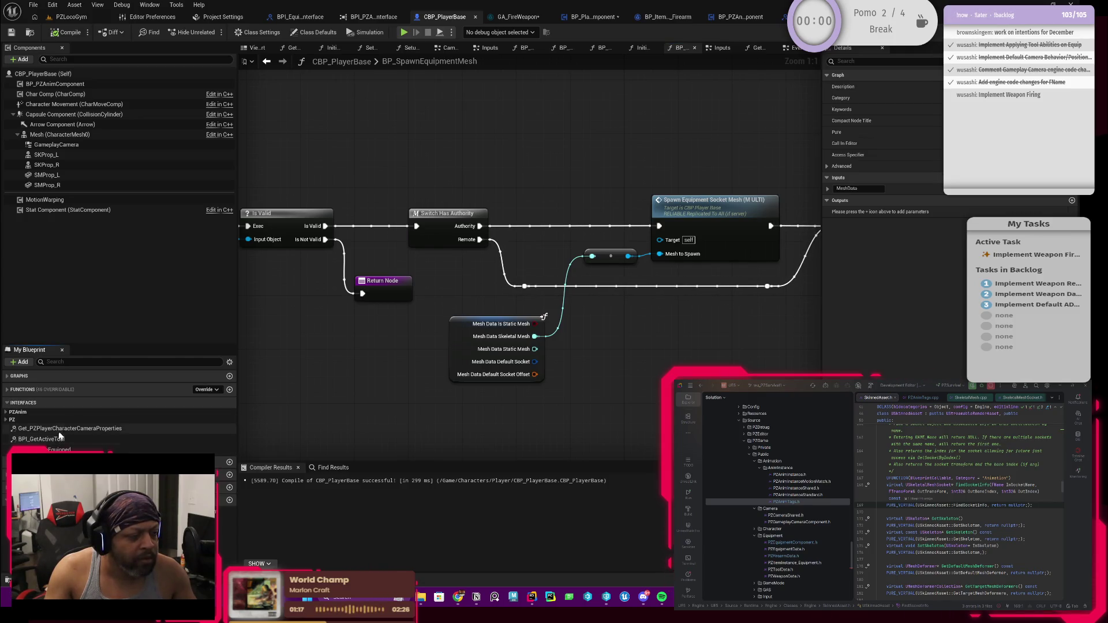
pyautogui.click(5, 413)
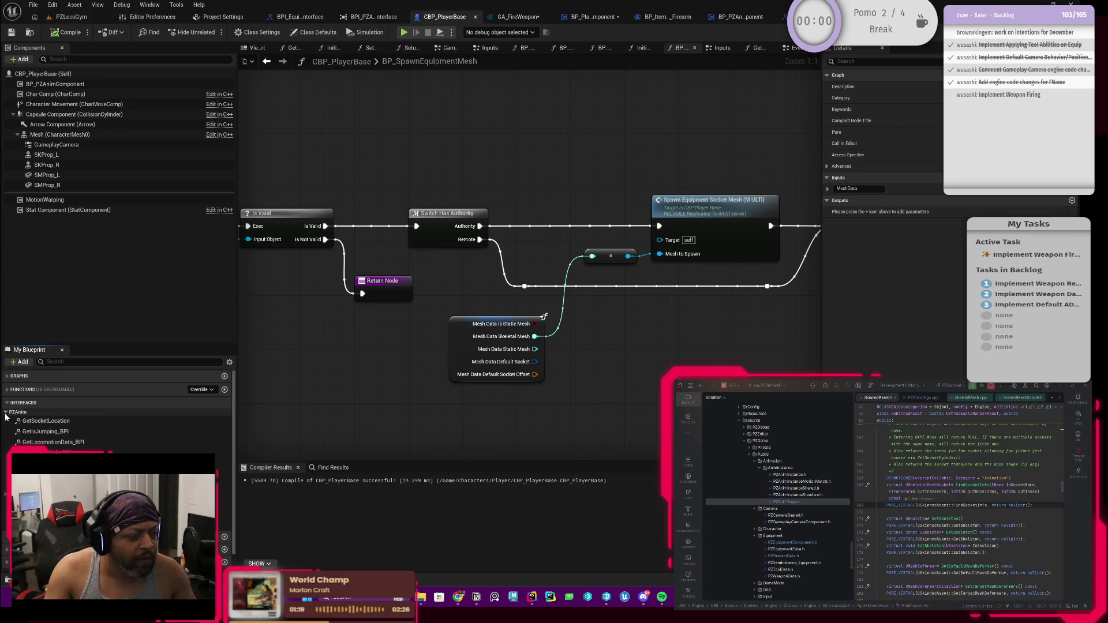
pyautogui.click(60, 422)
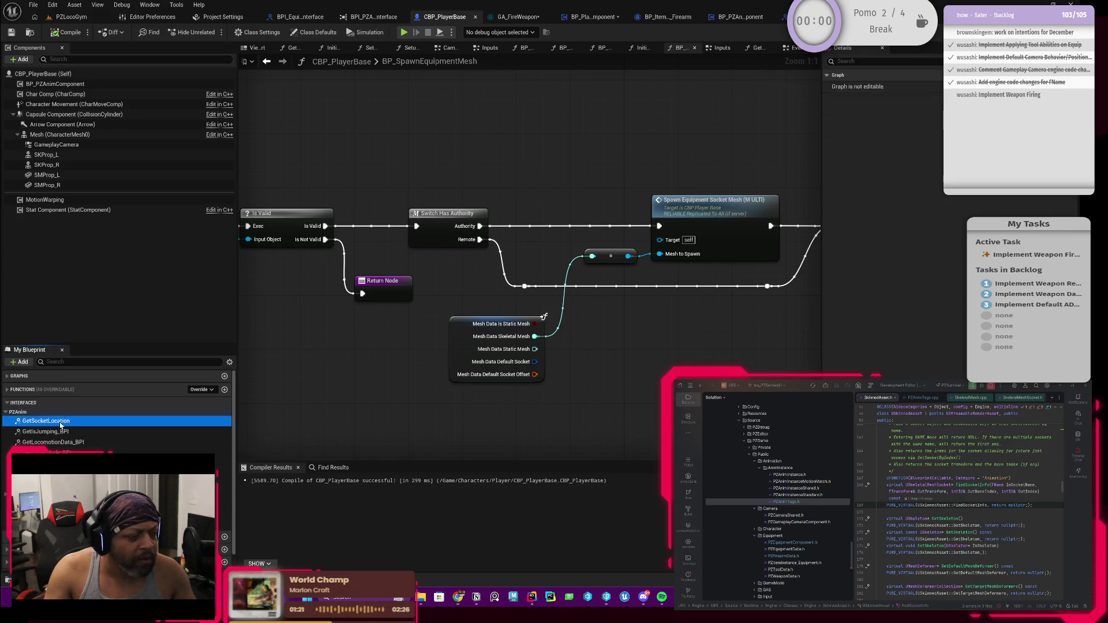
pyautogui.doubleClick(60, 422)
pyautogui.scroll(3, 632, 275)
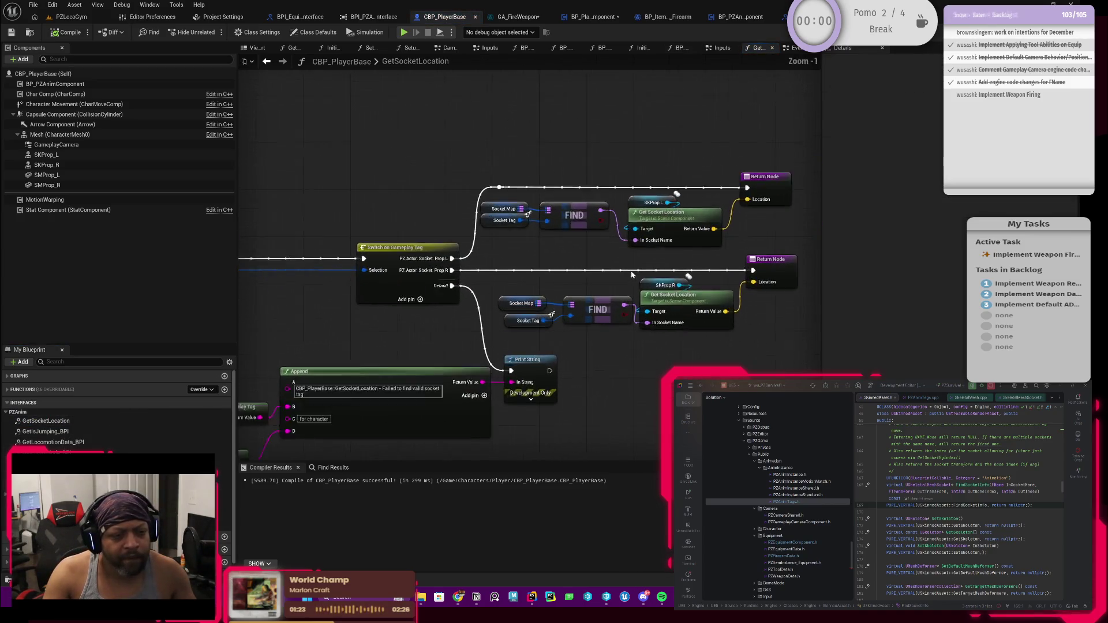
pyautogui.scroll(1, 631, 274)
pyautogui.moveTo(553, 277); pyautogui.dragTo(511, 255)
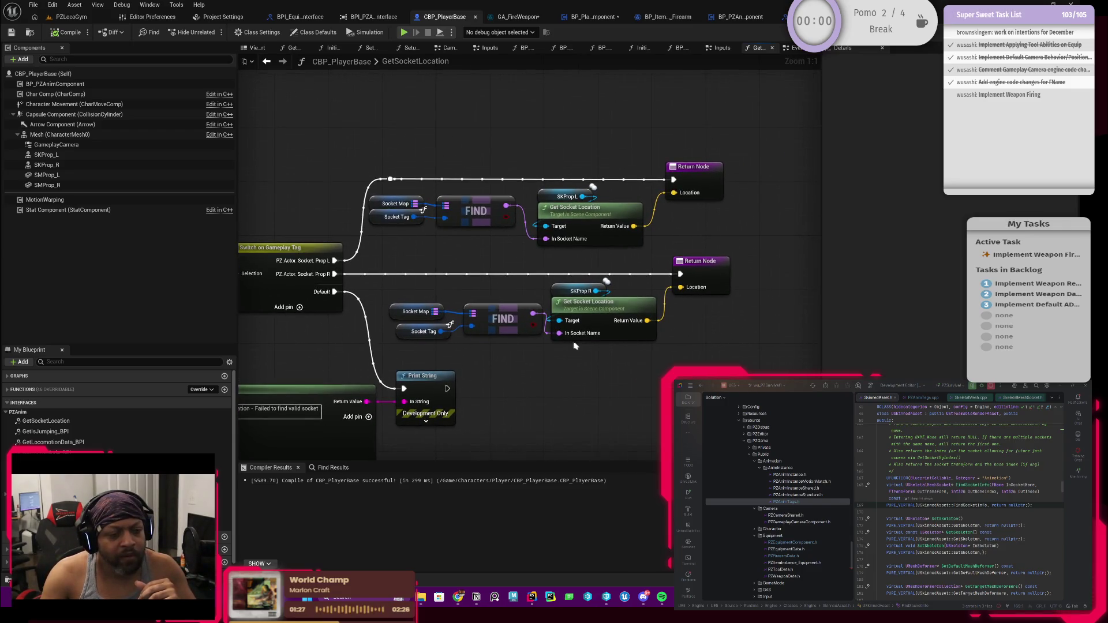
# Search for 'get socket b' and 'forwa' nodes from the SKProp R pin, adding nothing.
pyautogui.moveTo(599, 291); pyautogui.dragTo(630, 371)
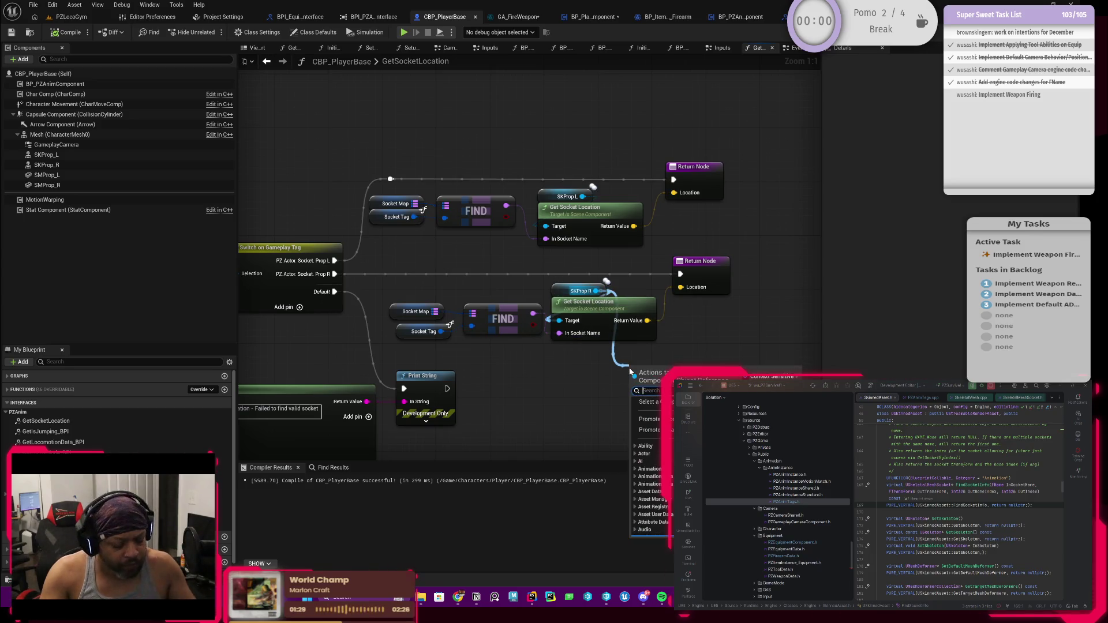
pyautogui.write('get soc')
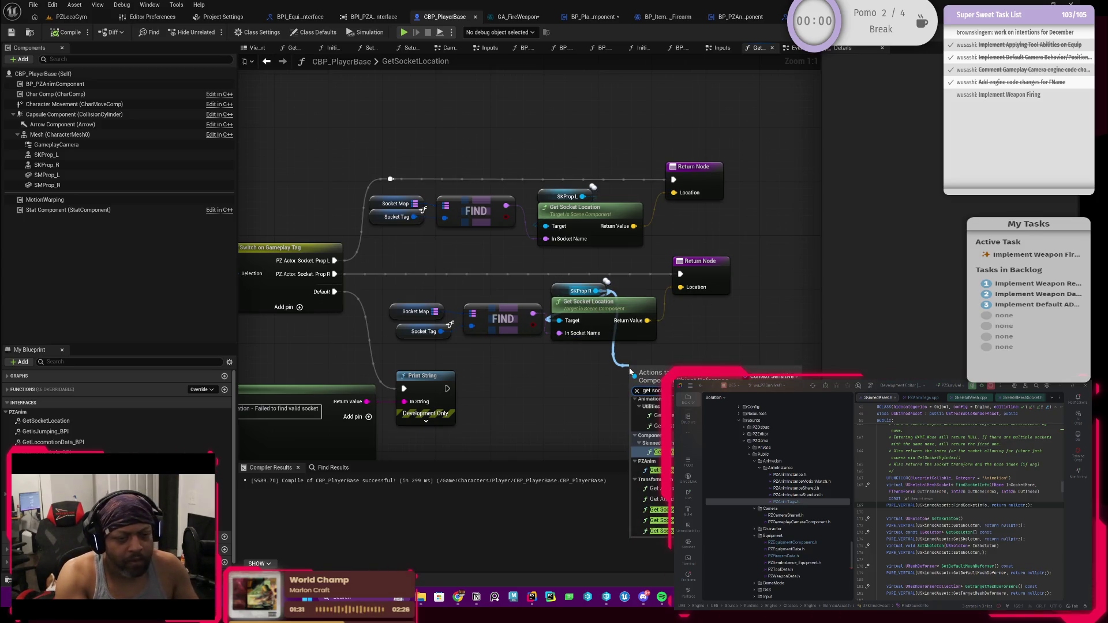
pyautogui.write('ket b')
pyautogui.press('BackSpace')
pyautogui.press('BackSpace')
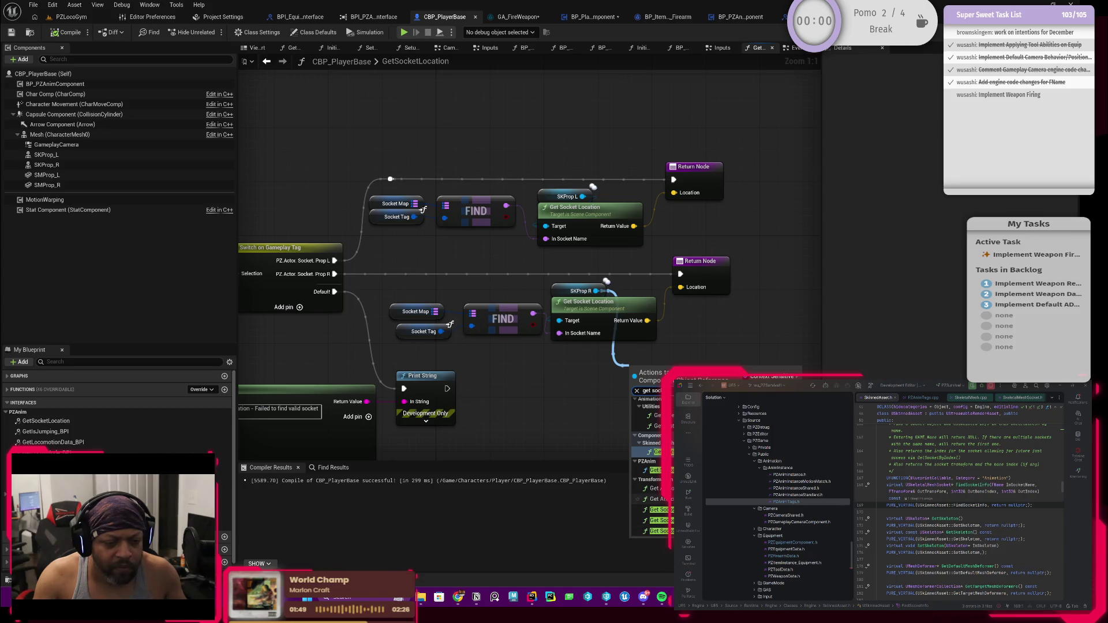
pyautogui.click(605, 396)
pyautogui.moveTo(596, 295); pyautogui.dragTo(624, 371)
pyautogui.write('forwa')
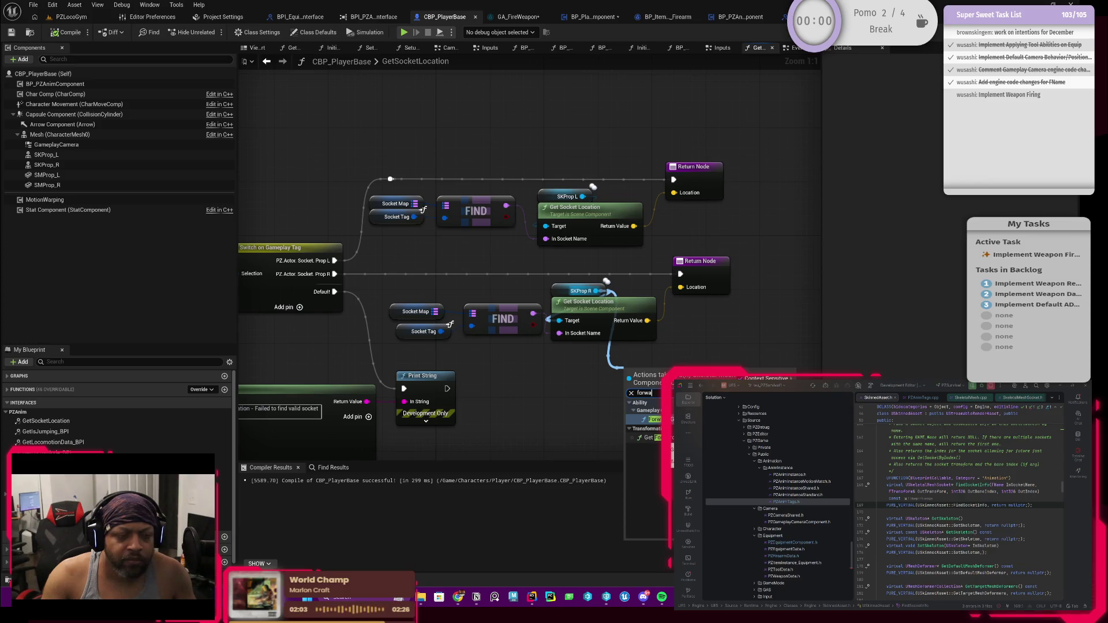
pyautogui.click(573, 406)
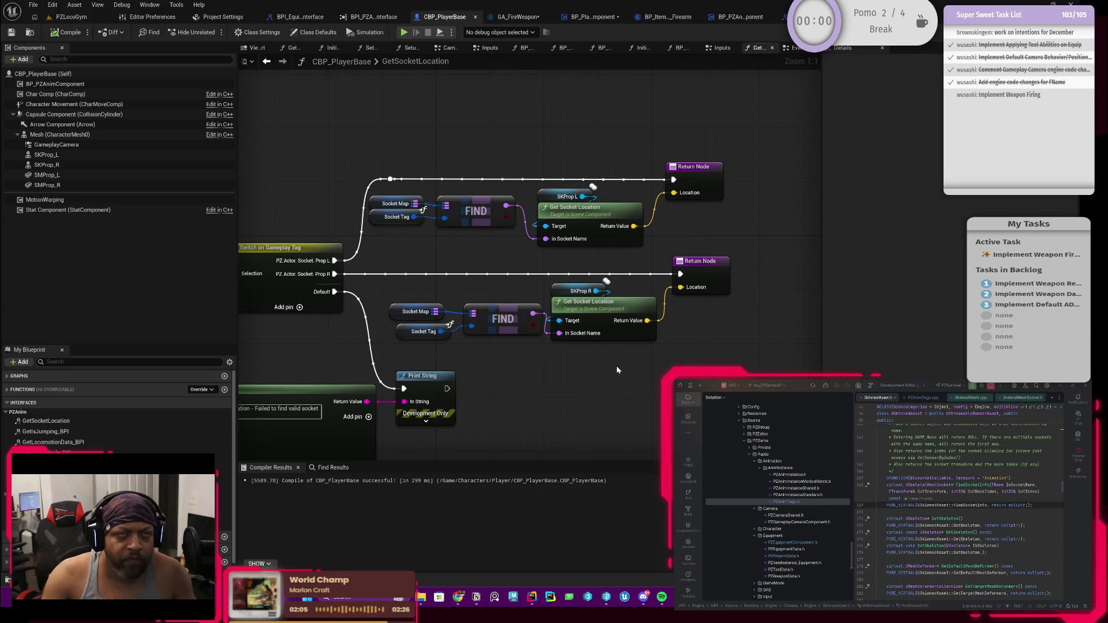
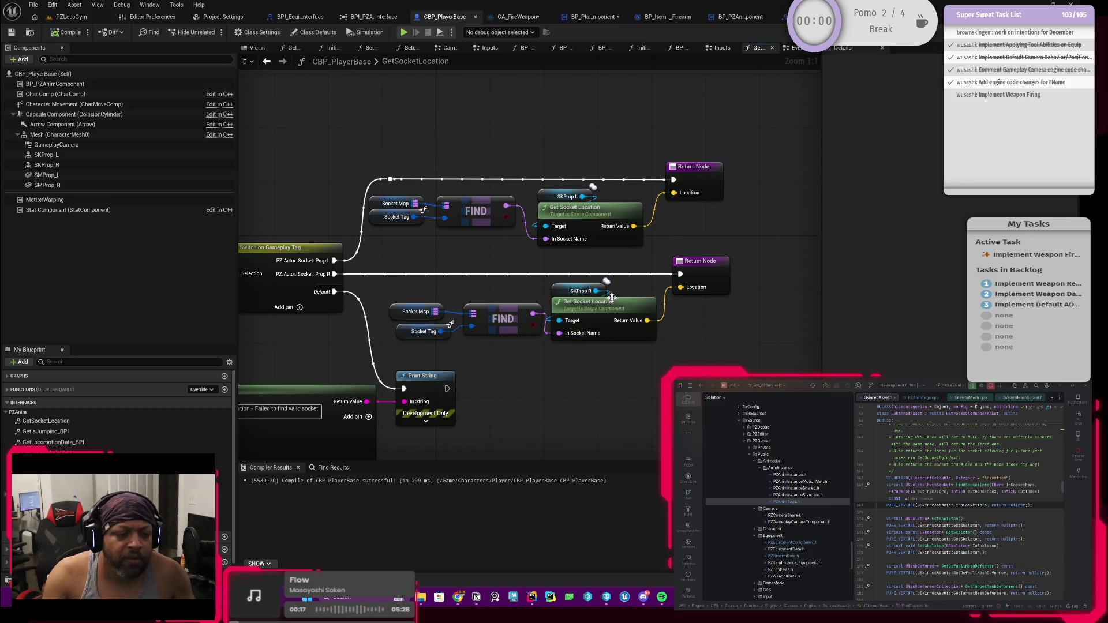
# Look over the Switch on Gameplay Tag logic in CBP_PlayerBase's GetSocketLocation, then move to GA_FireWeapon.
pyautogui.moveTo(633, 294)
pyautogui.mouseDown()
pyautogui.moveTo(637, 330)
pyautogui.moveTo(656, 330)
pyautogui.mouseUp()
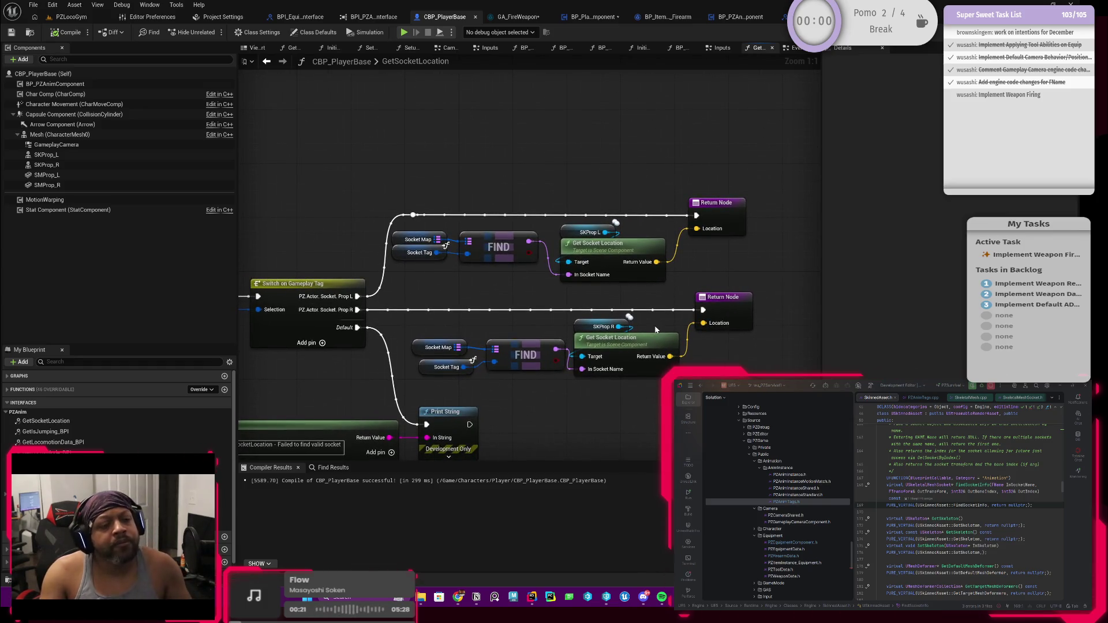
pyautogui.moveTo(548, 296)
pyautogui.mouseDown()
pyautogui.moveTo(679, 284)
pyautogui.moveTo(539, 288)
pyautogui.moveTo(549, 282)
pyautogui.mouseUp()
pyautogui.scroll(-2, 623, 297)
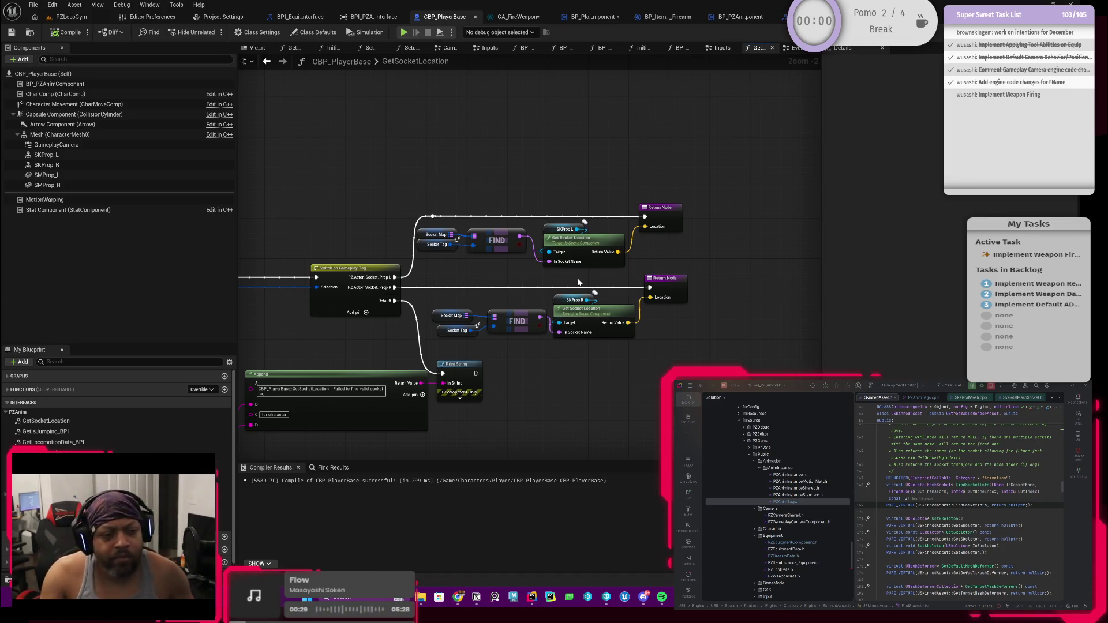
pyautogui.scroll(2, 595, 279)
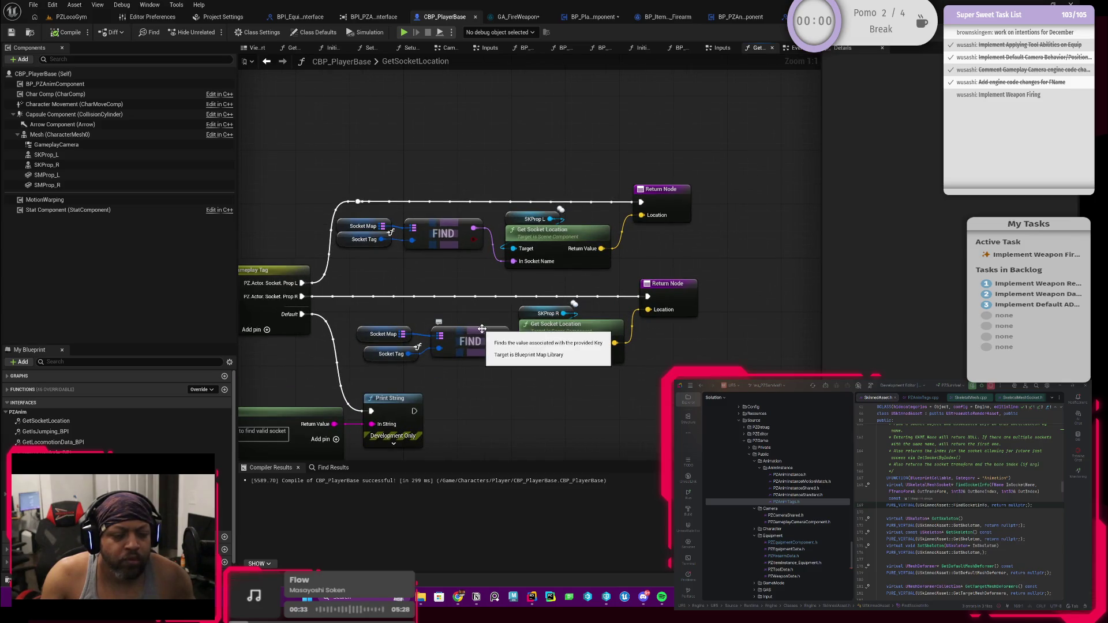
pyautogui.moveTo(475, 310); pyautogui.dragTo(467, 310)
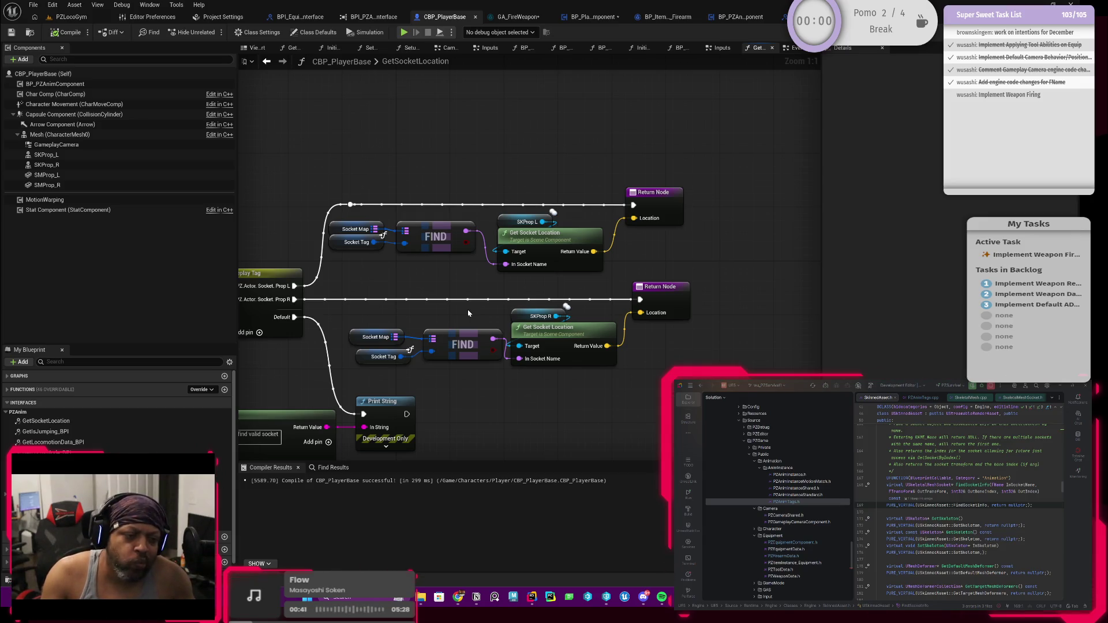
pyautogui.moveTo(467, 314)
pyautogui.mouseDown()
pyautogui.moveTo(564, 305)
pyautogui.moveTo(488, 308)
pyautogui.mouseUp()
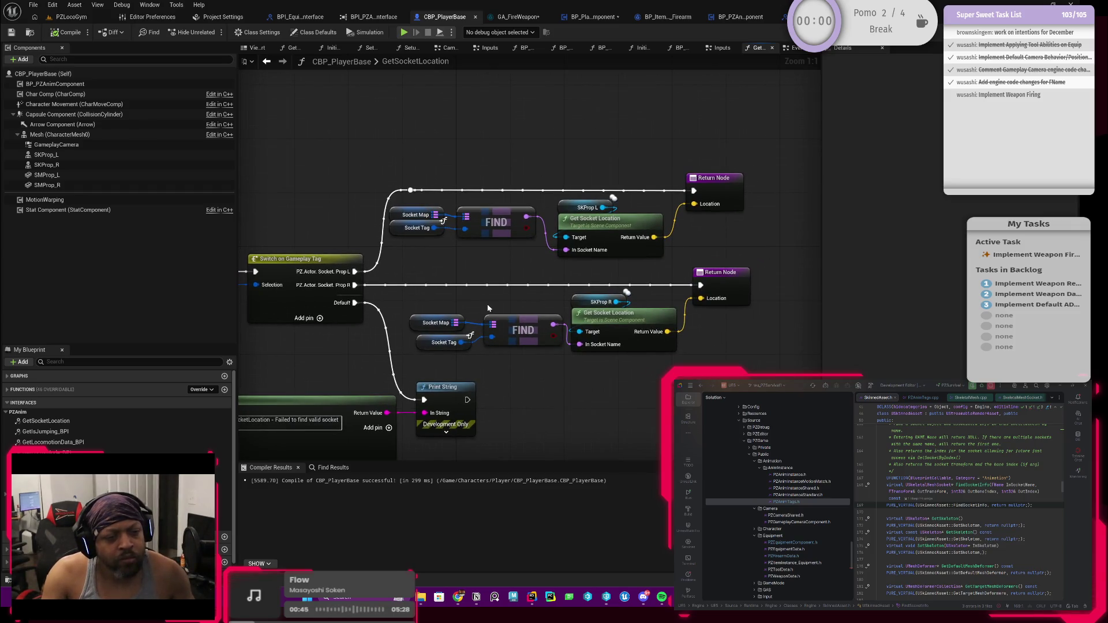
pyautogui.moveTo(514, 298); pyautogui.dragTo(549, 298)
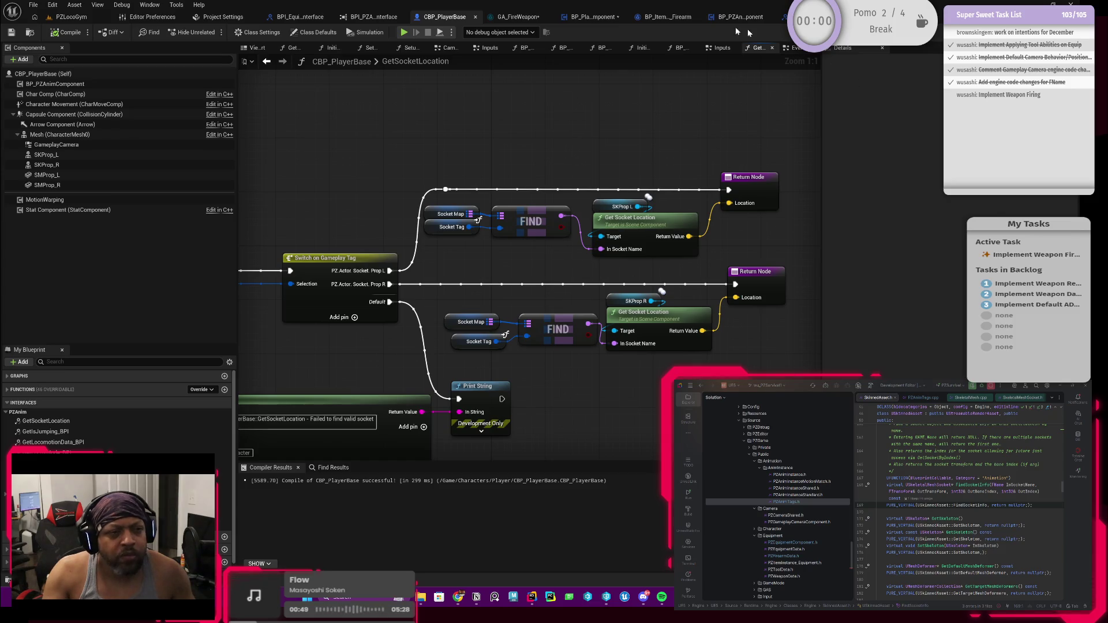
pyautogui.click(500, 18)
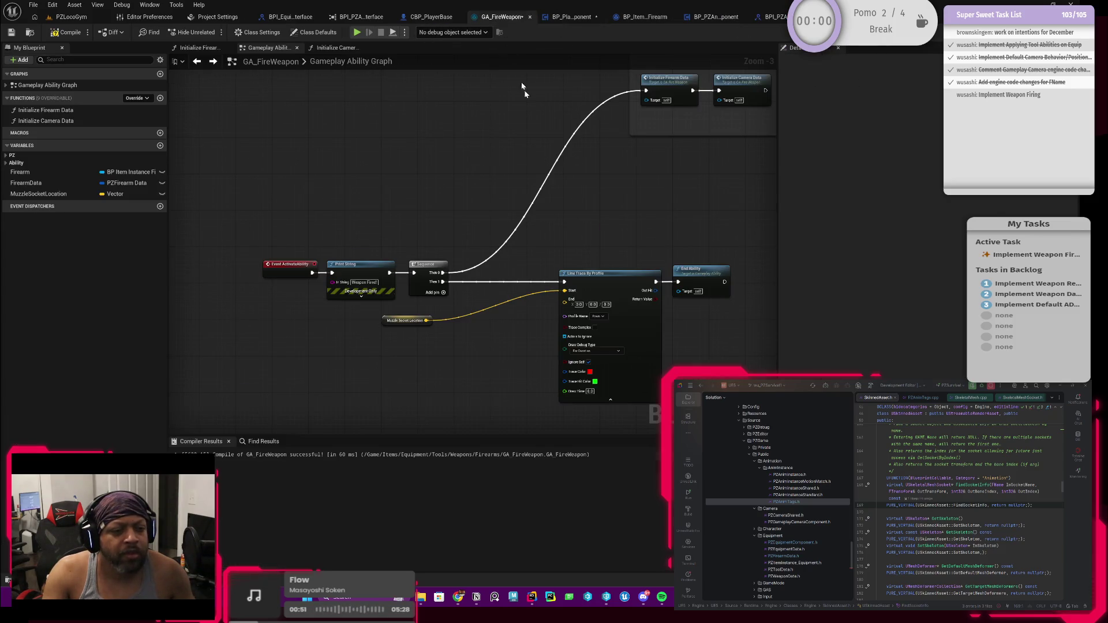
# Enter the Initialize Firearm Data function from the Initialize Weapon Fire Values group.
pyautogui.scroll(4, 473, 279)
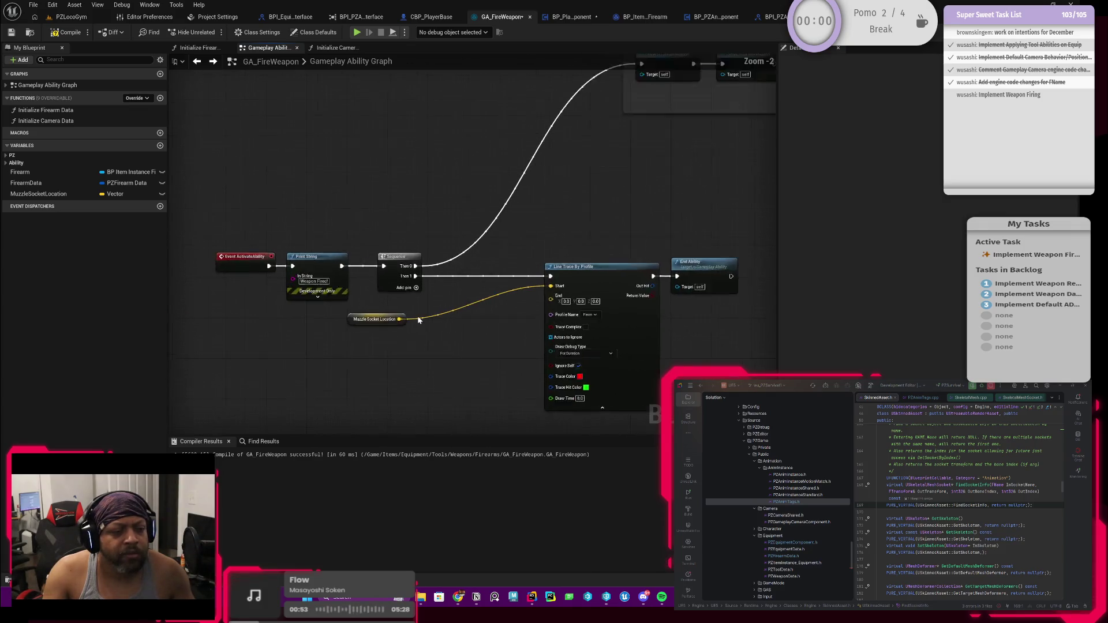
pyautogui.moveTo(513, 232)
pyautogui.mouseDown()
pyautogui.moveTo(460, 314)
pyautogui.moveTo(650, 232)
pyautogui.mouseUp()
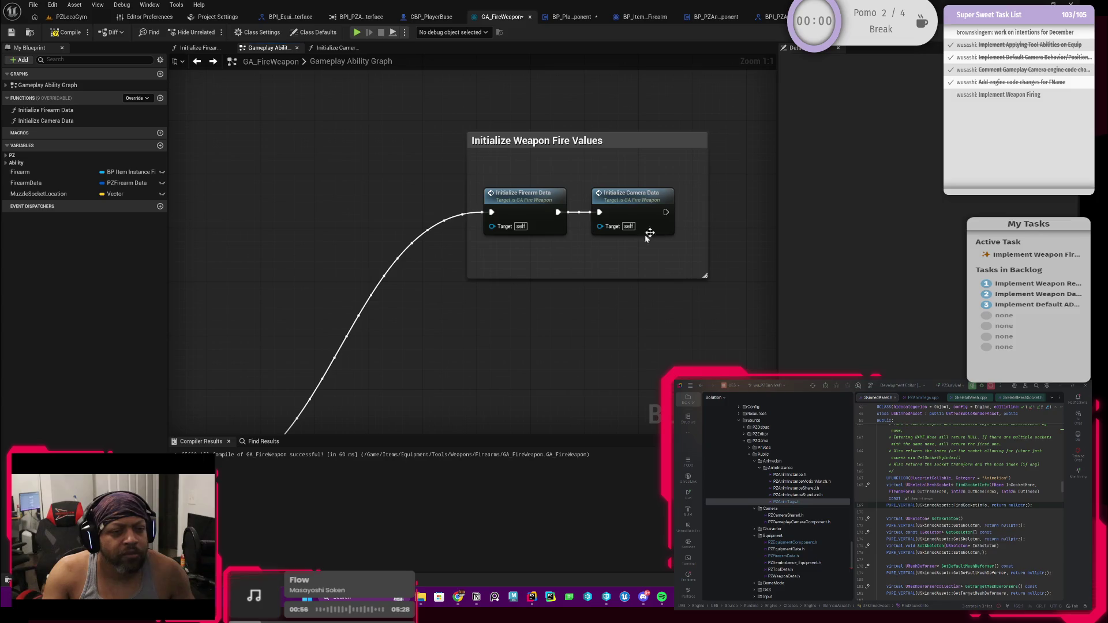
pyautogui.doubleClick(535, 210)
pyautogui.scroll(3, 288, 317)
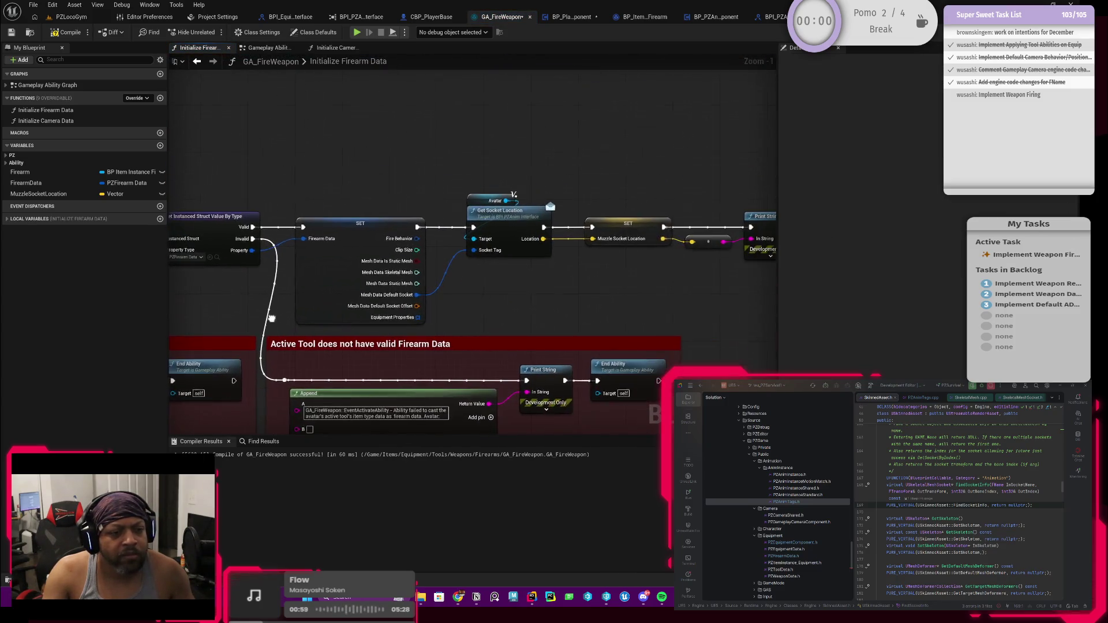
pyautogui.scroll(1, 534, 297)
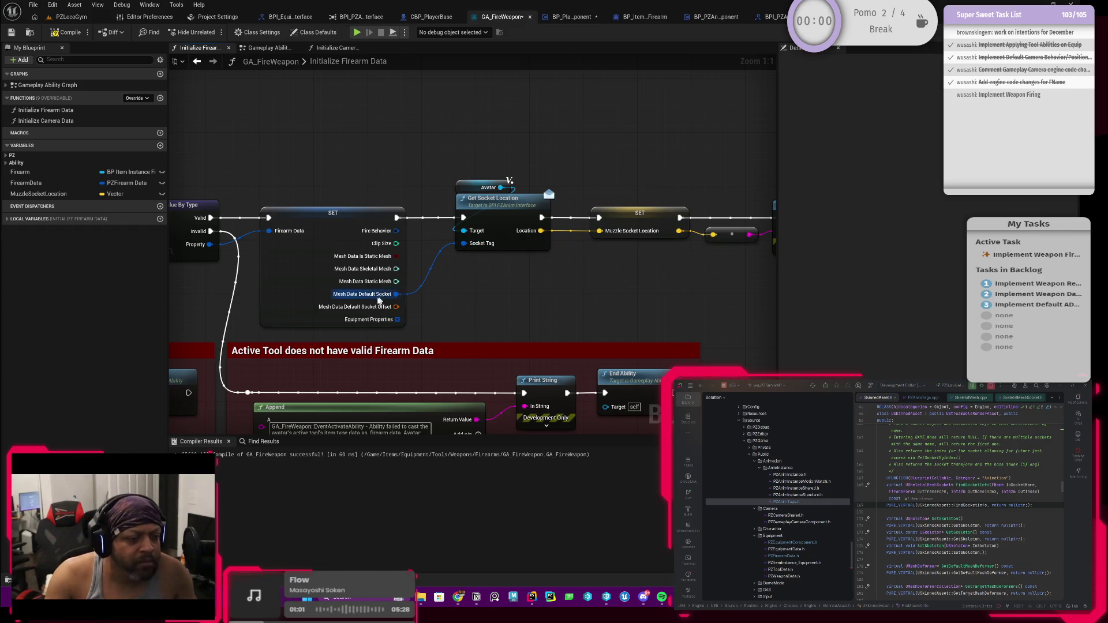
# Inspect the Get Socket Location node and firearm data chain, then return to CBP_PlayerBase.
pyautogui.moveTo(247, 315); pyautogui.dragTo(301, 314)
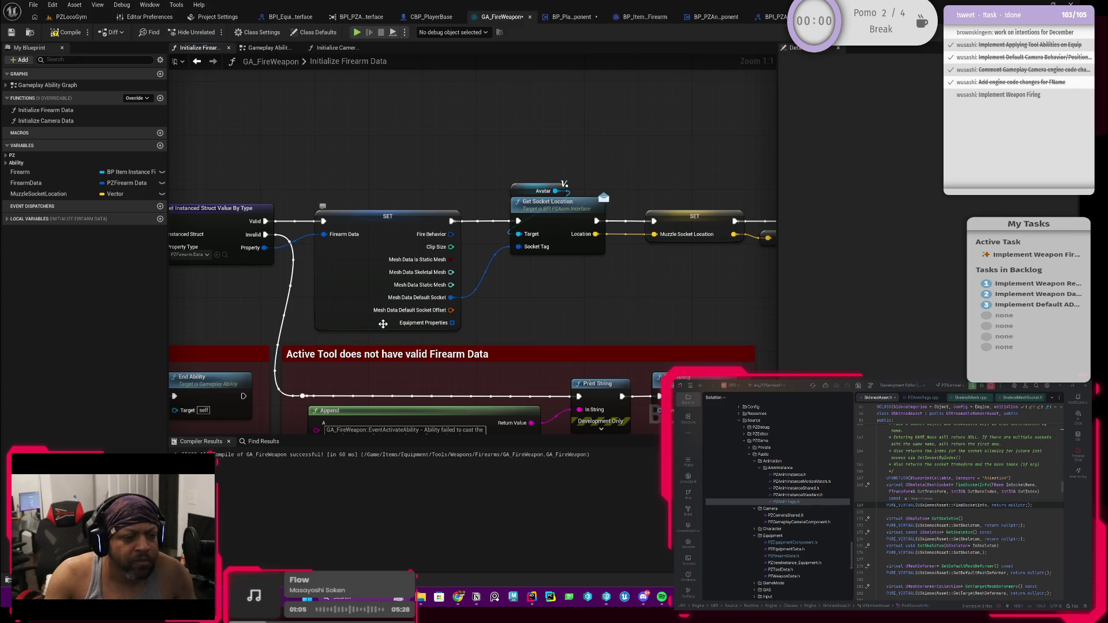
pyautogui.moveTo(351, 337); pyautogui.dragTo(460, 334)
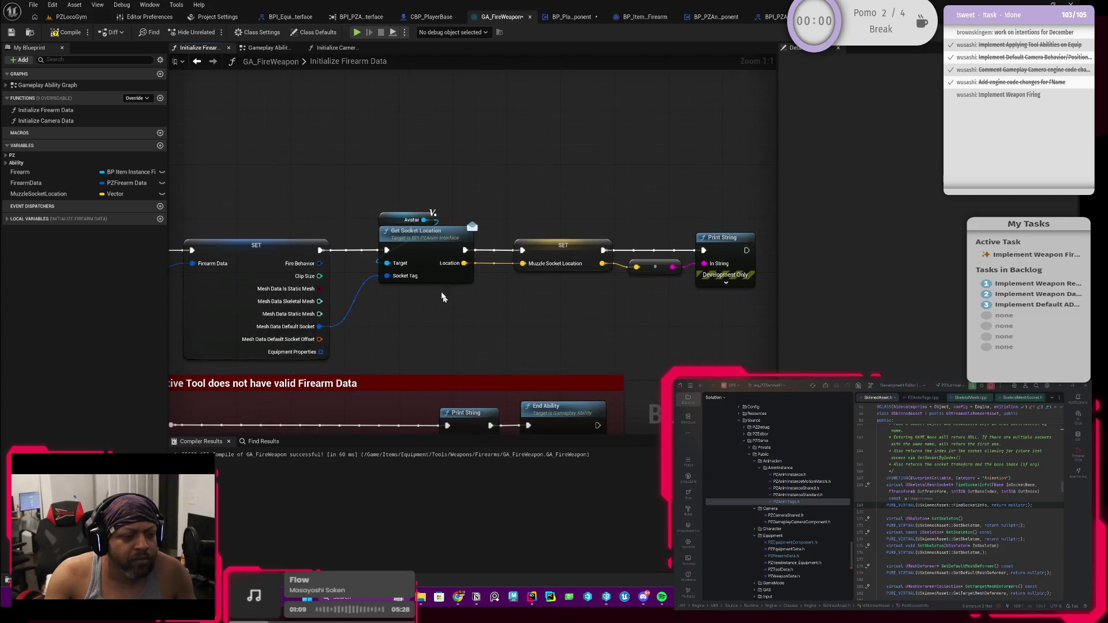
pyautogui.click(415, 255)
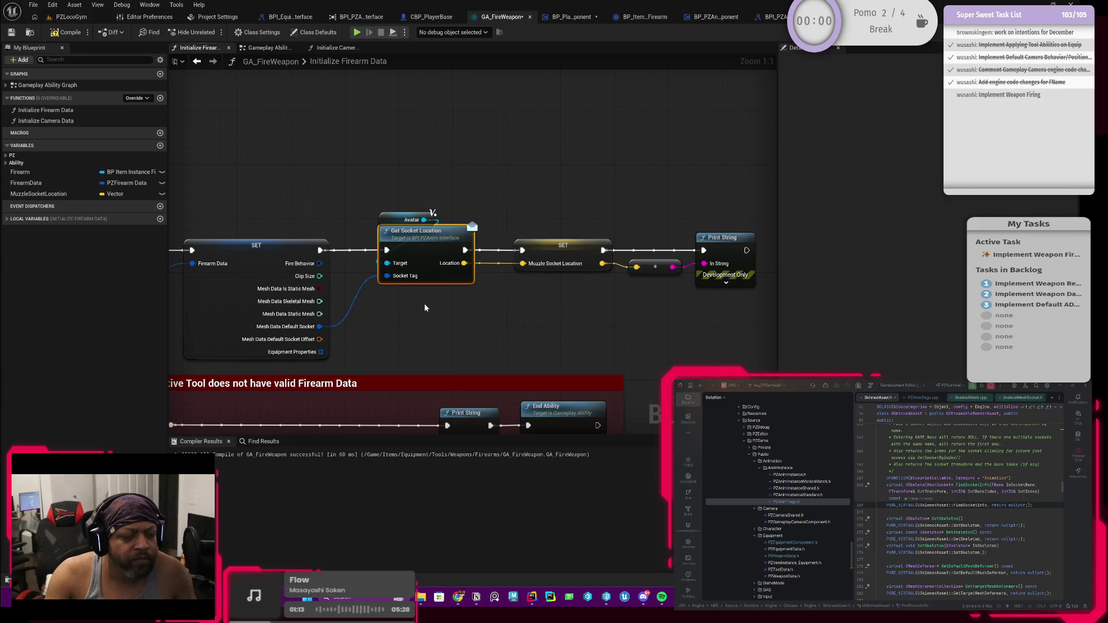
pyautogui.scroll(-1, 414, 310)
pyautogui.moveTo(415, 310); pyautogui.dragTo(458, 304)
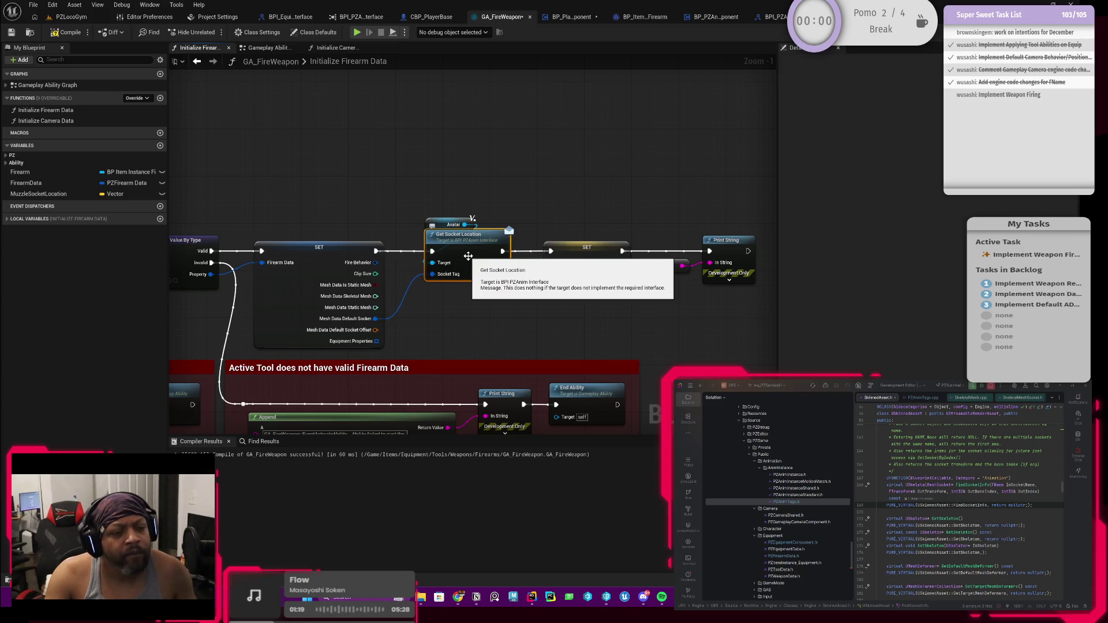
pyautogui.click(428, 17)
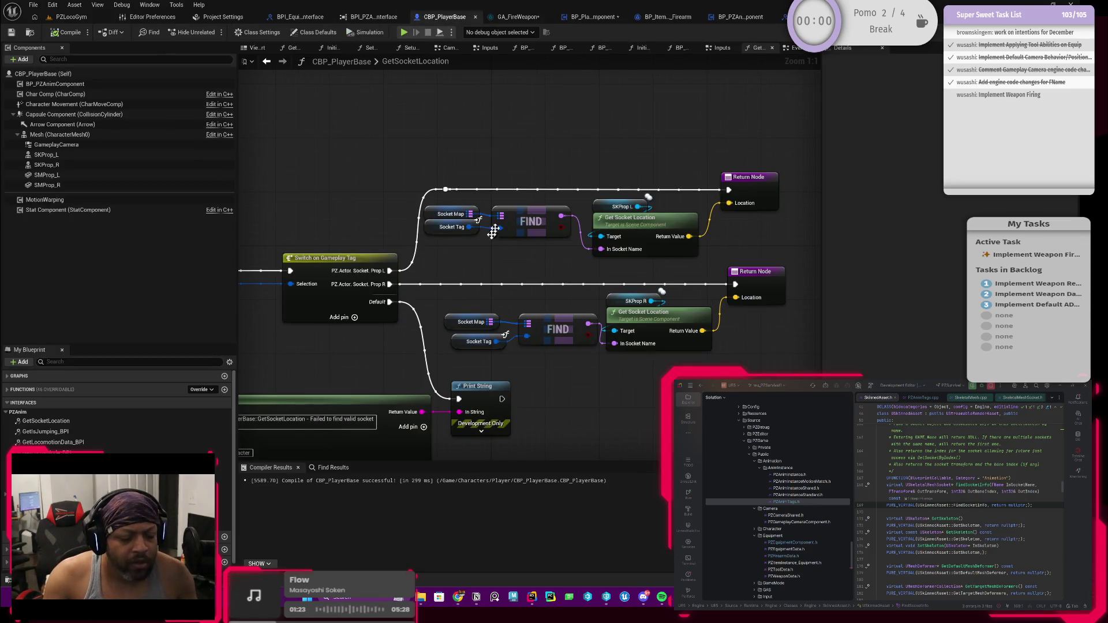
# Bring up BP_PlayerEquipmentComponent's SetSocketMesh_BP graph, stepping back to EquipItem and forward again.
pyautogui.moveTo(563, 233)
pyautogui.mouseDown()
pyautogui.moveTo(596, 222)
pyautogui.moveTo(528, 225)
pyautogui.moveTo(567, 225)
pyautogui.mouseUp()
pyautogui.moveTo(525, 271); pyautogui.dragTo(526, 275)
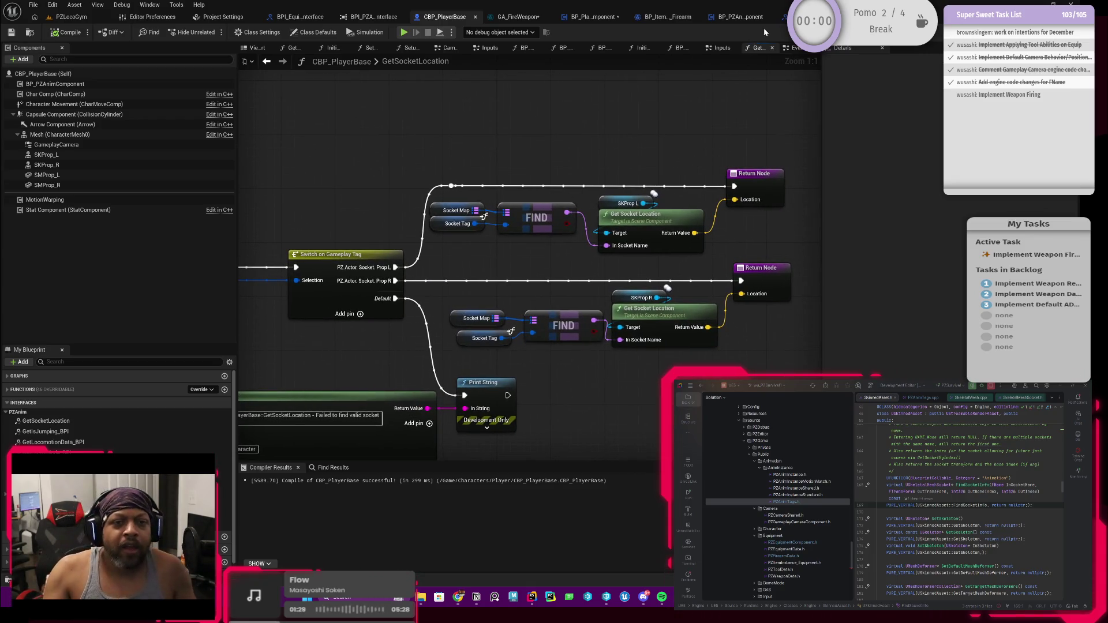
pyautogui.click(569, 19)
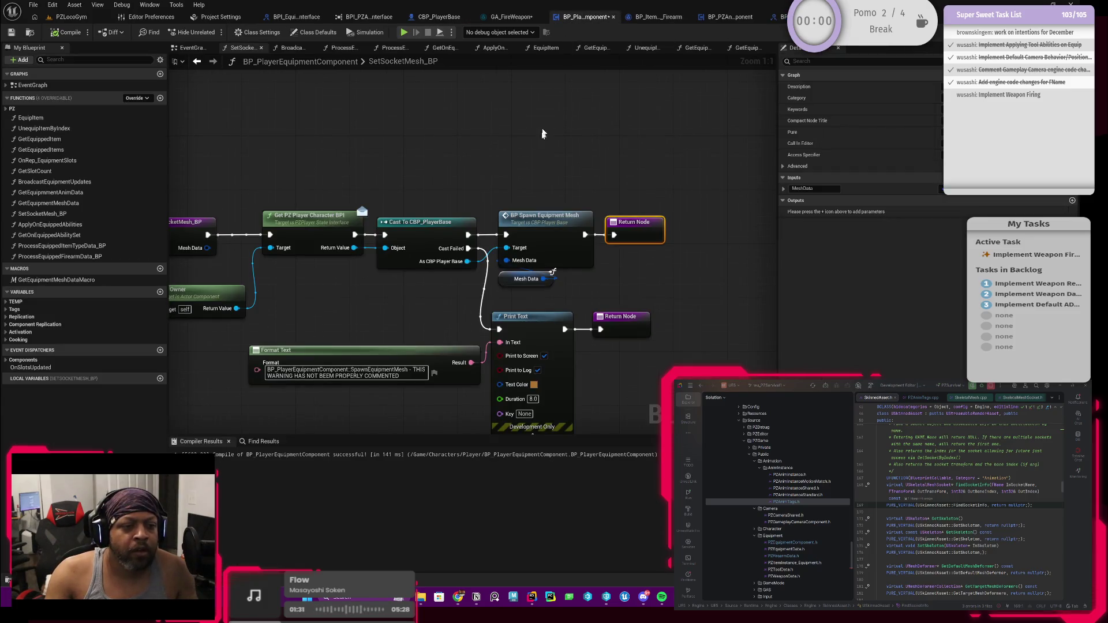
pyautogui.moveTo(563, 158)
pyautogui.mouseDown()
pyautogui.moveTo(470, 156)
pyautogui.moveTo(624, 144)
pyautogui.moveTo(521, 128)
pyautogui.mouseUp()
pyautogui.click(196, 61)
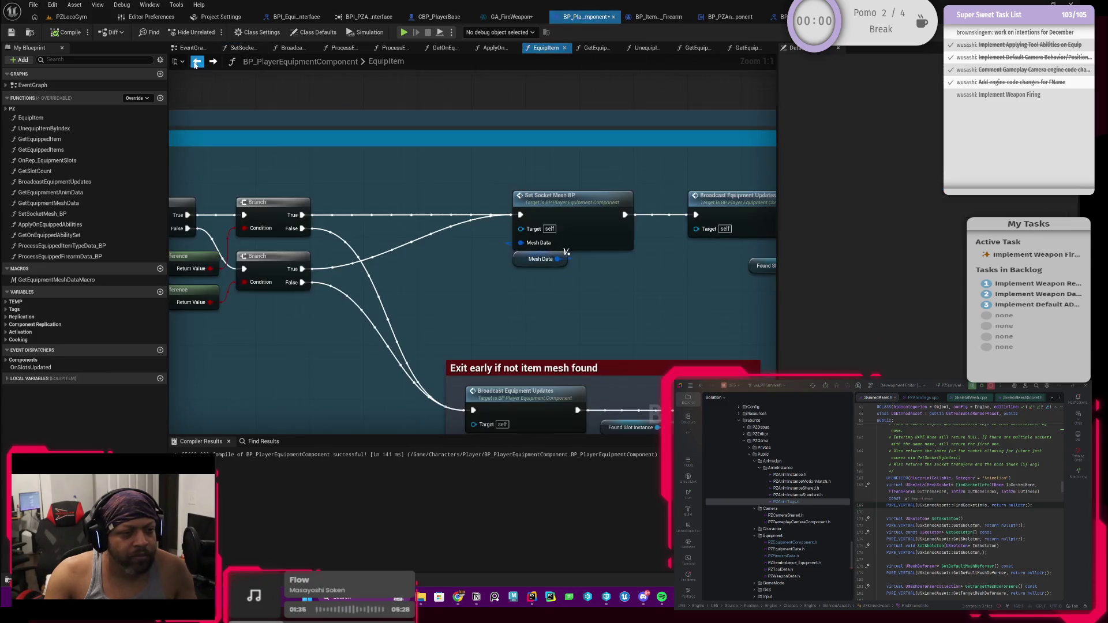
pyautogui.click(212, 61)
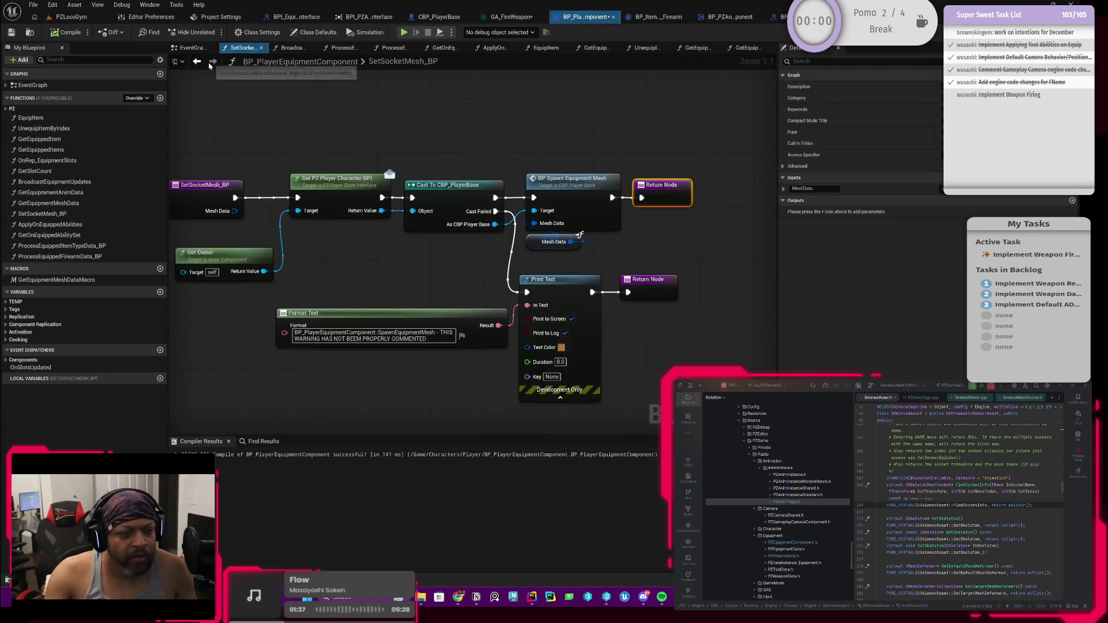
# Review SetSocketMesh_BP, then move to the BPI_PZAnimInterface GetSocketLocation declaration.
pyautogui.scroll(-1, 404, 150)
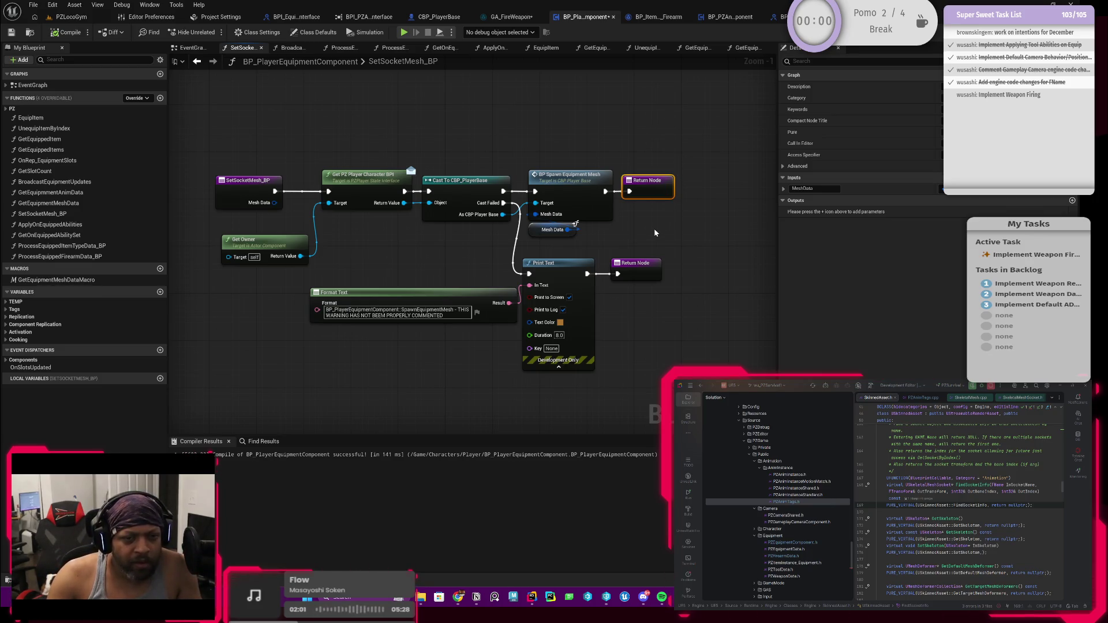
pyautogui.moveTo(681, 233); pyautogui.dragTo(662, 247)
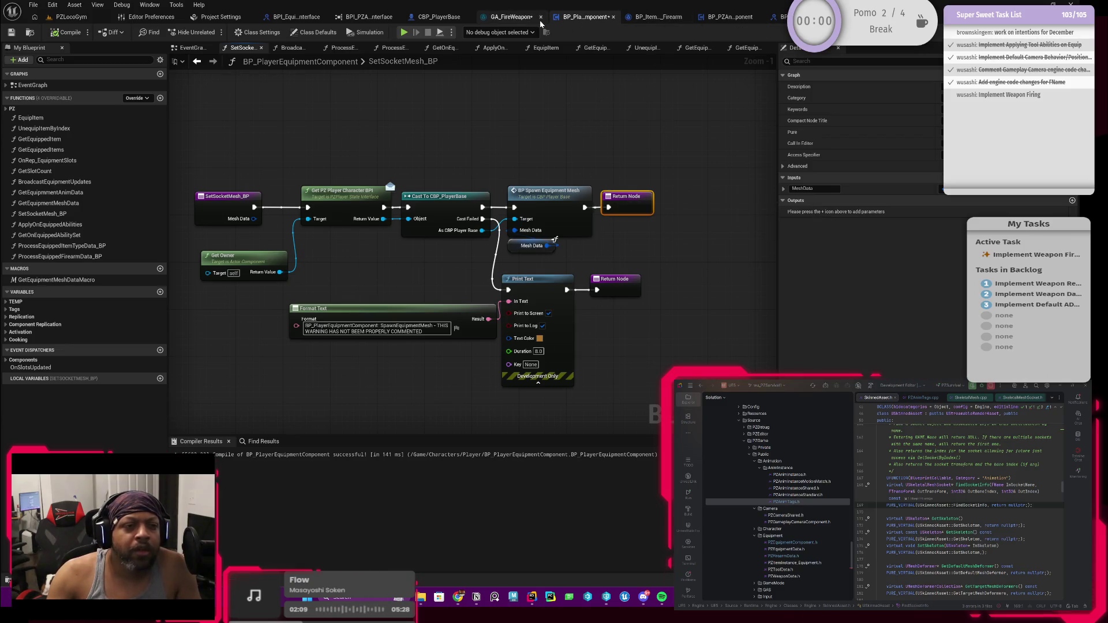
pyautogui.click(777, 16)
# Locate the BPI_PZAnimInterface asset in its Animation data folder and clear the selection.
pyautogui.click(440, 315)
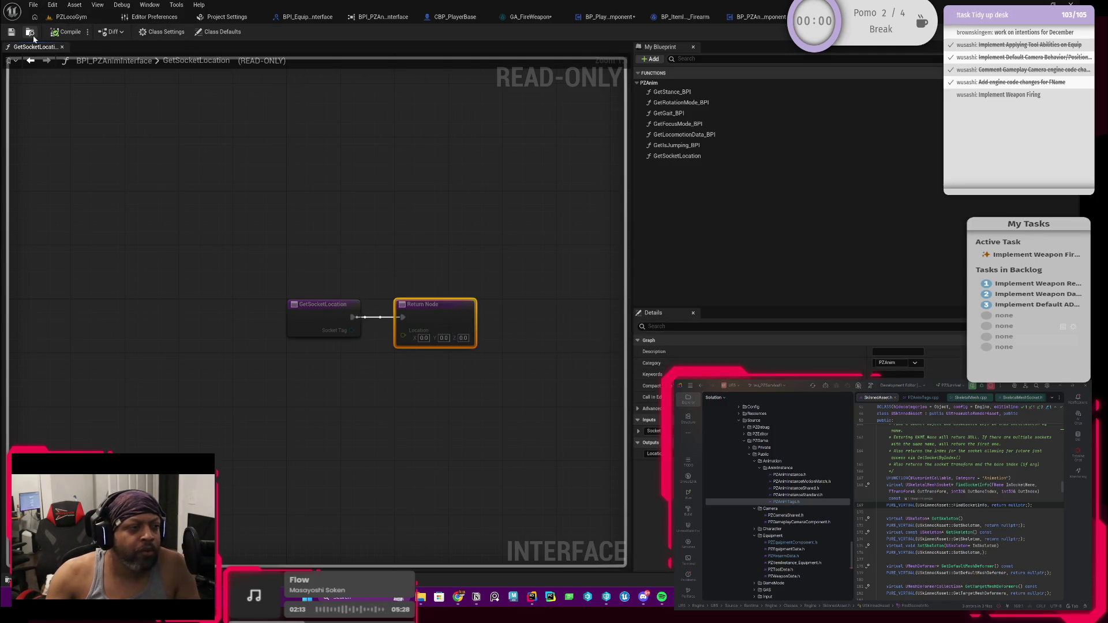
pyautogui.click(30, 32)
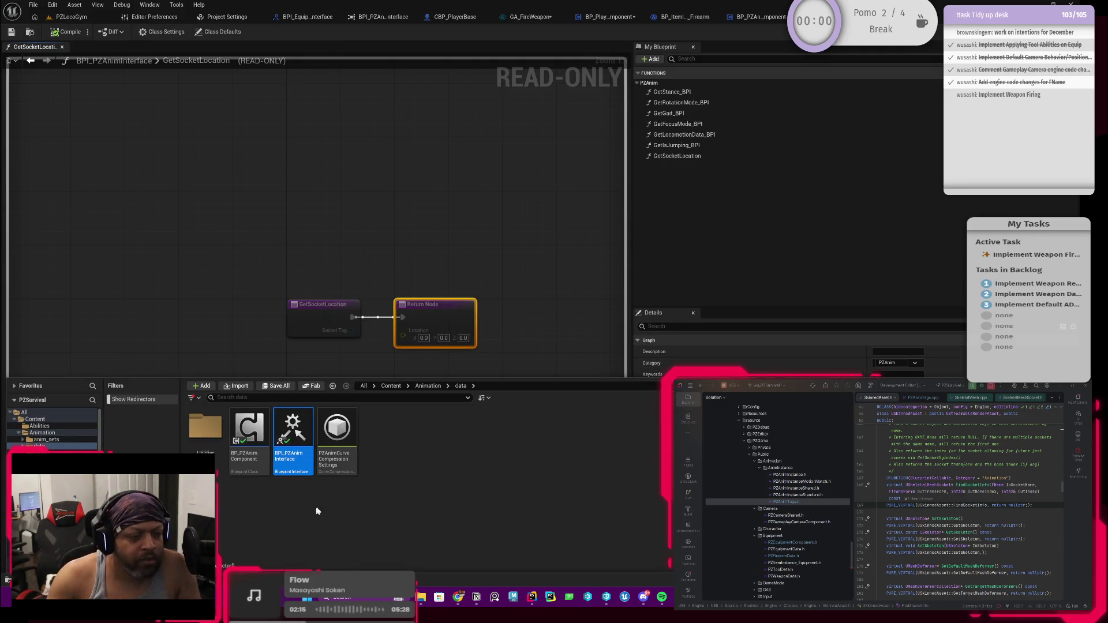
pyautogui.click(371, 508)
# Create a Blueprint Structure named Struct_SkeletalMeshSocketData in Animation/data and bring it up for editing.
pyautogui.rightClick(376, 496)
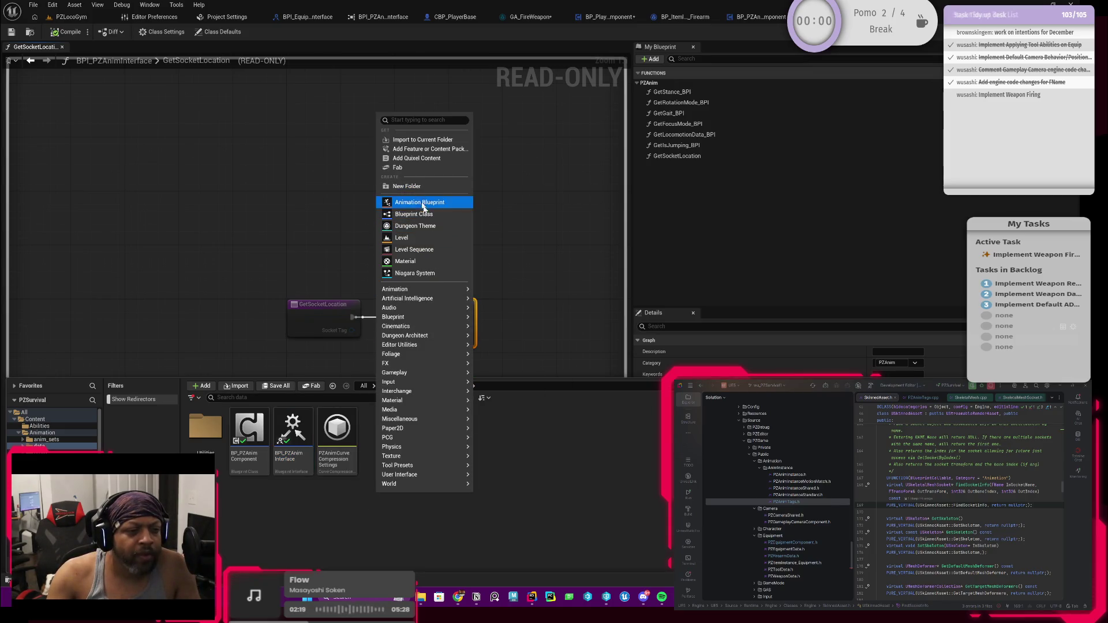
pyautogui.moveTo(425, 353)
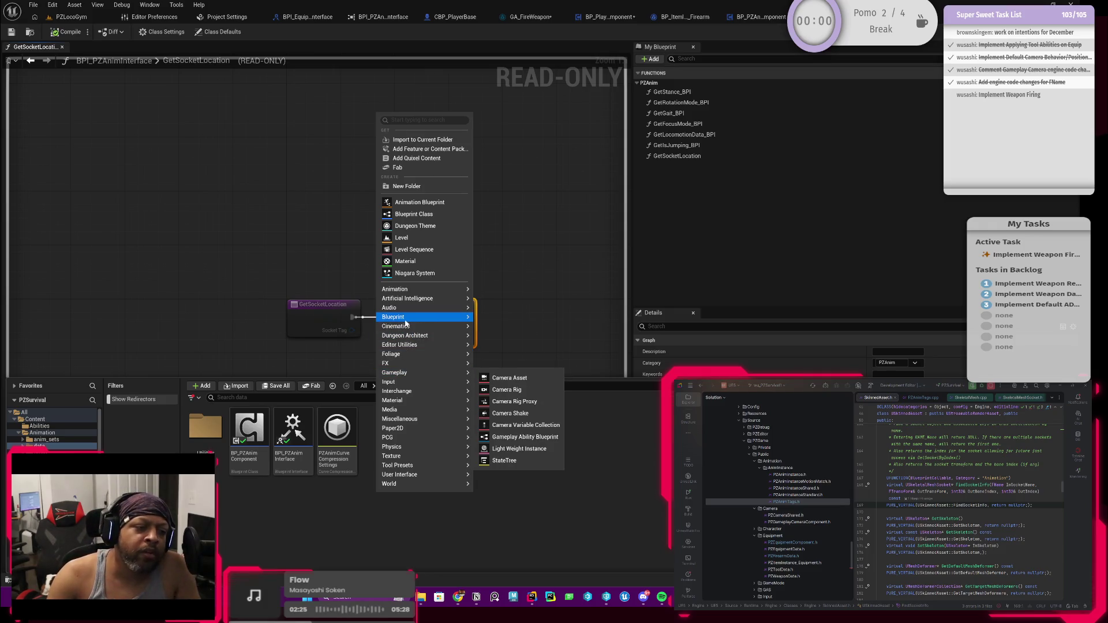
pyautogui.moveTo(416, 320)
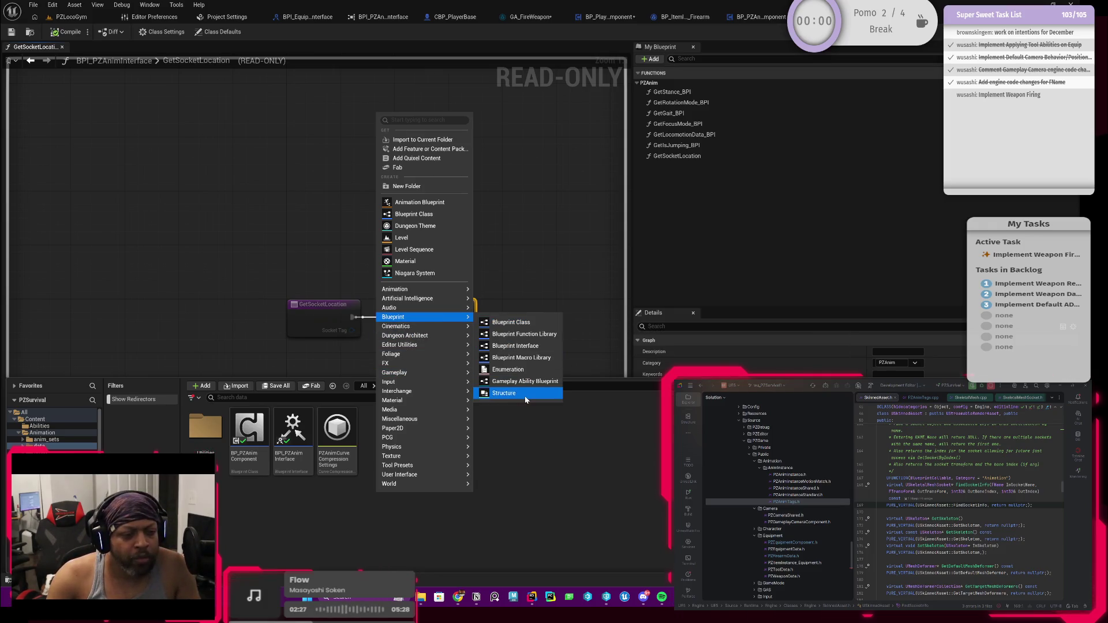
pyautogui.click(519, 392)
pyautogui.write('Struct_')
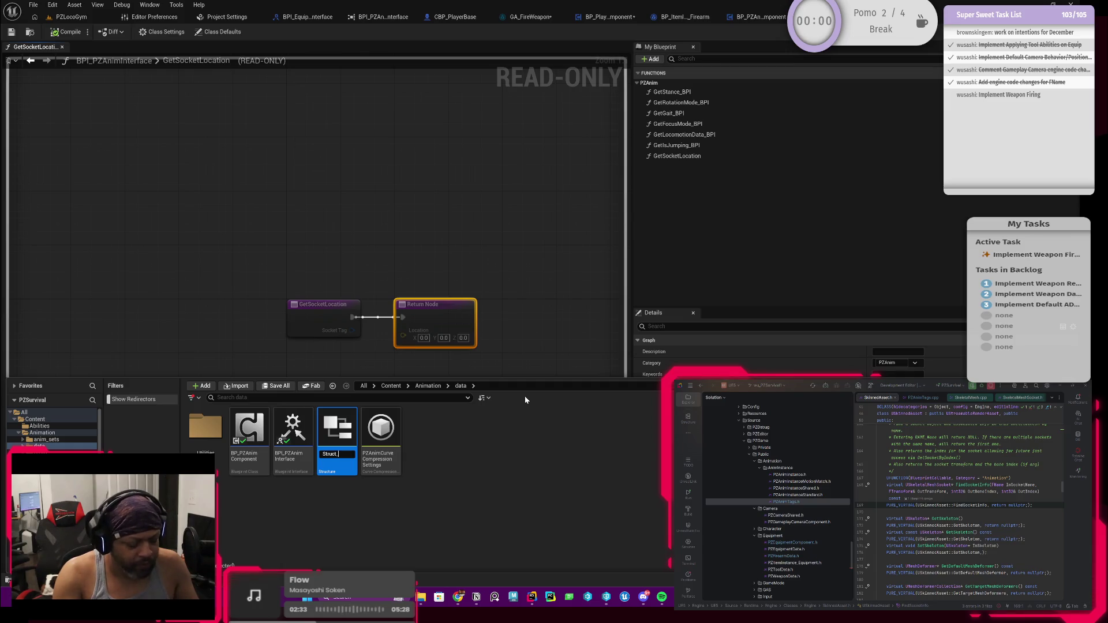
pyautogui.write('Socket')
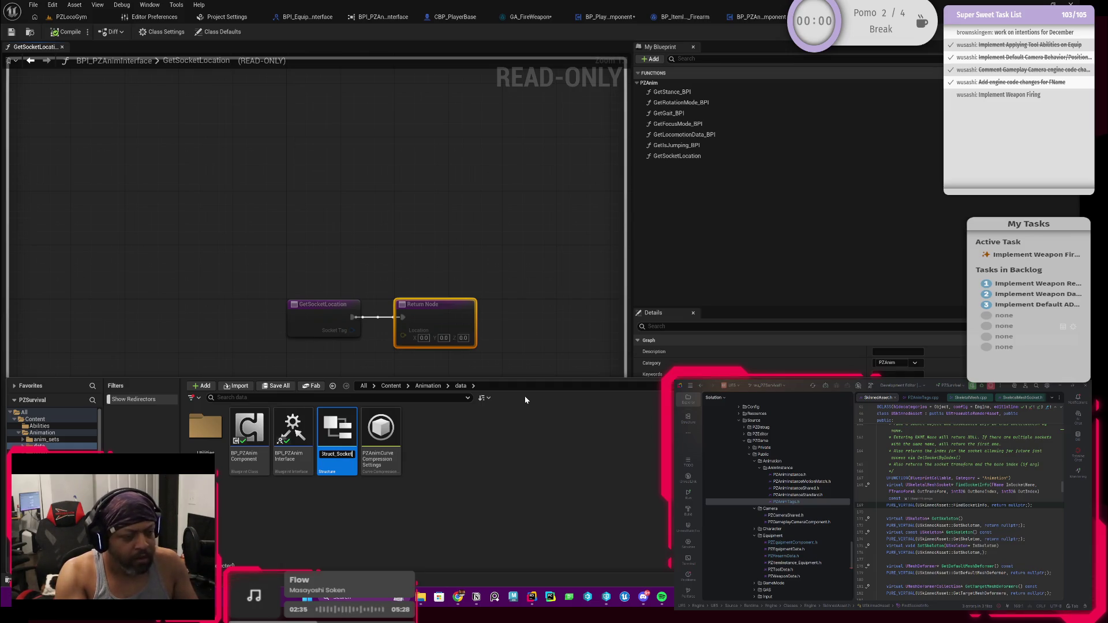
pyautogui.write('Data')
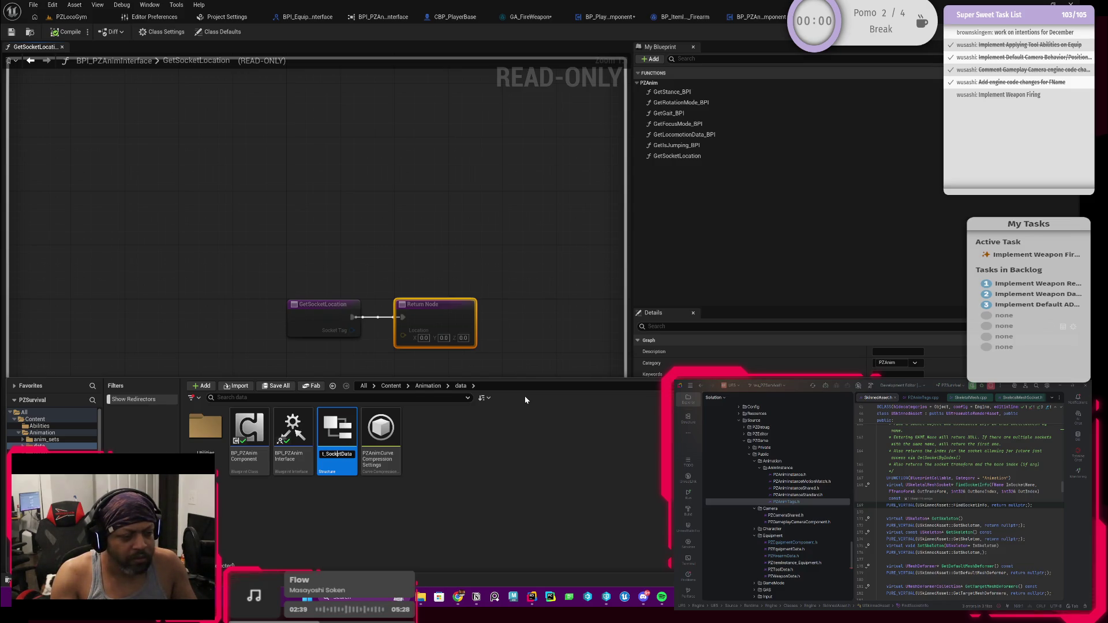
pyautogui.write('Ske')
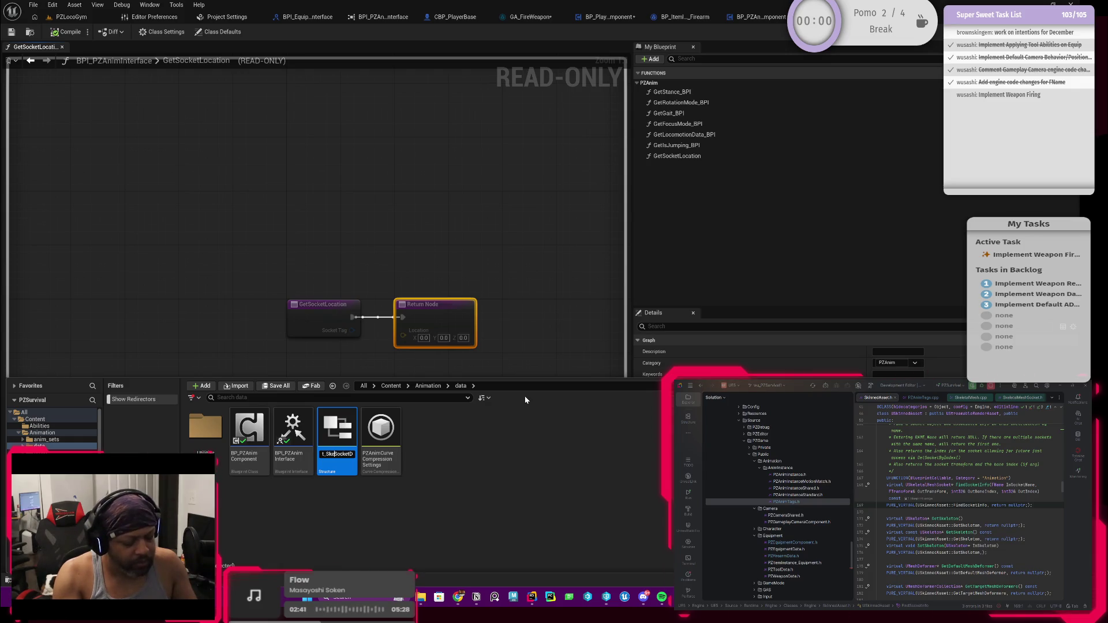
pyautogui.write('letalMesh')
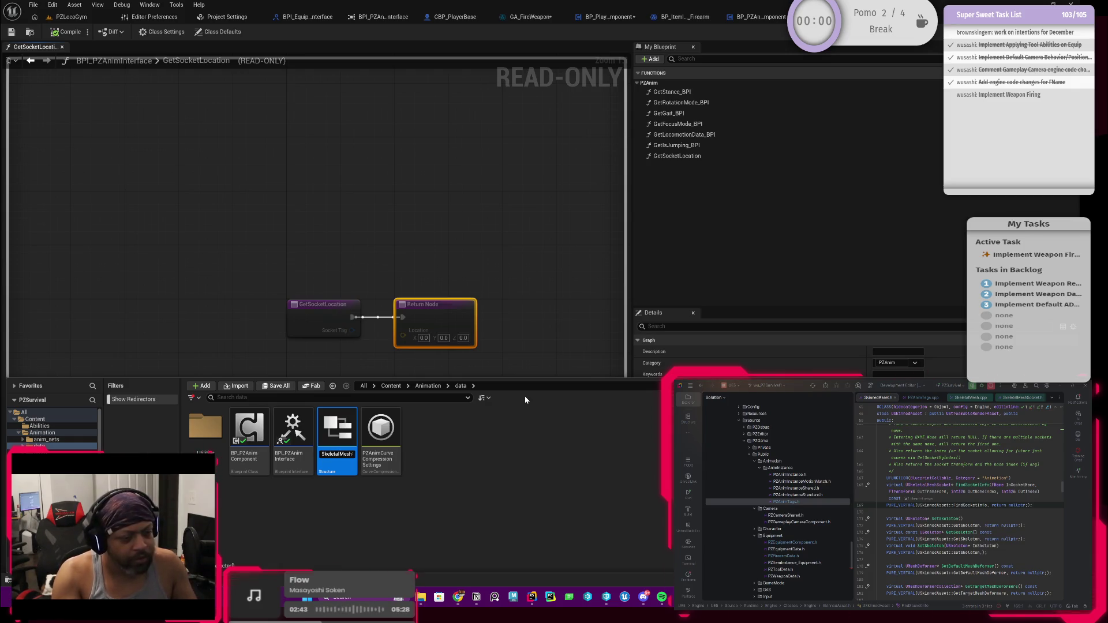
pyautogui.press('Return')
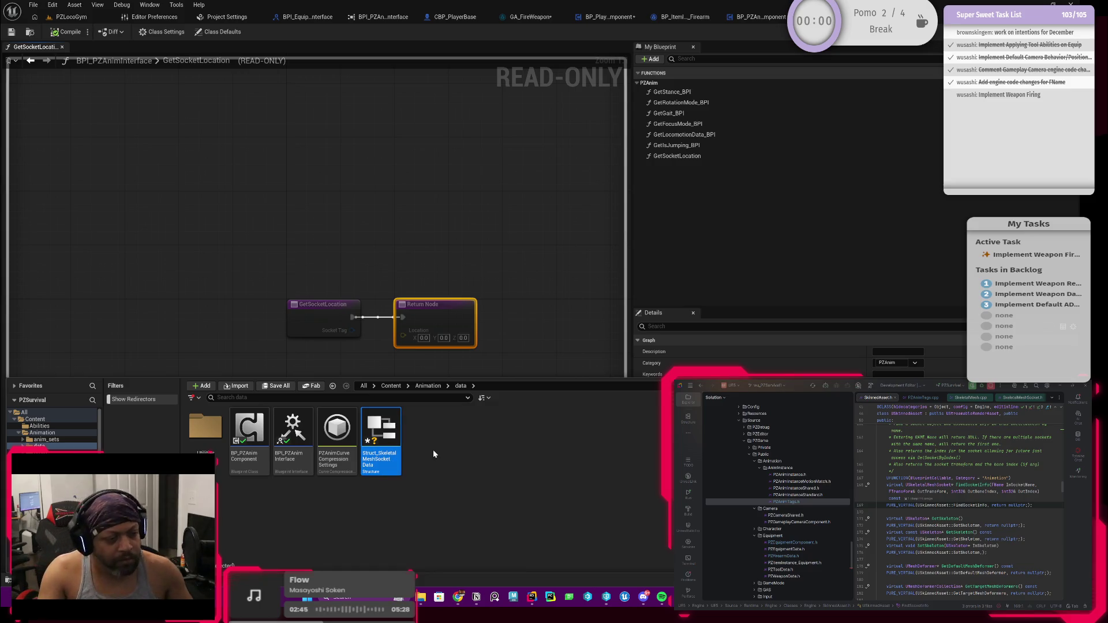
pyautogui.doubleClick(392, 439)
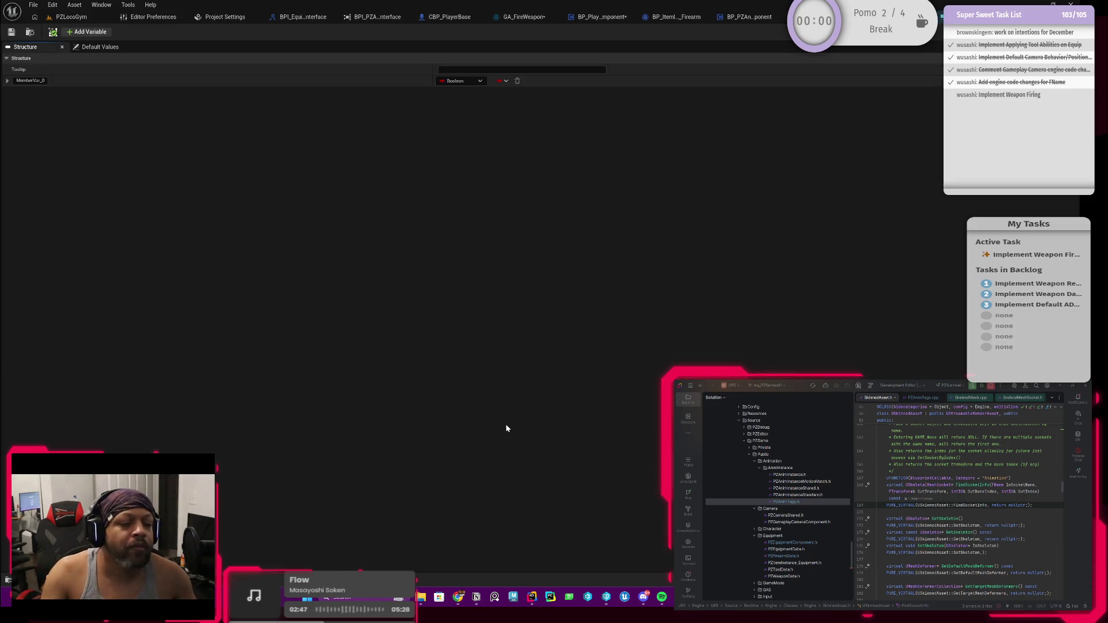
# Make the first structure member a Vector named SocketLocation.
pyautogui.doubleClick(24, 81)
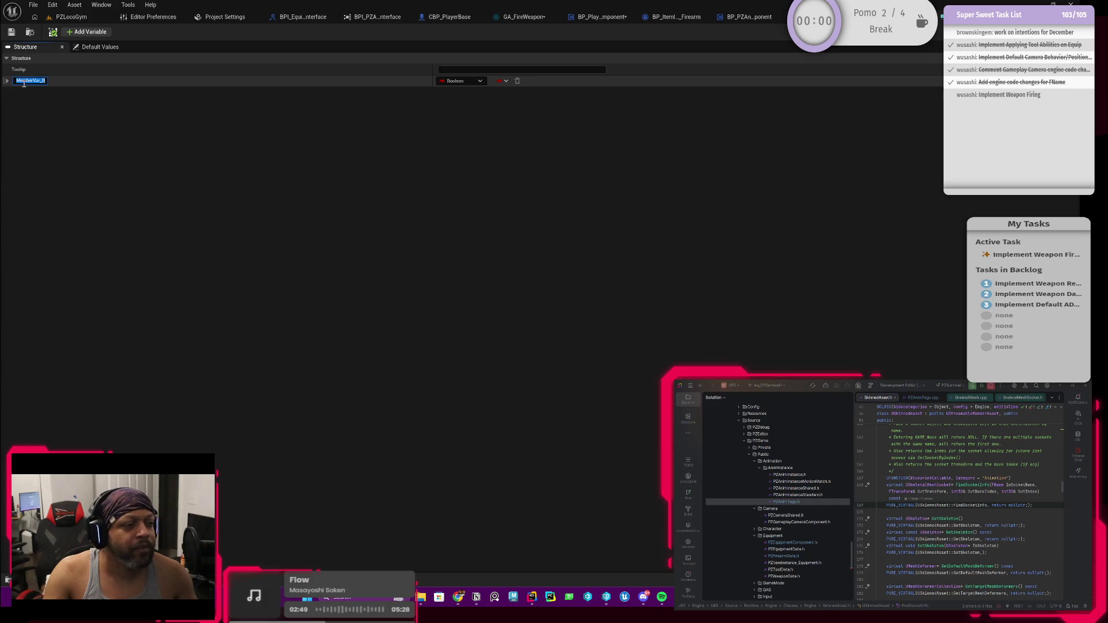
pyautogui.click(463, 81)
pyautogui.click(460, 169)
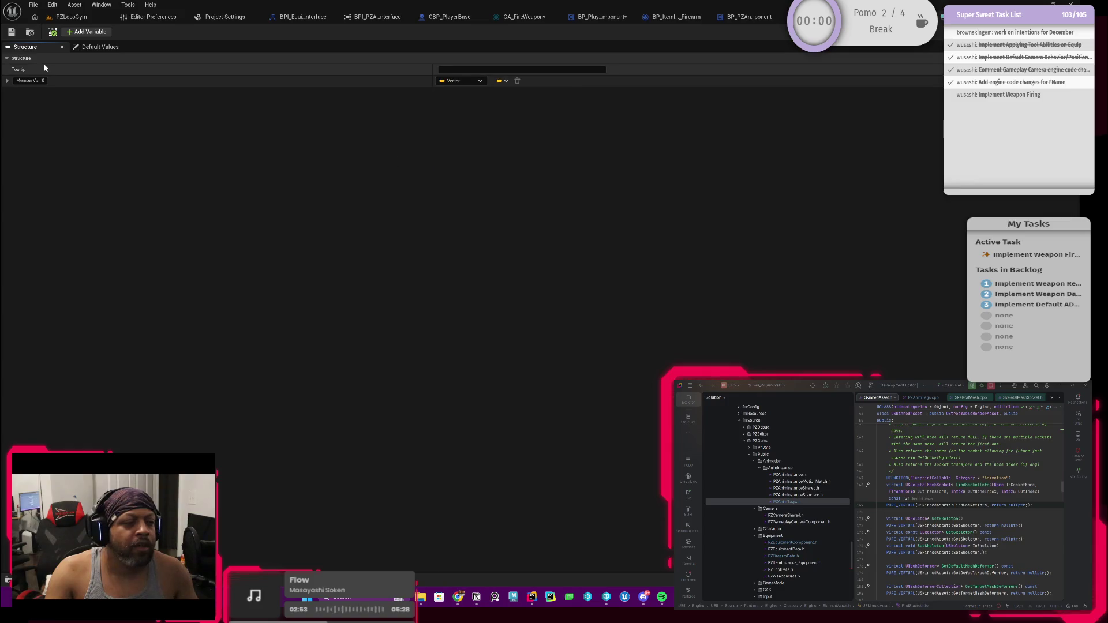
pyautogui.doubleClick(34, 81)
pyautogui.write('Sp')
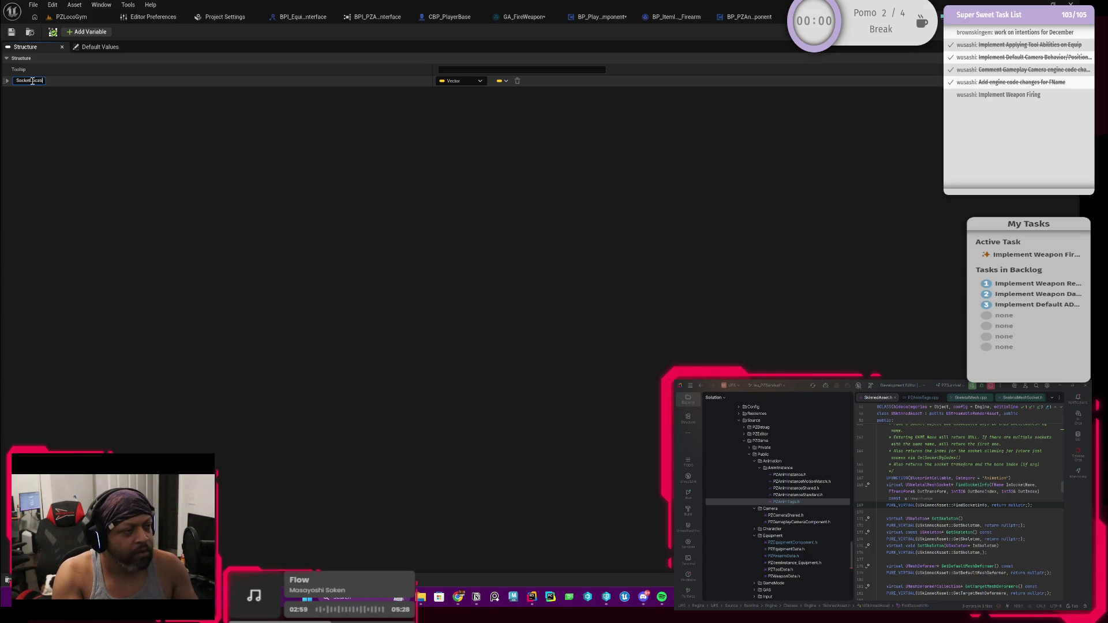
pyautogui.press('Return')
# Add a second Vector member named SocketForwardVector and save the structure.
pyautogui.click(81, 32)
pyautogui.click(32, 94)
pyautogui.click(32, 93)
pyautogui.write('Socket')
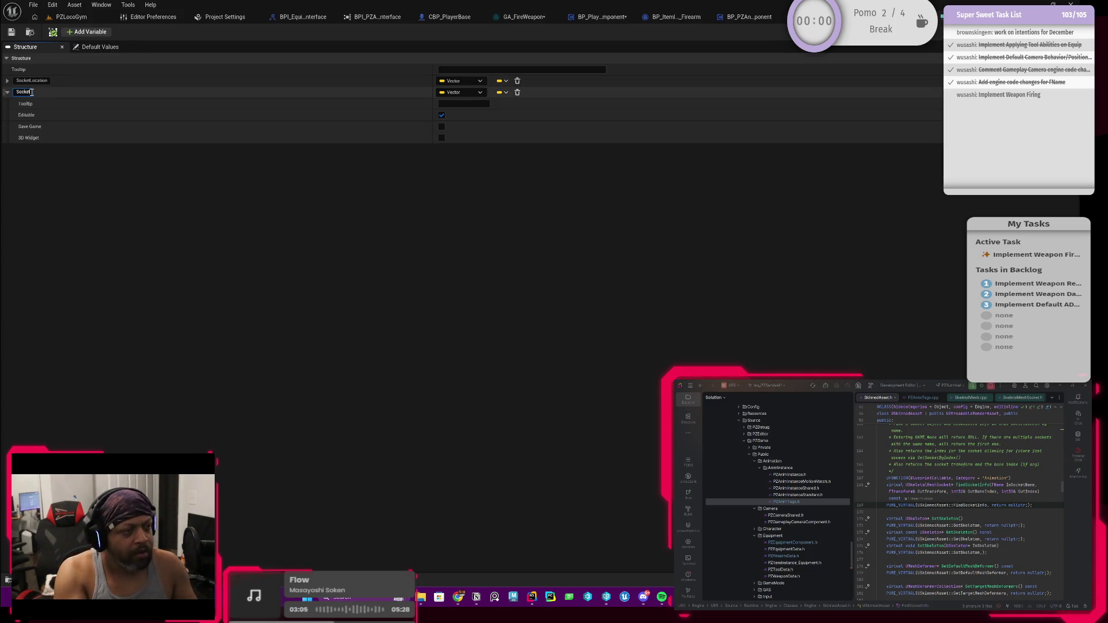
pyautogui.write('Forwar')
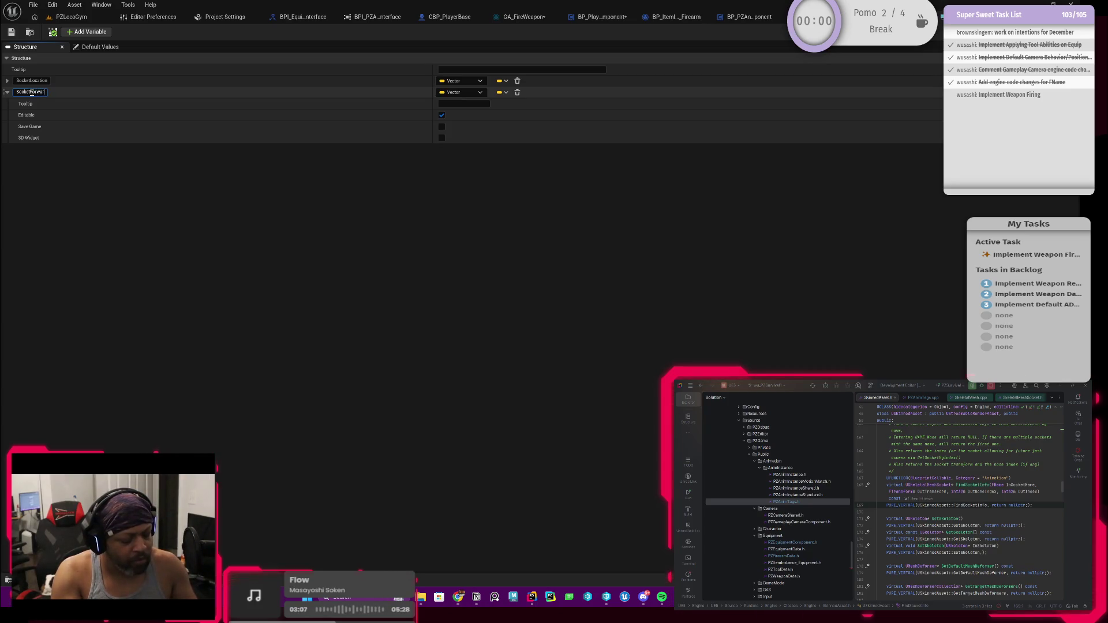
pyautogui.write('dVector')
pyautogui.press('Return')
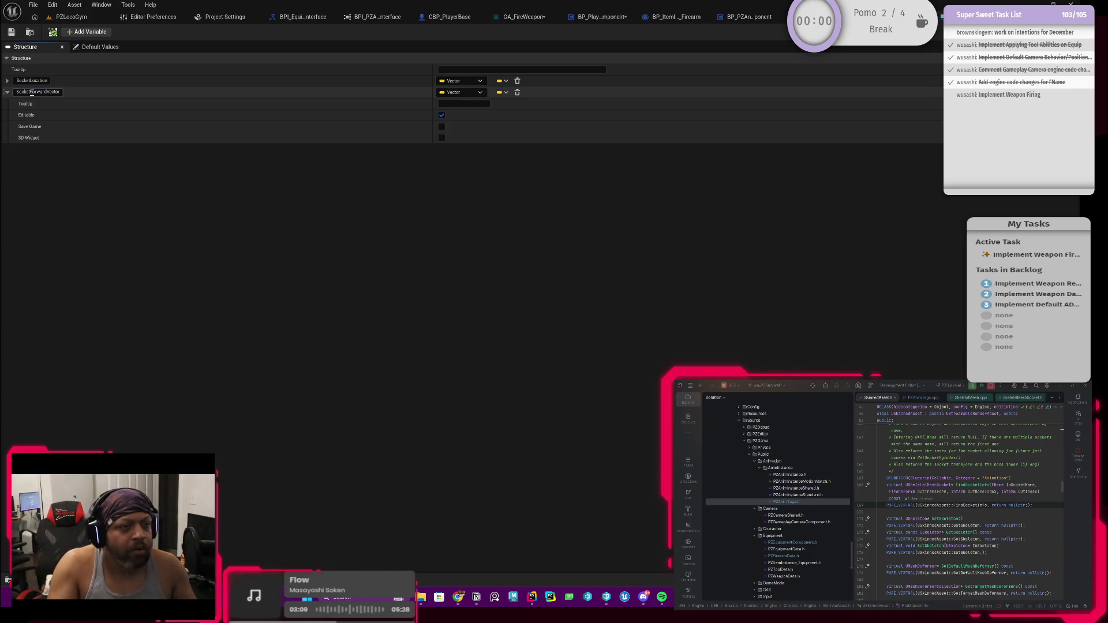
pyautogui.click(7, 92)
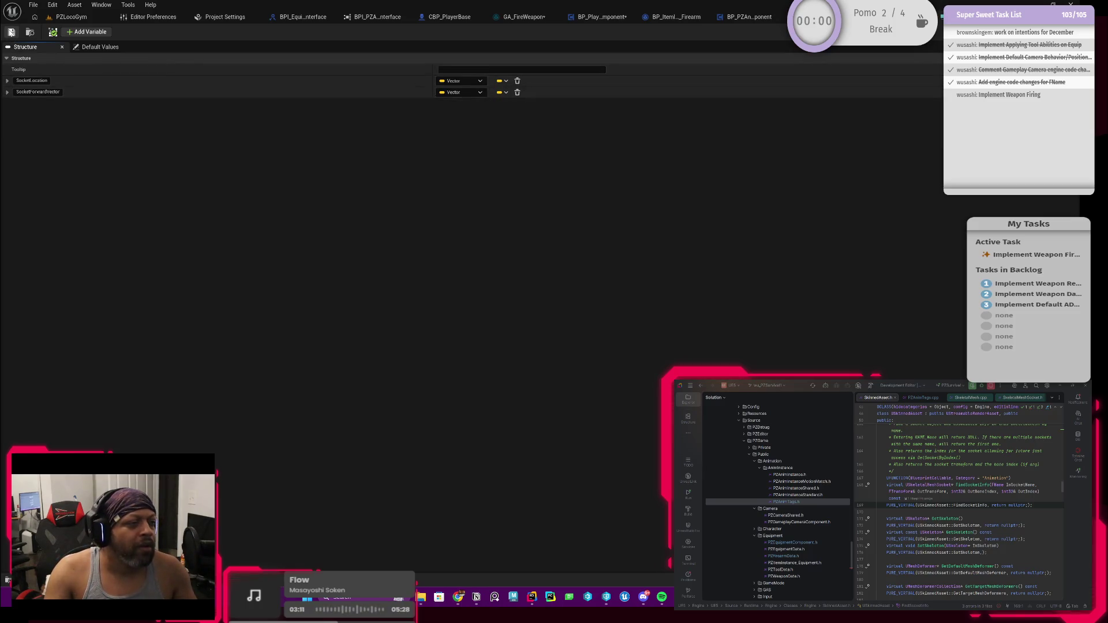
pyautogui.click(11, 32)
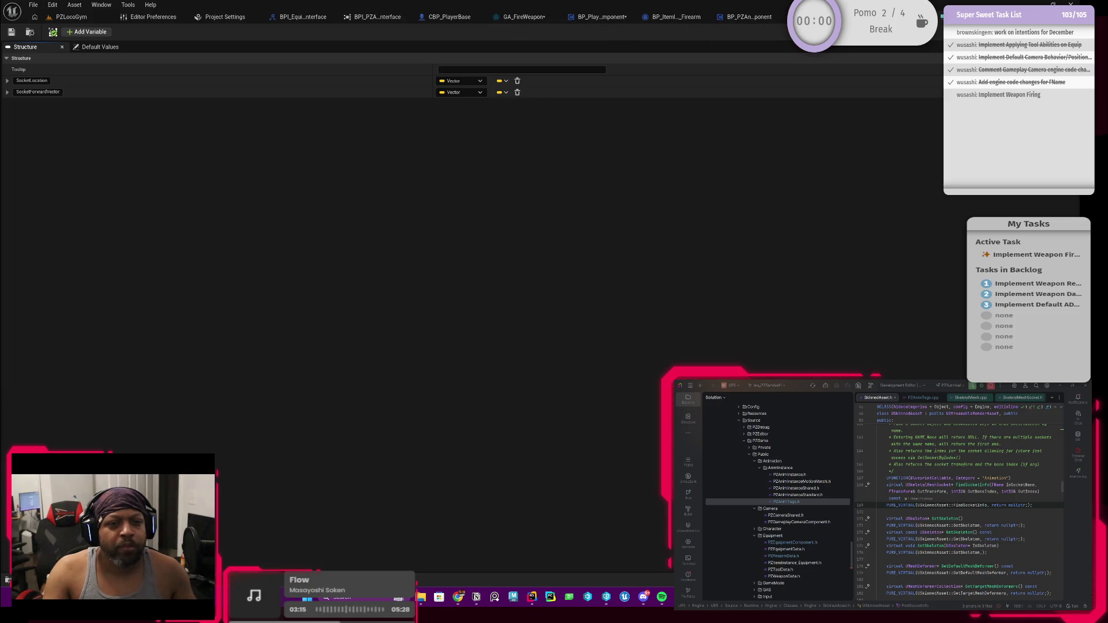
pyautogui.click(775, 19)
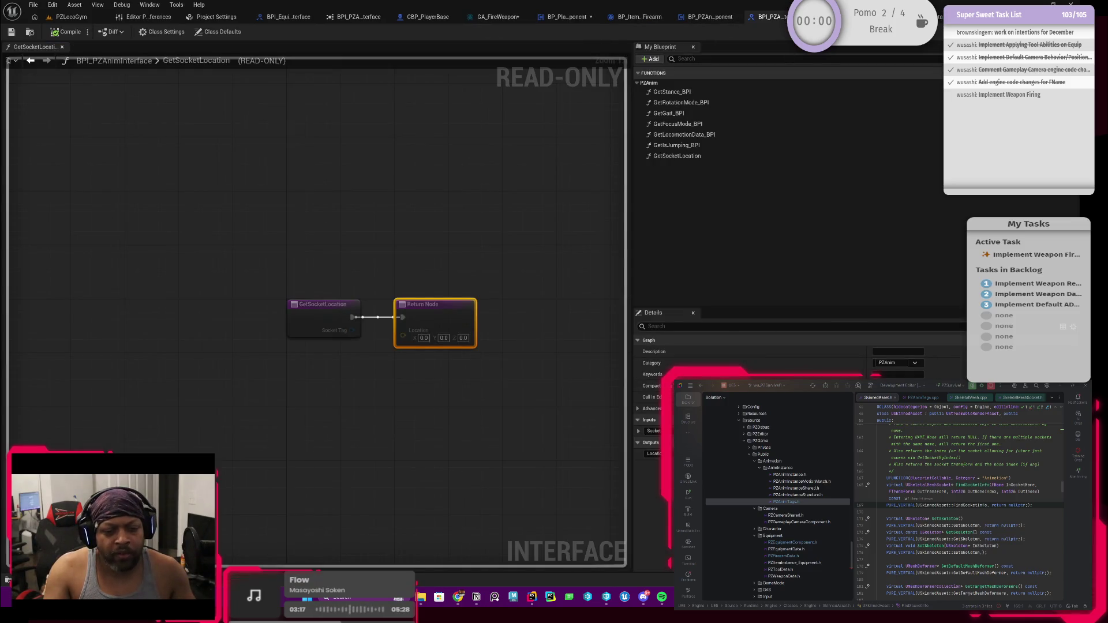
# Change the Return Node's Location output type to Struct_SkeletalMeshSocketData.
pyautogui.click(888, 454)
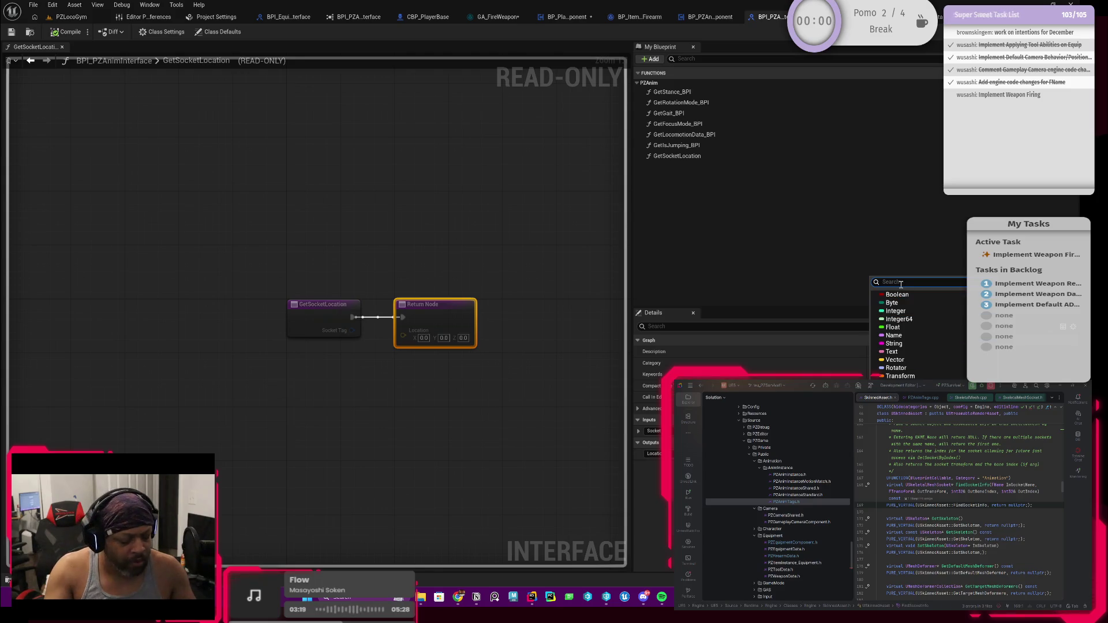
pyautogui.write('struct')
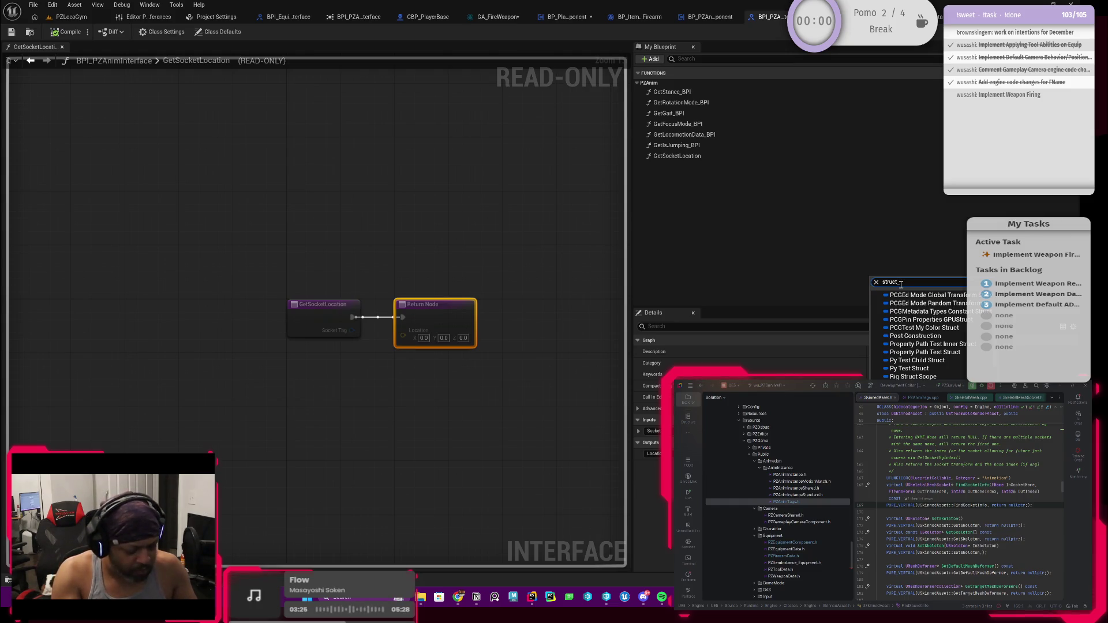
pyautogui.write('skel')
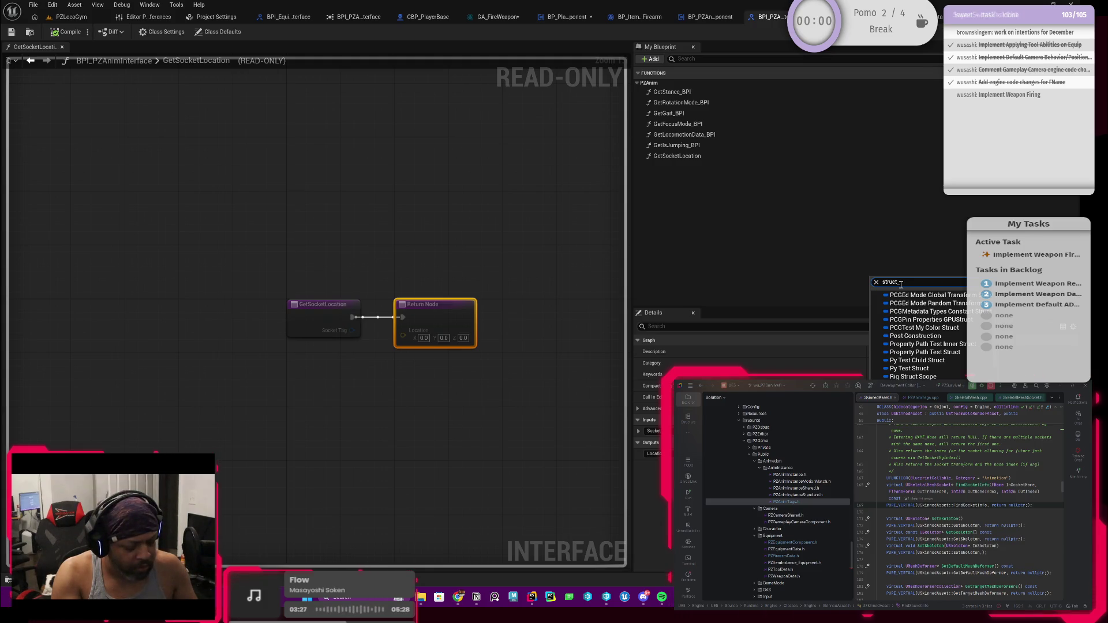
pyautogui.write('t')
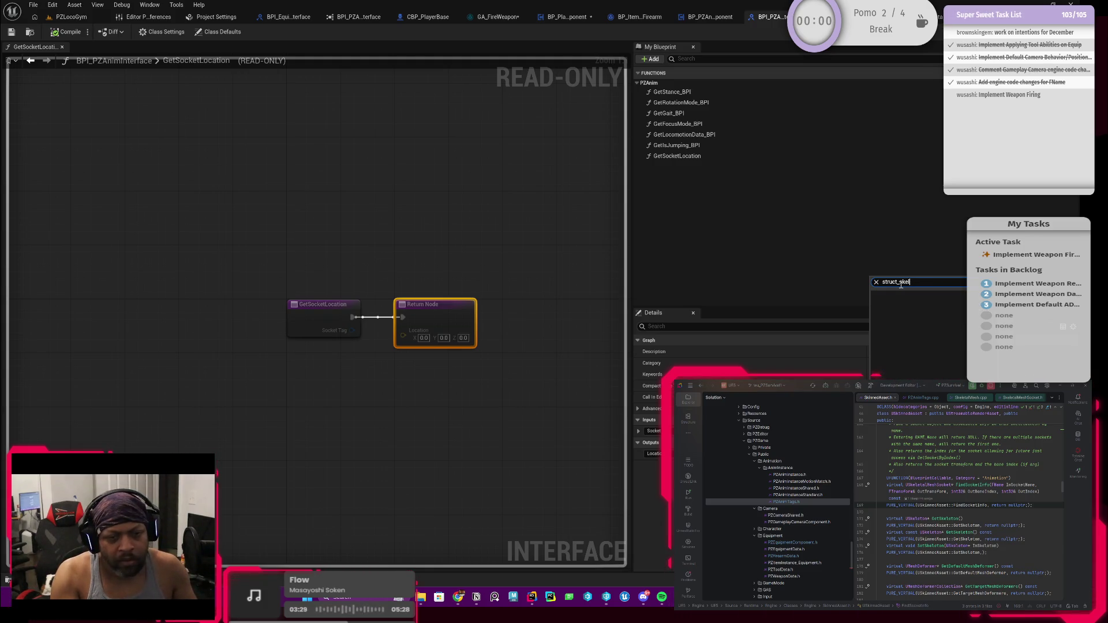
pyautogui.press('BackSpace')
pyautogui.press('BackSpace')
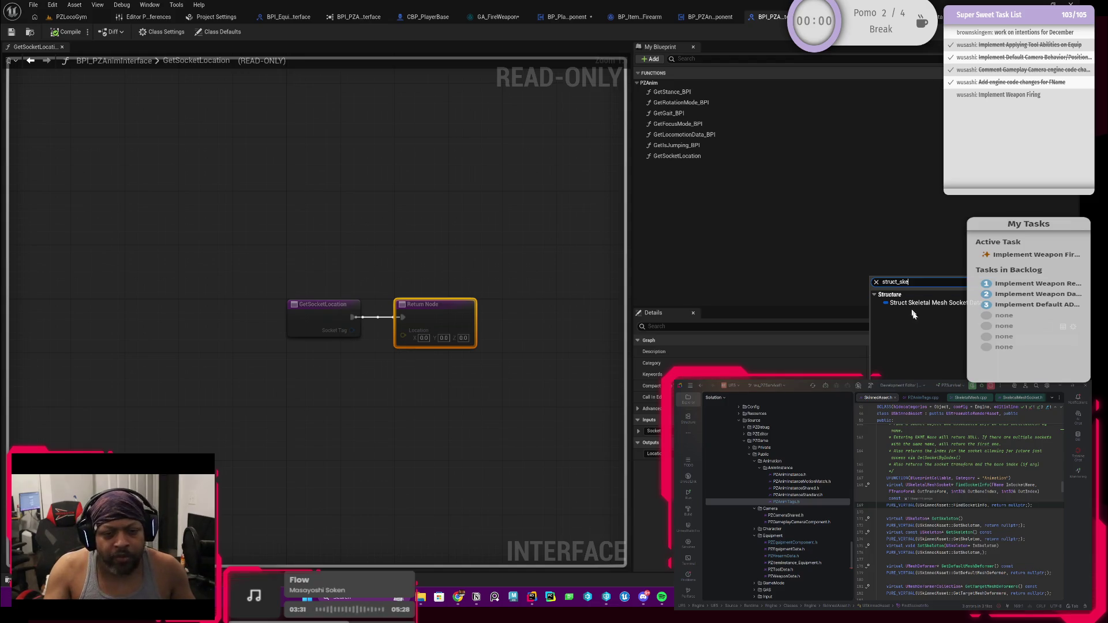
pyautogui.click(920, 303)
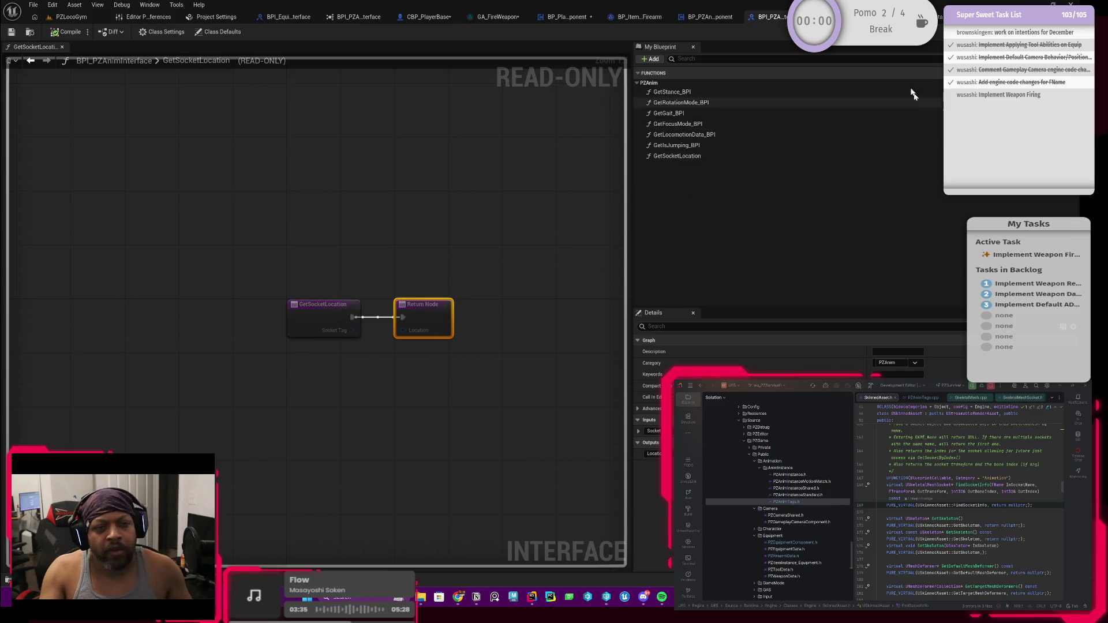
pyautogui.click(573, 19)
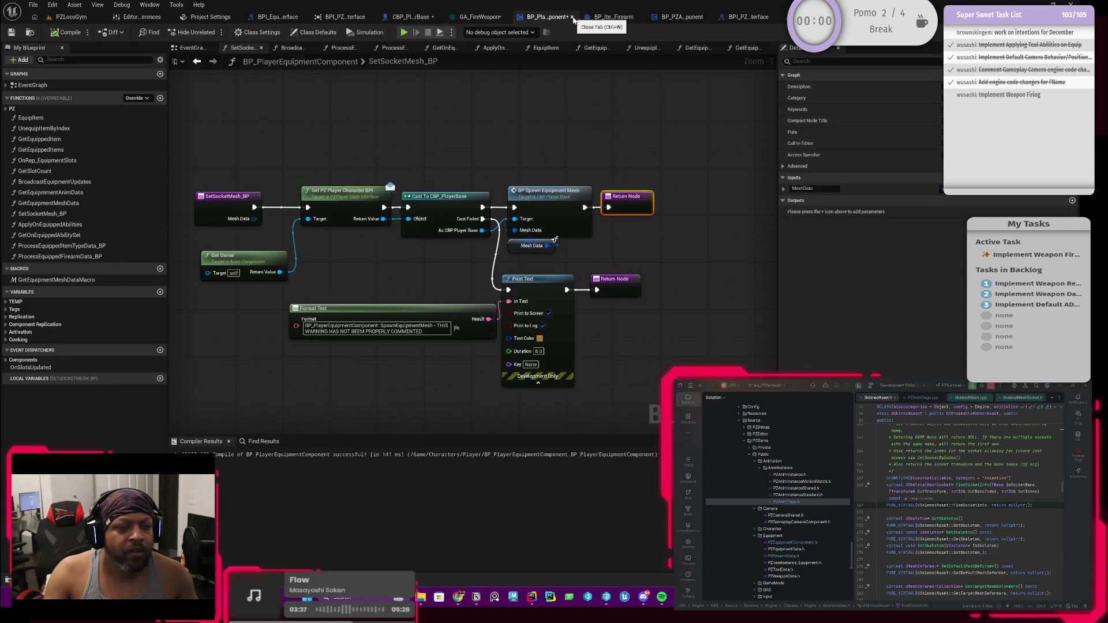
# Recompile BP_PlayerEquipmentComponent, BP_ItemInstance_Firearm and GA_FireWeapon.
pyautogui.click(63, 33)
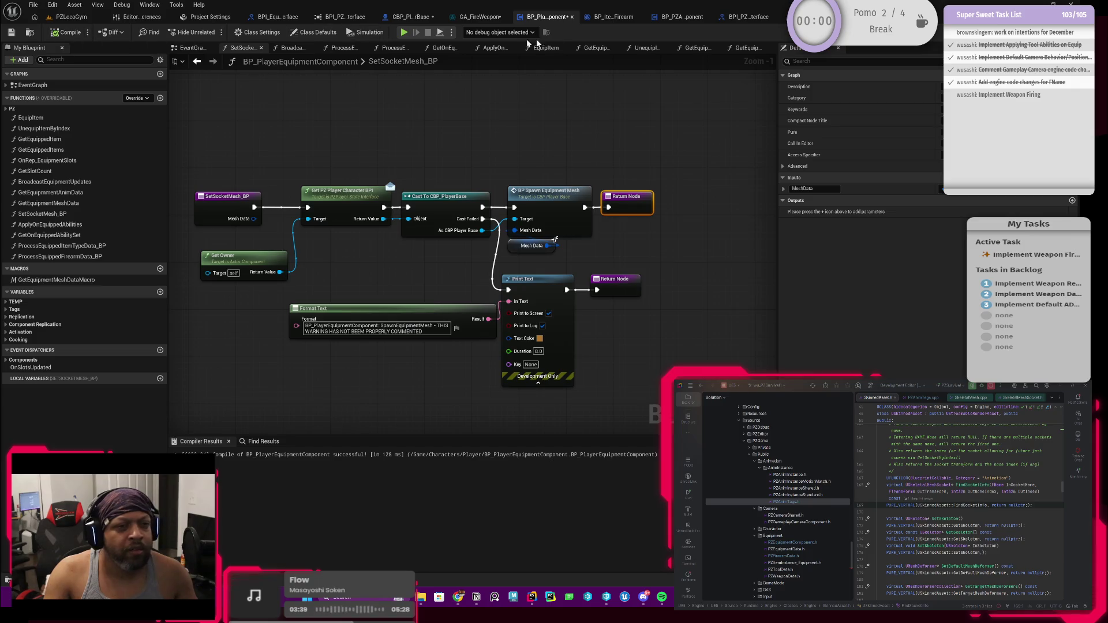
pyautogui.click(610, 17)
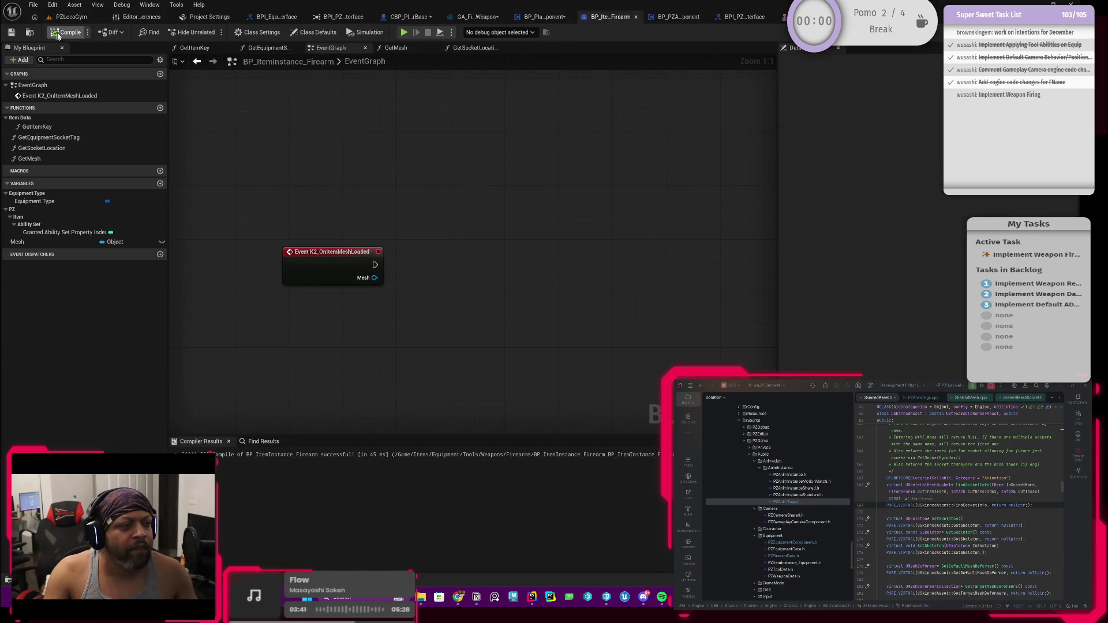
pyautogui.click(473, 17)
pyautogui.click(64, 32)
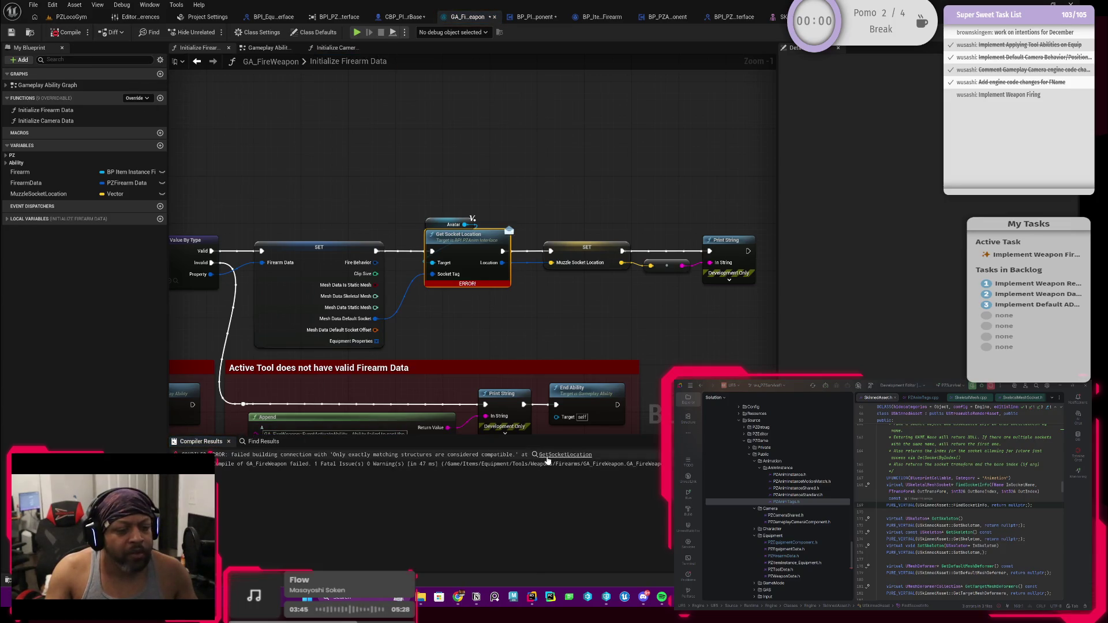
pyautogui.scroll(1, 533, 287)
# Split Get Socket Location's output: Socket Location into Muzzle Socket Location, forward vector promoted to a variable.
pyautogui.keyDown('alt'); pyautogui.click(492, 253); pyautogui.keyUp('alt')
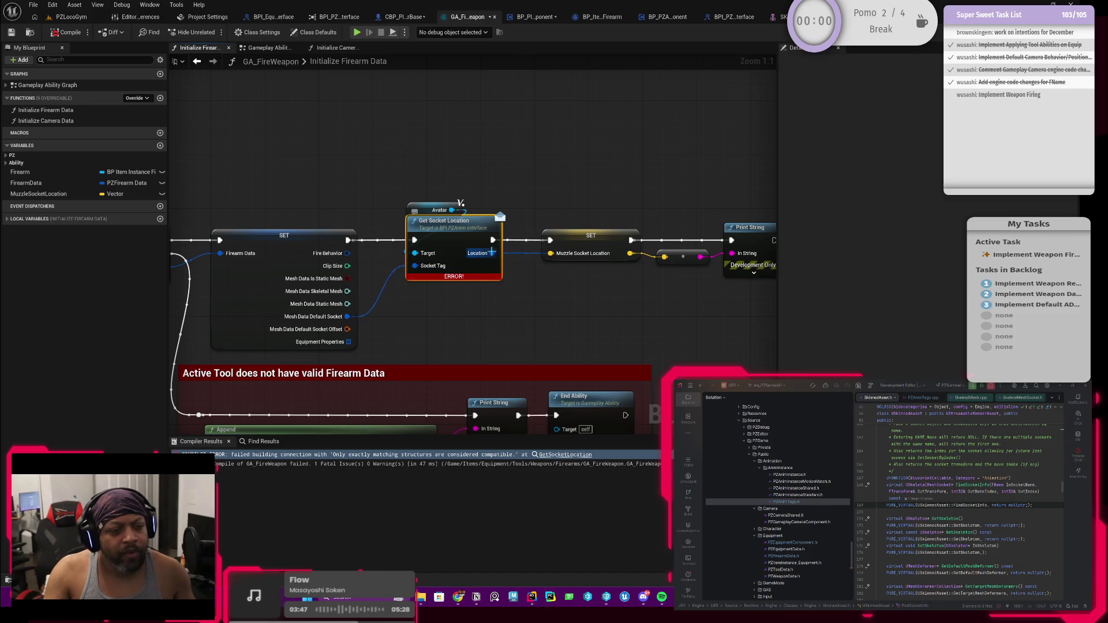
pyautogui.scroll(-1, 524, 283)
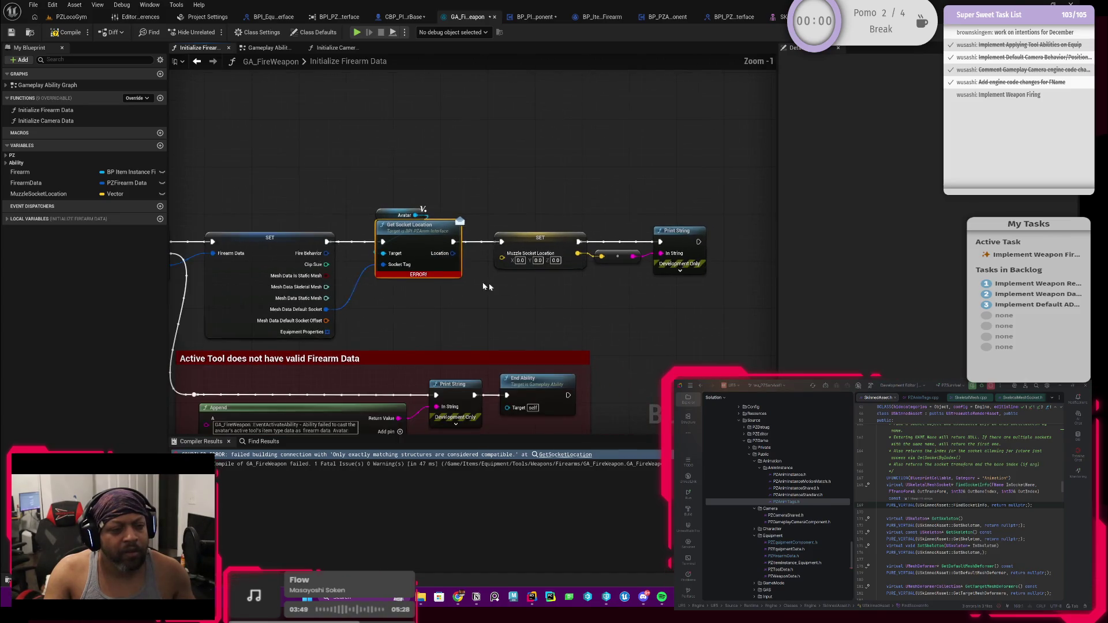
pyautogui.rightClick(455, 254)
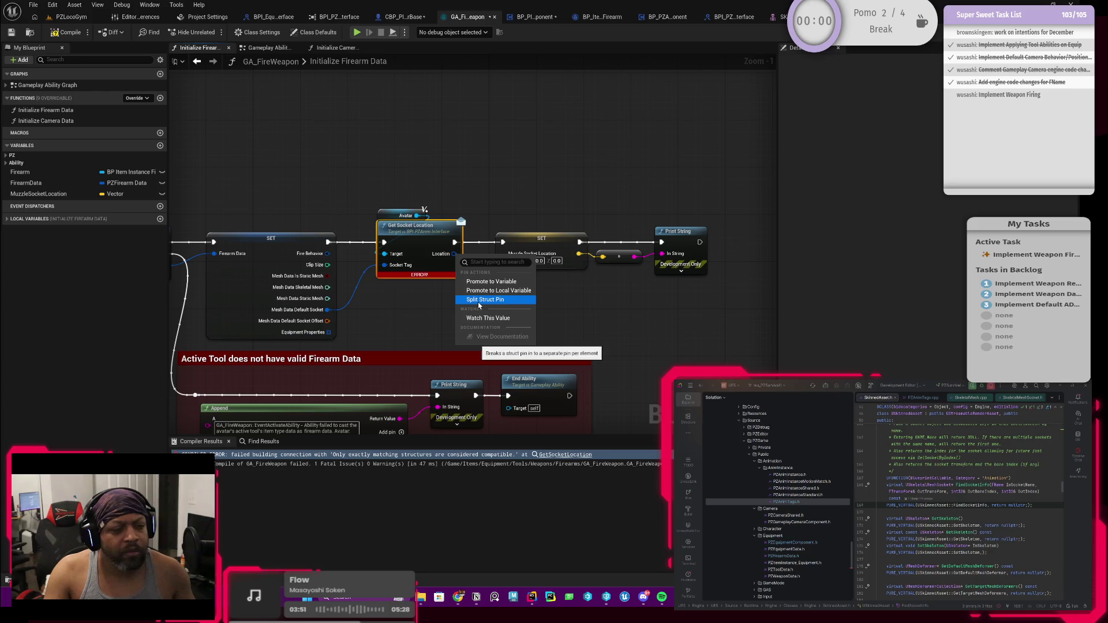
pyautogui.click(481, 300)
pyautogui.moveTo(551, 197)
pyautogui.mouseDown()
pyautogui.moveTo(469, 204)
pyautogui.moveTo(579, 271)
pyautogui.mouseUp()
pyautogui.moveTo(491, 267); pyautogui.dragTo(555, 267)
pyautogui.scroll(1, 406, 265)
pyautogui.moveTo(407, 258)
pyautogui.mouseDown()
pyautogui.moveTo(548, 274)
pyautogui.moveTo(504, 258)
pyautogui.mouseUp()
pyautogui.moveTo(407, 270)
pyautogui.mouseDown()
pyautogui.moveTo(491, 293)
pyautogui.moveTo(470, 302)
pyautogui.moveTo(477, 312)
pyautogui.mouseUp()
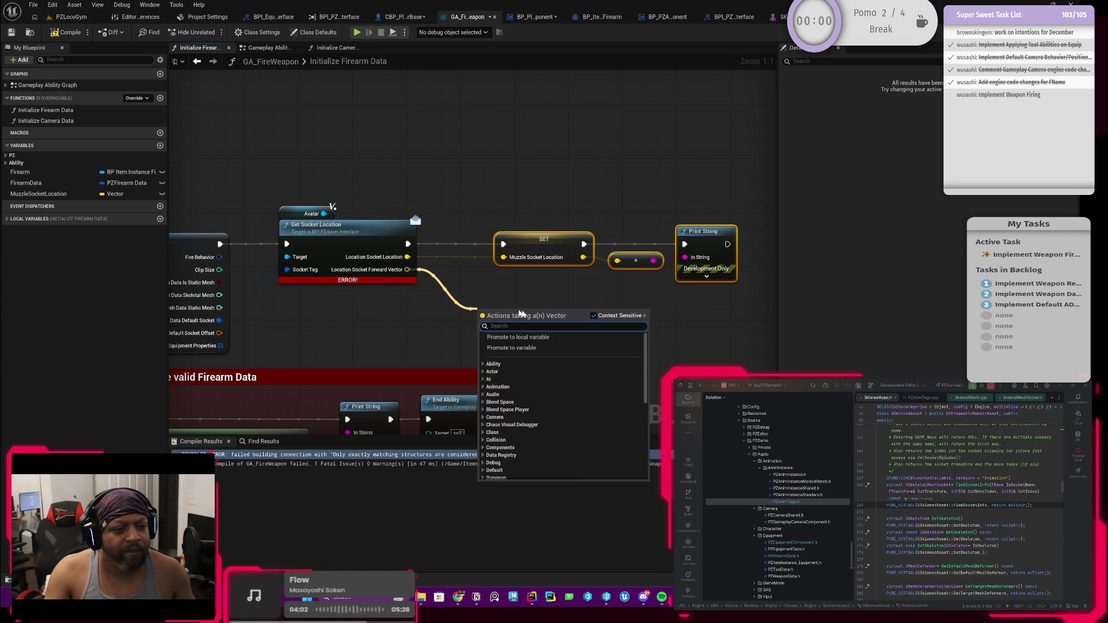
pyautogui.click(511, 348)
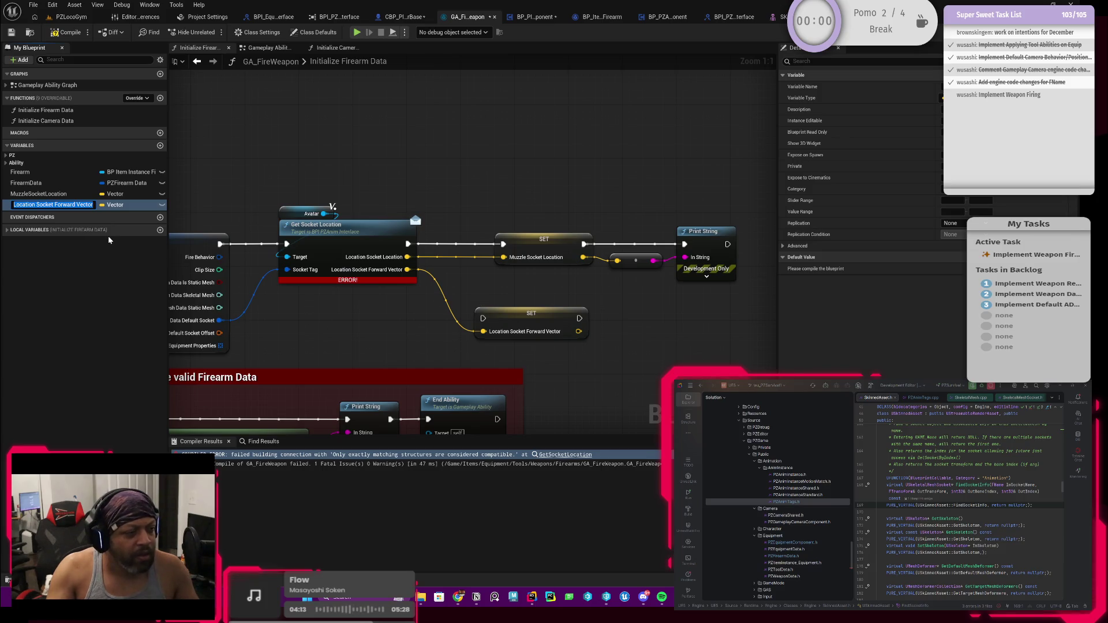
# Name the variable MuzzleSocketForwardVector and chain both setters into Print String.
pyautogui.write('Mu')
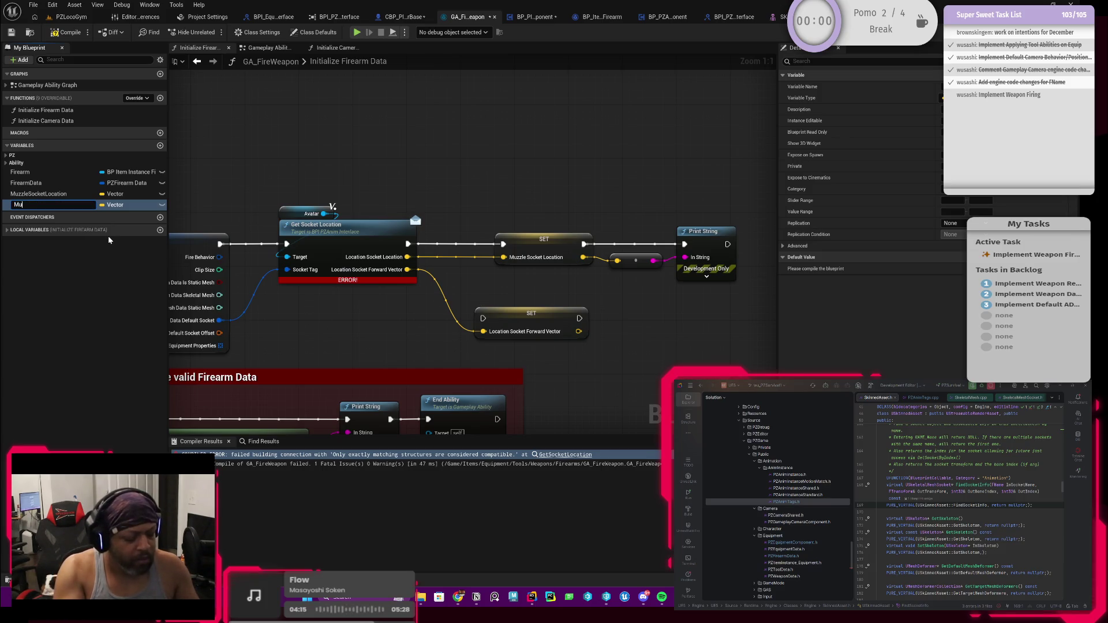
pyautogui.write('zzleSocke')
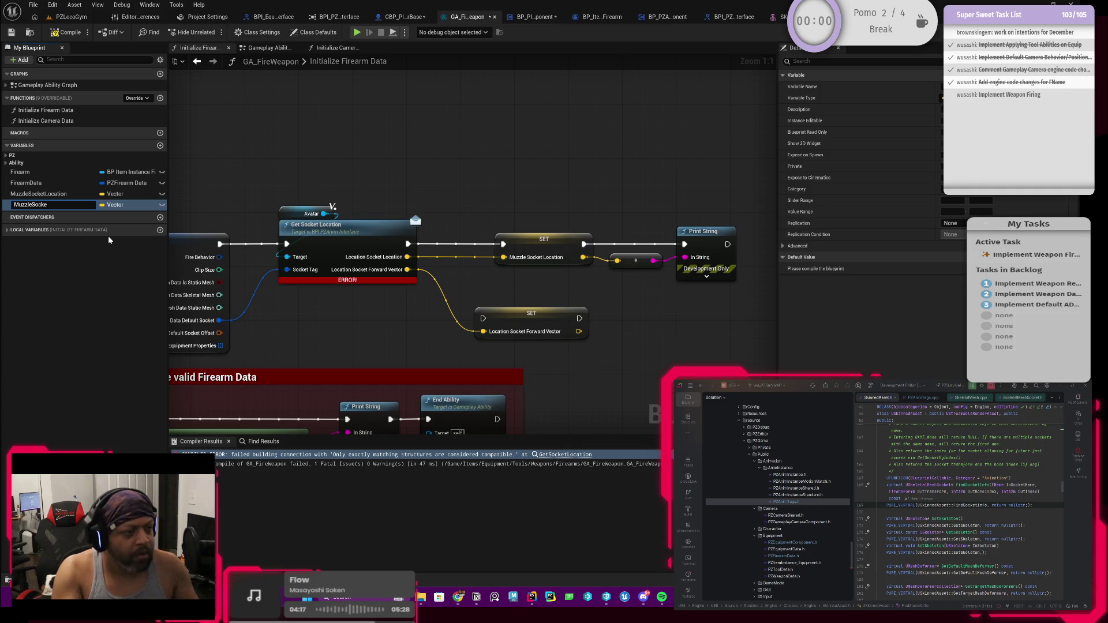
pyautogui.write('tForwar')
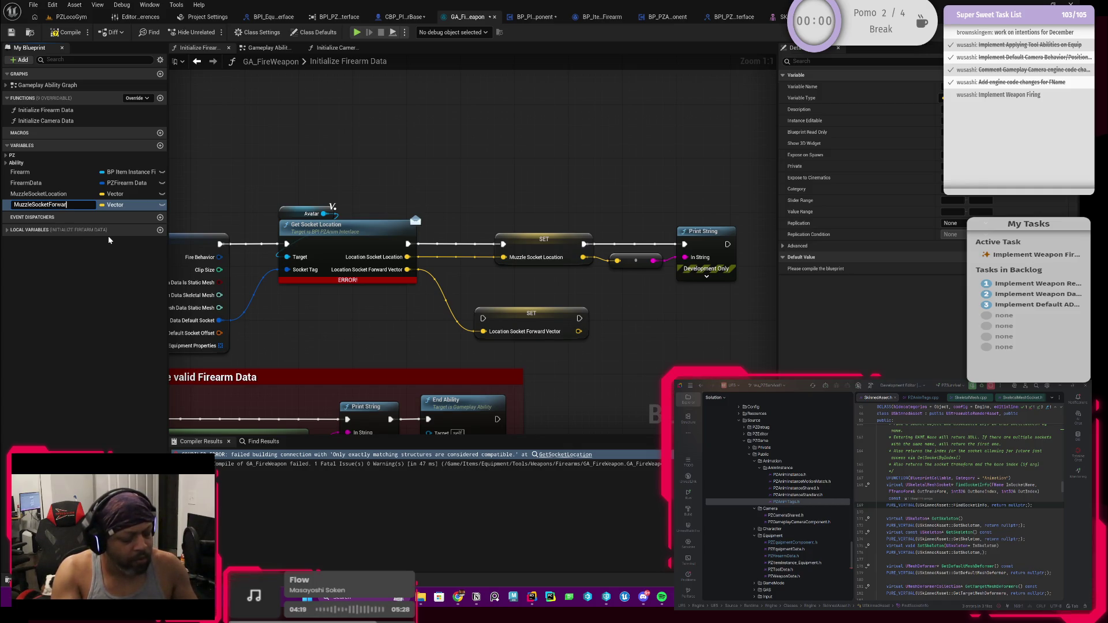
pyautogui.write('dVector')
pyautogui.press('Return')
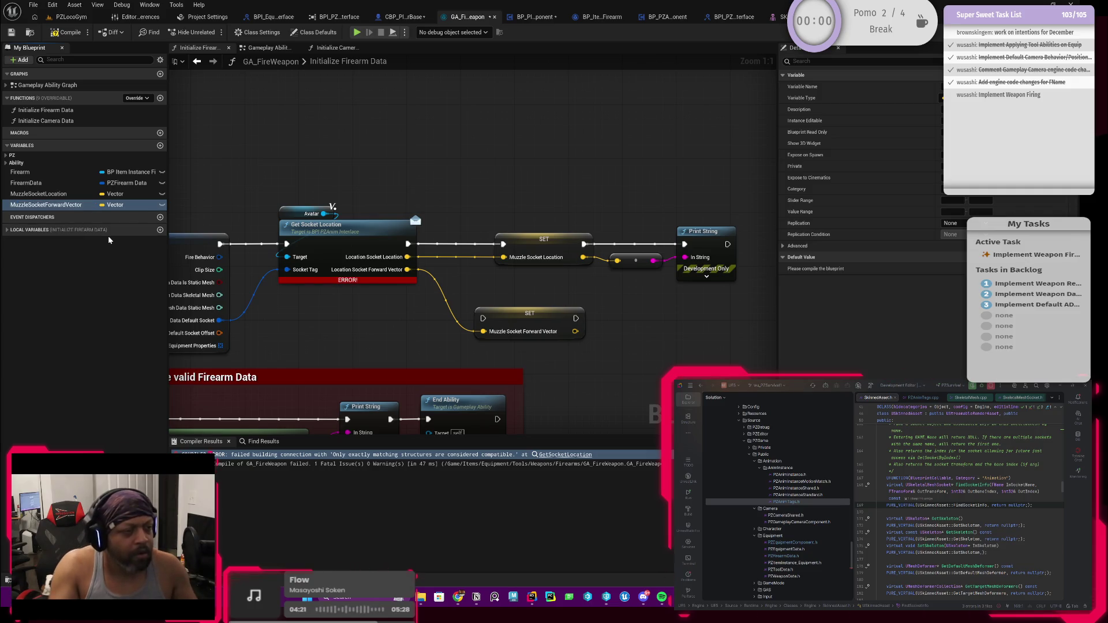
pyautogui.moveTo(448, 249)
pyautogui.mouseDown()
pyautogui.moveTo(381, 249)
pyautogui.moveTo(369, 324)
pyautogui.moveTo(439, 294)
pyautogui.moveTo(480, 253)
pyautogui.mouseUp()
pyautogui.moveTo(398, 228)
pyautogui.mouseDown()
pyautogui.moveTo(533, 291)
pyautogui.moveTo(569, 259)
pyautogui.moveTo(591, 258)
pyautogui.mouseUp()
pyautogui.moveTo(323, 325); pyautogui.dragTo(409, 250)
pyautogui.moveTo(231, 278); pyautogui.dragTo(333, 286)
pyautogui.moveTo(394, 305)
pyautogui.mouseDown()
pyautogui.moveTo(407, 299)
pyautogui.moveTo(399, 282)
pyautogui.mouseUp()
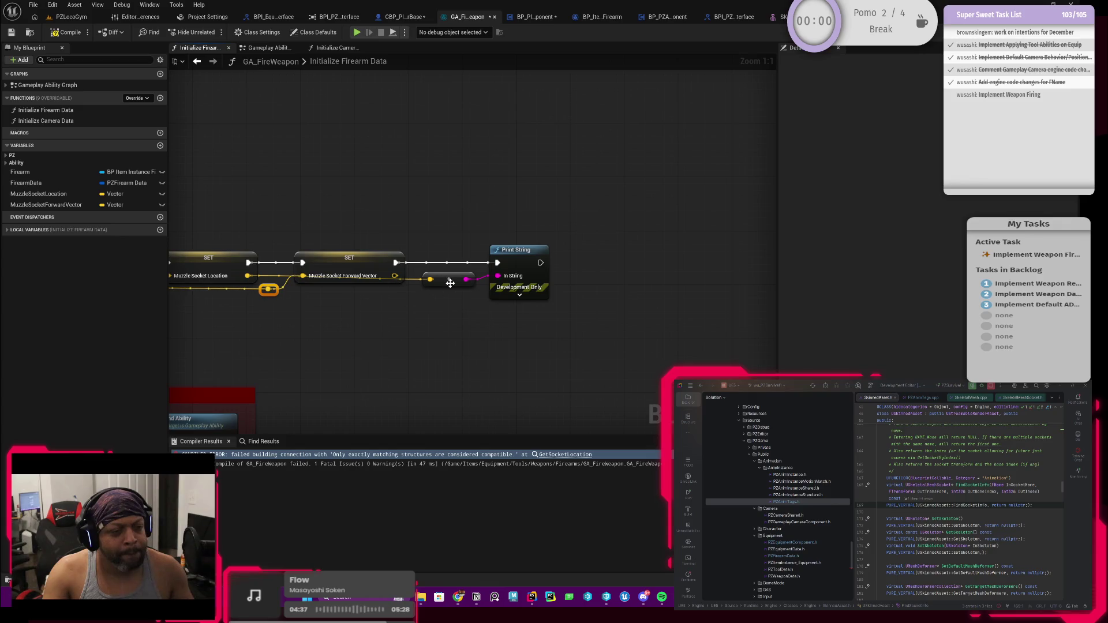
# Delete the vector-to-string conversion node, then compile and save GA_FireWeapon.
pyautogui.moveTo(450, 282); pyautogui.dragTo(363, 330)
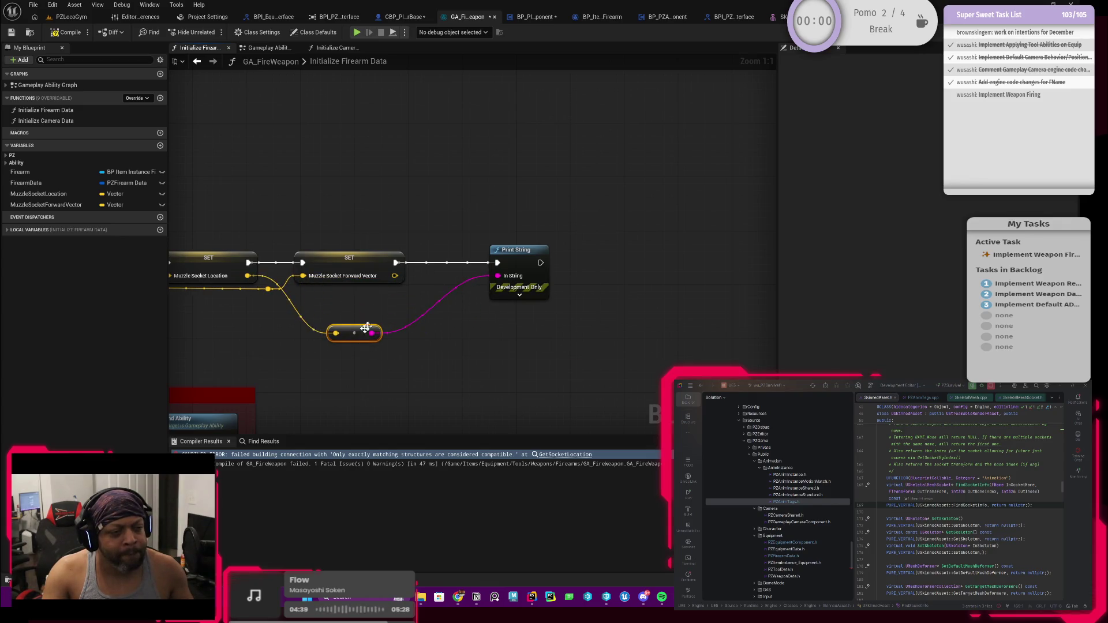
pyautogui.press('Delete')
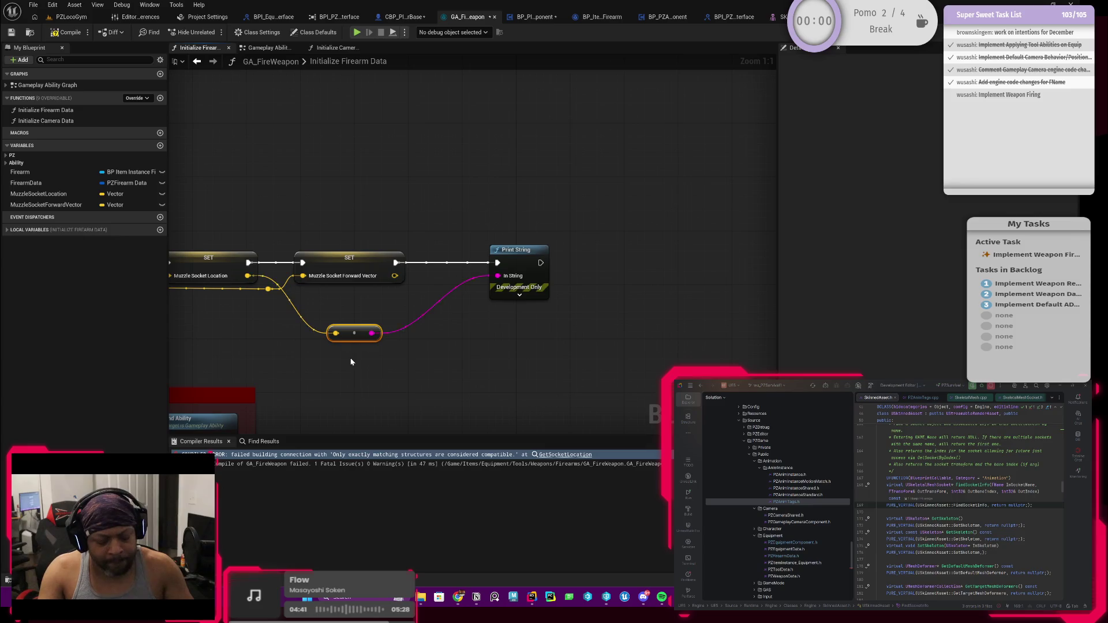
pyautogui.scroll(-1, 469, 219)
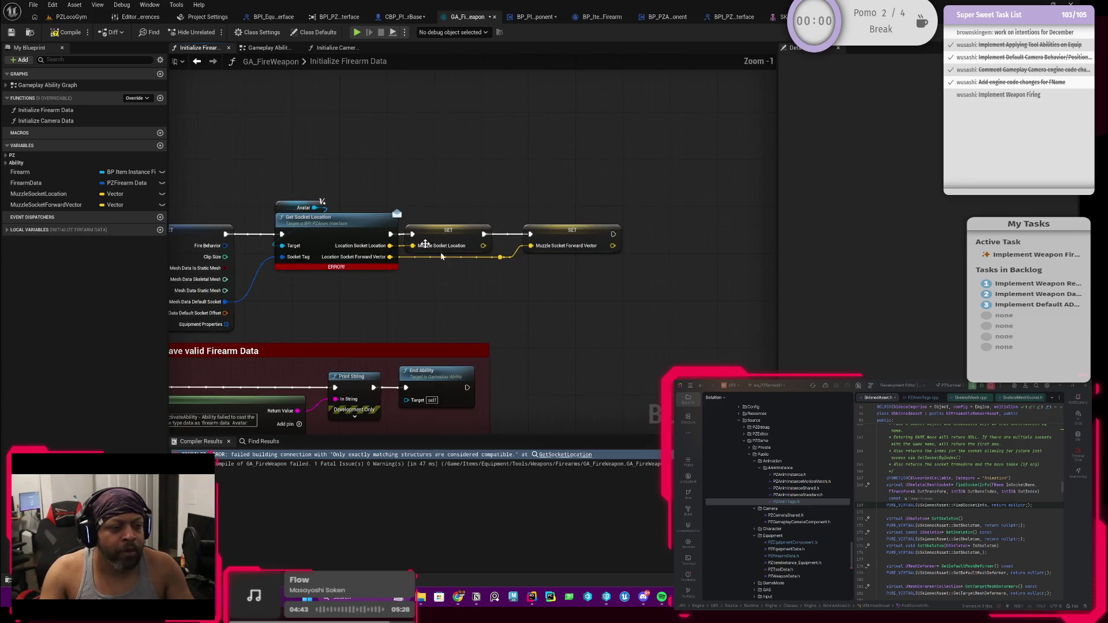
pyautogui.click(66, 33)
pyautogui.click(11, 32)
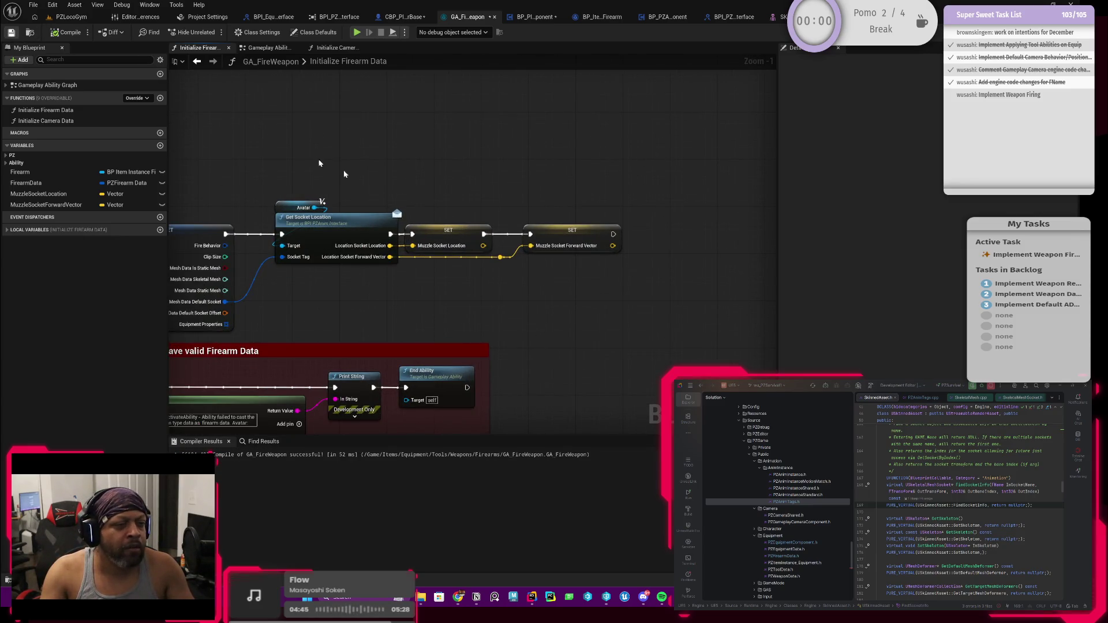
pyautogui.scroll(-2, 510, 306)
pyautogui.scroll(1, 490, 308)
pyautogui.click(646, 240)
pyautogui.scroll(-3, 646, 240)
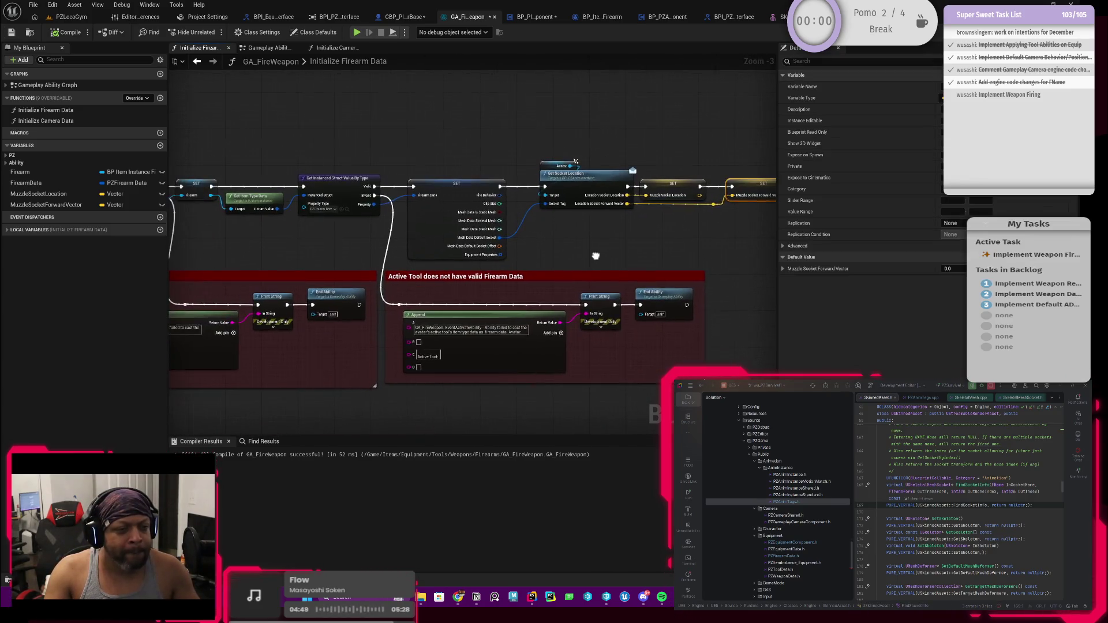
pyautogui.moveTo(546, 253)
pyautogui.mouseDown()
pyautogui.moveTo(583, 247)
pyautogui.moveTo(572, 233)
pyautogui.mouseUp()
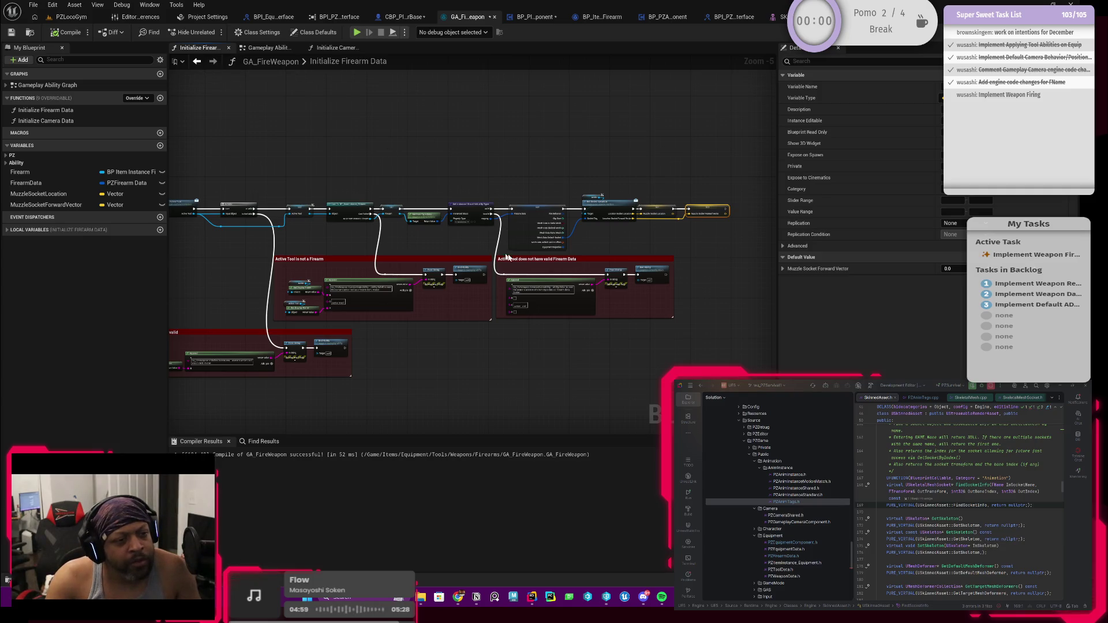
pyautogui.scroll(4, 561, 241)
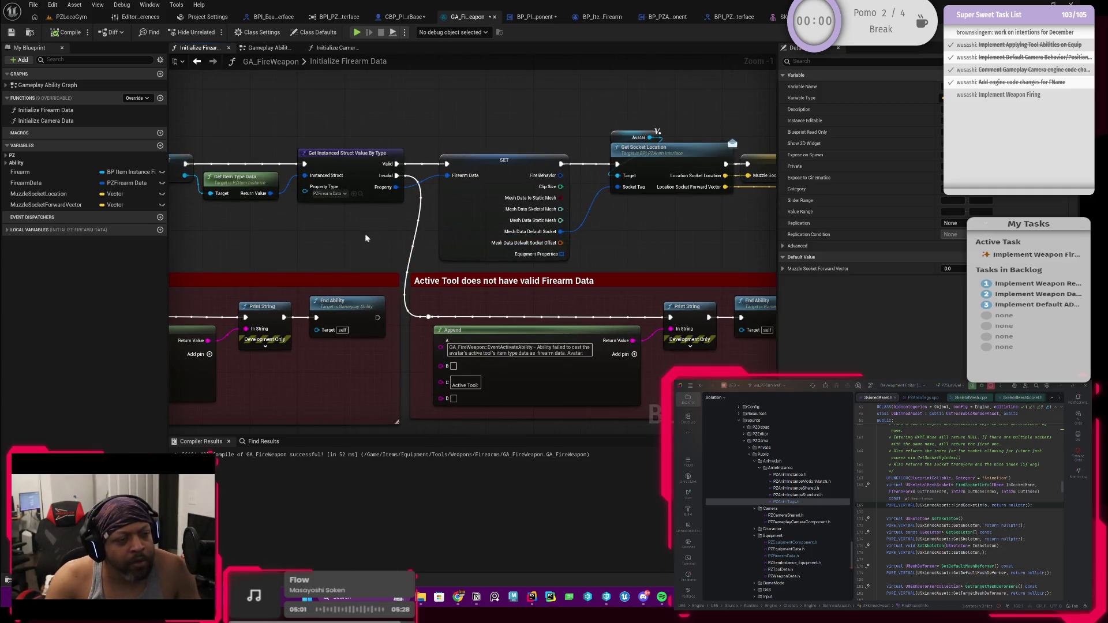
pyautogui.moveTo(347, 234); pyautogui.dragTo(539, 227)
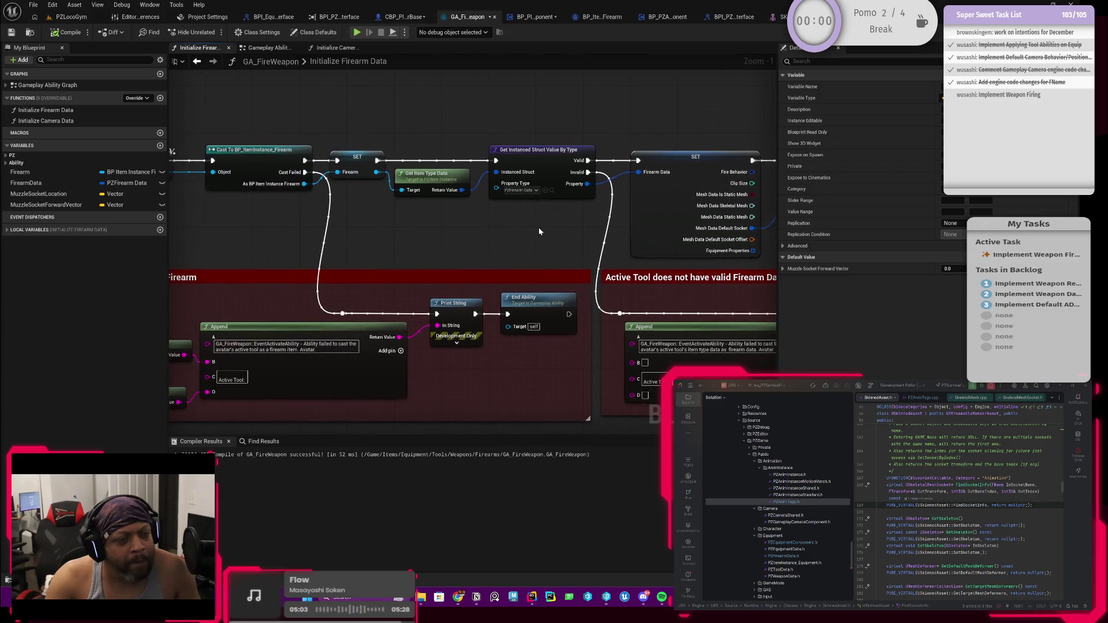
pyautogui.moveTo(459, 230)
pyautogui.mouseDown()
pyautogui.moveTo(541, 232)
pyautogui.moveTo(306, 218)
pyautogui.mouseUp()
pyautogui.moveTo(400, 223); pyautogui.dragTo(173, 225)
pyautogui.moveTo(537, 232)
pyautogui.mouseDown()
pyautogui.moveTo(473, 232)
pyautogui.moveTo(433, 261)
pyautogui.moveTo(448, 261)
pyautogui.mouseUp()
pyautogui.scroll(-1, 473, 233)
pyautogui.moveTo(718, 152)
pyautogui.mouseDown()
pyautogui.moveTo(522, 210)
pyautogui.moveTo(292, 312)
pyautogui.moveTo(271, 306)
pyautogui.mouseUp()
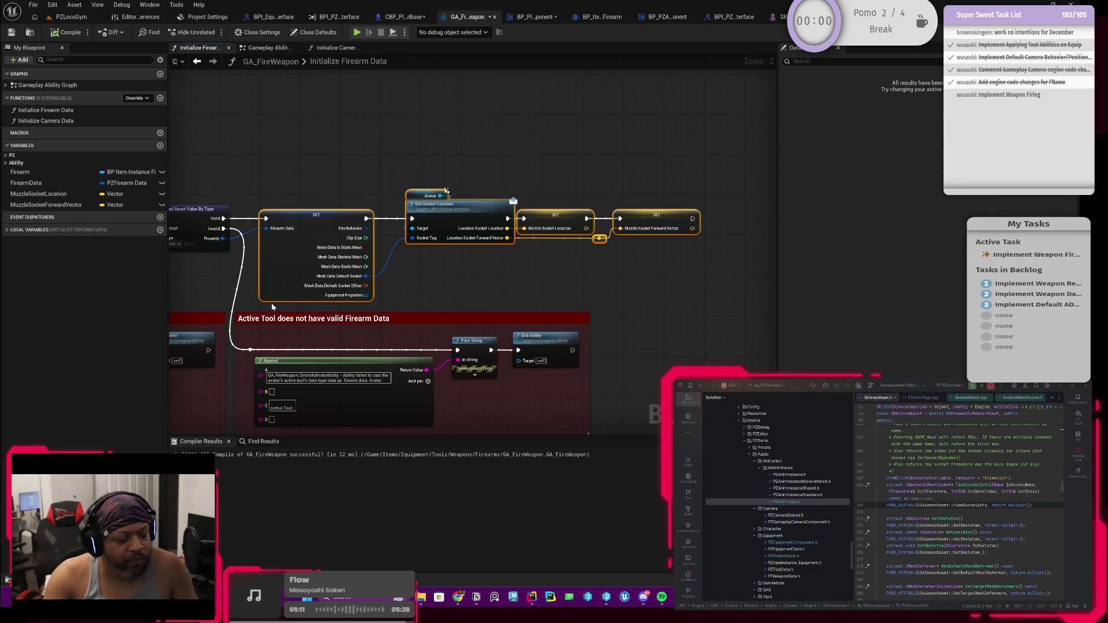
pyautogui.press('c')
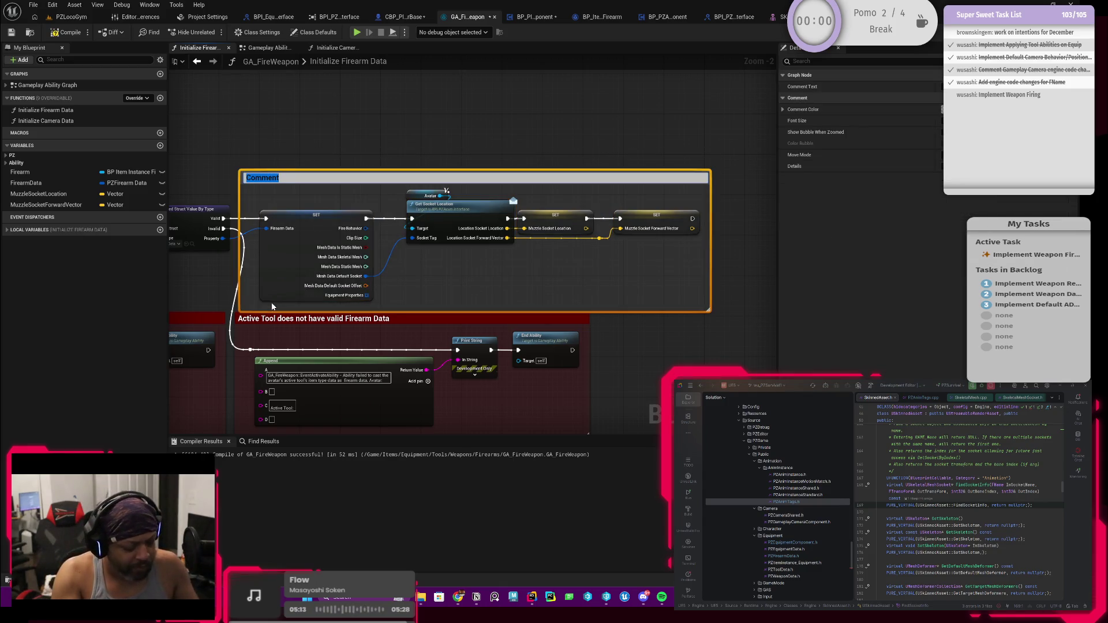
# Title the comment with a TODO note about the item instance, fixing the 'coming' typo.
pyautogui.write('TODO: This should probabvl')
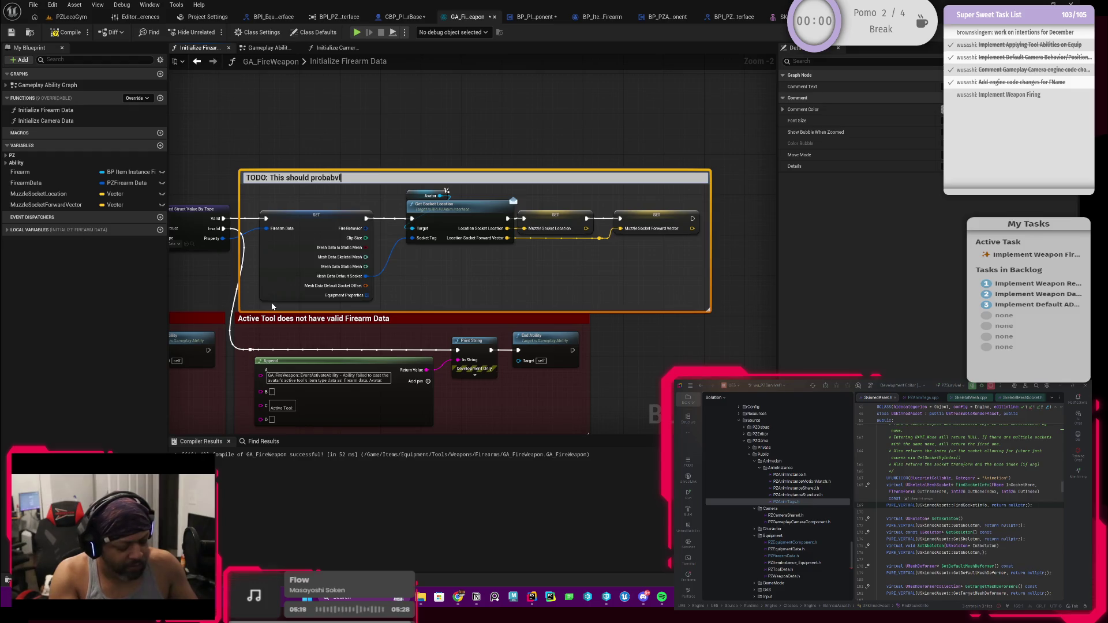
pyautogui.press('BackSpace')
pyautogui.press('BackSpace')
pyautogui.press('BackSpace')
pyautogui.write('ly live in')
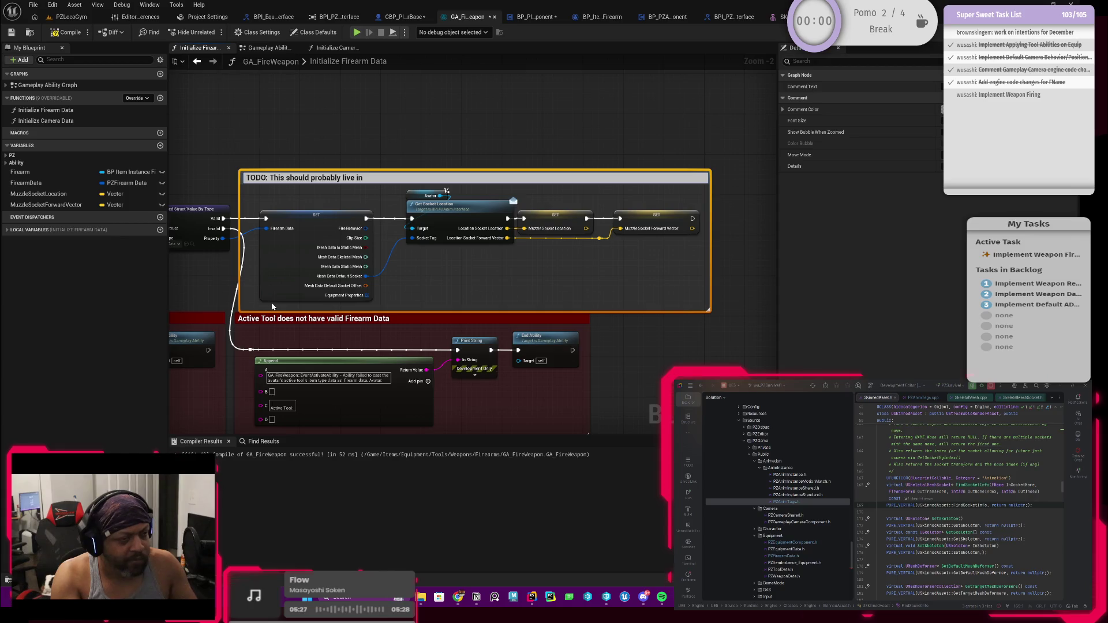
pyautogui.write(' the')
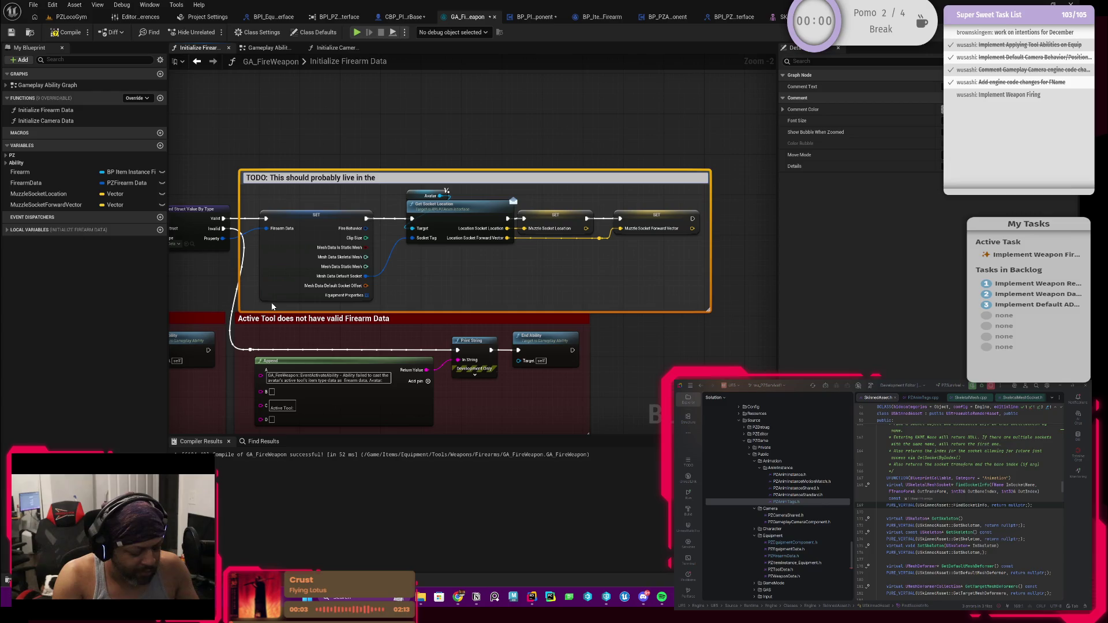
pyautogui.write(' item instance. Maybe update')
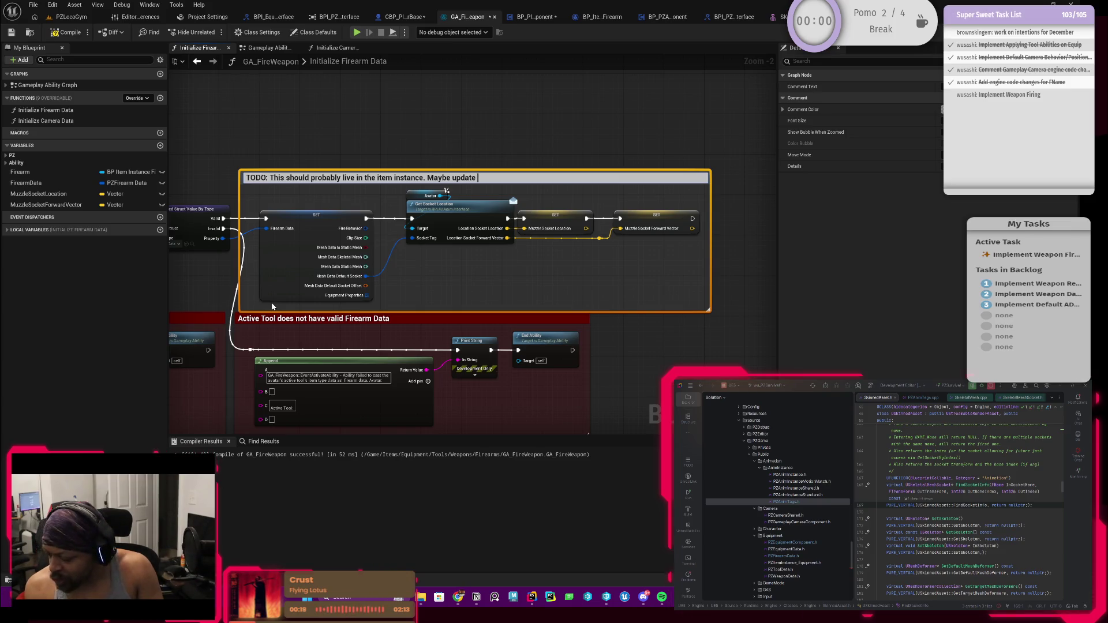
pyautogui.press('BackSpace')
pyautogui.press('BackSpace')
pyautogui.press('BackSpace')
pyautogui.write('instead of com')
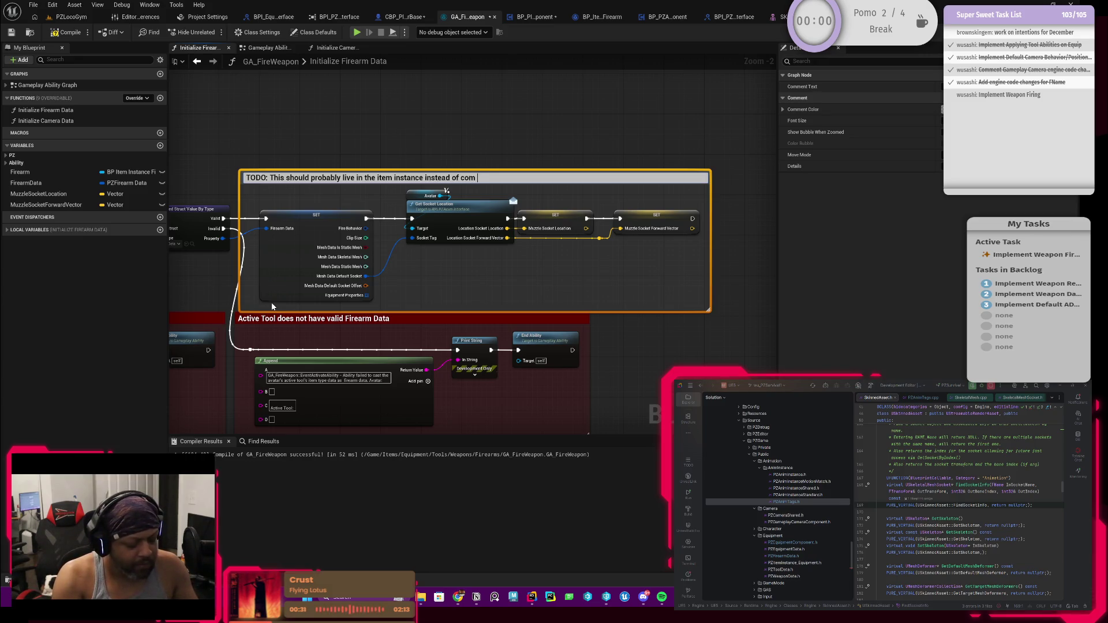
pyautogui.write('ing from t')
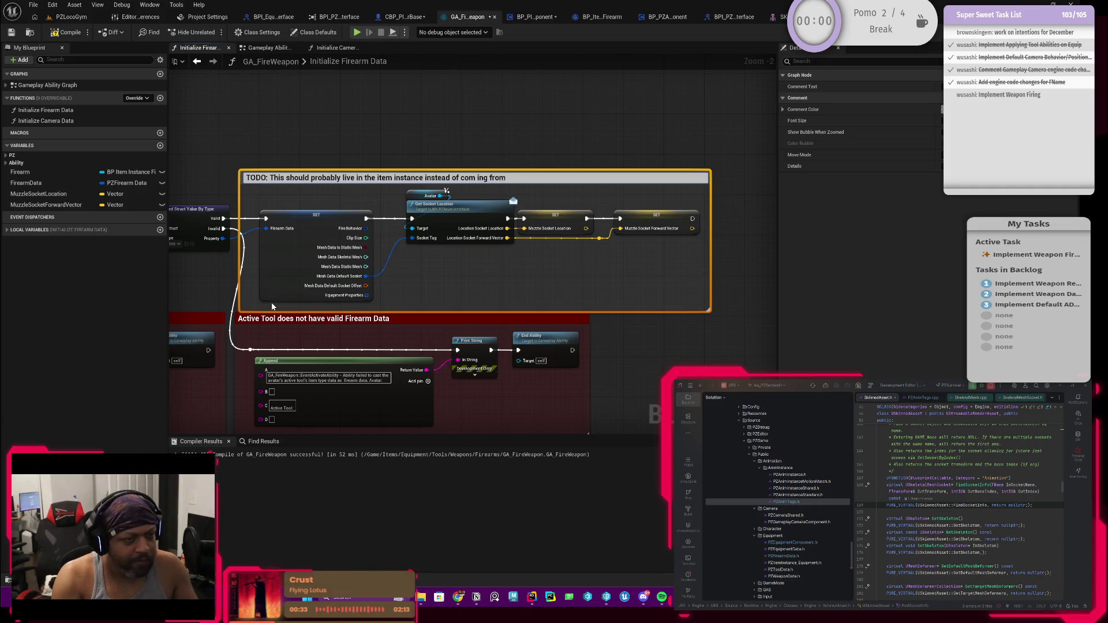
pyautogui.write('he avatar')
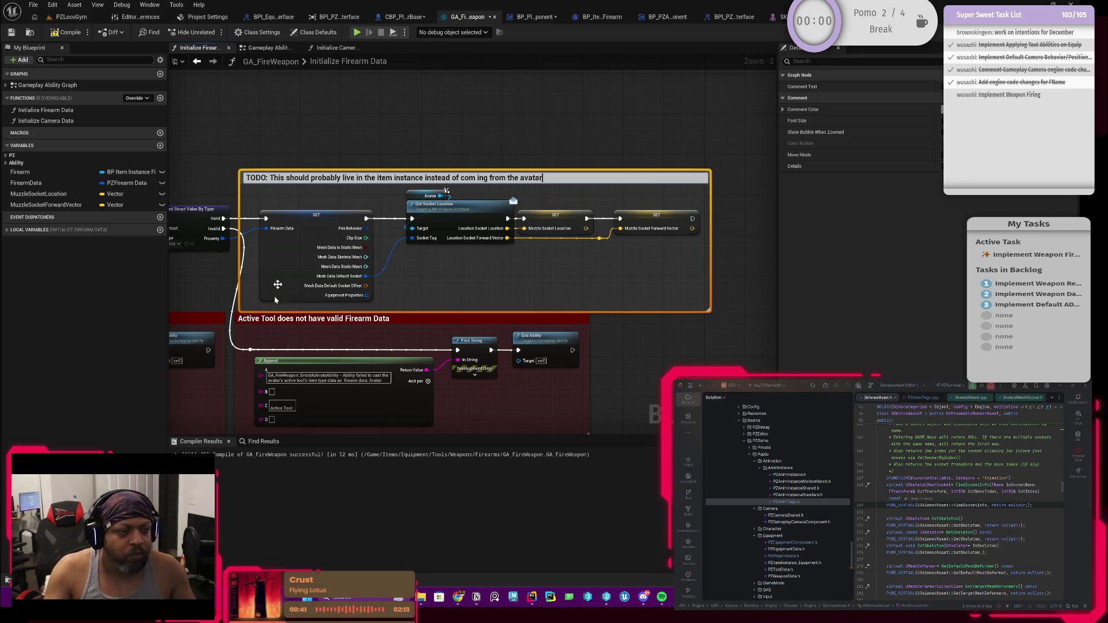
pyautogui.click(388, 162)
pyautogui.moveTo(356, 157); pyautogui.dragTo(441, 191)
pyautogui.doubleClick(475, 188)
pyautogui.click(543, 186)
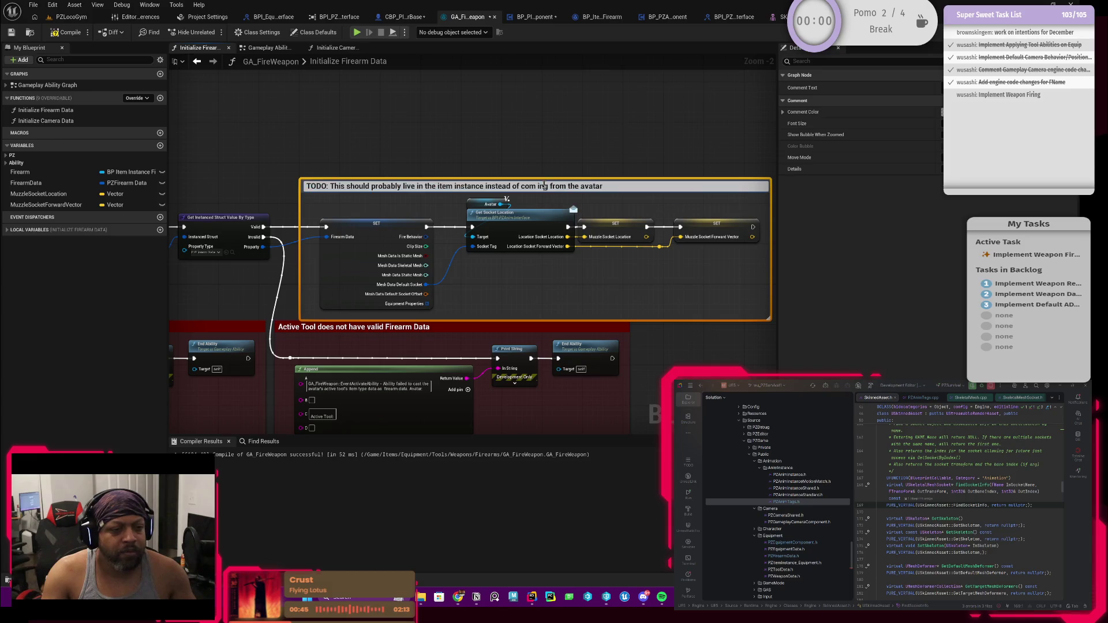
pyautogui.press('BackSpace')
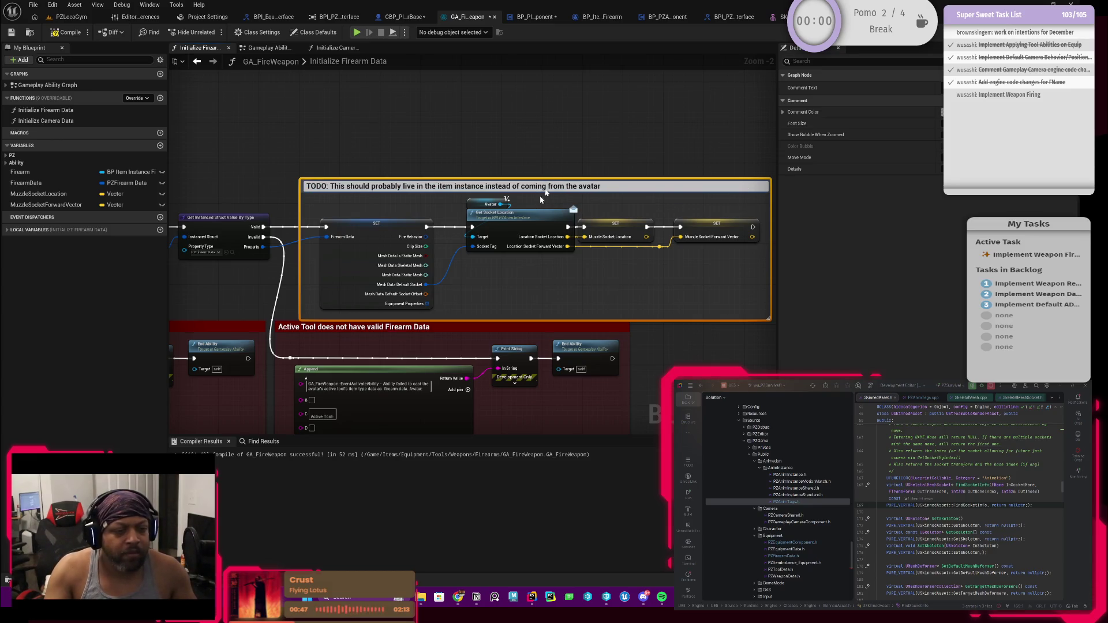
pyautogui.press('Return')
# Apply the recent colour to the TODO comment and shorten its box.
pyautogui.click(942, 112)
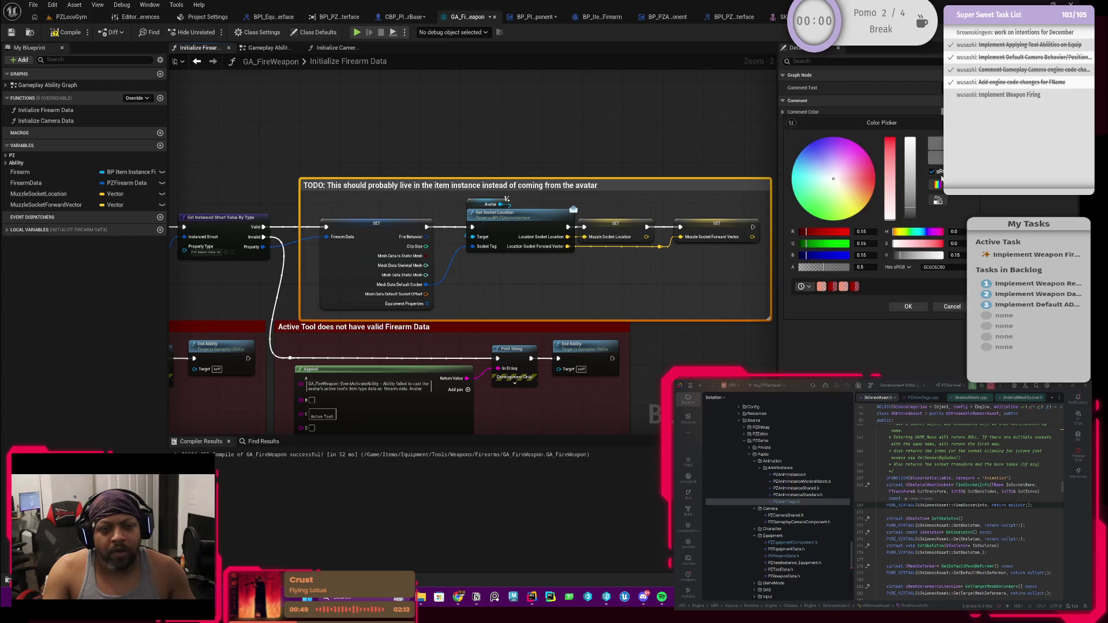
pyautogui.click(854, 285)
pyautogui.click(908, 306)
pyautogui.rightClick(556, 133)
pyautogui.click(464, 124)
pyautogui.scroll(-1, 469, 147)
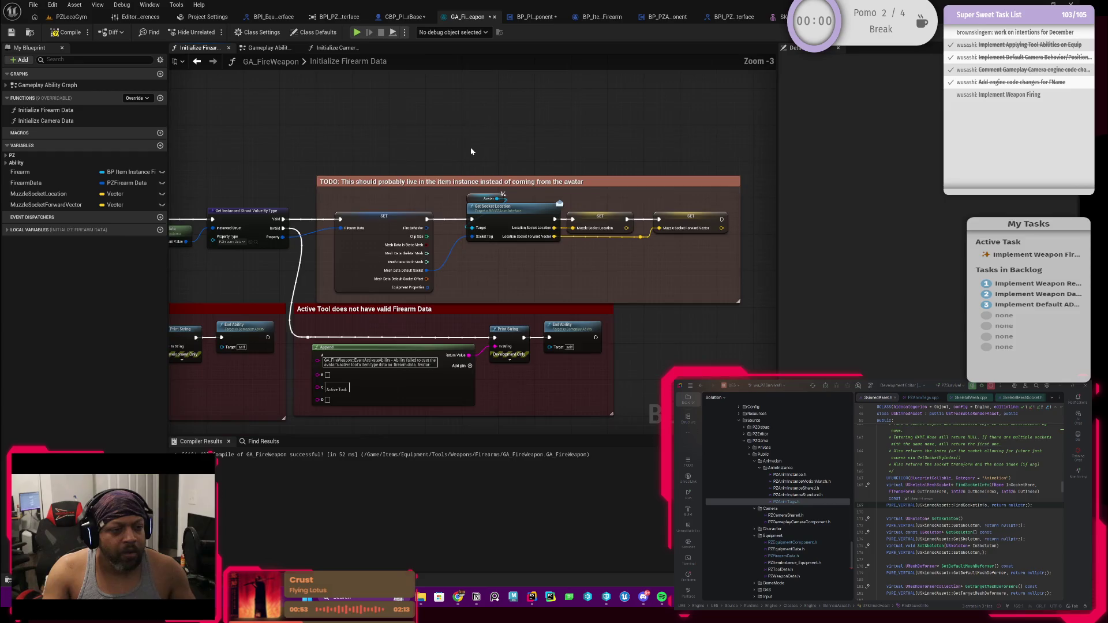
pyautogui.moveTo(618, 266); pyautogui.dragTo(666, 261)
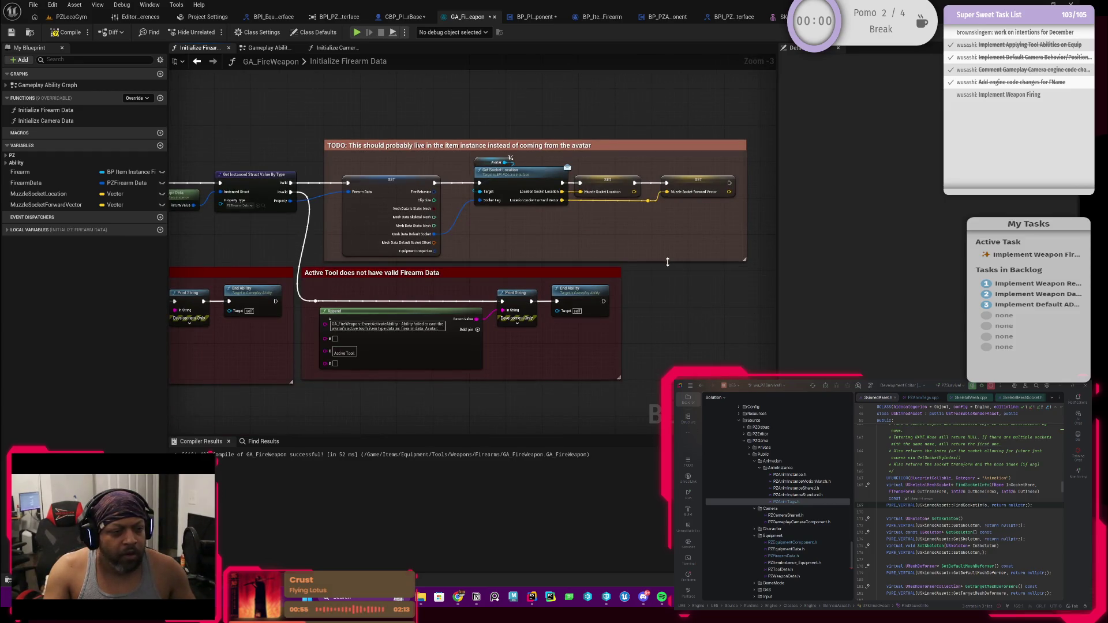
# Compile and save GA_FireWeapon, then return to CBP_PlayerBase's GetSocketLocation graph.
pyautogui.click(66, 32)
pyautogui.click(11, 32)
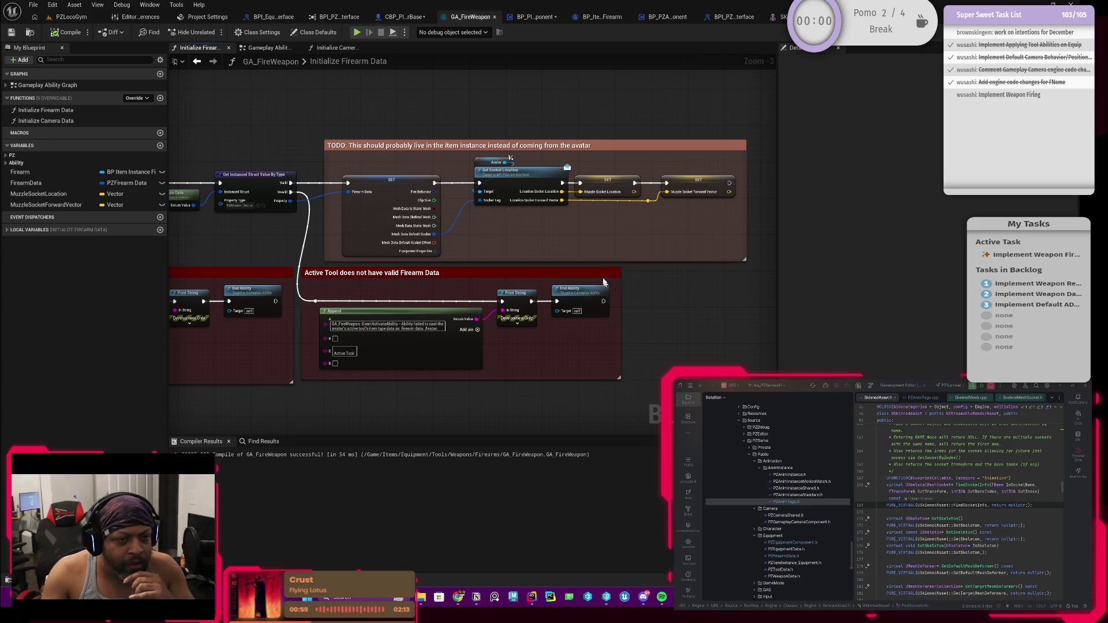
pyautogui.moveTo(511, 250)
pyautogui.mouseDown()
pyautogui.moveTo(563, 240)
pyautogui.moveTo(535, 274)
pyautogui.mouseUp()
pyautogui.scroll(-1, 562, 237)
pyautogui.scroll(2, 563, 238)
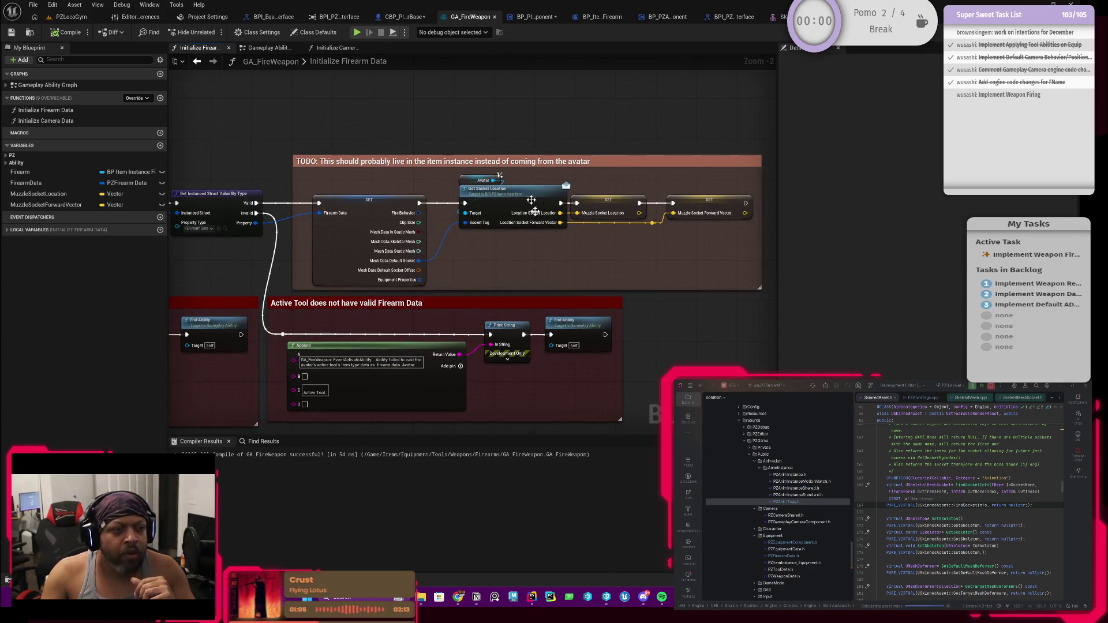
pyautogui.click(411, 19)
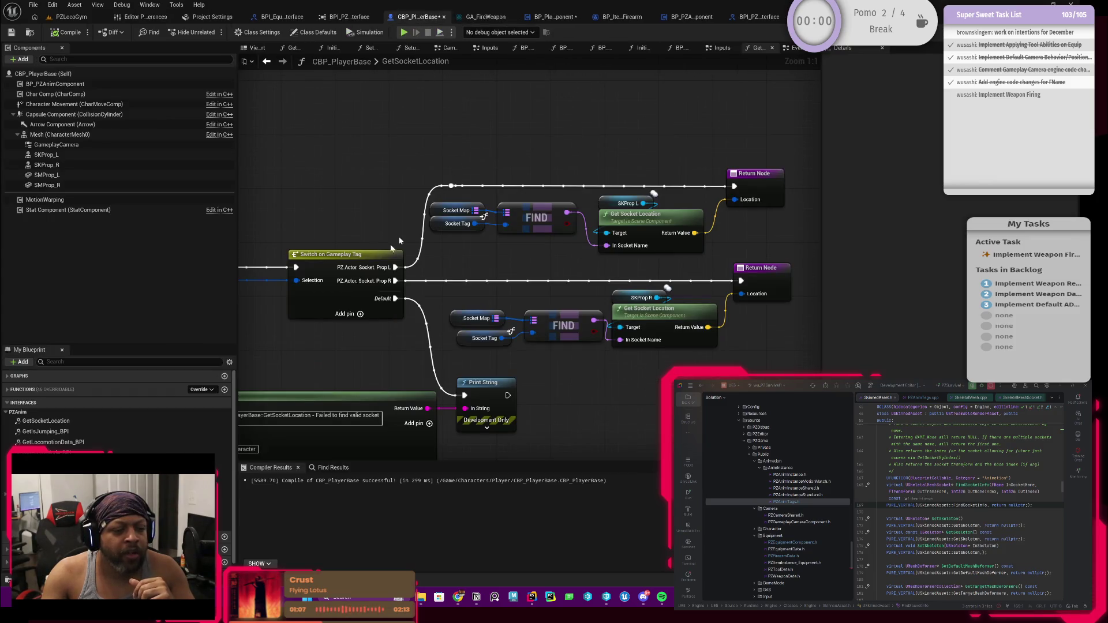
# Split the upper Return Node's Location pin and connect the socket location to it.
pyautogui.scroll(-1, 509, 293)
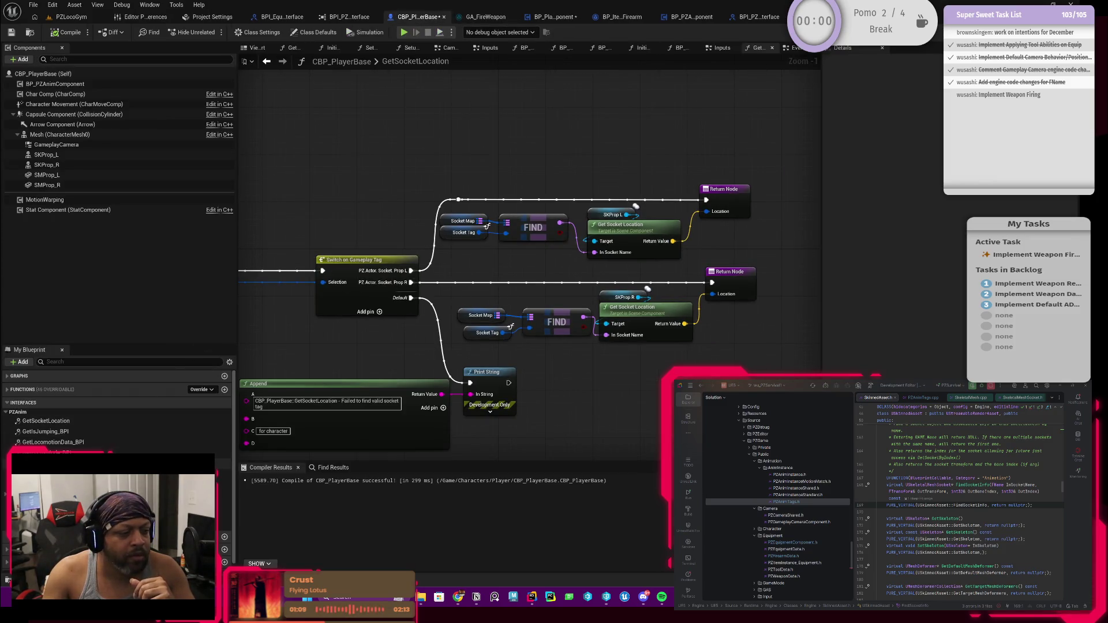
pyautogui.scroll(-1, 116, 403)
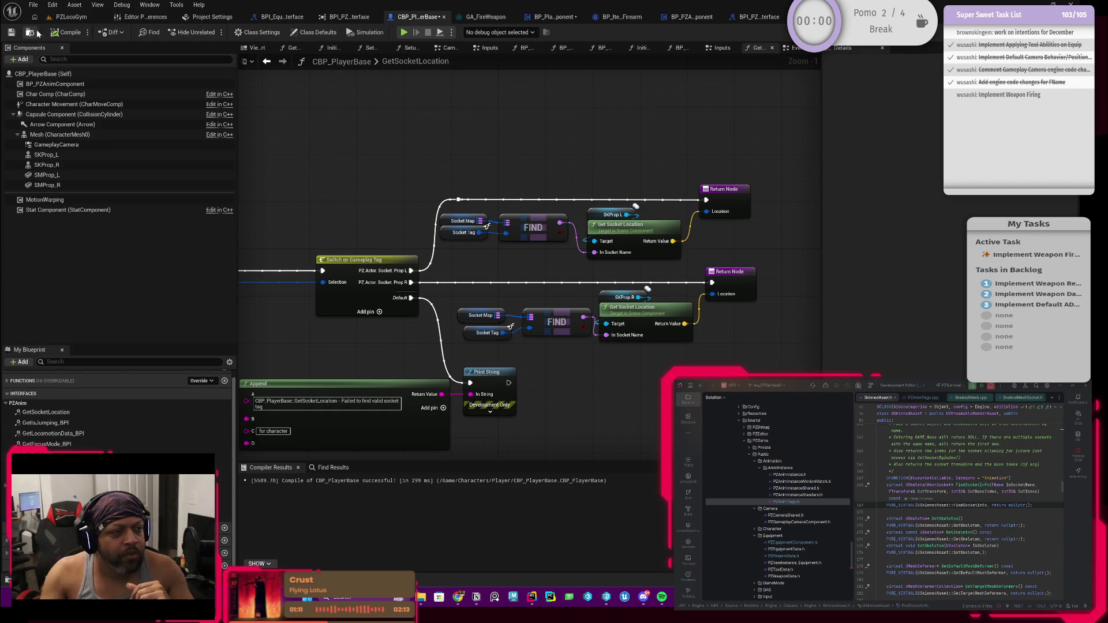
pyautogui.click(65, 30)
pyautogui.scroll(1, 770, 220)
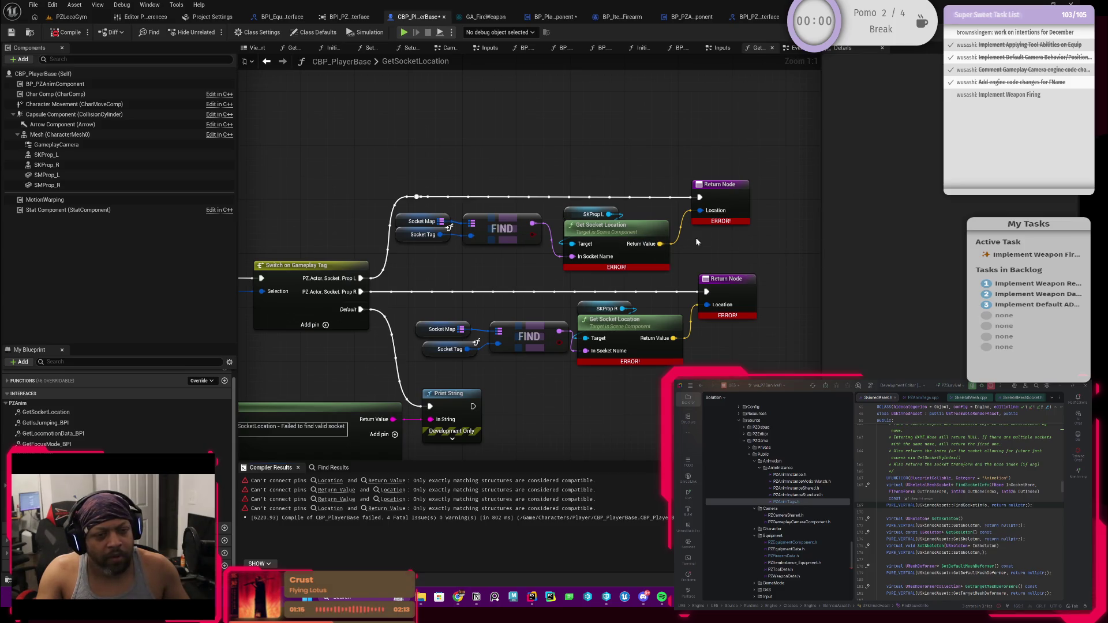
pyautogui.moveTo(568, 202); pyautogui.dragTo(607, 203)
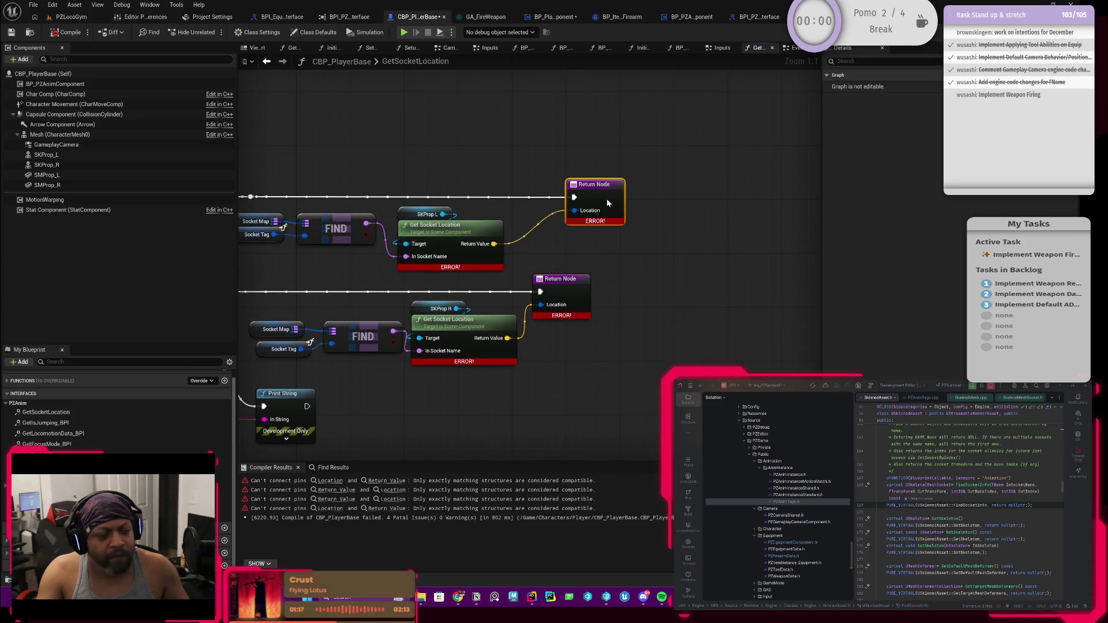
pyautogui.moveTo(559, 230); pyautogui.dragTo(660, 222)
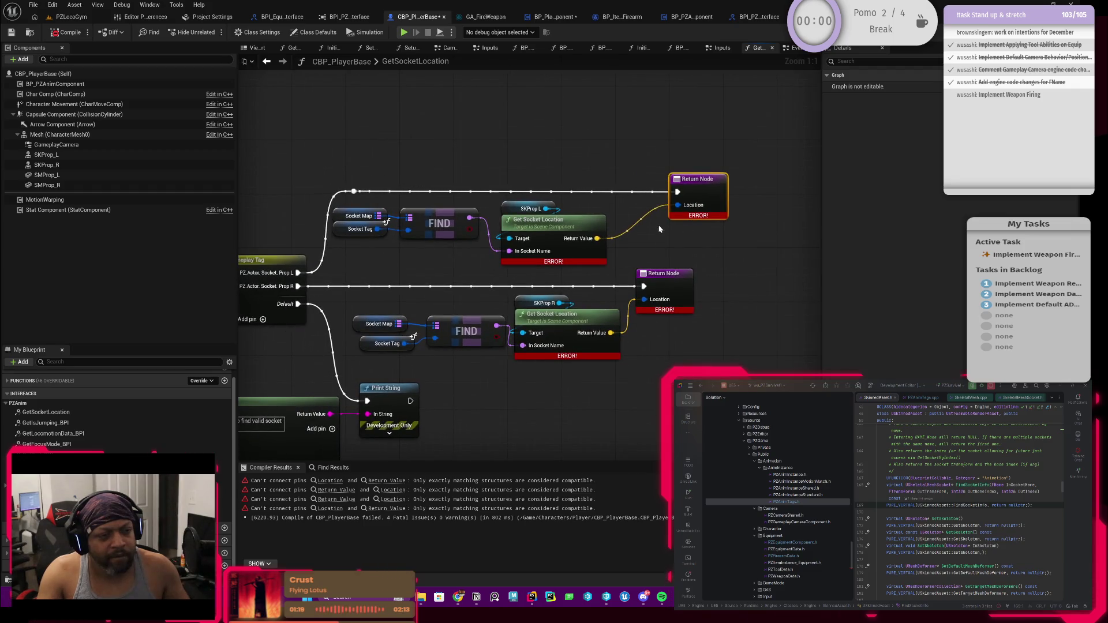
pyautogui.keyDown('alt'); pyautogui.click(681, 209); pyautogui.keyUp('alt')
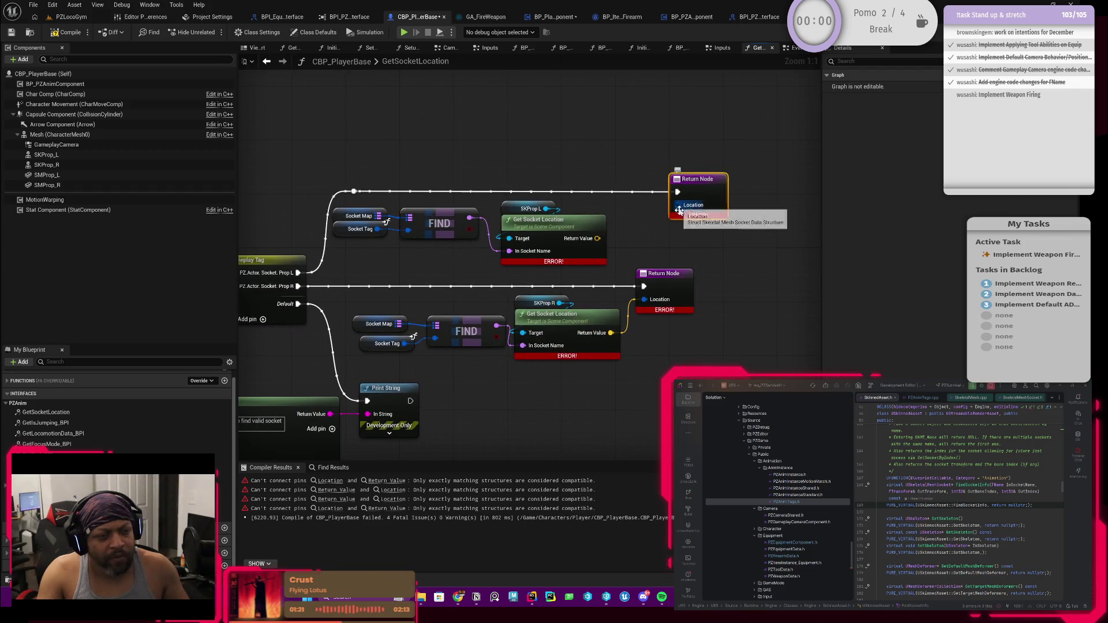
pyautogui.rightClick(679, 206)
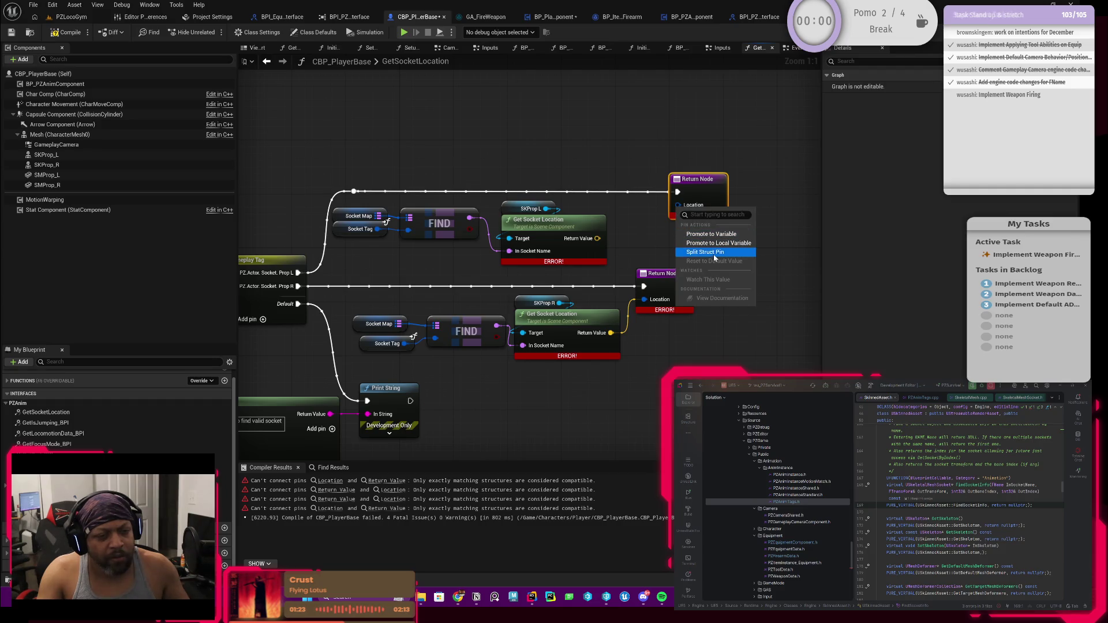
pyautogui.click(713, 254)
pyautogui.moveTo(639, 253)
pyautogui.mouseDown()
pyautogui.moveTo(600, 249)
pyautogui.moveTo(637, 206)
pyautogui.moveTo(562, 215)
pyautogui.mouseUp()
pyautogui.moveTo(600, 180); pyautogui.dragTo(626, 181)
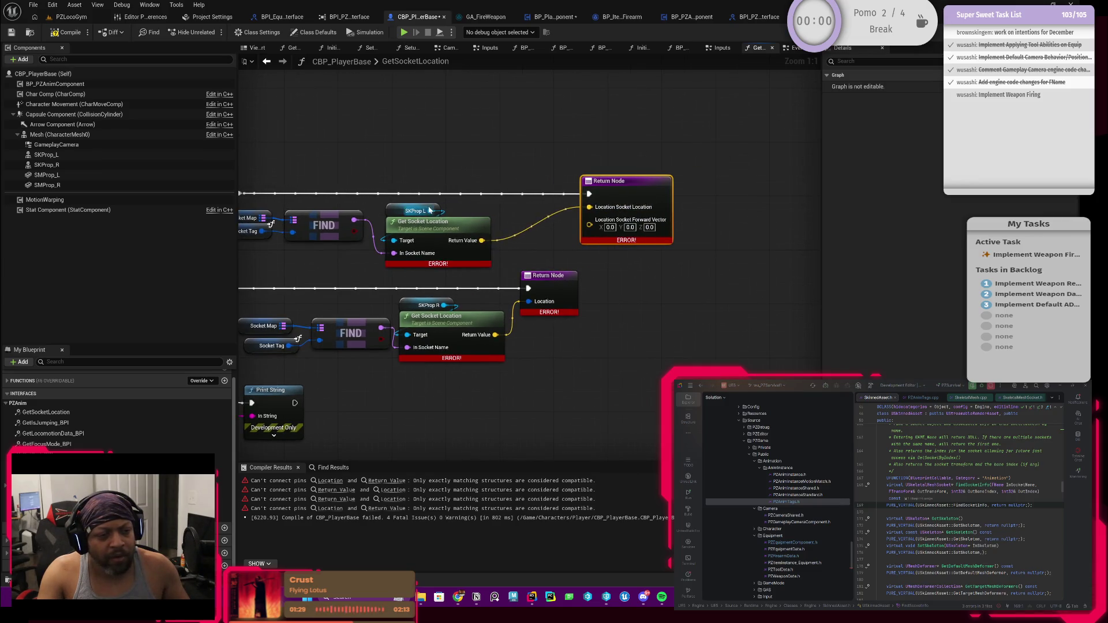
# Try a Get Forward Vector node off SKProp L, then delete it.
pyautogui.moveTo(443, 211); pyautogui.dragTo(468, 195)
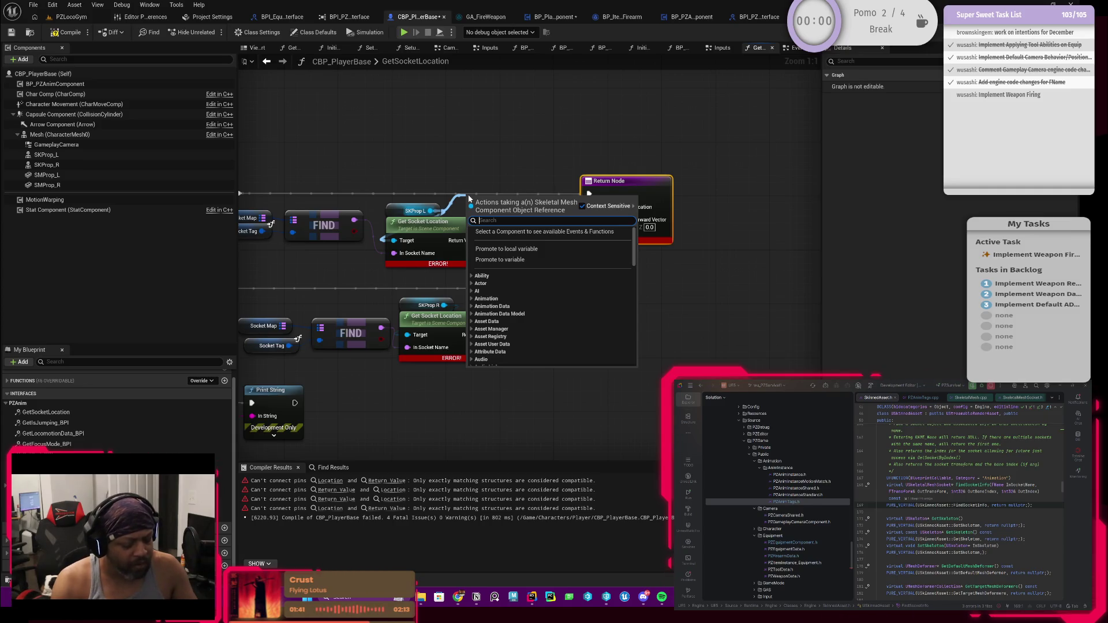
pyautogui.write('get forward')
pyautogui.press('Return')
pyautogui.moveTo(510, 204)
pyautogui.mouseDown()
pyautogui.moveTo(500, 182)
pyautogui.moveTo(587, 230)
pyautogui.moveTo(575, 208)
pyautogui.moveTo(512, 207)
pyautogui.moveTo(579, 179)
pyautogui.mouseUp()
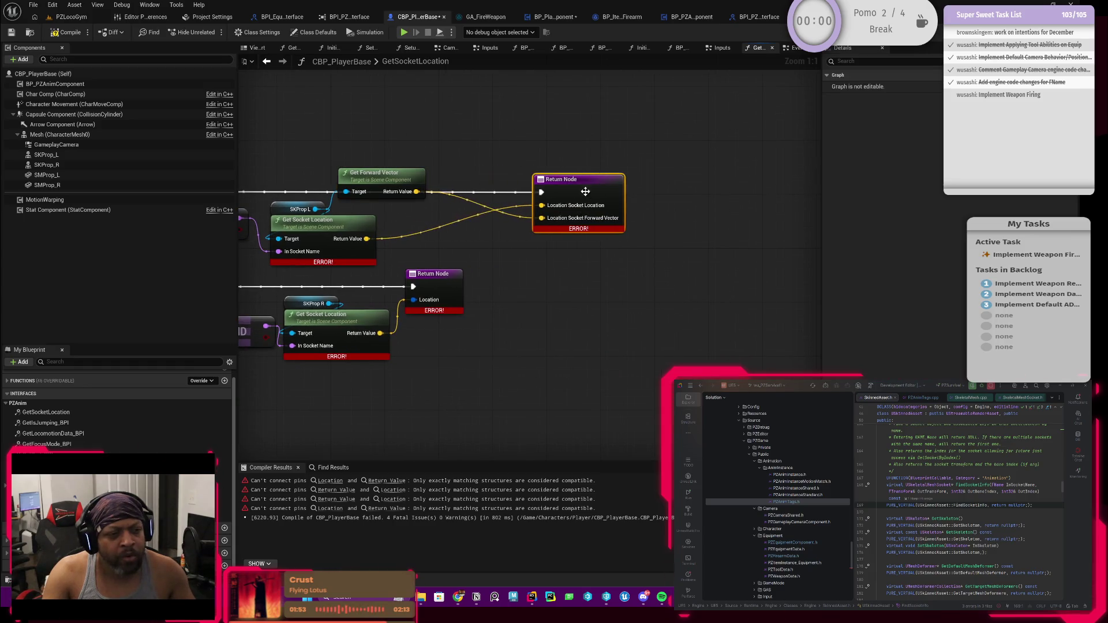
pyautogui.press('Delete')
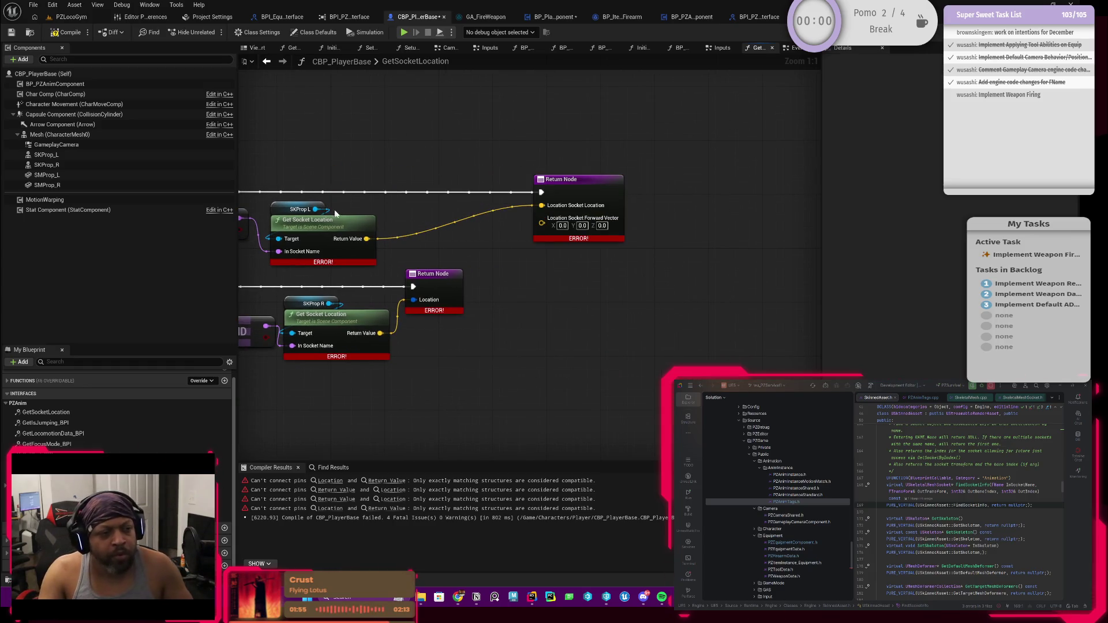
# Add Get Skeletal Mesh and Get Skeletal Mesh Asset nodes off SKProp L, removing the asset getter.
pyautogui.moveTo(316, 209)
pyautogui.mouseDown()
pyautogui.moveTo(413, 204)
pyautogui.moveTo(479, 166)
pyautogui.mouseUp()
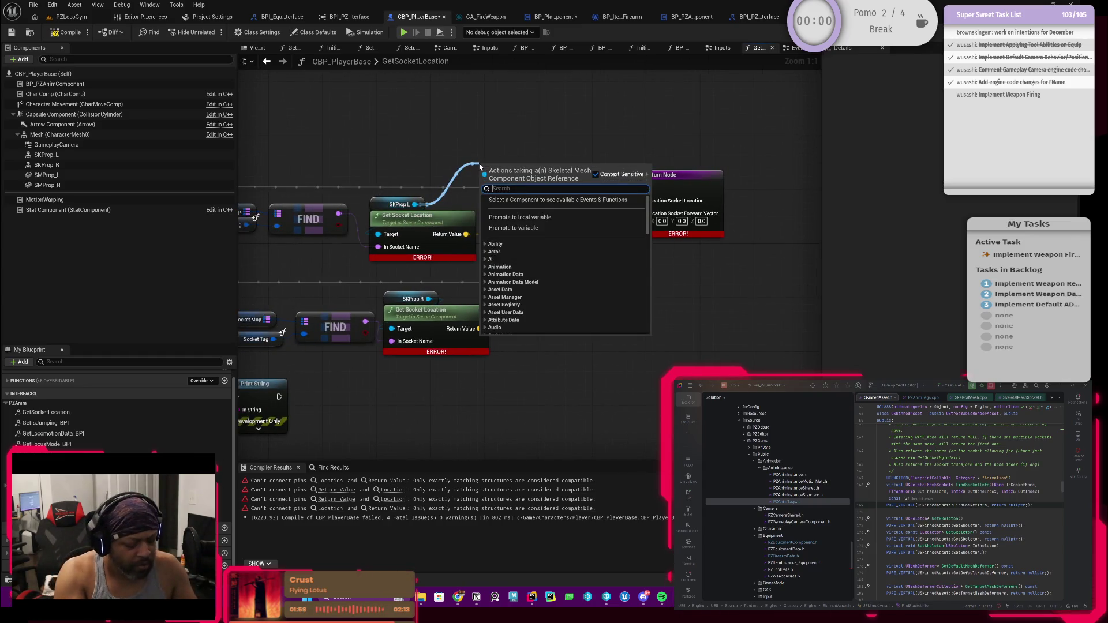
pyautogui.write('get skele')
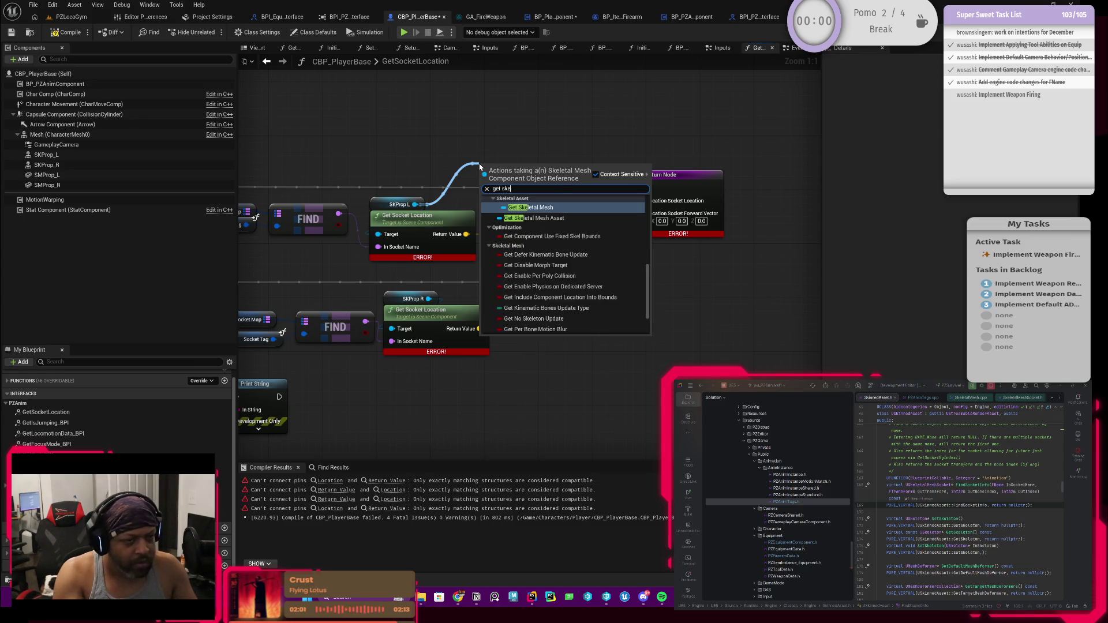
pyautogui.press('Return')
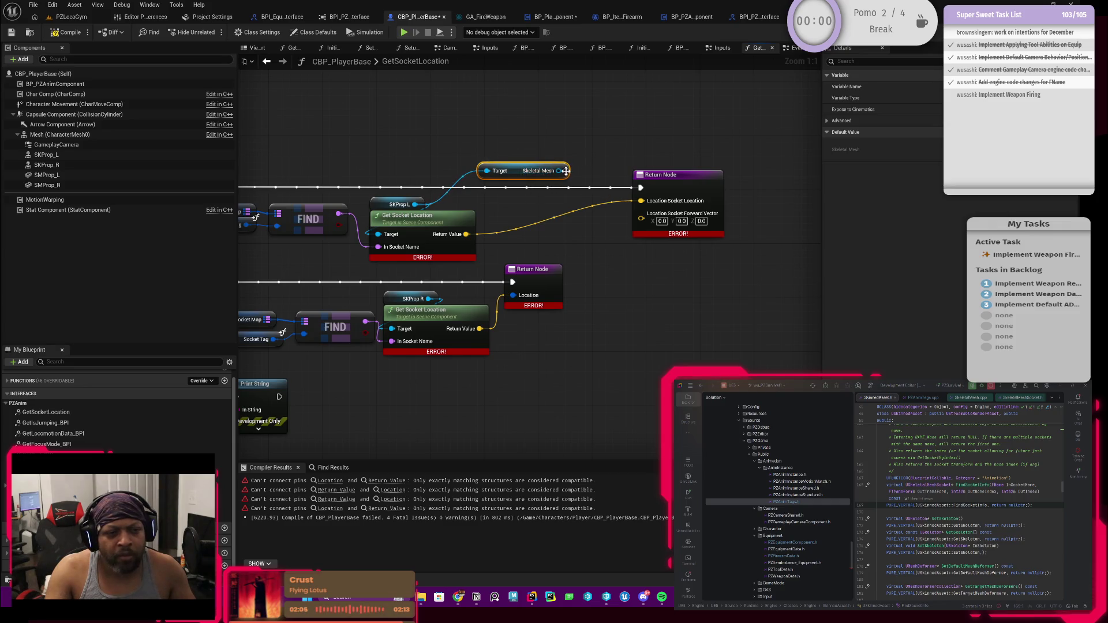
pyautogui.moveTo(414, 204); pyautogui.dragTo(437, 155)
pyautogui.write('get skeletal me')
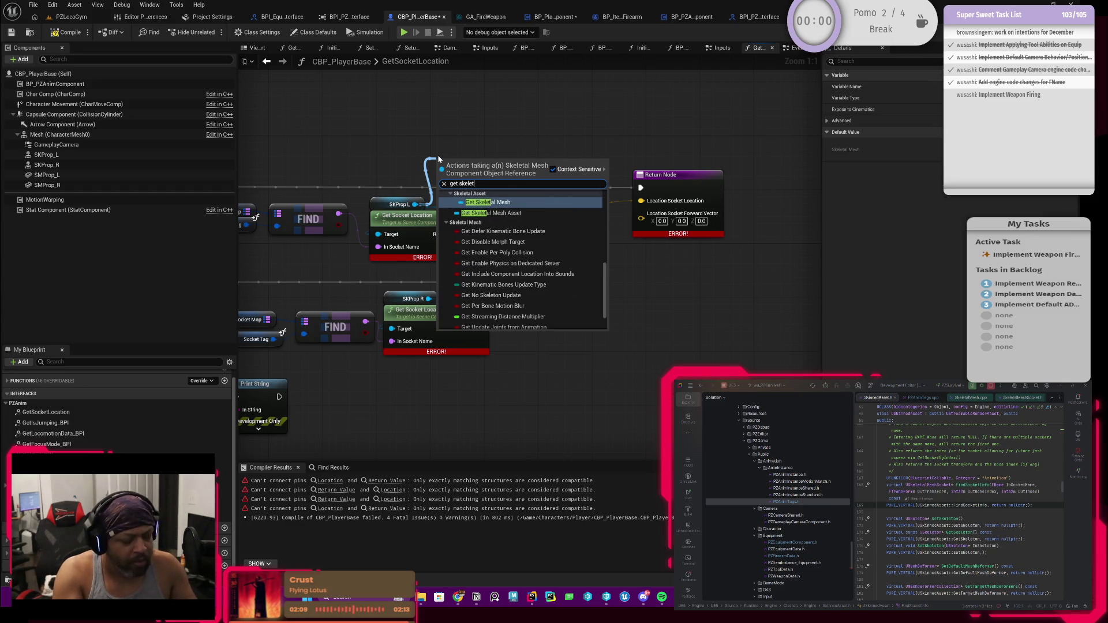
pyautogui.click(477, 213)
pyautogui.moveTo(466, 163); pyautogui.dragTo(458, 141)
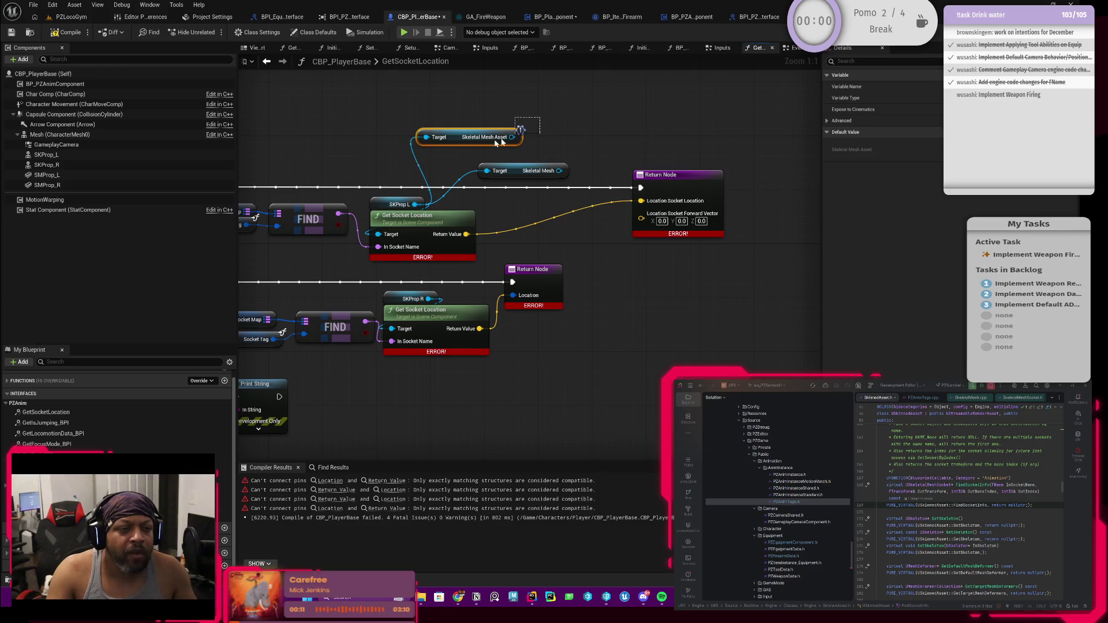
pyautogui.press('Delete')
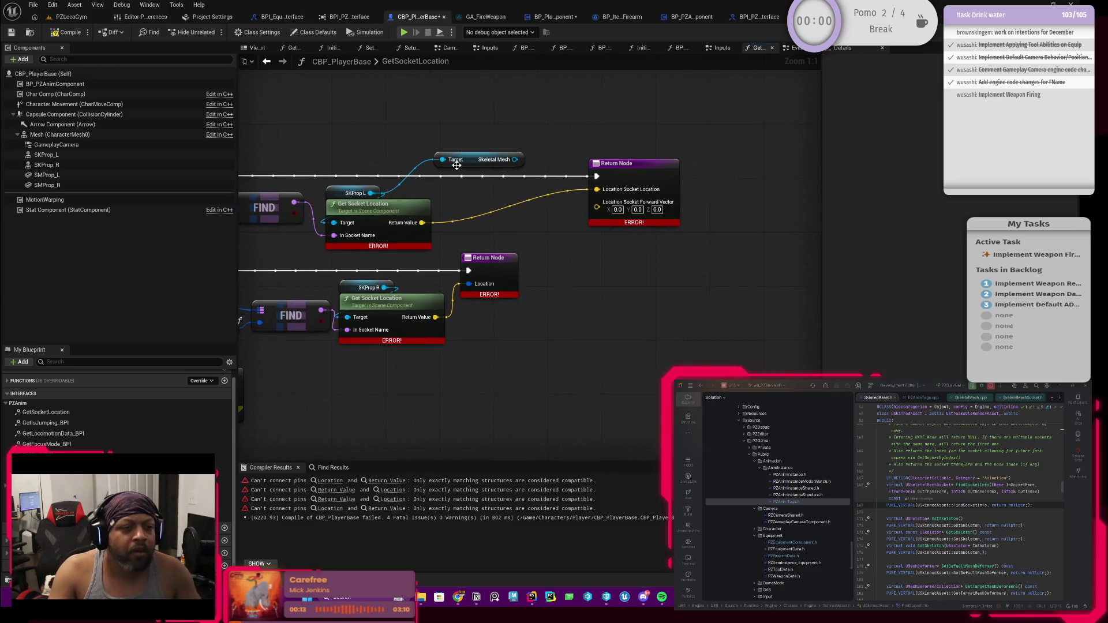
# Add a Get Forward Vector node from SKProp L and delete the unused Skeletal Mesh node.
pyautogui.moveTo(471, 162)
pyautogui.mouseDown()
pyautogui.moveTo(478, 195)
pyautogui.moveTo(449, 146)
pyautogui.moveTo(527, 134)
pyautogui.mouseUp()
pyautogui.write('forward')
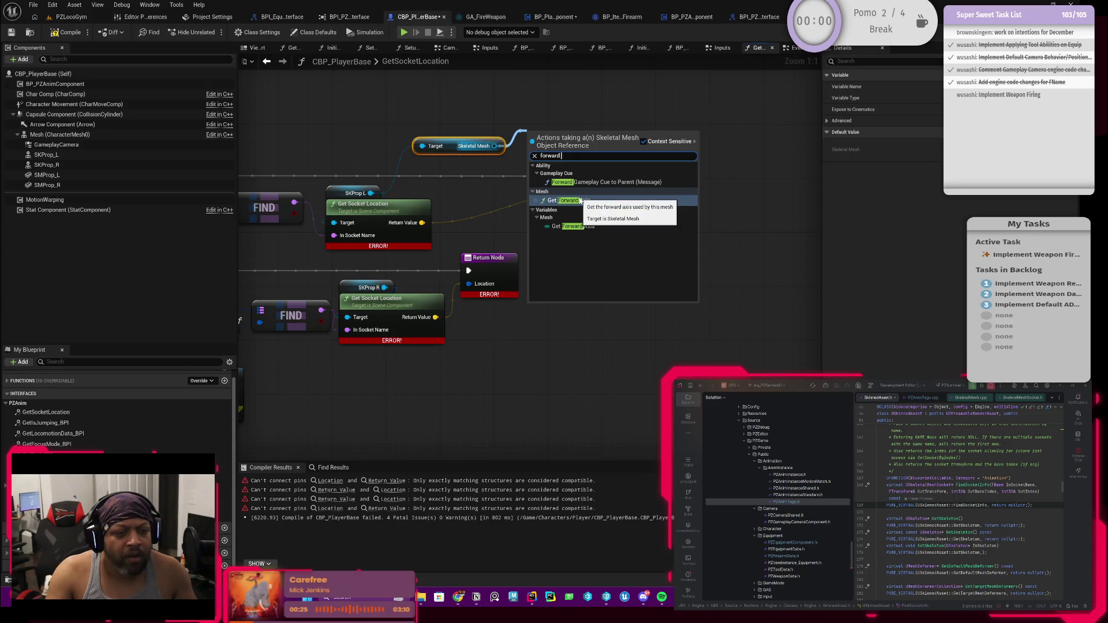
pyautogui.click(579, 200)
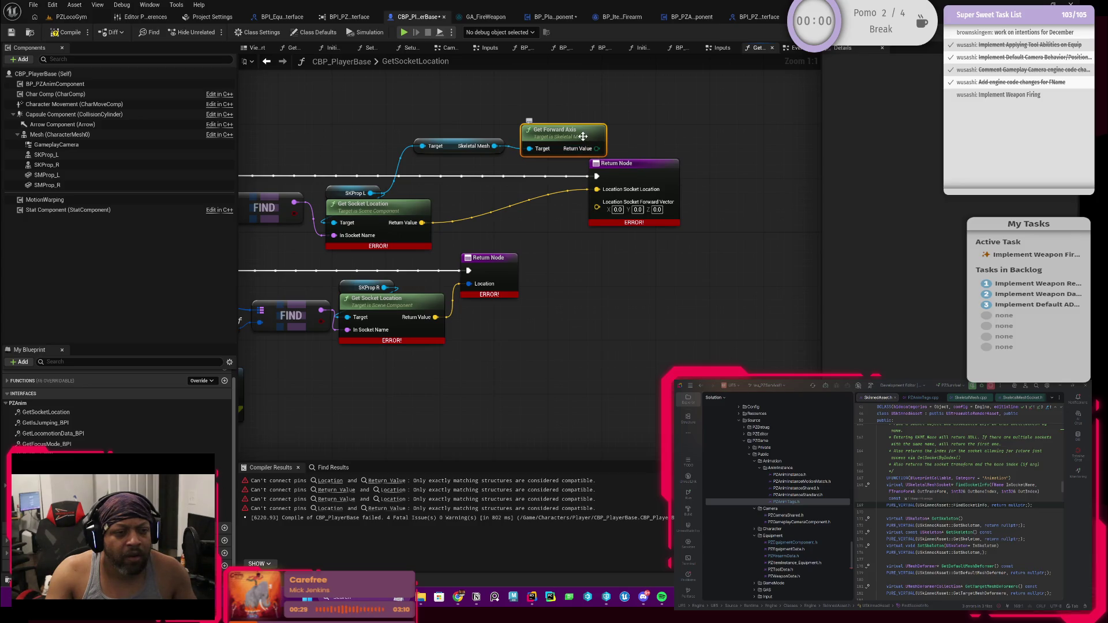
pyautogui.press('Delete')
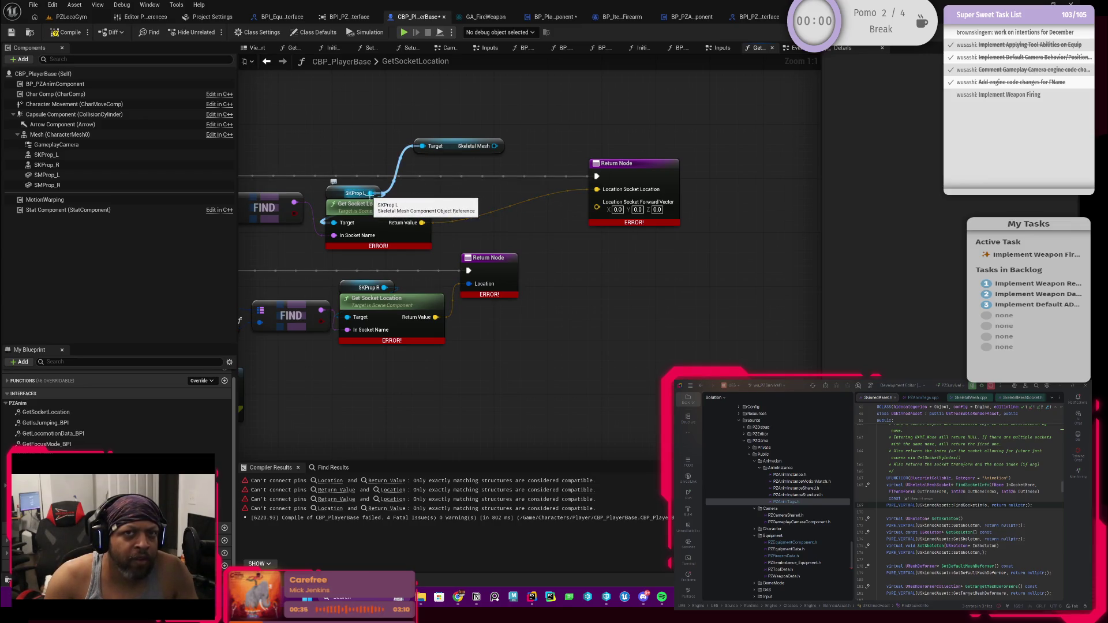
pyautogui.moveTo(369, 193); pyautogui.dragTo(470, 194)
pyautogui.write('forwa')
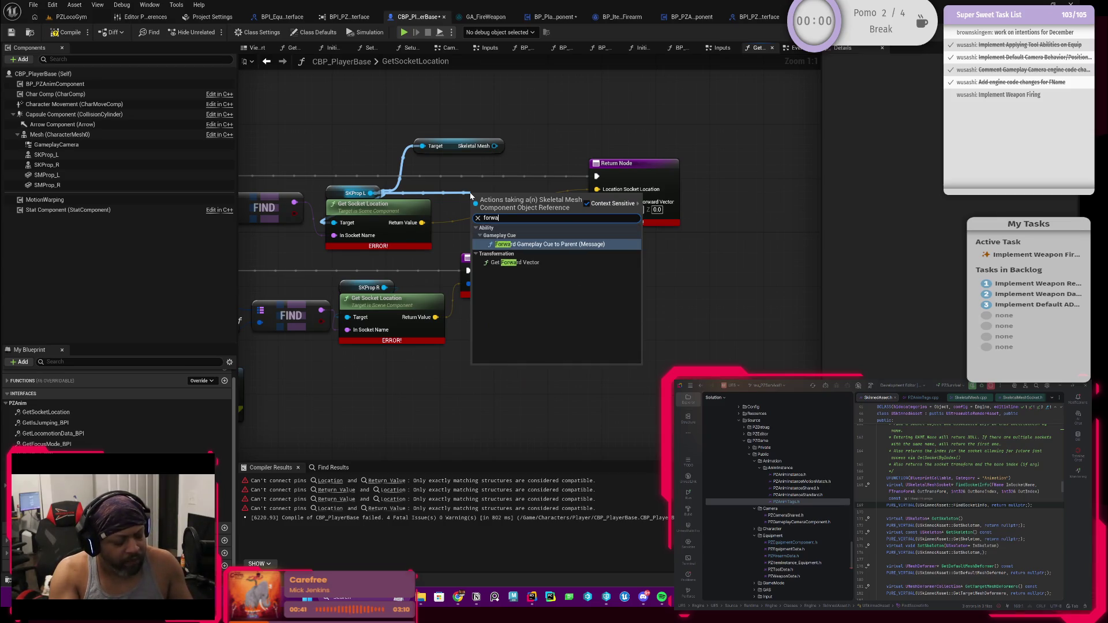
pyautogui.write('rd ve')
pyautogui.press('Return')
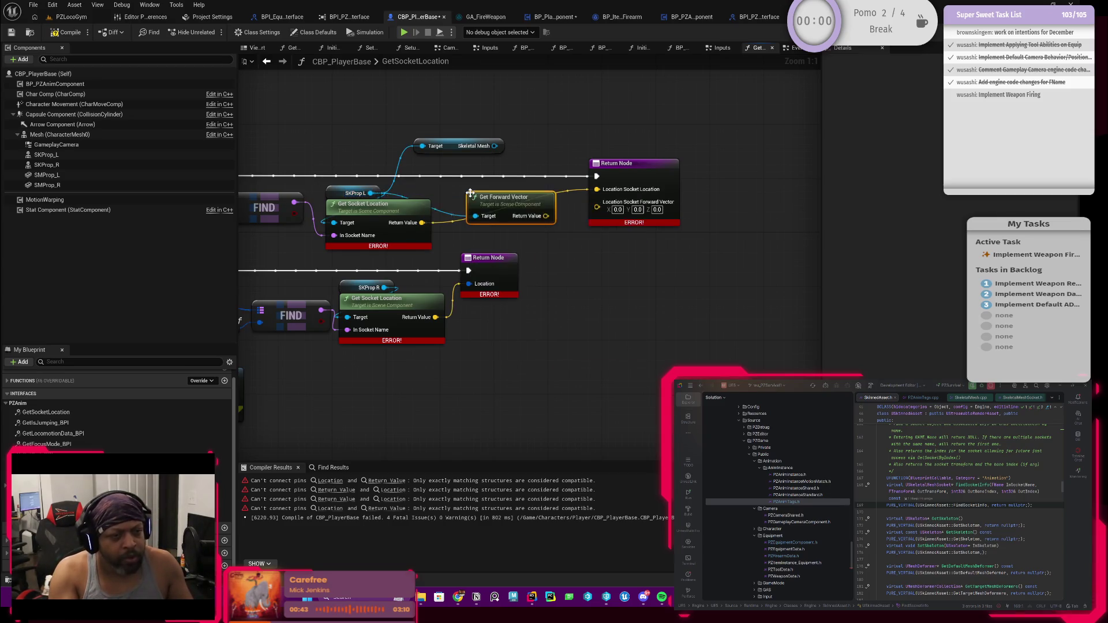
pyautogui.moveTo(512, 207)
pyautogui.mouseDown()
pyautogui.moveTo(495, 184)
pyautogui.moveTo(488, 197)
pyautogui.moveTo(488, 176)
pyautogui.moveTo(597, 202)
pyautogui.mouseUp()
pyautogui.moveTo(494, 171); pyautogui.dragTo(517, 208)
pyautogui.click(462, 146)
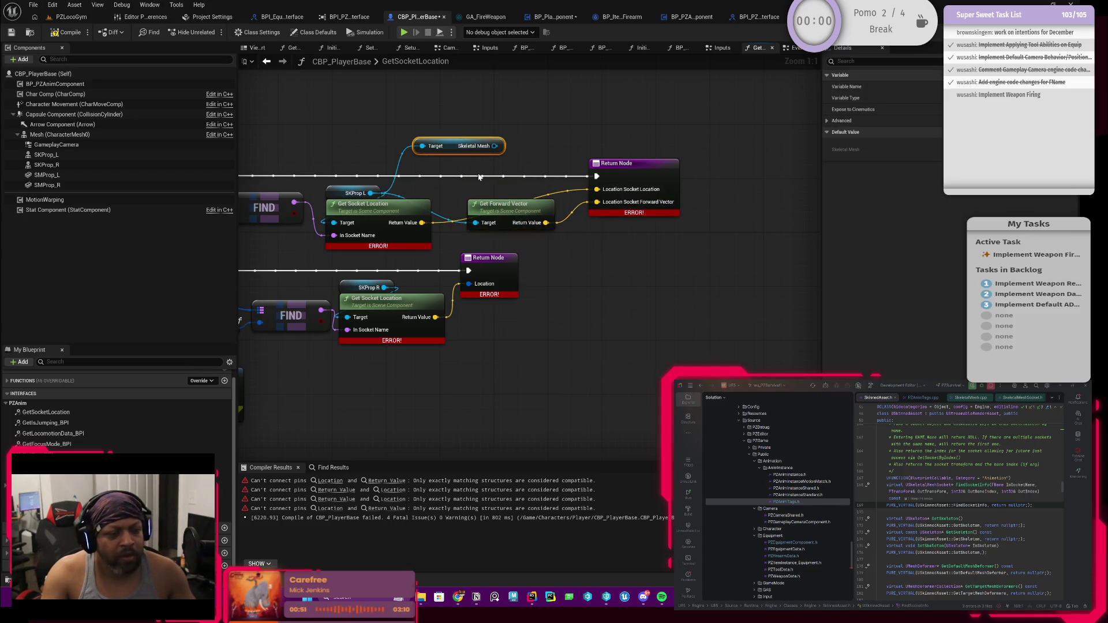
pyautogui.press('Delete')
pyautogui.moveTo(524, 212)
pyautogui.mouseDown()
pyautogui.moveTo(520, 227)
pyautogui.moveTo(510, 134)
pyautogui.mouseUp()
# Split the lower Return Node's Location pin and connect the lower socket location to it.
pyautogui.moveTo(487, 214); pyautogui.dragTo(614, 218)
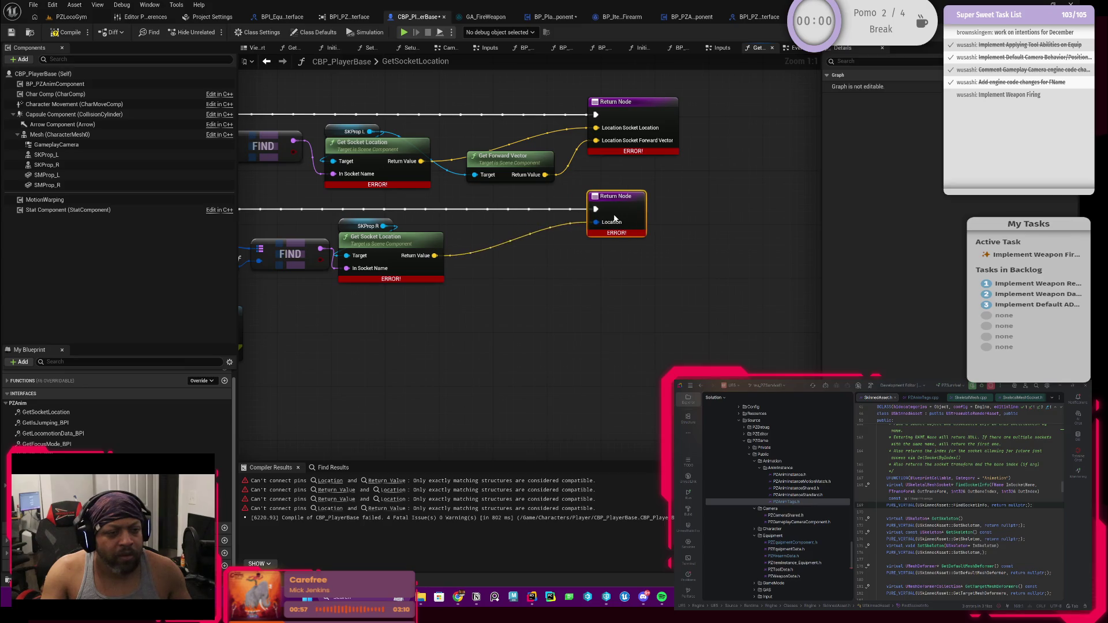
pyautogui.rightClick(598, 222)
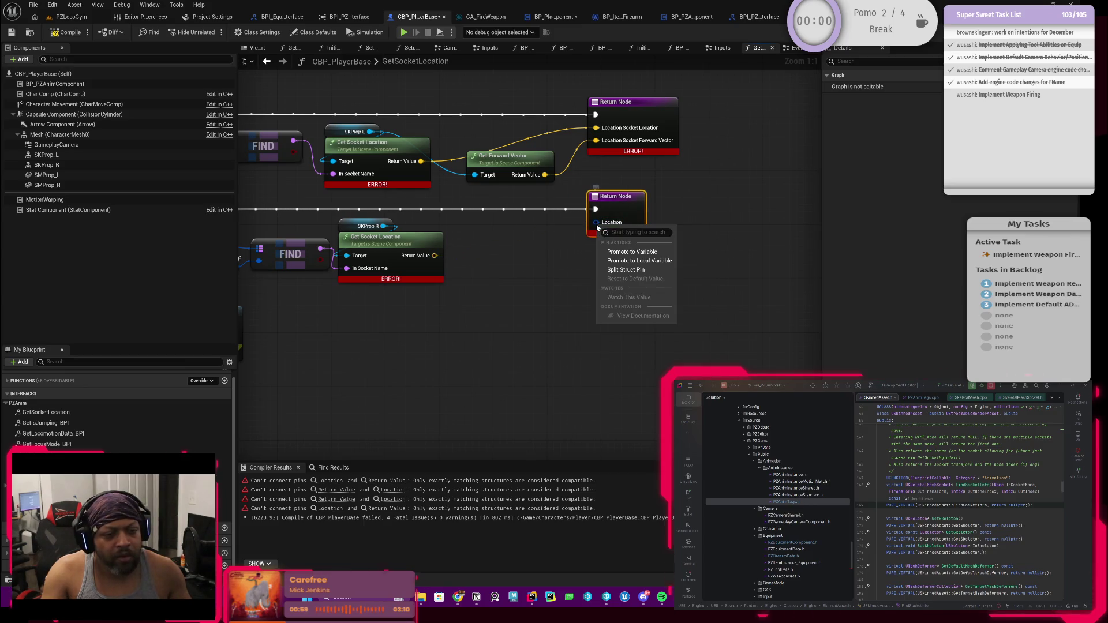
pyautogui.click(617, 269)
pyautogui.moveTo(435, 256)
pyautogui.mouseDown()
pyautogui.moveTo(596, 226)
pyautogui.moveTo(541, 214)
pyautogui.mouseUp()
# Duplicate Get Forward Vector for SKProp R, wire it to the lower Return Node, and compile.
pyautogui.click(525, 164)
pyautogui.hotkey('ctrl', 'c')
pyautogui.hotkey('ctrl', 'v')
pyautogui.moveTo(554, 255)
pyautogui.mouseDown()
pyautogui.moveTo(535, 269)
pyautogui.moveTo(621, 239)
pyautogui.mouseUp()
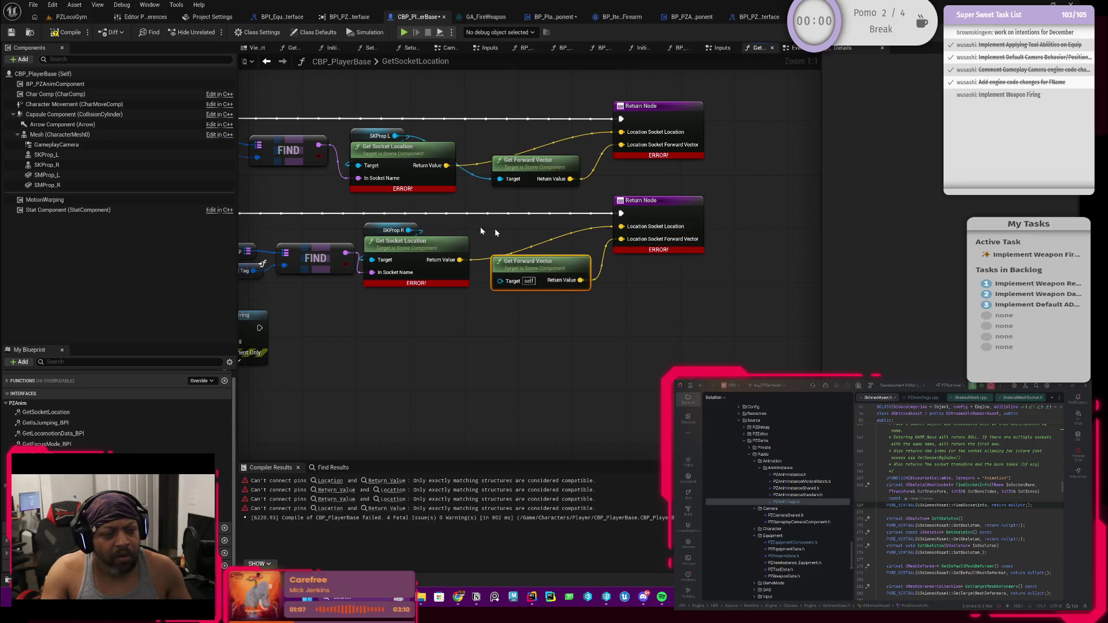
pyautogui.moveTo(409, 230); pyautogui.dragTo(502, 282)
pyautogui.click(67, 33)
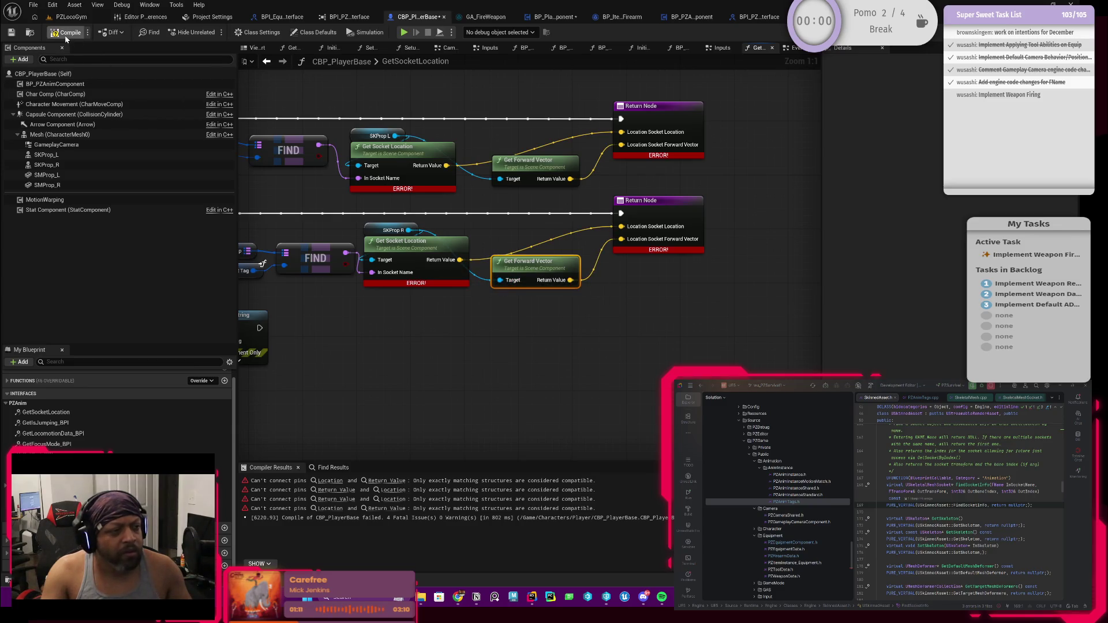
# Save the Blueprint and start a play session in PZLocoGym with the weapon equipped from inventory.
pyautogui.hotkey('ctrl', 's')
pyautogui.click(83, 18)
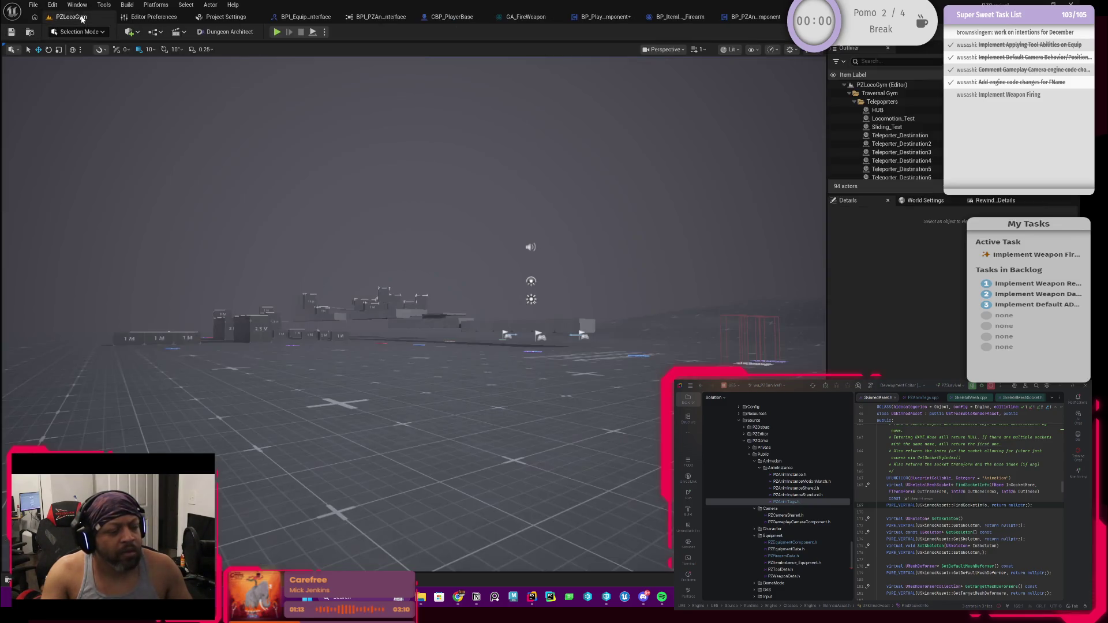
pyautogui.hotkey('alt', 'p')
pyautogui.press('i')
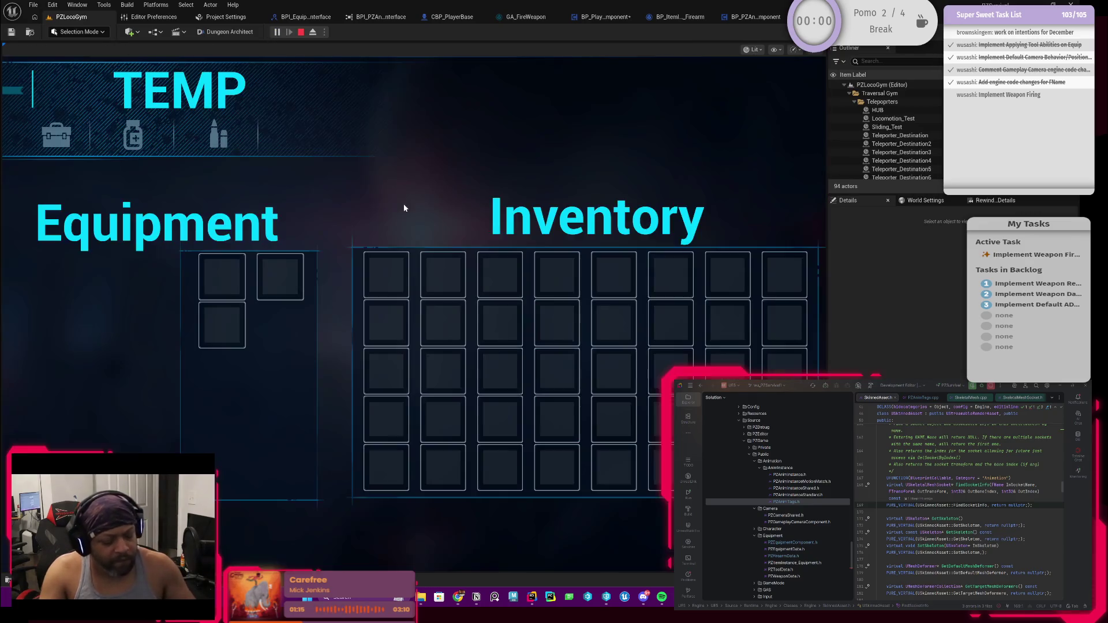
pyautogui.rightClick(397, 276)
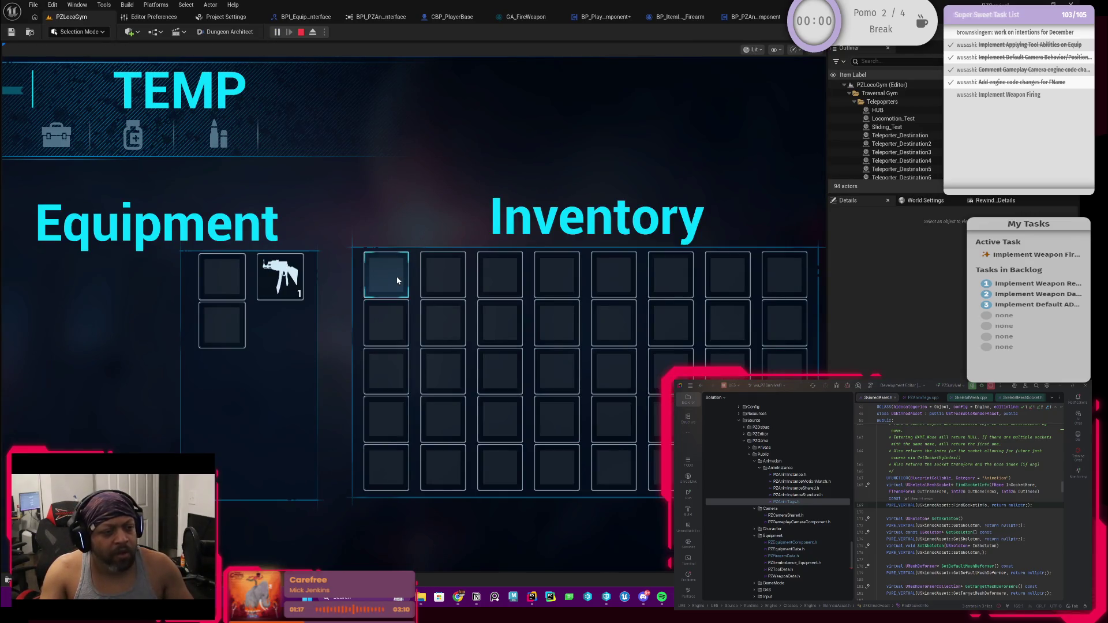
pyautogui.press('i')
# Fire the weapon while running forward to see red trace lines, then return to BP_PlayerEquipmentComponent.
pyautogui.press('w')
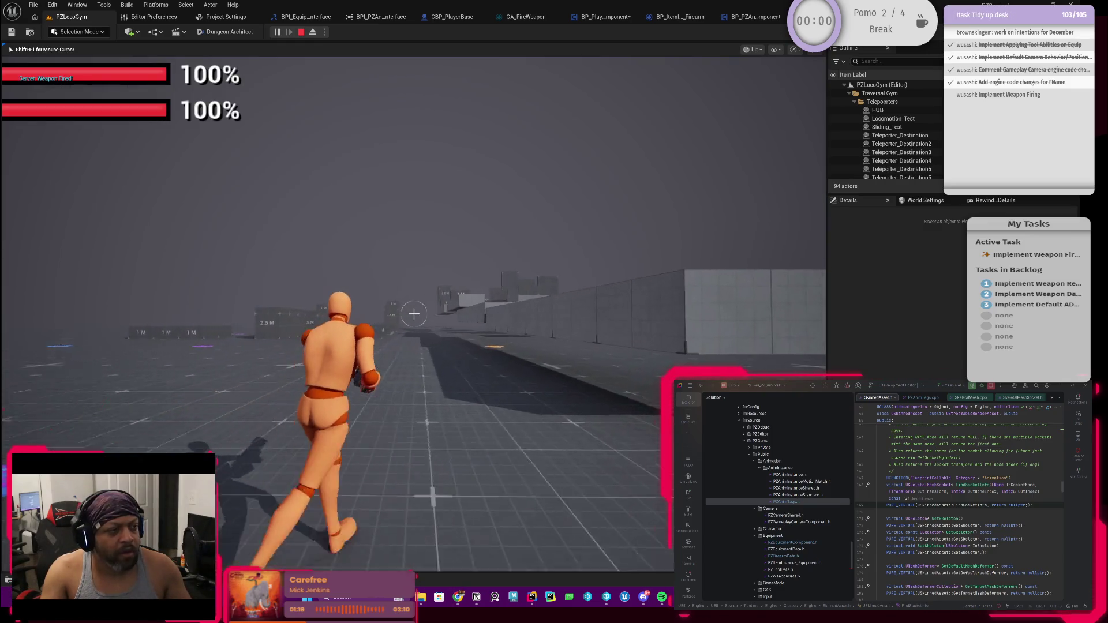
pyautogui.click(413, 314)
pyautogui.click(414, 314)
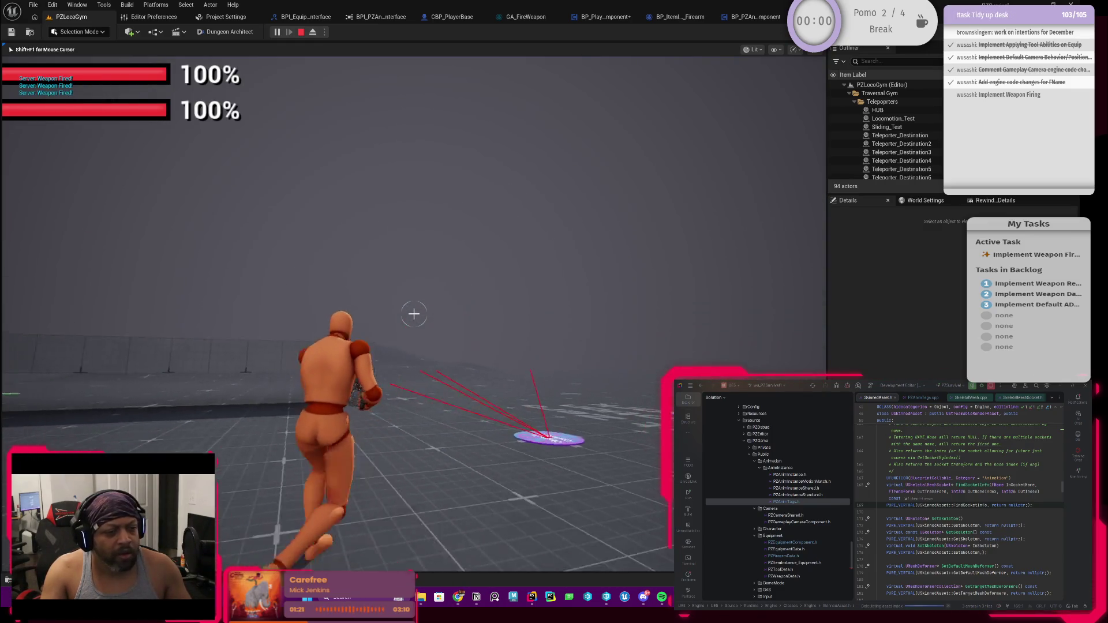
pyautogui.click(413, 313)
pyautogui.press('w')
pyautogui.click(414, 314)
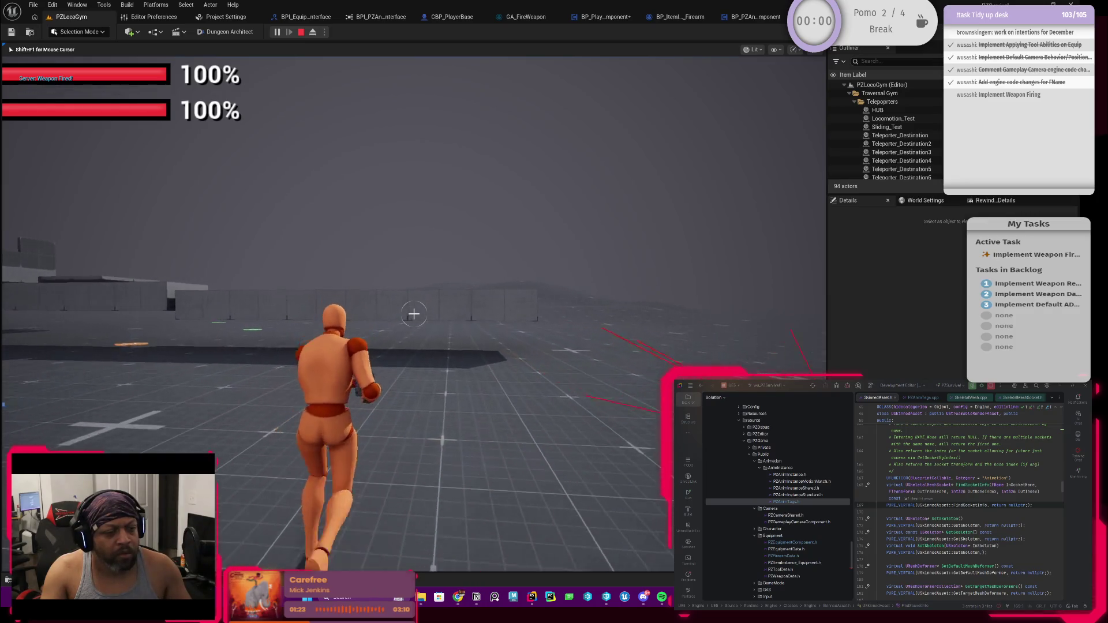
pyautogui.press('w')
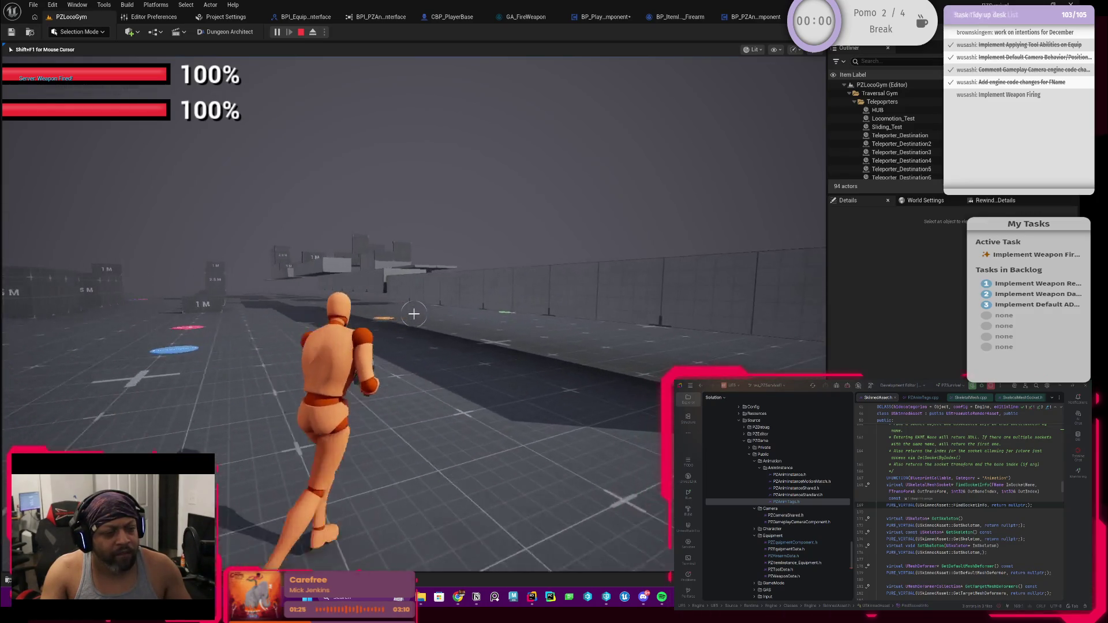
pyautogui.press('w')
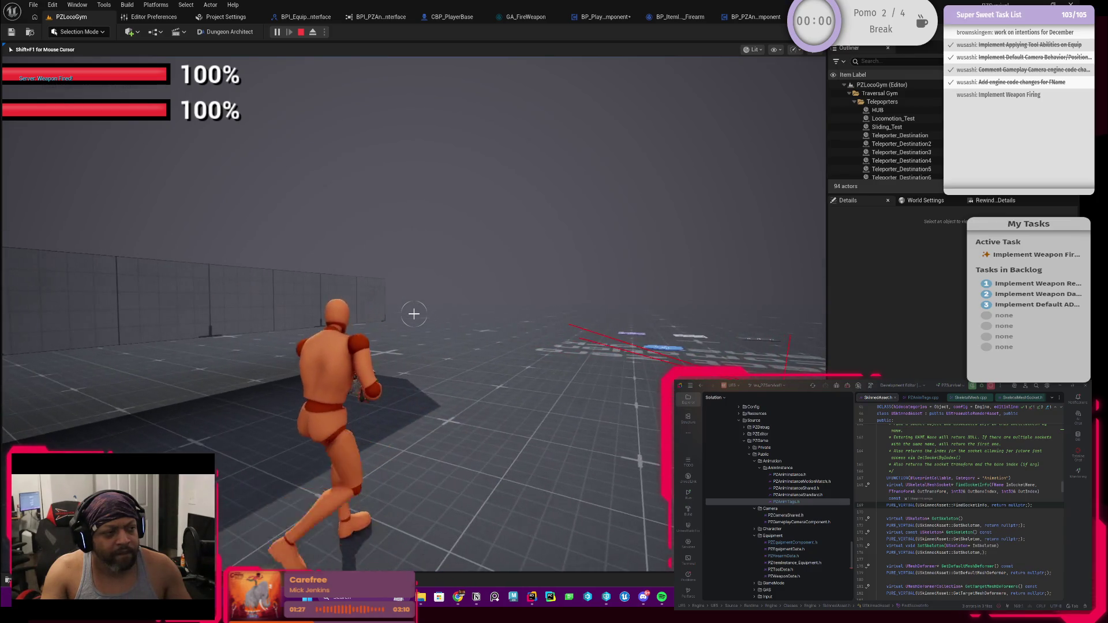
pyautogui.press('w')
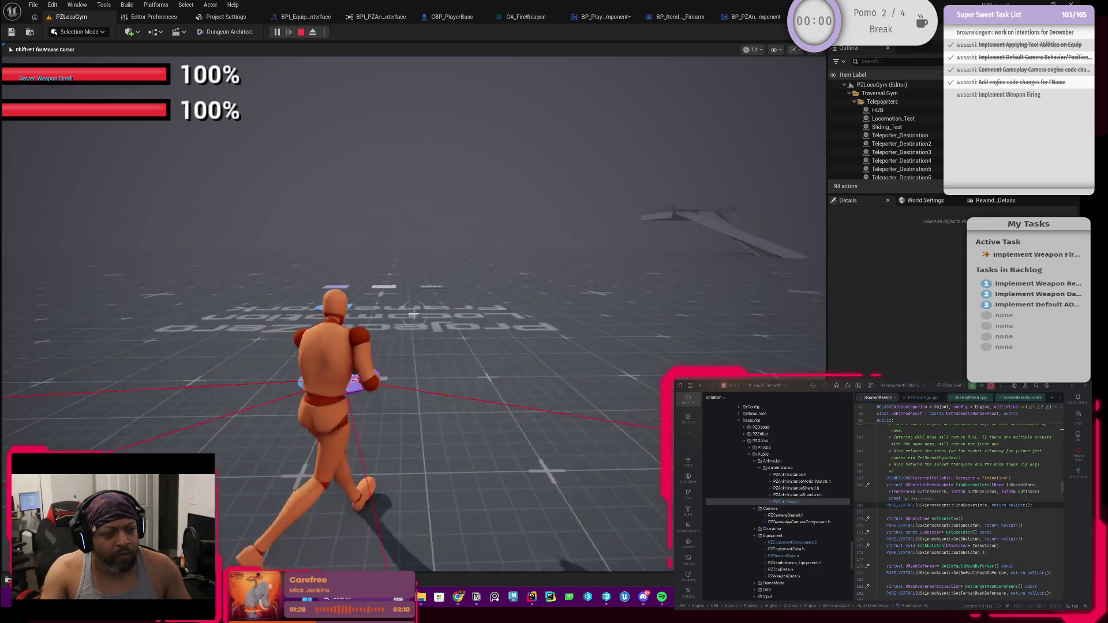
pyautogui.press('w')
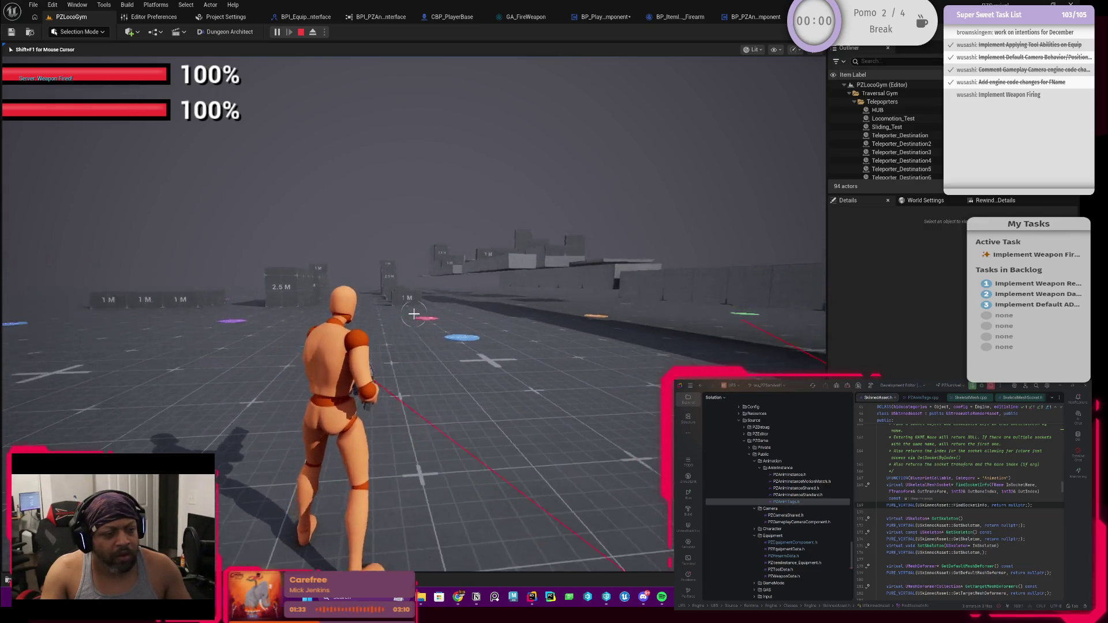
pyautogui.press('Escape')
pyautogui.click(606, 17)
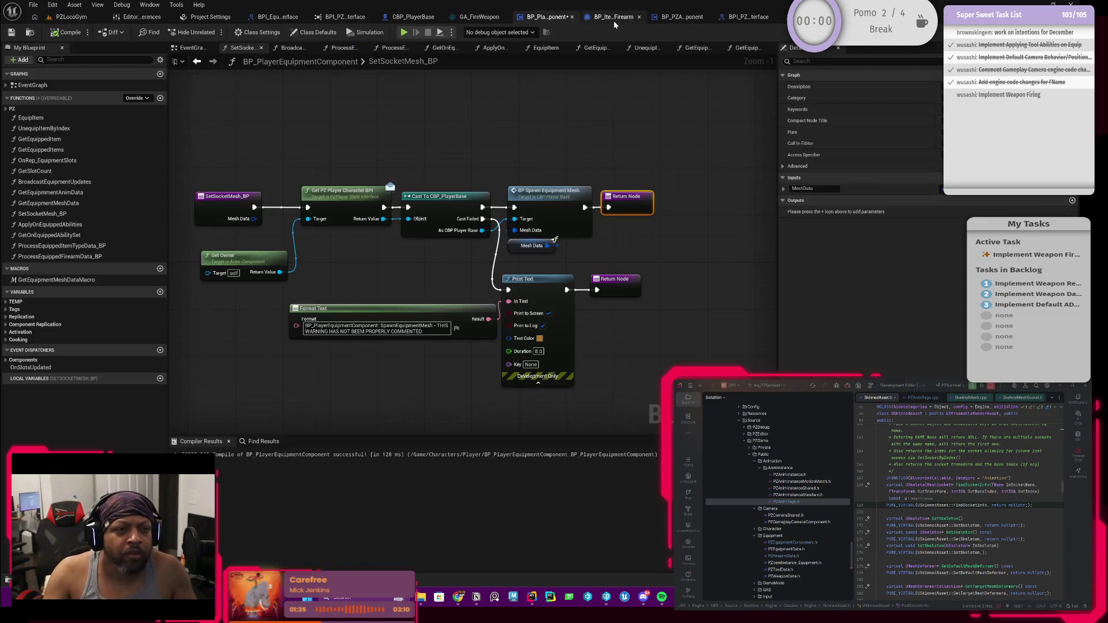
# In CBP_PlayerBase, add a Get Socket Rotation node targeting SKProp R and place it below Get Forward Vector.
pyautogui.click(412, 17)
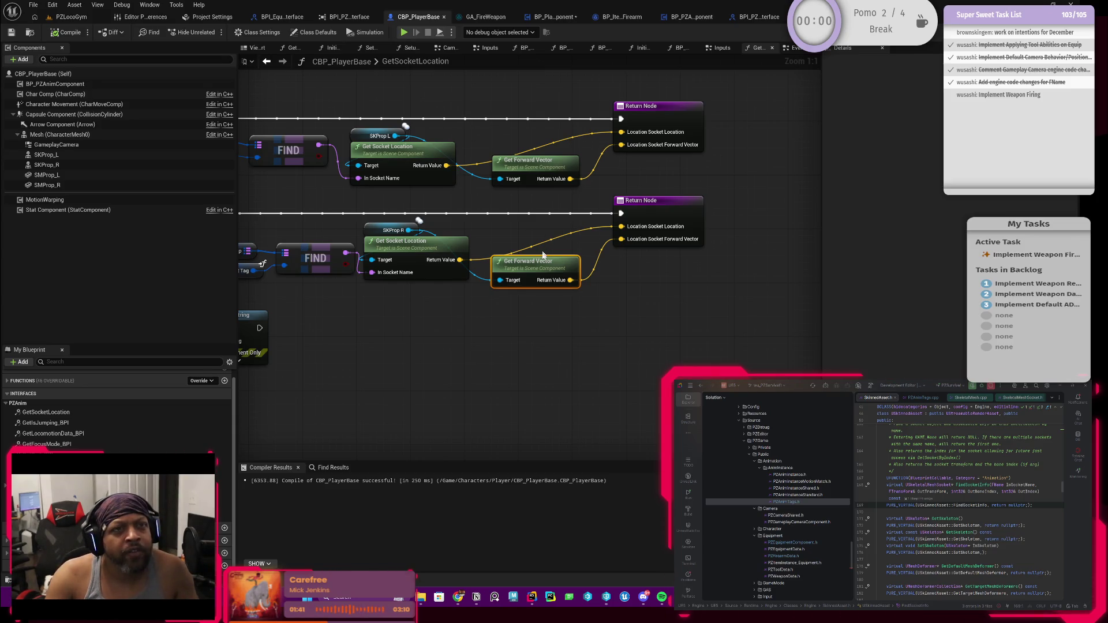
pyautogui.moveTo(423, 287); pyautogui.dragTo(529, 317)
pyautogui.moveTo(503, 251)
pyautogui.mouseDown()
pyautogui.moveTo(570, 284)
pyautogui.moveTo(580, 352)
pyautogui.moveTo(565, 348)
pyautogui.mouseUp()
pyautogui.write('get')
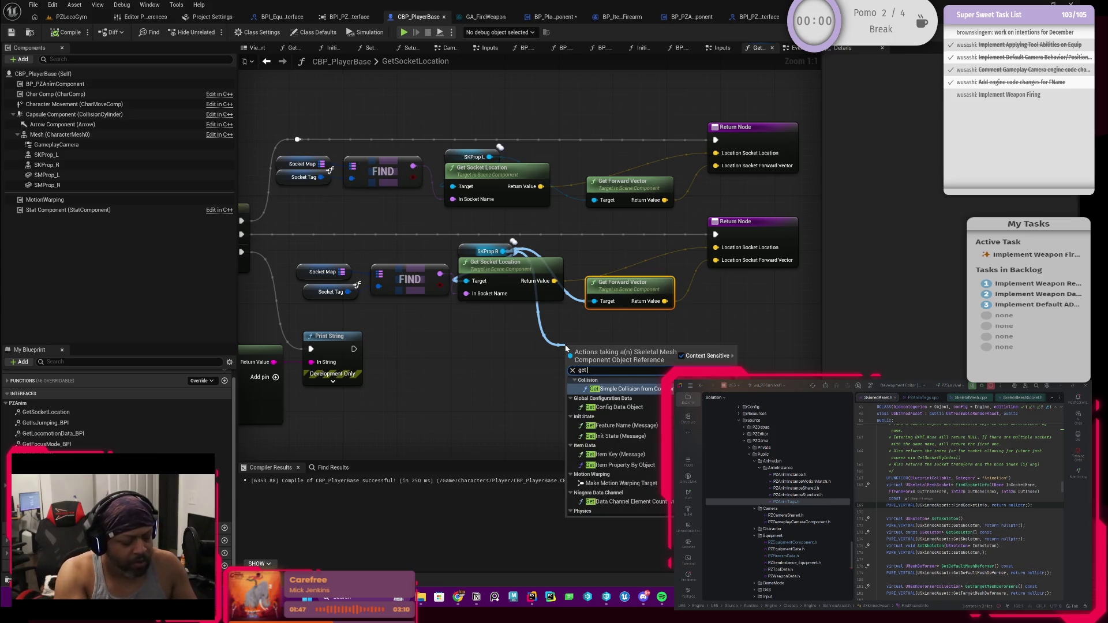
pyautogui.write(' so')
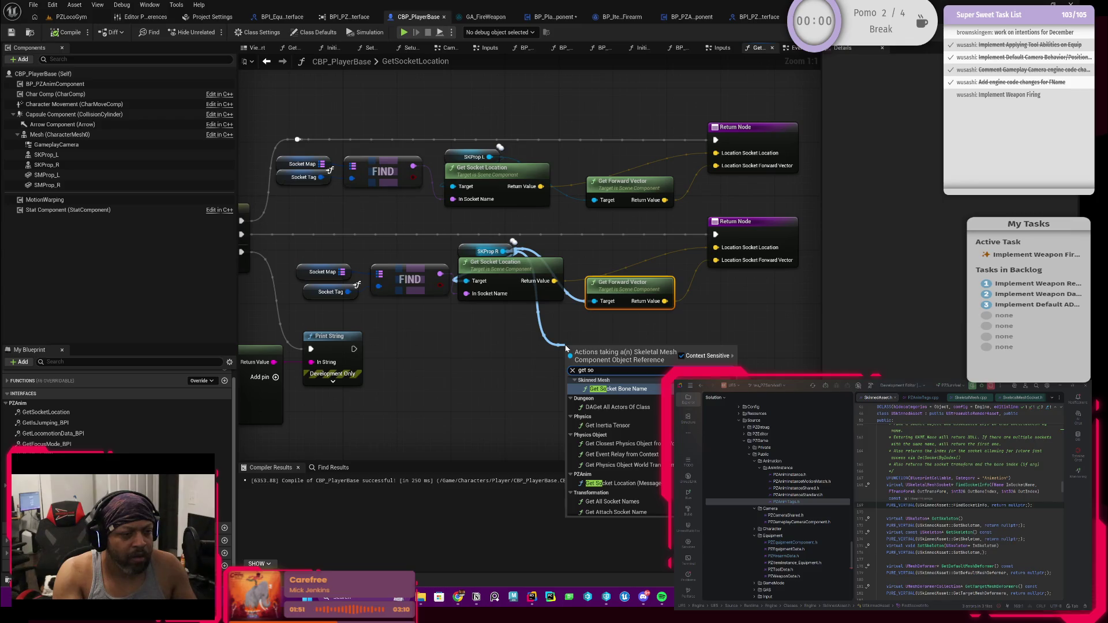
pyautogui.write('ck')
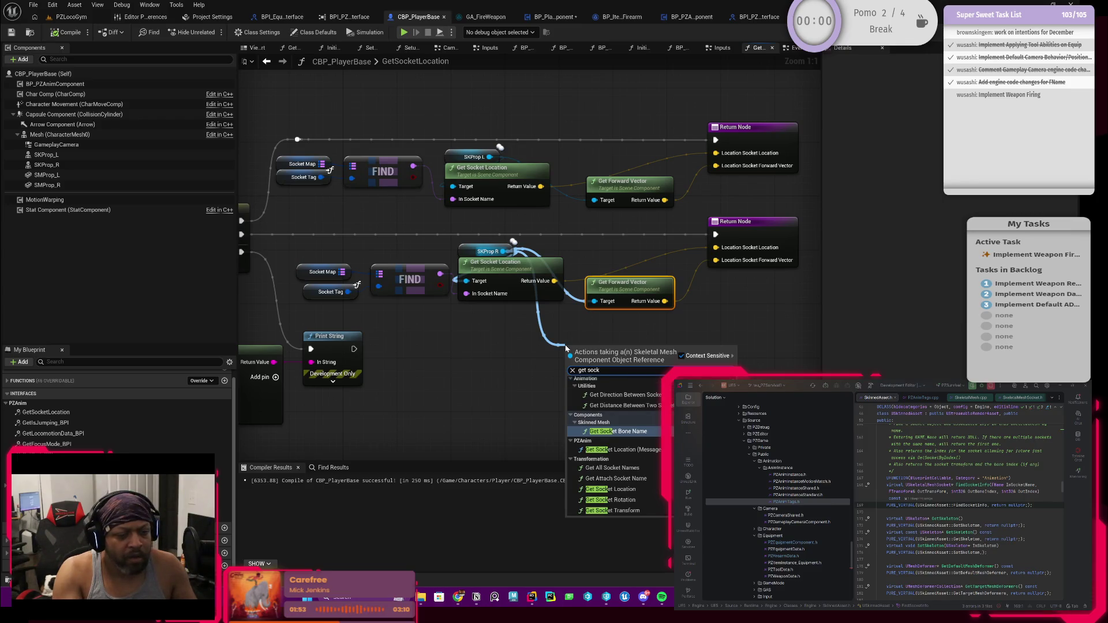
pyautogui.click(505, 366)
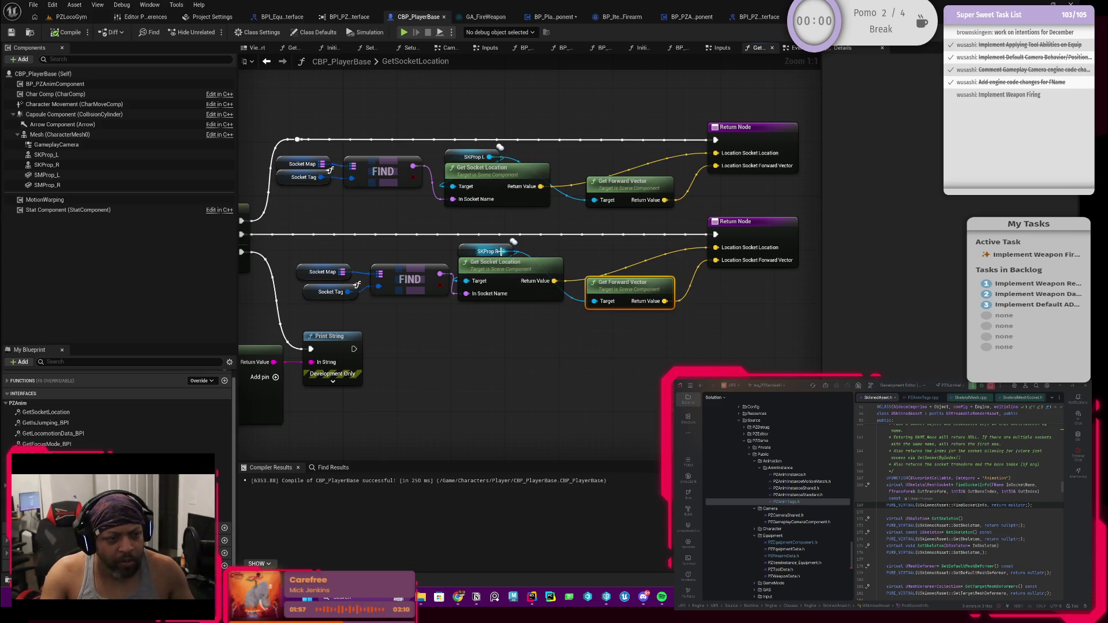
pyautogui.moveTo(503, 252); pyautogui.dragTo(565, 402)
pyautogui.write('get socket')
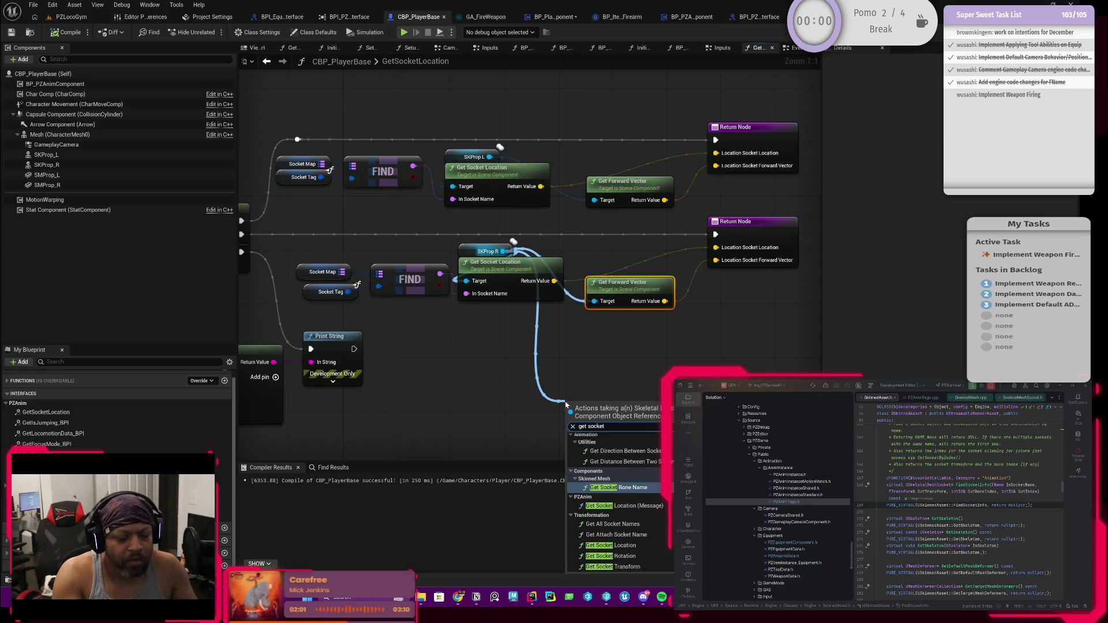
pyautogui.write(' for')
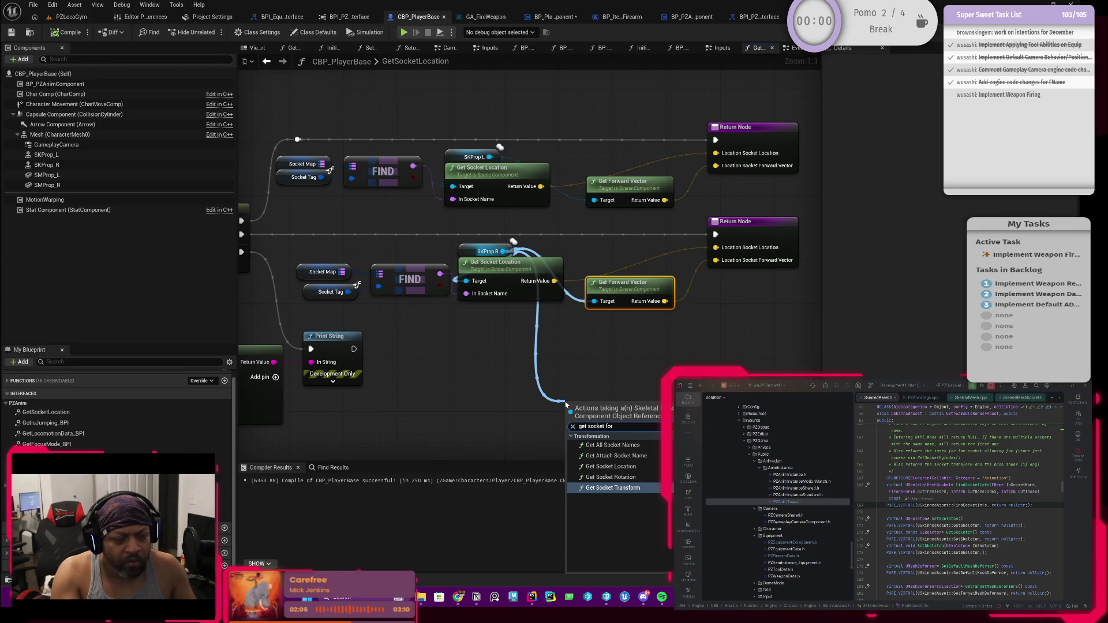
pyautogui.press('BackSpace')
pyautogui.press('BackSpace')
pyautogui.press('BackSpace')
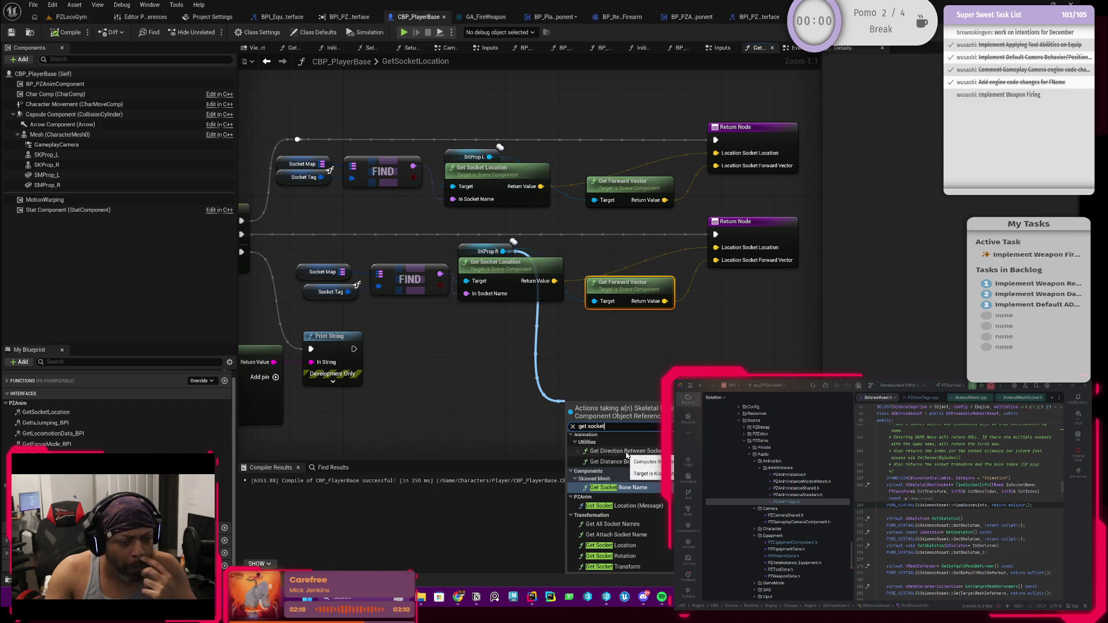
pyautogui.click(636, 557)
pyautogui.moveTo(616, 417); pyautogui.dragTo(620, 373)
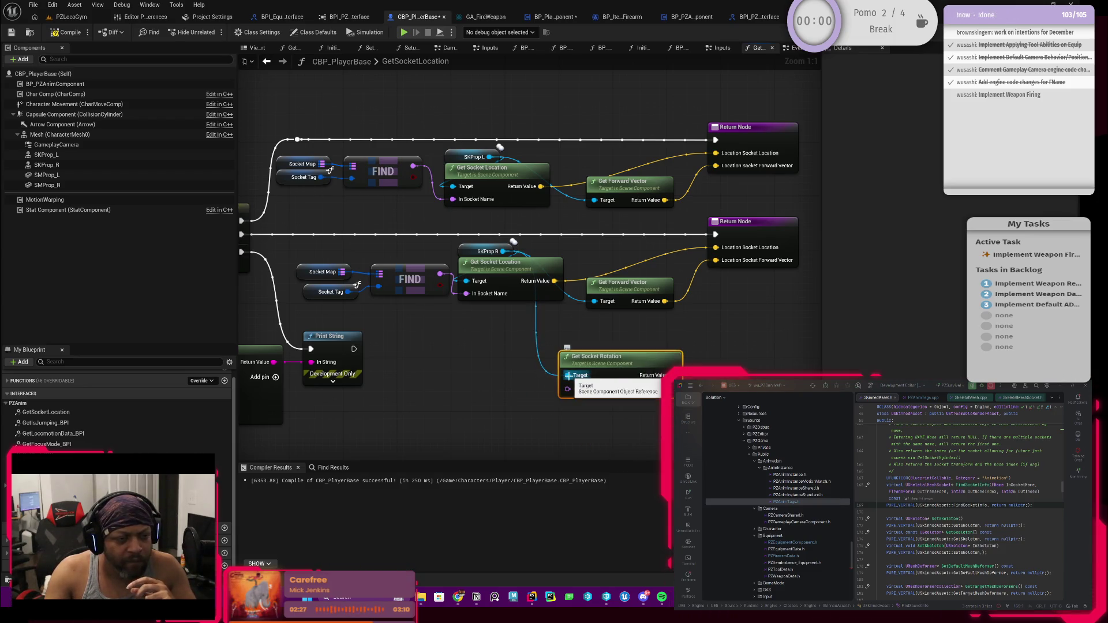
pyautogui.moveTo(625, 378); pyautogui.dragTo(628, 354)
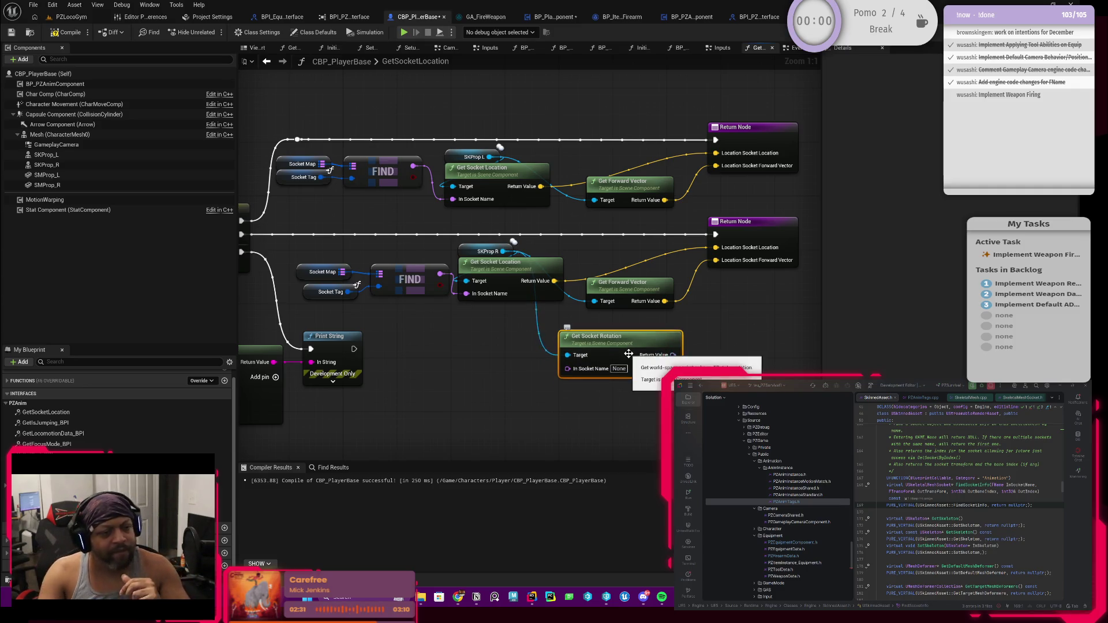
pyautogui.moveTo(628, 353); pyautogui.dragTo(652, 356)
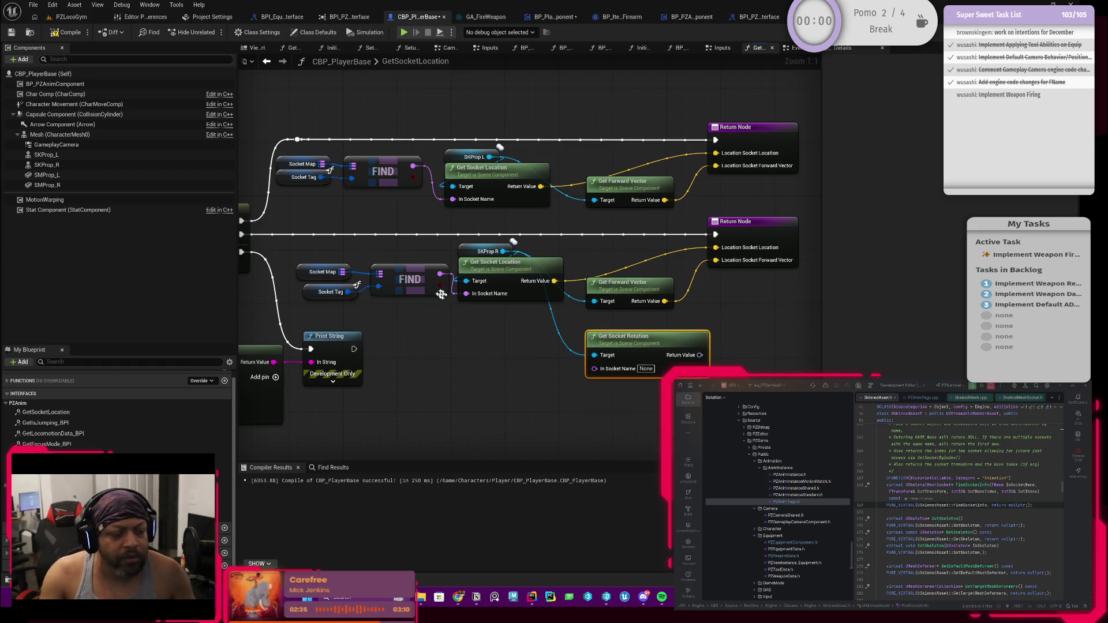
pyautogui.scroll(-3, 416, 313)
# Shift the socket, vector, return and rotation nodes right to make room.
pyautogui.moveTo(459, 340)
pyautogui.mouseDown()
pyautogui.moveTo(547, 334)
pyautogui.moveTo(587, 296)
pyautogui.moveTo(412, 321)
pyautogui.mouseUp()
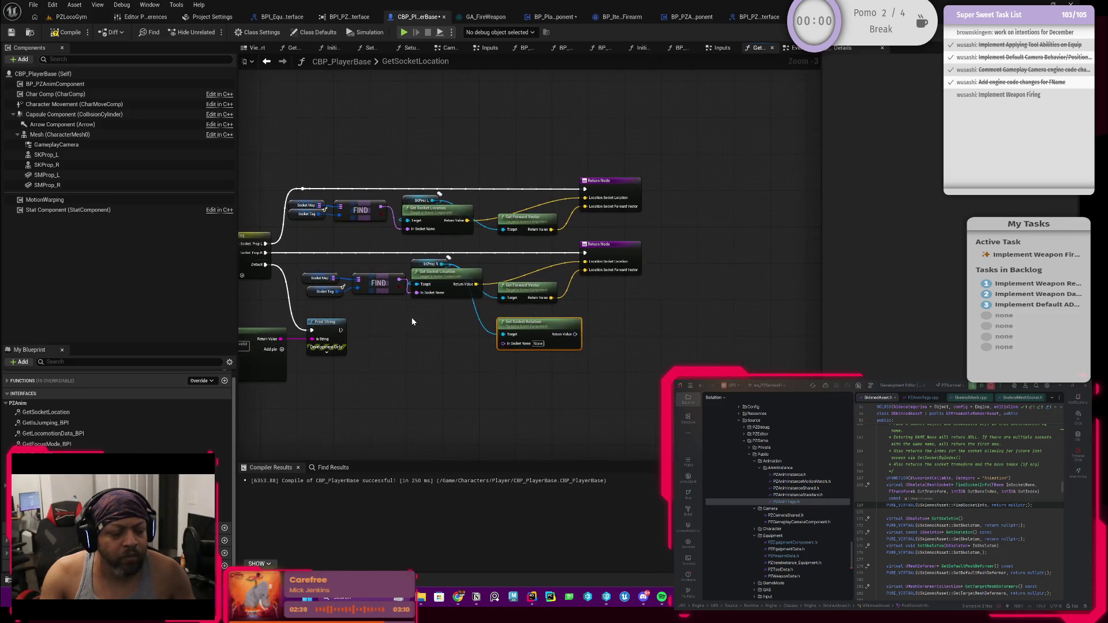
pyautogui.moveTo(433, 162); pyautogui.dragTo(589, 326)
pyautogui.moveTo(633, 252)
pyautogui.mouseDown()
pyautogui.moveTo(829, 257)
pyautogui.moveTo(781, 255)
pyautogui.mouseUp()
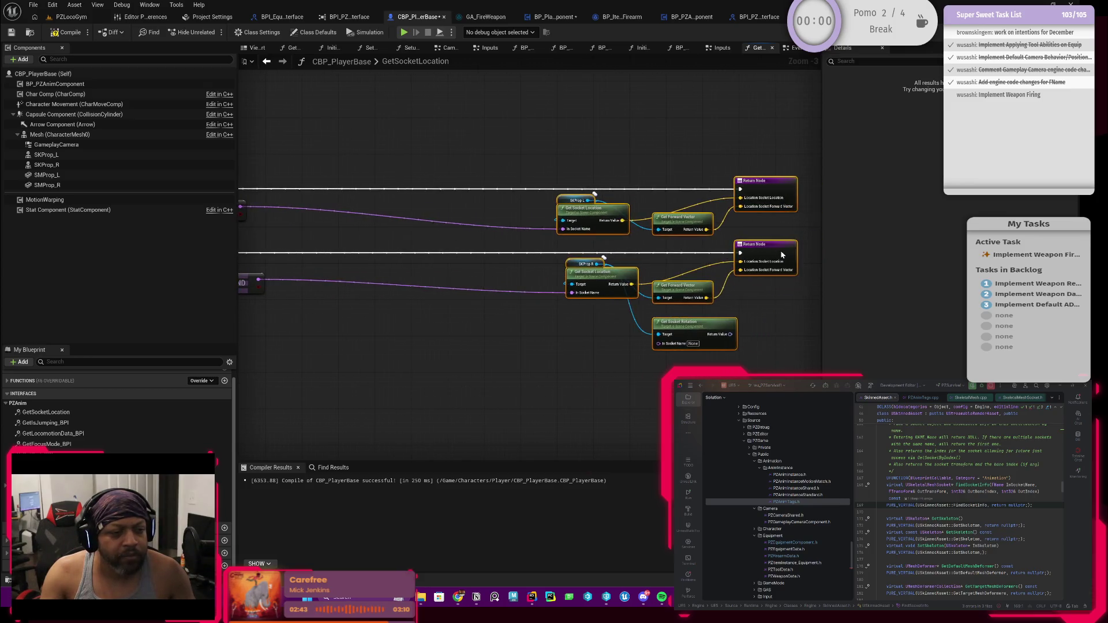
pyautogui.moveTo(618, 275); pyautogui.dragTo(644, 278)
pyautogui.scroll(3, 644, 278)
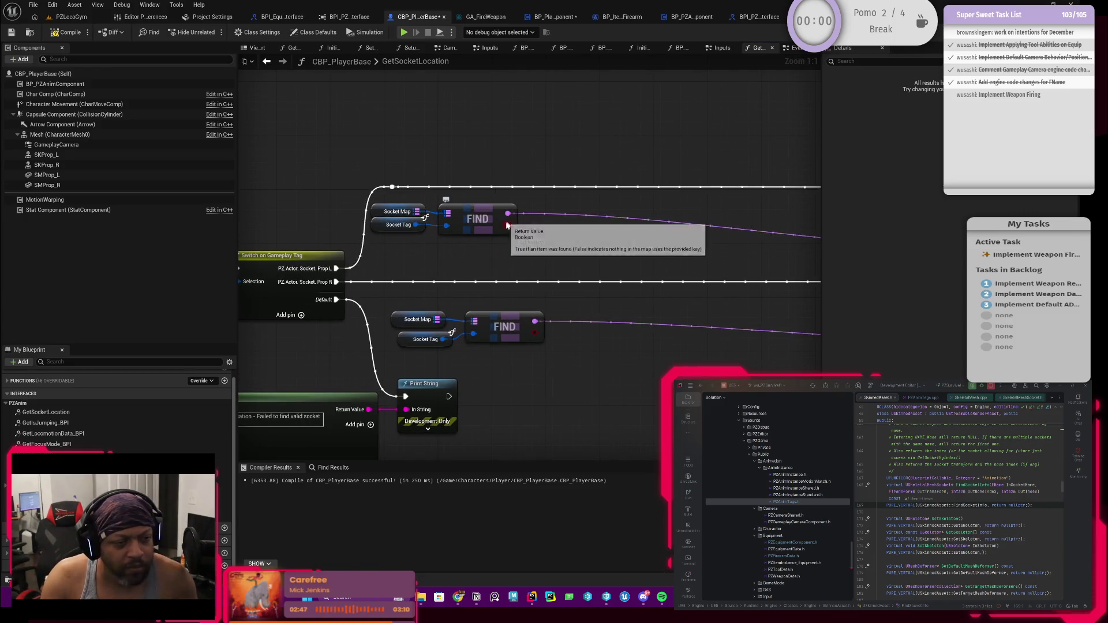
# Branch on the upper FIND result and store the found socket name in a local variable when true.
pyautogui.moveTo(509, 215)
pyautogui.mouseDown()
pyautogui.moveTo(538, 216)
pyautogui.moveTo(550, 186)
pyautogui.mouseUp()
pyautogui.write('branch')
pyautogui.press('Return')
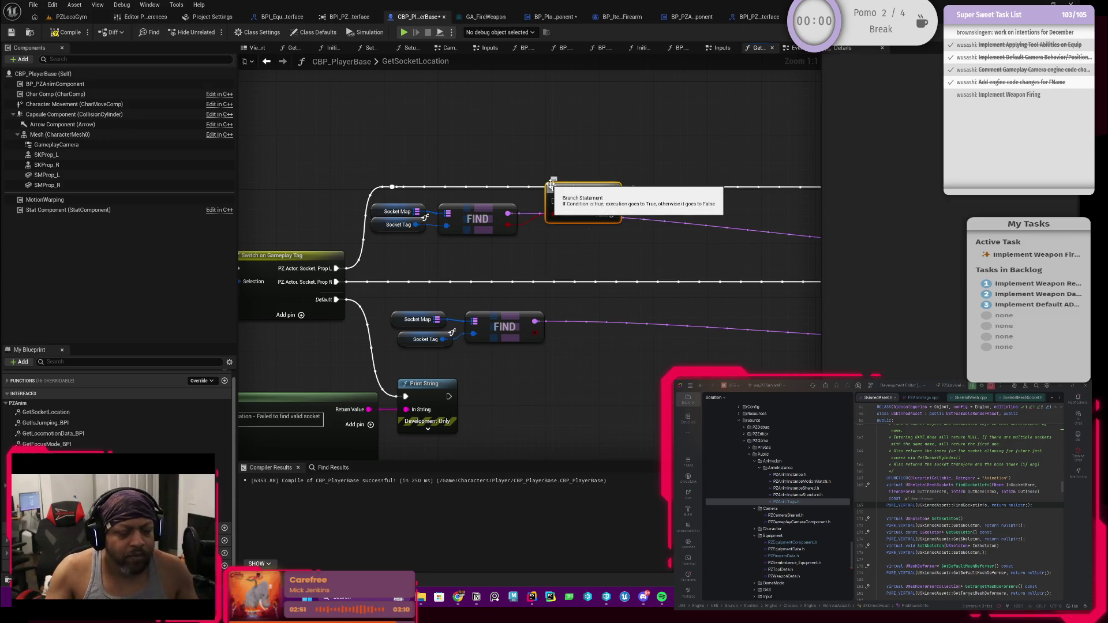
pyautogui.moveTo(393, 187)
pyautogui.mouseDown()
pyautogui.moveTo(554, 201)
pyautogui.moveTo(548, 234)
pyautogui.moveTo(504, 241)
pyautogui.mouseUp()
pyautogui.press('q')
pyautogui.moveTo(411, 216); pyautogui.dragTo(599, 186)
pyautogui.click(640, 229)
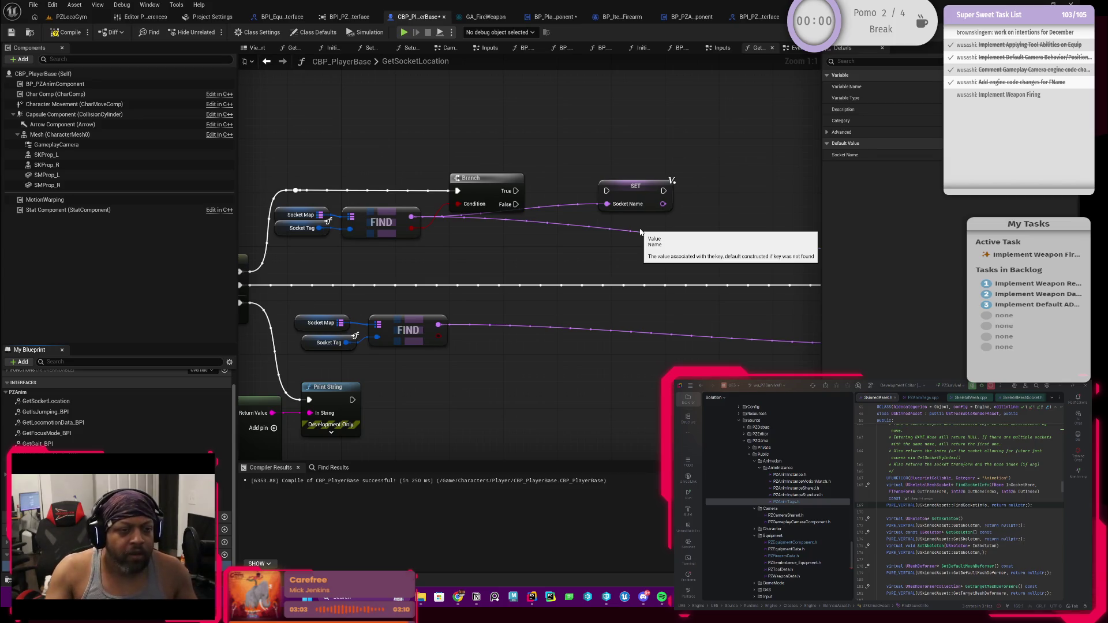
pyautogui.moveTo(521, 189); pyautogui.dragTo(606, 190)
pyautogui.moveTo(633, 194); pyautogui.dragTo(571, 194)
pyautogui.scroll(-2, 570, 189)
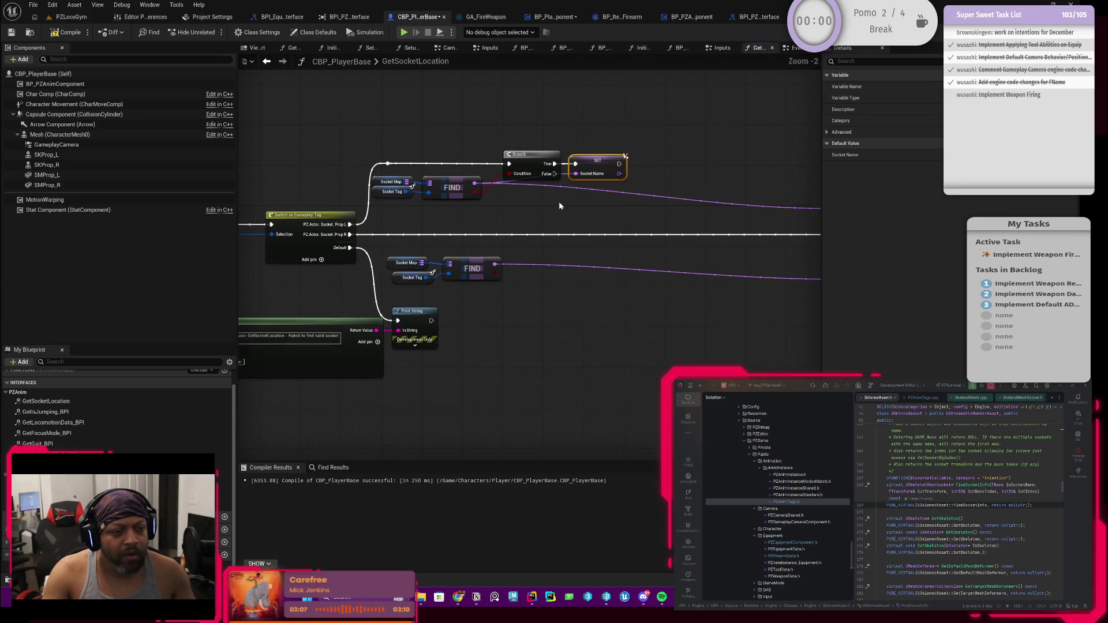
# Duplicate the Branch and SET for the Prop R case, driven by the lower FIND result.
pyautogui.moveTo(534, 138); pyautogui.dragTo(633, 194)
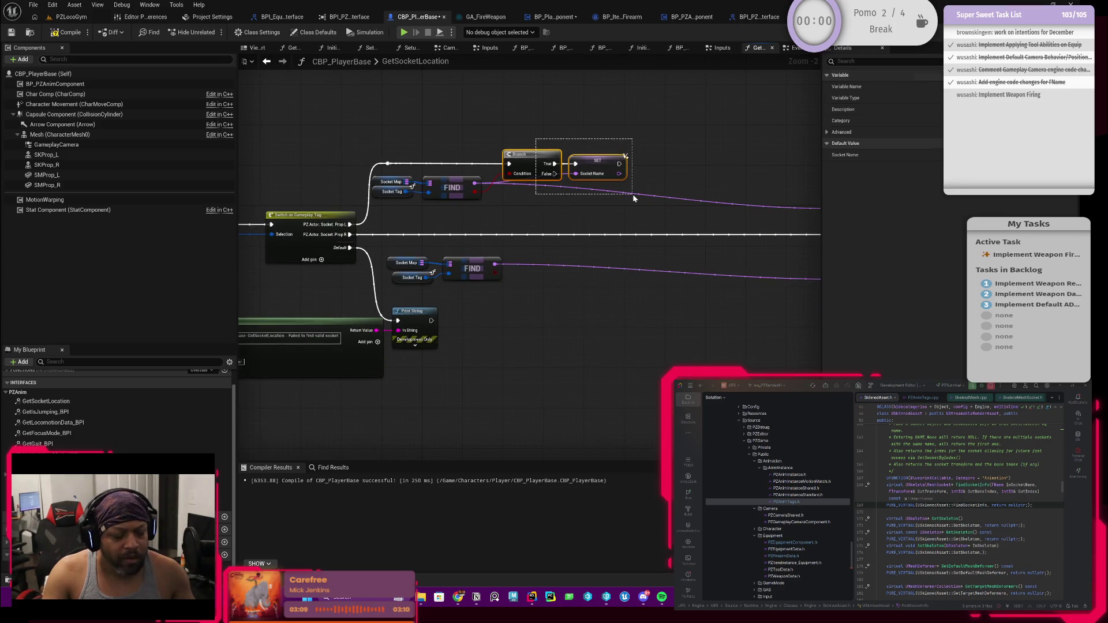
pyautogui.hotkey('ctrl', 'c')
pyautogui.hotkey('ctrl', 'v')
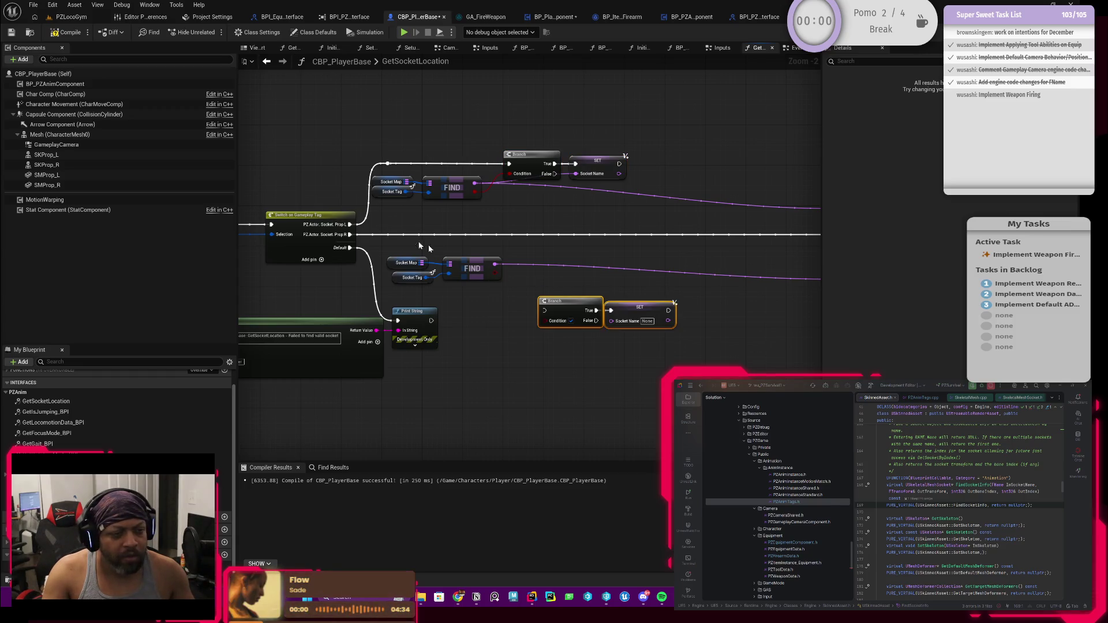
pyautogui.moveTo(353, 234); pyautogui.dragTo(544, 310)
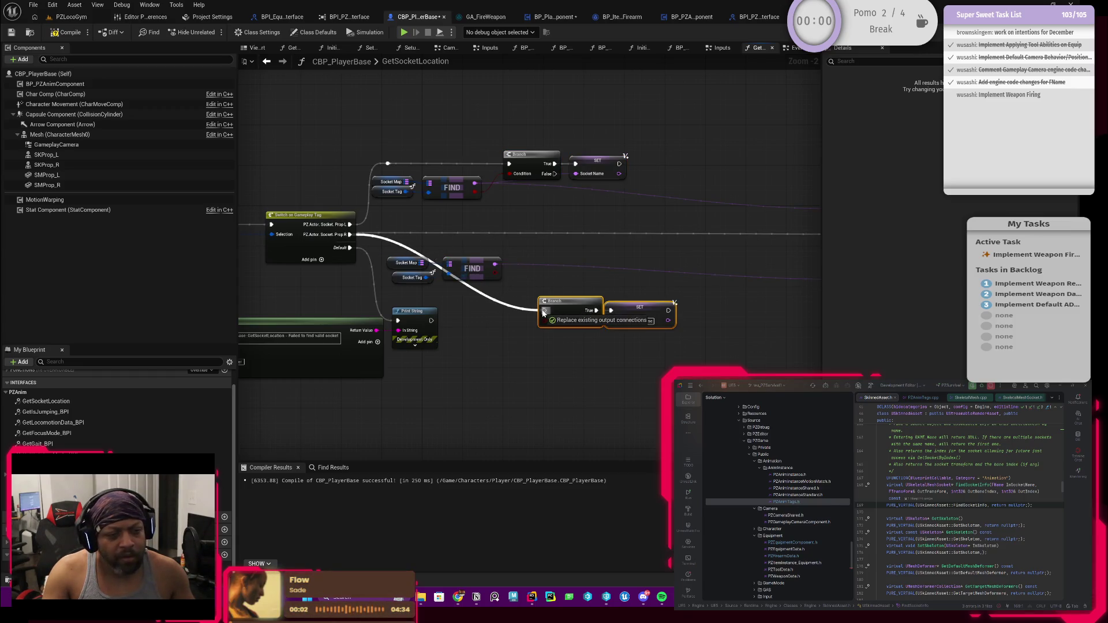
pyautogui.moveTo(492, 271)
pyautogui.mouseDown()
pyautogui.moveTo(550, 327)
pyautogui.moveTo(557, 233)
pyautogui.moveTo(531, 231)
pyautogui.mouseUp()
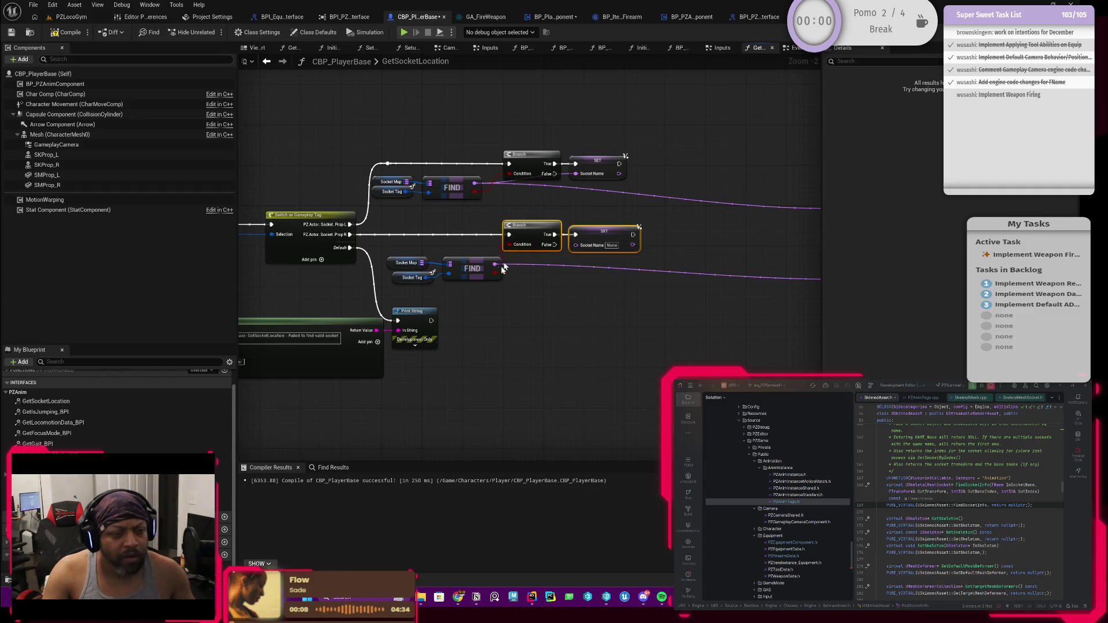
pyautogui.moveTo(384, 254)
pyautogui.mouseDown()
pyautogui.moveTo(507, 285)
pyautogui.moveTo(462, 263)
pyautogui.mouseUp()
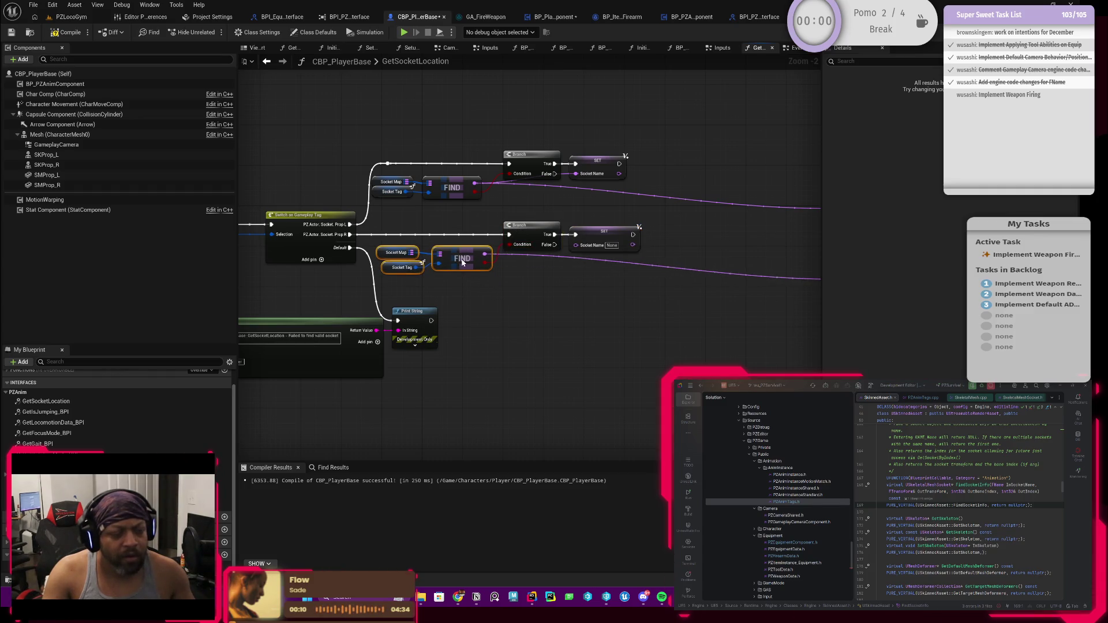
pyautogui.moveTo(593, 296); pyautogui.dragTo(525, 296)
pyautogui.moveTo(418, 254)
pyautogui.mouseDown()
pyautogui.moveTo(507, 257)
pyautogui.moveTo(519, 245)
pyautogui.moveTo(508, 244)
pyautogui.mouseUp()
# Move the lower FIND, Branch and SET group further right.
pyautogui.scroll(-3, 549, 254)
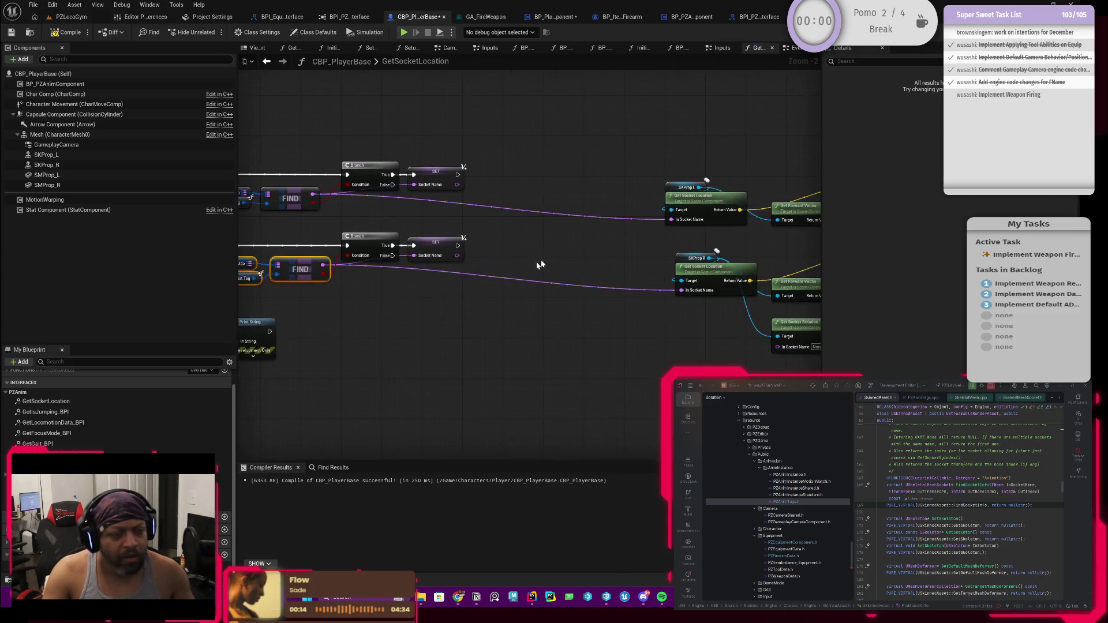
pyautogui.scroll(3, 491, 270)
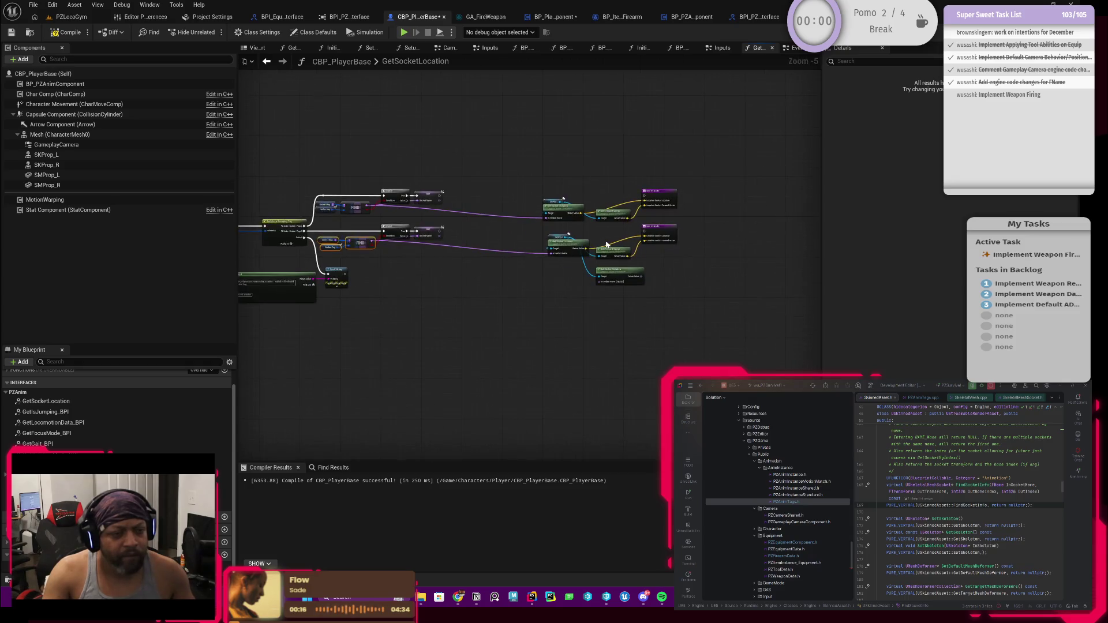
pyautogui.moveTo(460, 252); pyautogui.dragTo(706, 273)
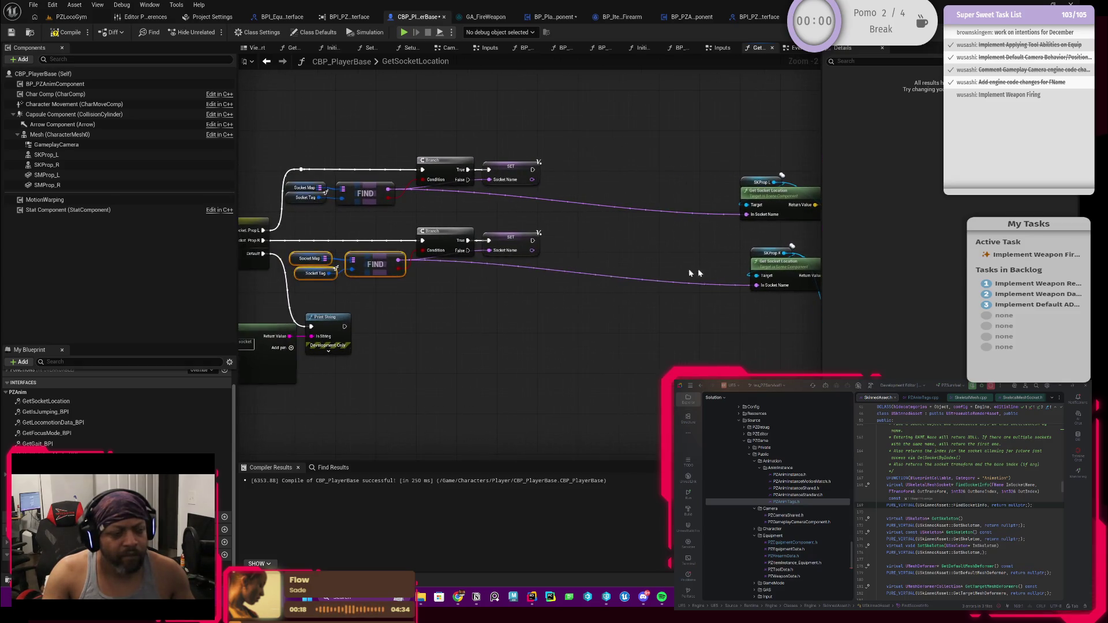
pyautogui.scroll(-1, 630, 265)
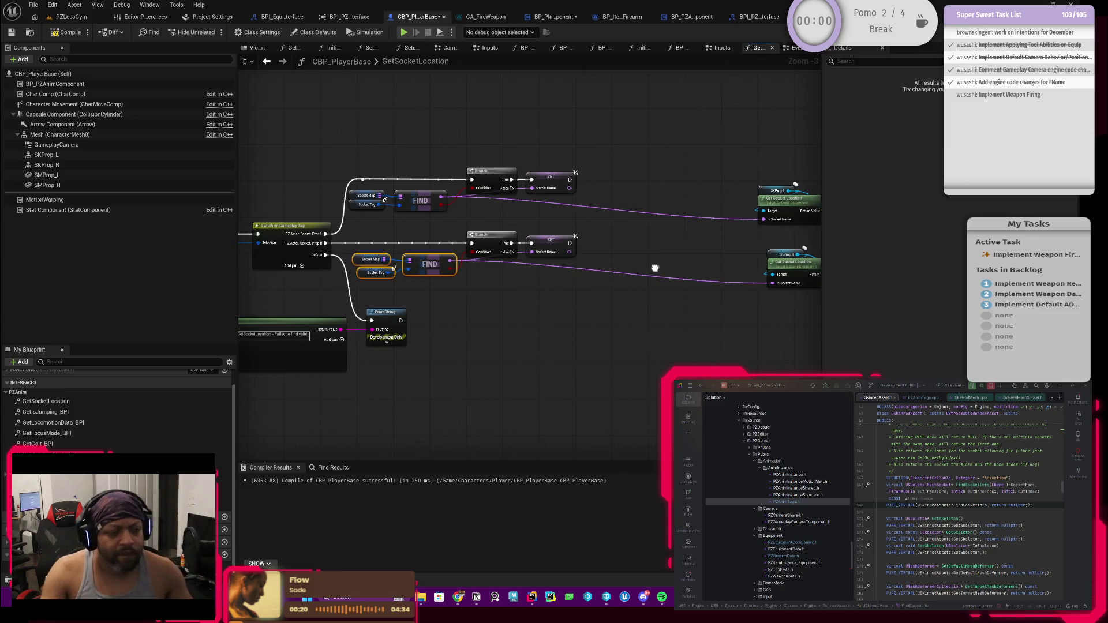
pyautogui.moveTo(444, 270); pyautogui.dragTo(489, 270)
pyautogui.moveTo(413, 234); pyautogui.dragTo(656, 291)
pyautogui.moveTo(474, 263); pyautogui.dragTo(544, 263)
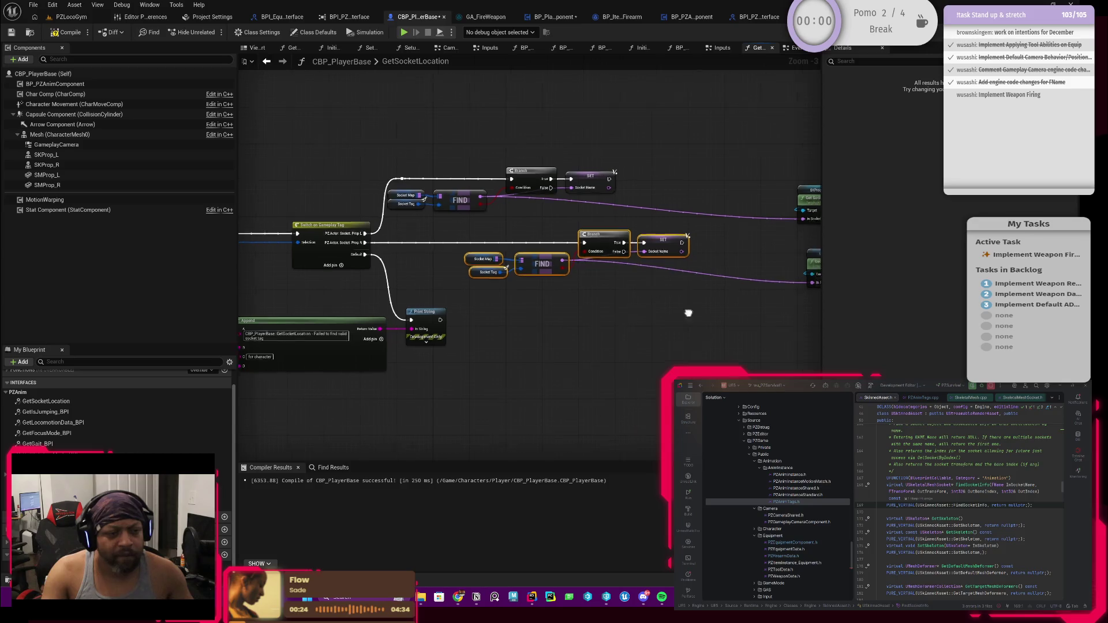
# Promote SKProp R to a local variable named Socket and set it in the Prop R case.
pyautogui.moveTo(690, 312); pyautogui.dragTo(665, 279)
pyautogui.click(671, 264)
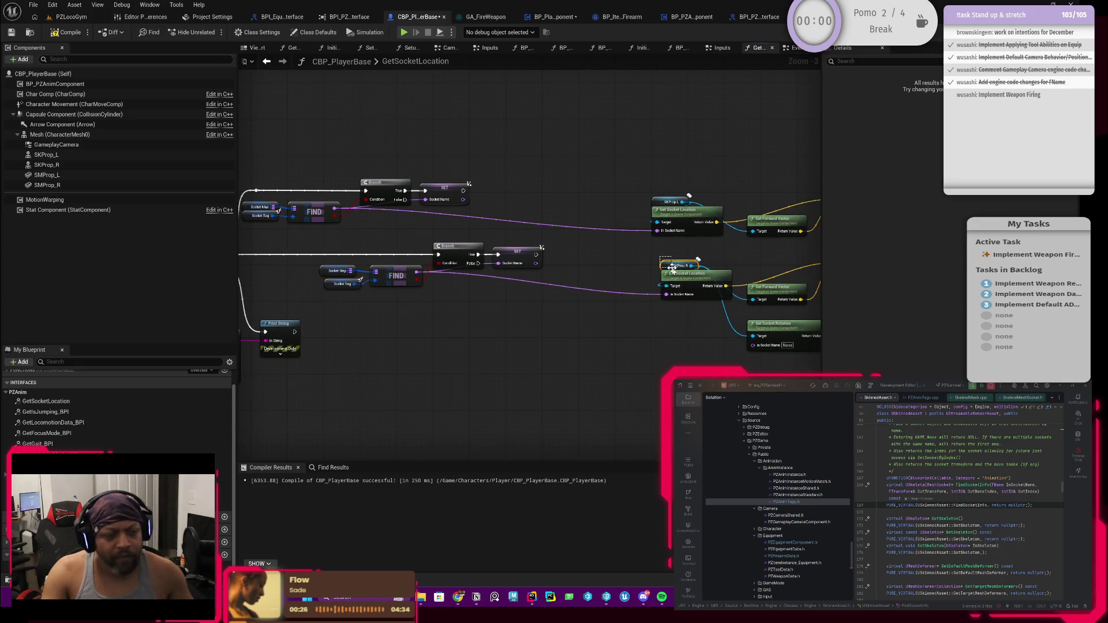
pyautogui.moveTo(272, 304)
pyautogui.mouseDown()
pyautogui.moveTo(433, 309)
pyautogui.moveTo(392, 296)
pyautogui.moveTo(423, 273)
pyautogui.mouseUp()
pyautogui.click(469, 324)
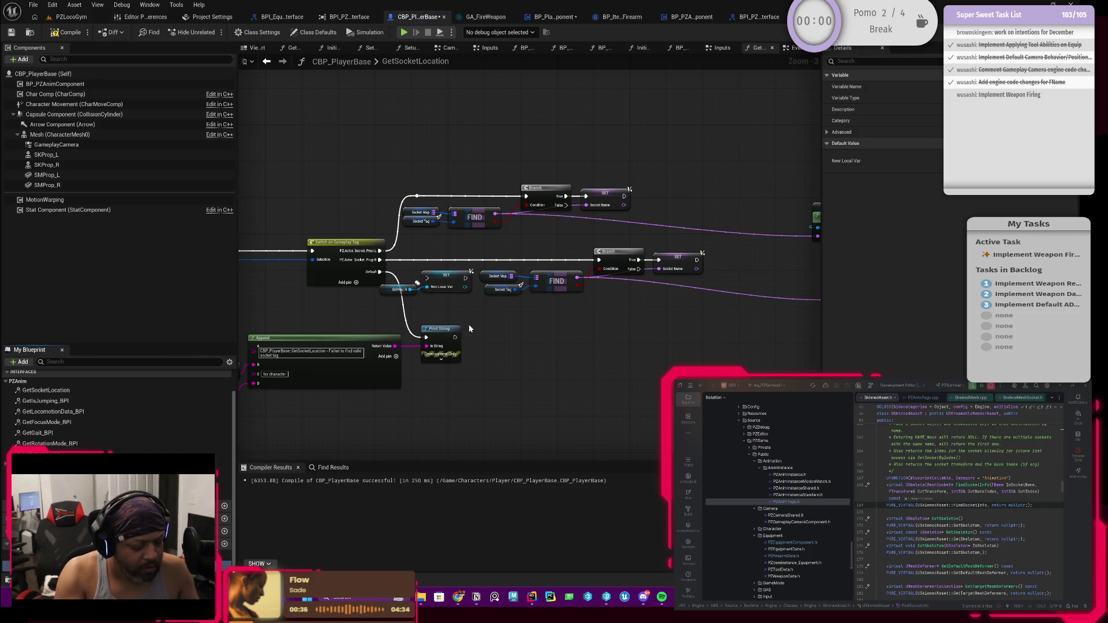
pyautogui.write('Socket')
pyautogui.press('Return')
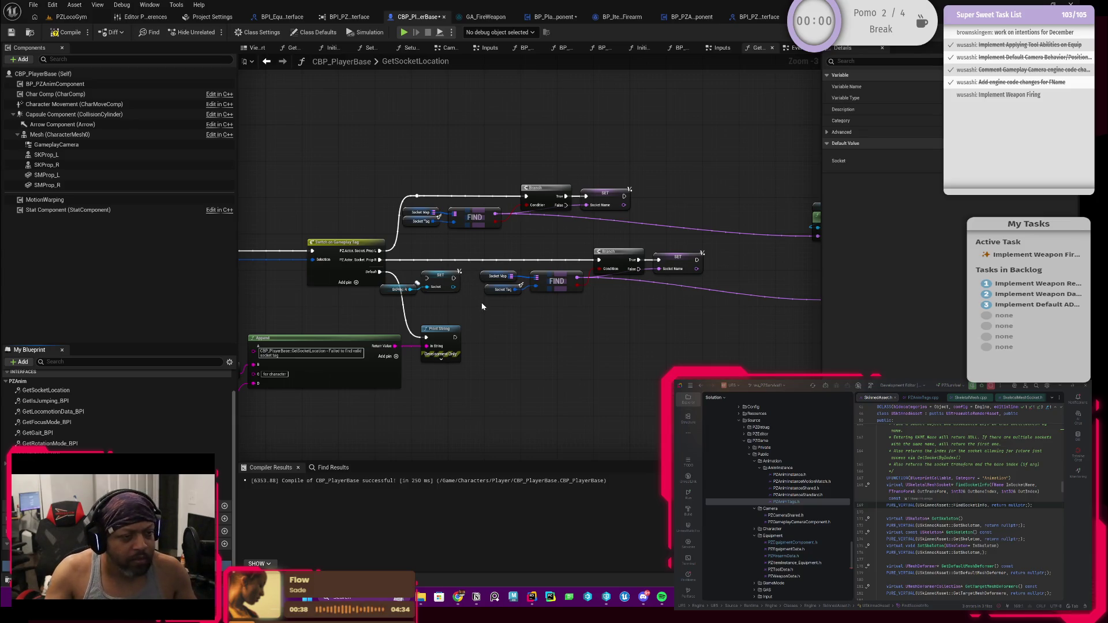
pyautogui.moveTo(378, 260)
pyautogui.mouseDown()
pyautogui.moveTo(438, 289)
pyautogui.moveTo(425, 278)
pyautogui.mouseUp()
pyautogui.click(438, 279)
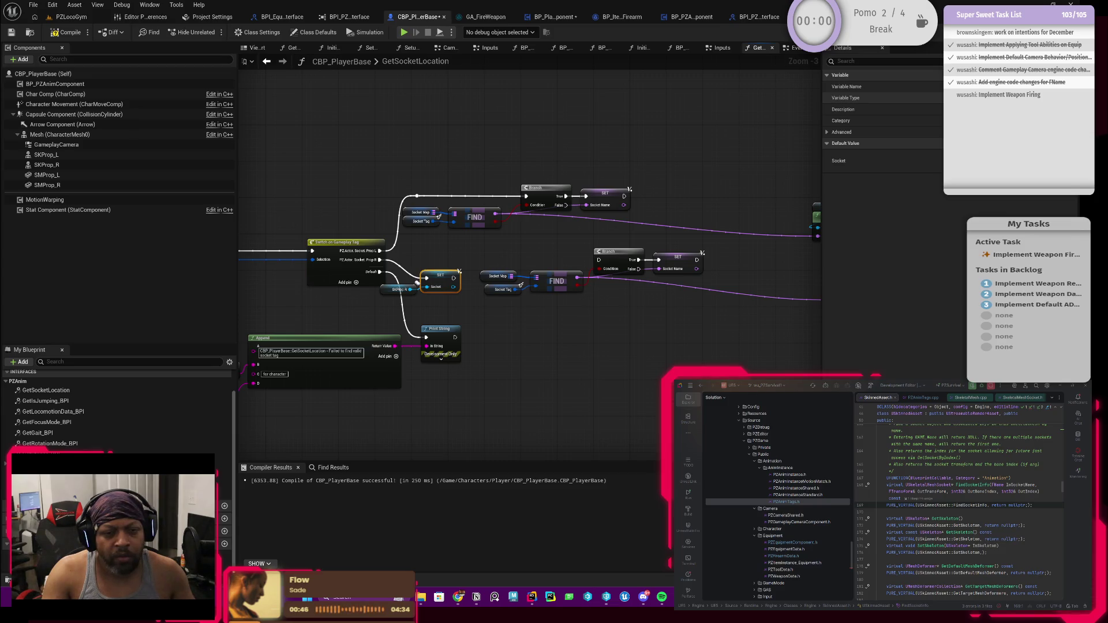
pyautogui.scroll(3, 424, 302)
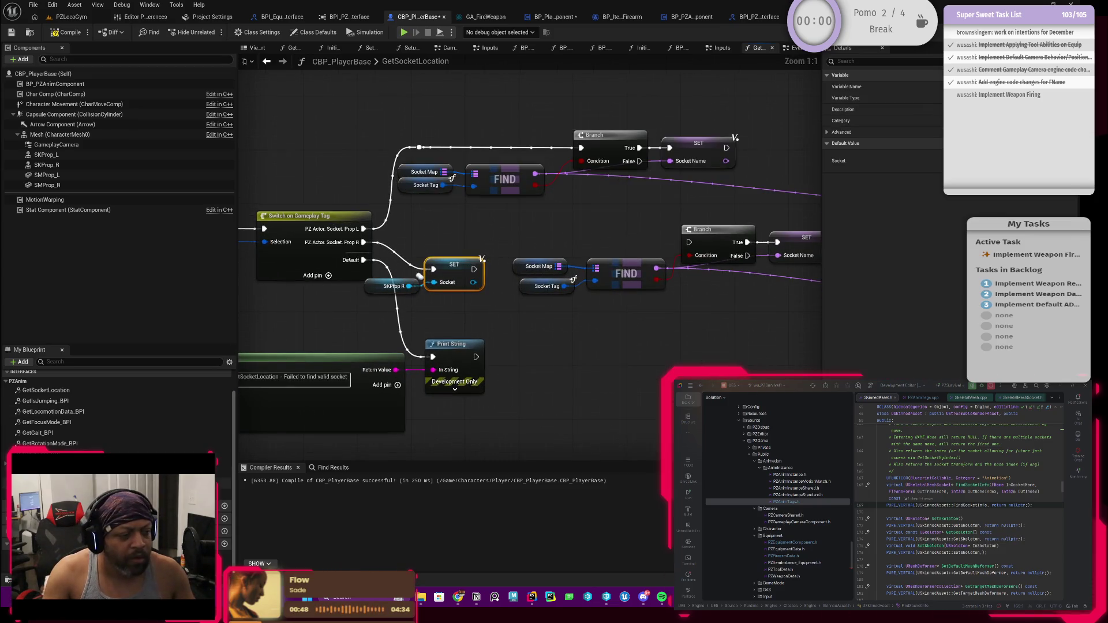
pyautogui.click(419, 276)
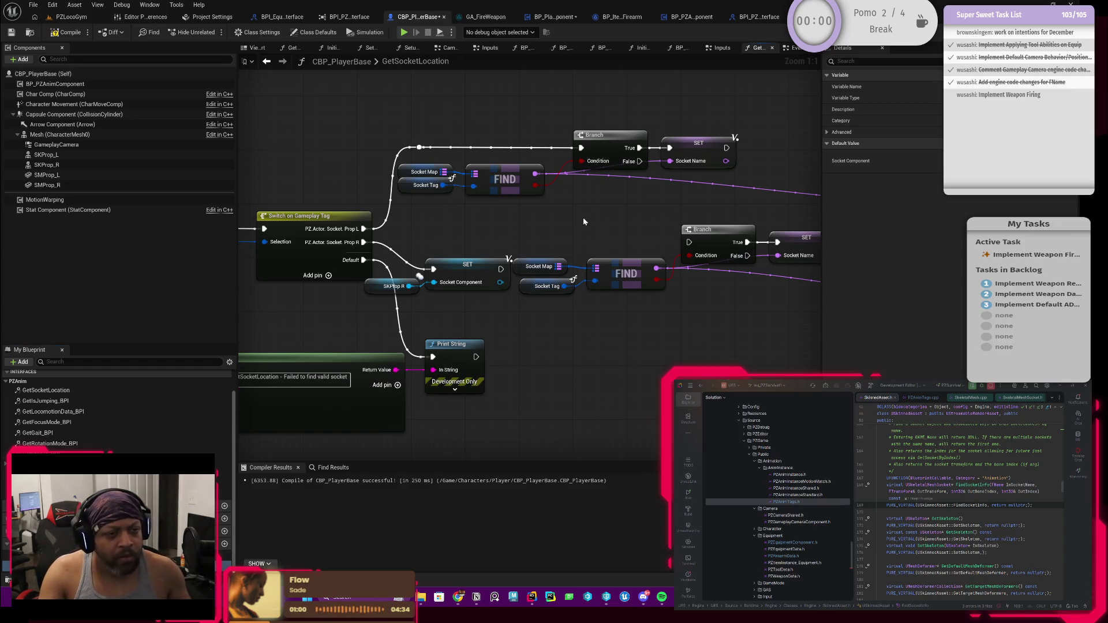
# Connect the Socket Component setter's execution to the lower Branch and shift the lookup nodes right.
pyautogui.moveTo(589, 235)
pyautogui.mouseDown()
pyautogui.moveTo(487, 272)
pyautogui.moveTo(568, 266)
pyautogui.moveTo(505, 271)
pyautogui.moveTo(547, 272)
pyautogui.moveTo(452, 310)
pyautogui.mouseUp()
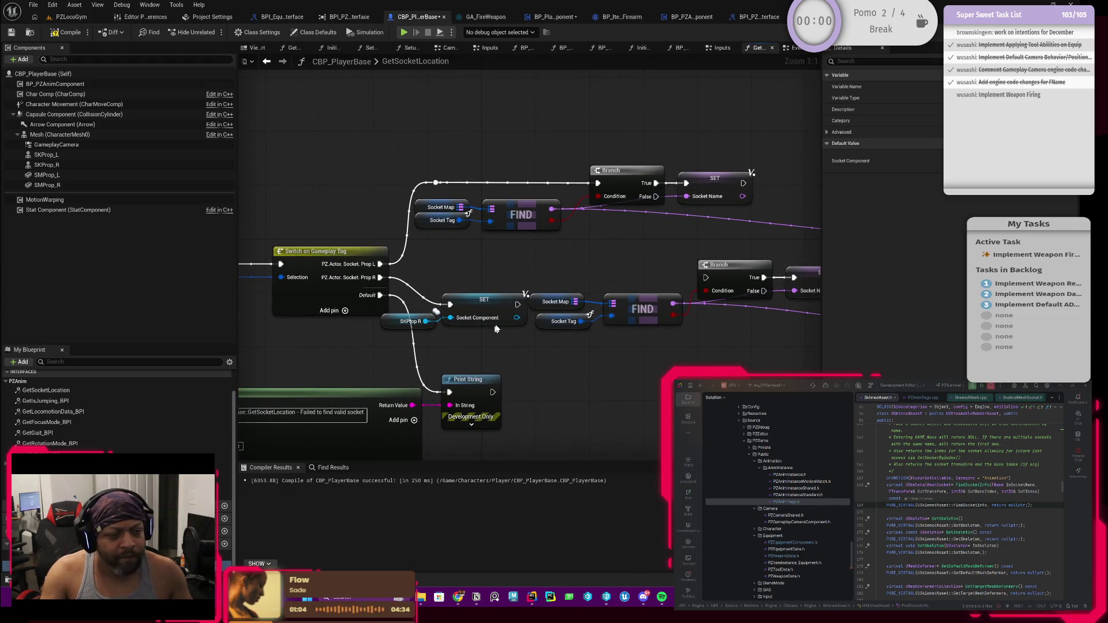
pyautogui.moveTo(488, 307)
pyautogui.mouseDown()
pyautogui.moveTo(508, 294)
pyautogui.moveTo(506, 273)
pyautogui.moveTo(527, 280)
pyautogui.moveTo(470, 267)
pyautogui.moveTo(456, 279)
pyautogui.moveTo(623, 283)
pyautogui.moveTo(573, 281)
pyautogui.mouseUp()
pyautogui.scroll(-1, 526, 280)
pyautogui.moveTo(455, 251)
pyautogui.mouseDown()
pyautogui.moveTo(589, 334)
pyautogui.moveTo(649, 326)
pyautogui.mouseUp()
pyautogui.moveTo(597, 283); pyautogui.dragTo(665, 285)
pyautogui.scroll(-3, 651, 328)
pyautogui.scroll(3, 651, 327)
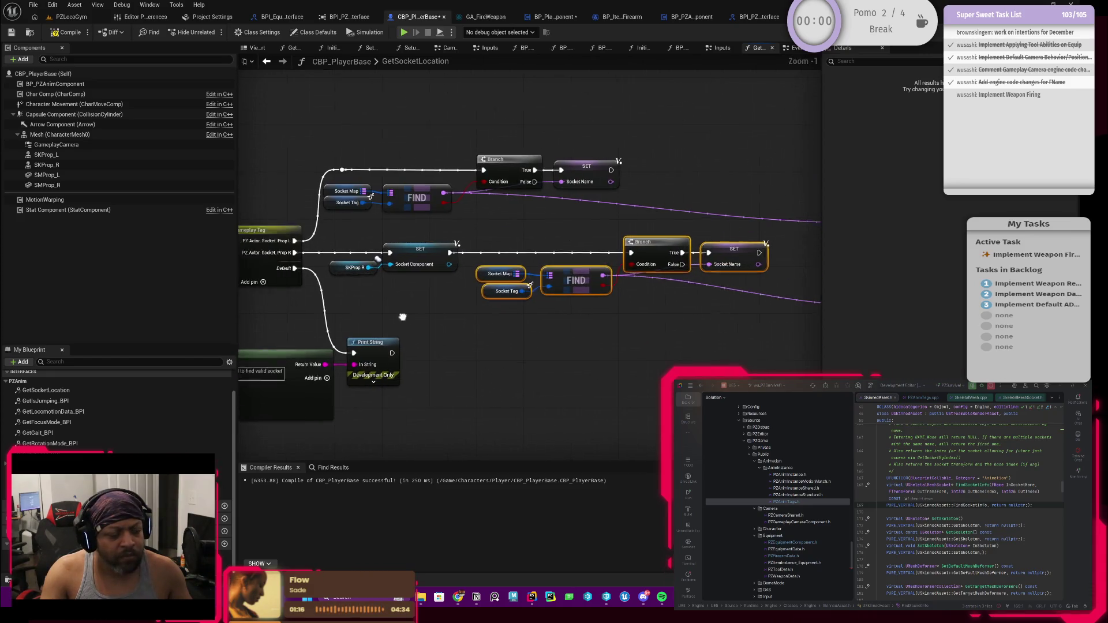
pyautogui.scroll(-2, 345, 326)
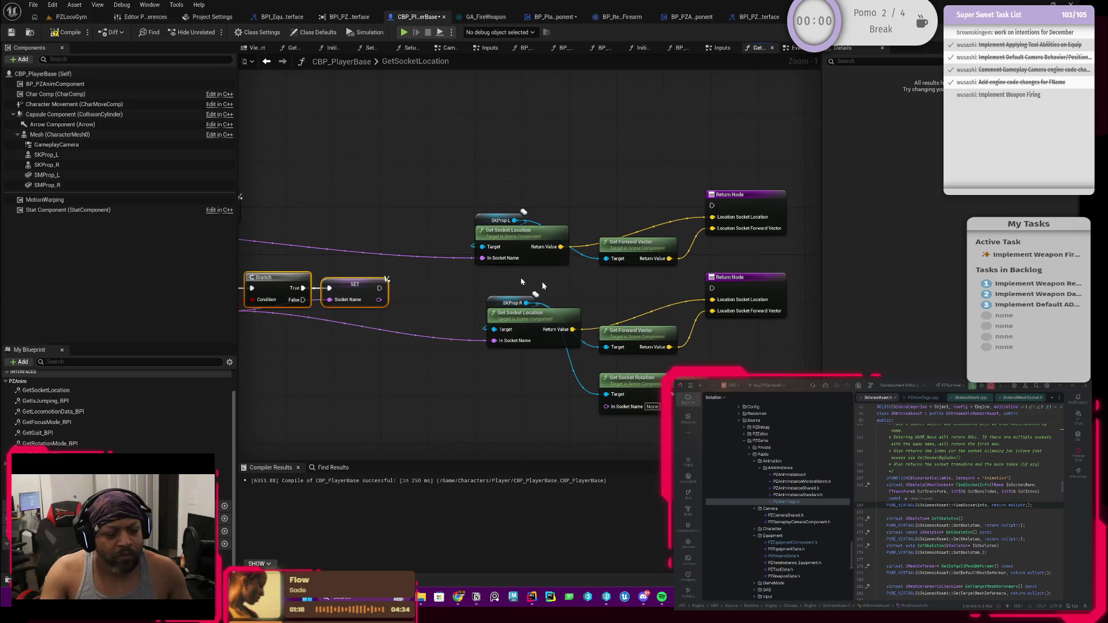
pyautogui.click(513, 237)
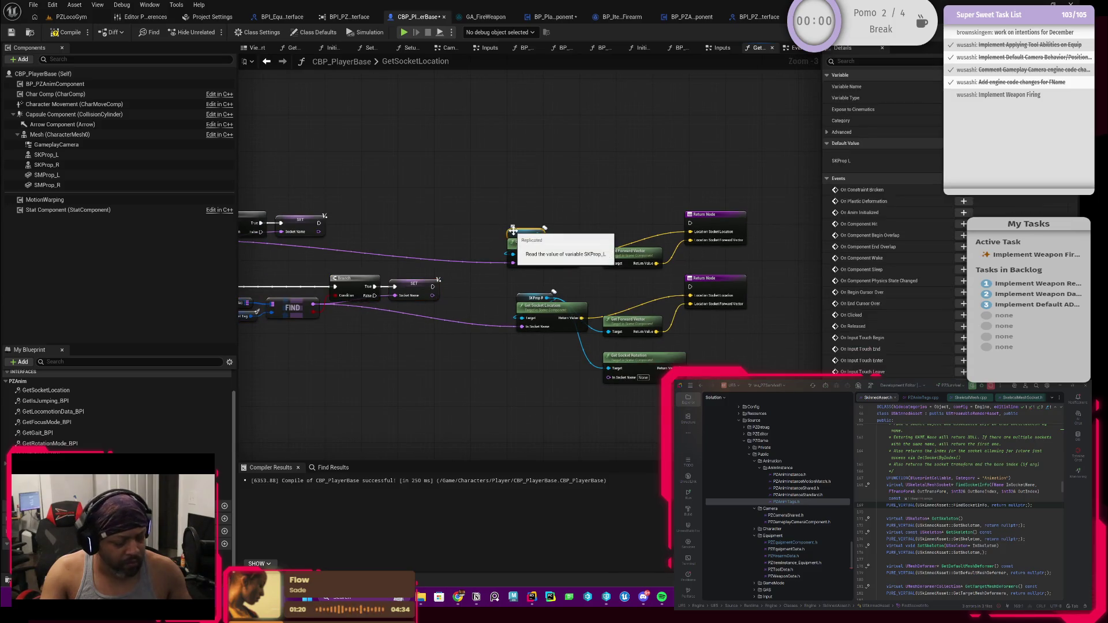
# Add a second Socket Component setter on the Prop L path, chained into the upper Branch.
pyautogui.hotkey('ctrl', 'c')
pyautogui.hotkey('ctrl', 'v')
pyautogui.moveTo(445, 189)
pyautogui.mouseDown()
pyautogui.moveTo(658, 179)
pyautogui.moveTo(381, 185)
pyautogui.moveTo(585, 226)
pyautogui.mouseUp()
pyautogui.click(568, 255)
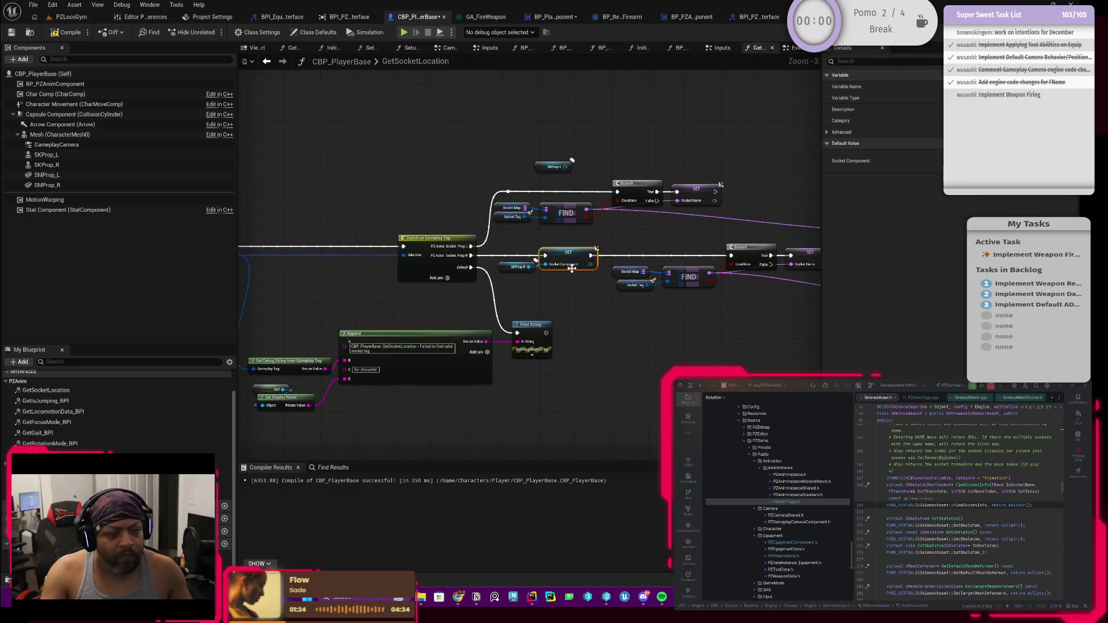
pyautogui.hotkey('ctrl', 'c')
pyautogui.hotkey('ctrl', 'v')
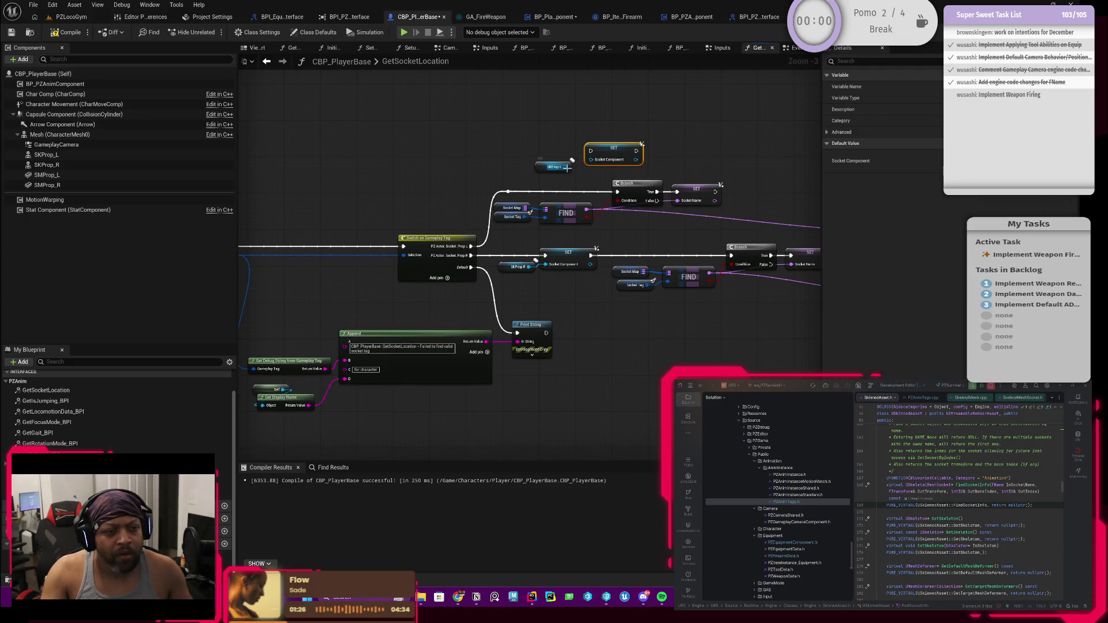
pyautogui.moveTo(508, 191)
pyautogui.mouseDown()
pyautogui.moveTo(589, 151)
pyautogui.moveTo(638, 154)
pyautogui.moveTo(600, 194)
pyautogui.moveTo(614, 195)
pyautogui.mouseUp()
pyautogui.moveTo(632, 156); pyautogui.dragTo(617, 192)
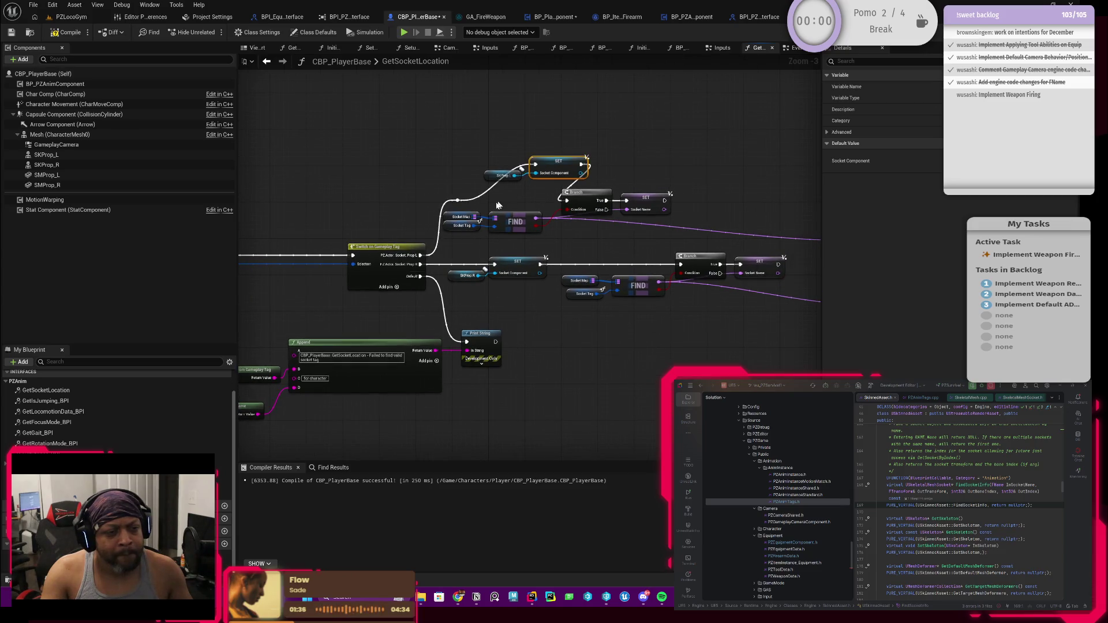
# Realign the upper node row and wire the upper Socket Name setter to the Return Node.
pyautogui.moveTo(457, 242)
pyautogui.mouseDown()
pyautogui.moveTo(583, 207)
pyautogui.moveTo(647, 212)
pyautogui.moveTo(642, 196)
pyautogui.moveTo(672, 194)
pyautogui.moveTo(714, 160)
pyautogui.moveTo(742, 161)
pyautogui.mouseUp()
pyautogui.rightClick(612, 198)
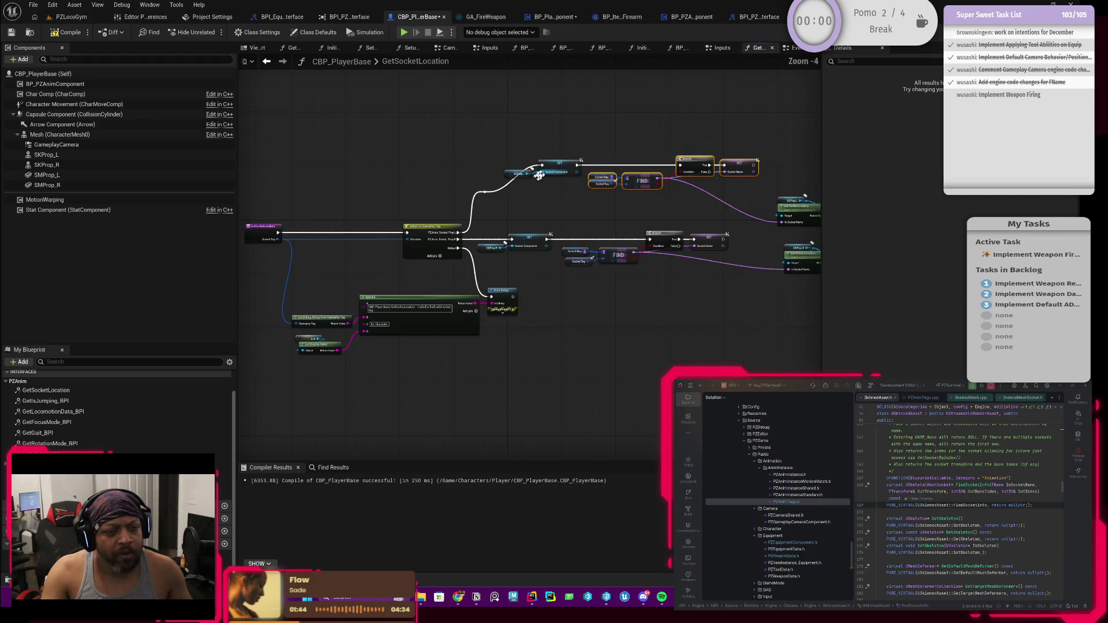
pyautogui.moveTo(508, 130)
pyautogui.mouseDown()
pyautogui.moveTo(796, 190)
pyautogui.moveTo(731, 218)
pyautogui.moveTo(647, 214)
pyautogui.moveTo(765, 214)
pyautogui.mouseUp()
pyautogui.moveTo(558, 161)
pyautogui.mouseDown()
pyautogui.moveTo(544, 198)
pyautogui.moveTo(522, 199)
pyautogui.mouseUp()
pyautogui.click(558, 174)
pyautogui.moveTo(554, 163)
pyautogui.mouseDown()
pyautogui.moveTo(667, 208)
pyautogui.moveTo(538, 231)
pyautogui.moveTo(534, 219)
pyautogui.moveTo(544, 245)
pyautogui.moveTo(484, 190)
pyautogui.moveTo(545, 219)
pyautogui.mouseUp()
pyautogui.click(458, 222)
pyautogui.moveTo(457, 222)
pyautogui.mouseDown()
pyautogui.moveTo(608, 228)
pyautogui.moveTo(497, 219)
pyautogui.moveTo(376, 232)
pyautogui.mouseUp()
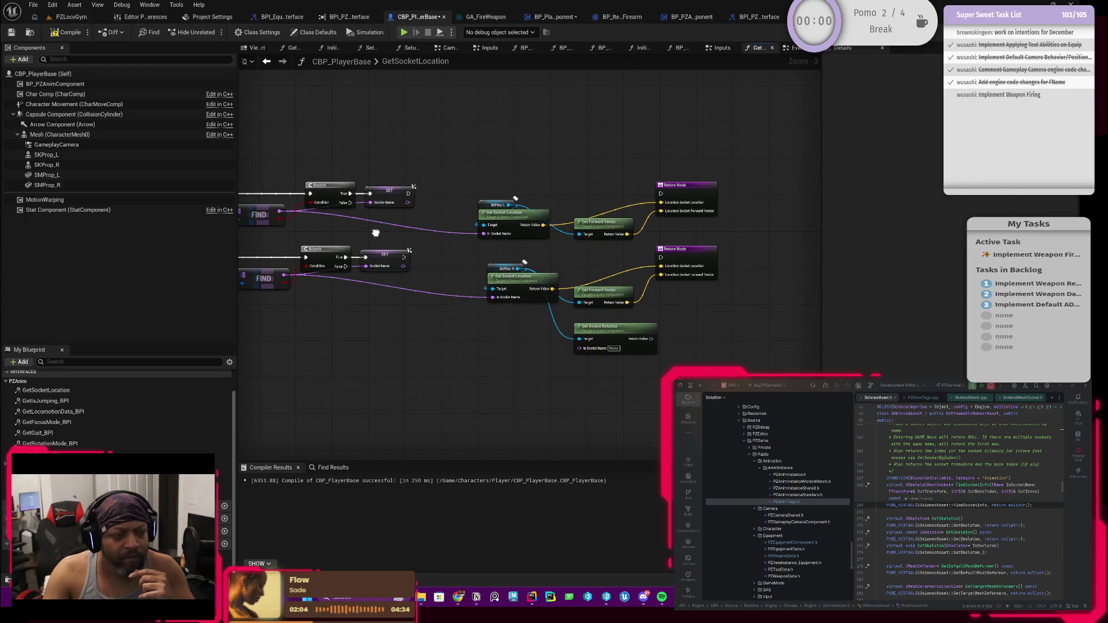
pyautogui.moveTo(408, 193); pyautogui.dragTo(659, 194)
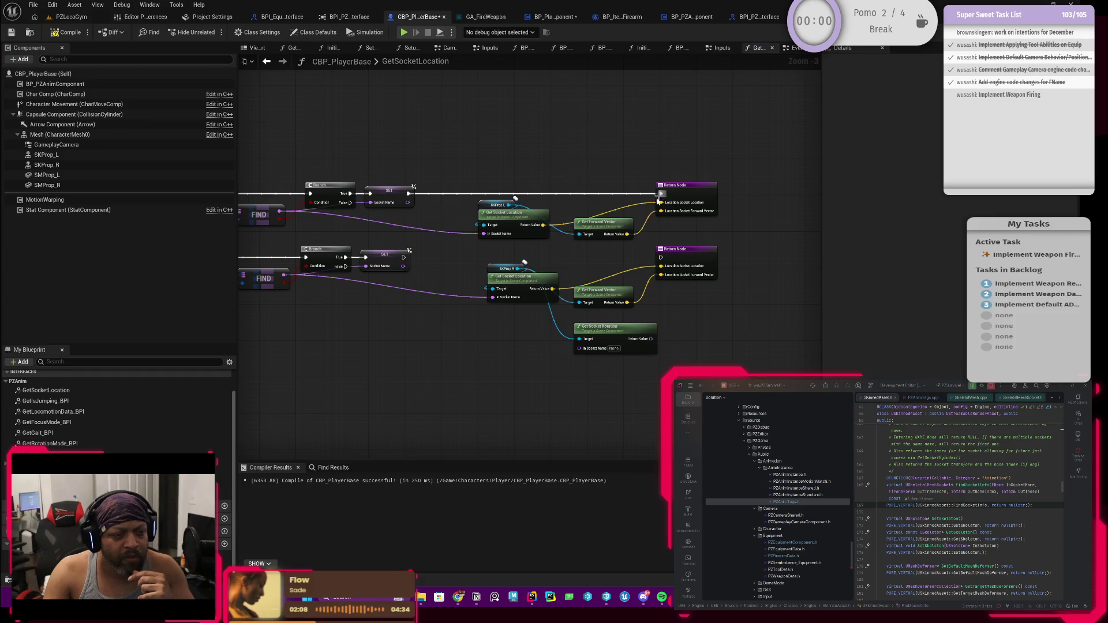
# Replace the SKProp L getter with Socket Component as the Get Socket Location target.
pyautogui.click(482, 206)
pyautogui.press('Delete')
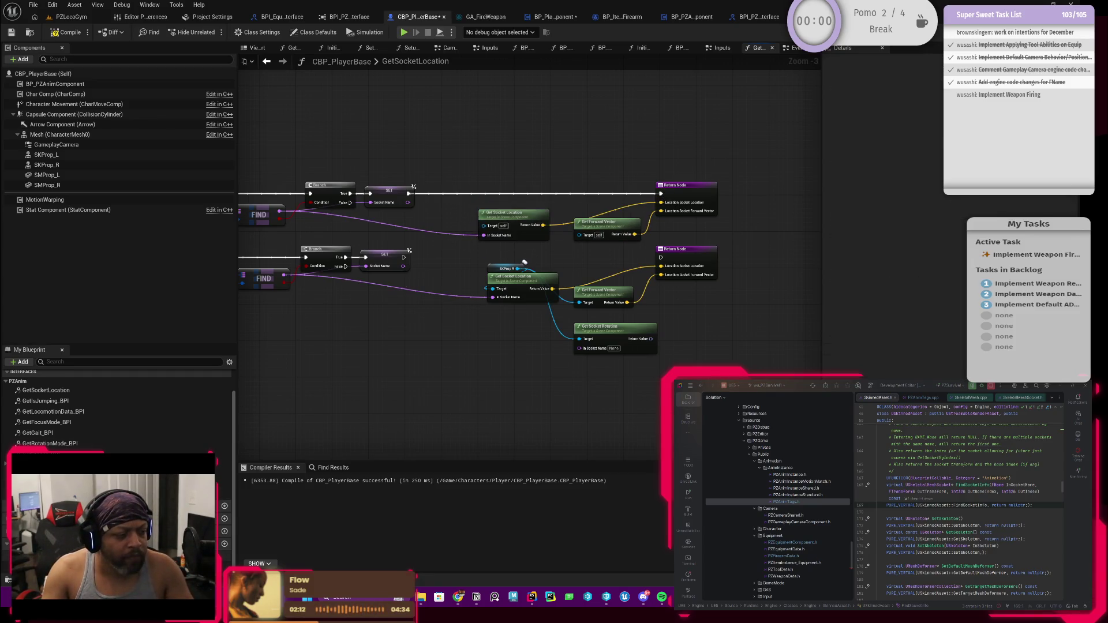
pyautogui.moveTo(519, 269); pyautogui.dragTo(486, 212)
pyautogui.moveTo(475, 261); pyautogui.dragTo(700, 354)
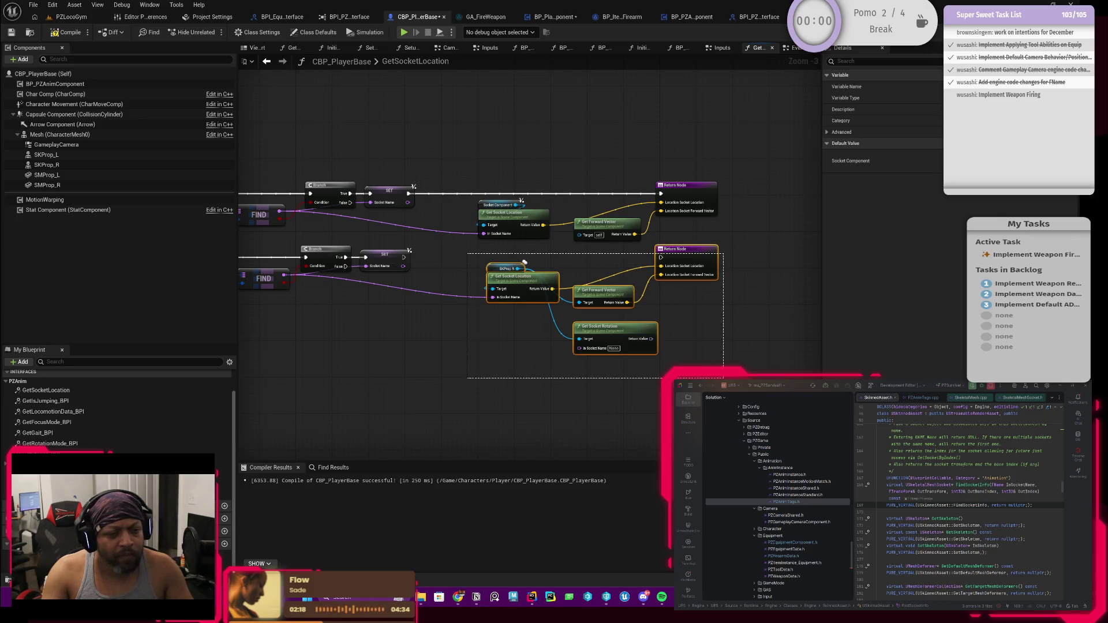
# Delete the duplicate lower Get Socket Location and Return nodes.
pyautogui.press('Delete')
pyautogui.moveTo(547, 284); pyautogui.dragTo(592, 258)
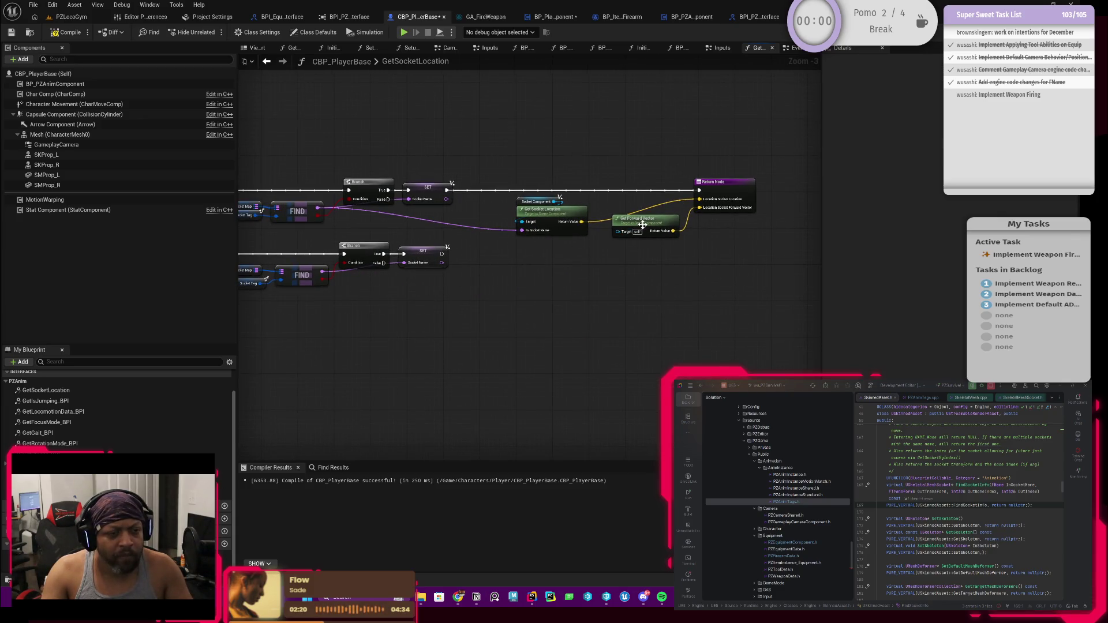
pyautogui.moveTo(642, 225); pyautogui.dragTo(612, 257)
pyautogui.scroll(1, 491, 269)
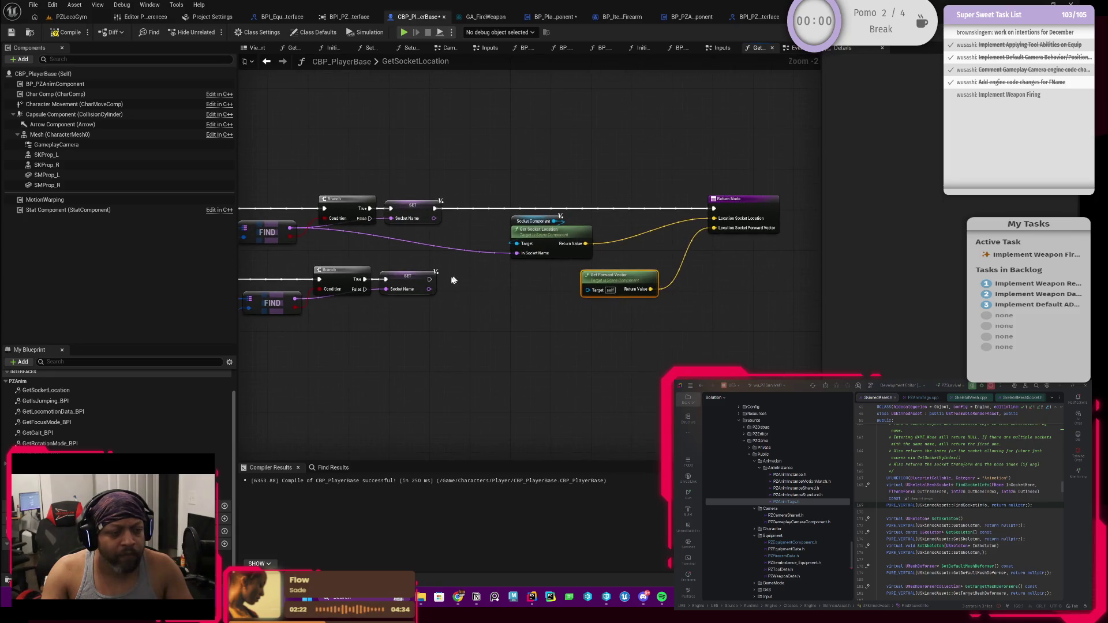
# Add a reroute point on the execution wire and connect the lower Socket Name setter into it.
pyautogui.moveTo(432, 280); pyautogui.dragTo(439, 264)
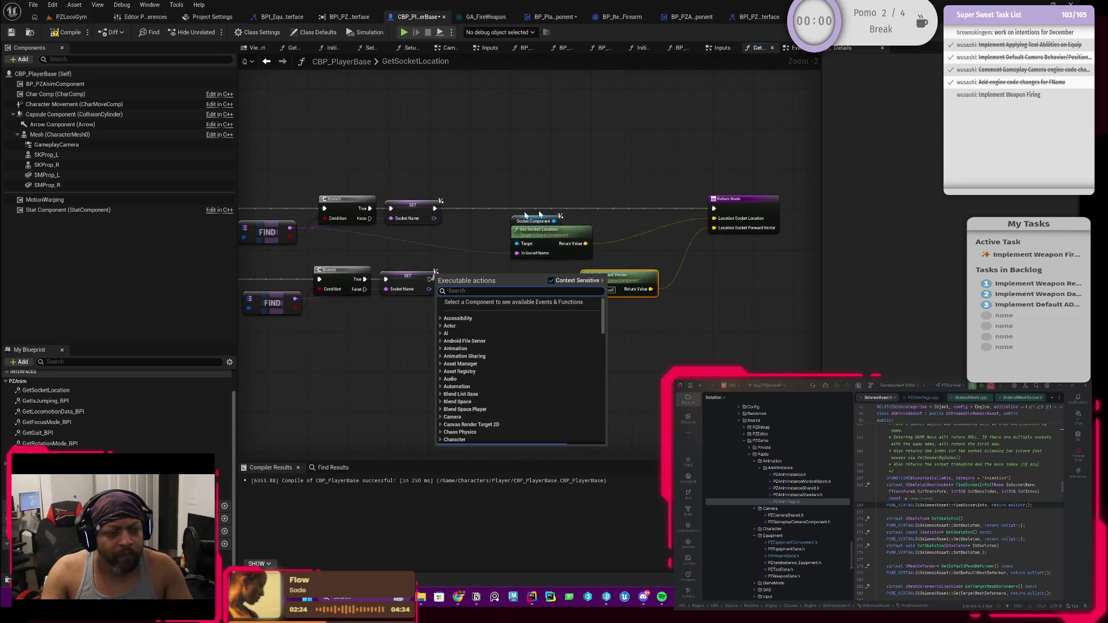
pyautogui.scroll(1, 678, 208)
pyautogui.click(676, 210)
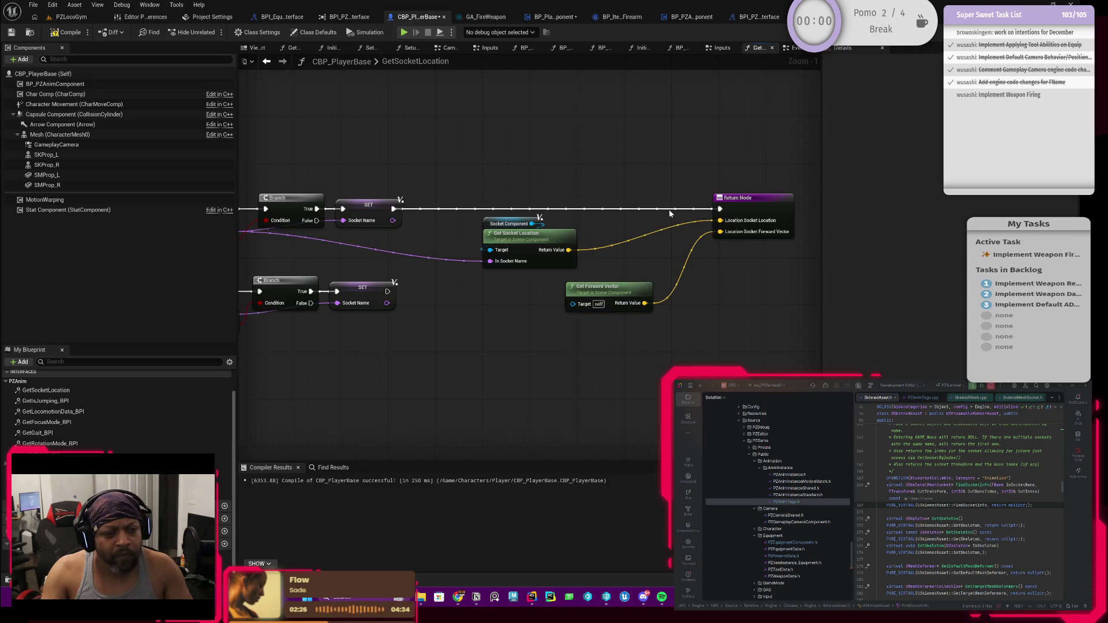
pyautogui.doubleClick(663, 204)
pyautogui.moveTo(661, 204); pyautogui.dragTo(436, 213)
pyautogui.scroll(-2, 506, 219)
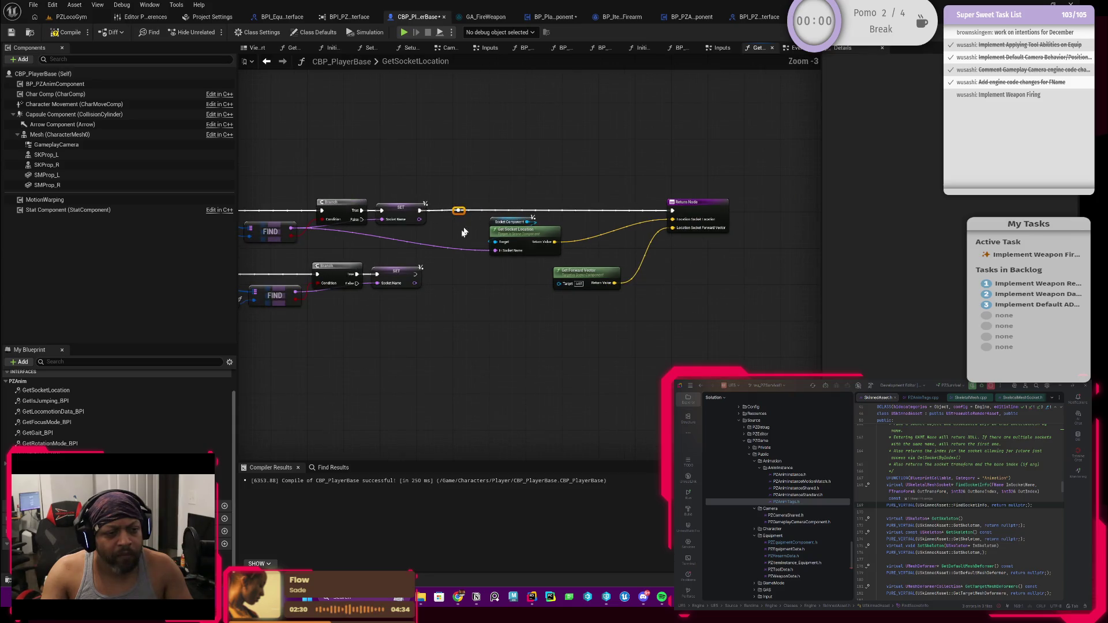
pyautogui.moveTo(414, 273)
pyautogui.mouseDown()
pyautogui.moveTo(459, 210)
pyautogui.moveTo(799, 319)
pyautogui.mouseUp()
# Rearrange the output nodes and begin feeding Get Socket Location's In Socket Name from the socket name variable.
pyautogui.moveTo(766, 165); pyautogui.dragTo(453, 311)
pyautogui.moveTo(525, 236); pyautogui.dragTo(525, 271)
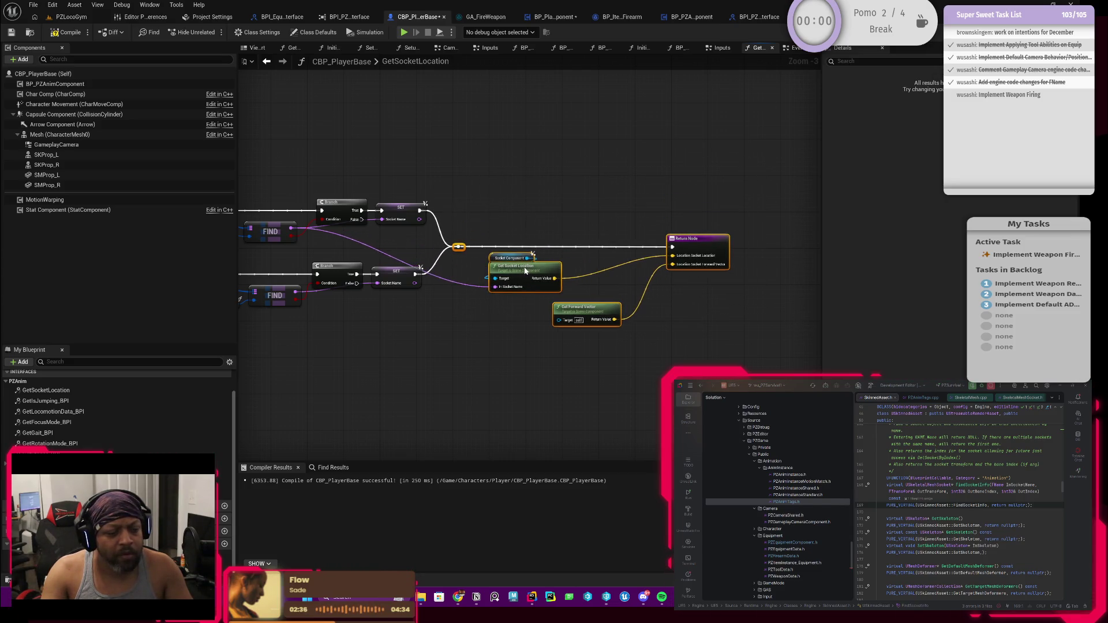
pyautogui.moveTo(474, 303); pyautogui.dragTo(596, 303)
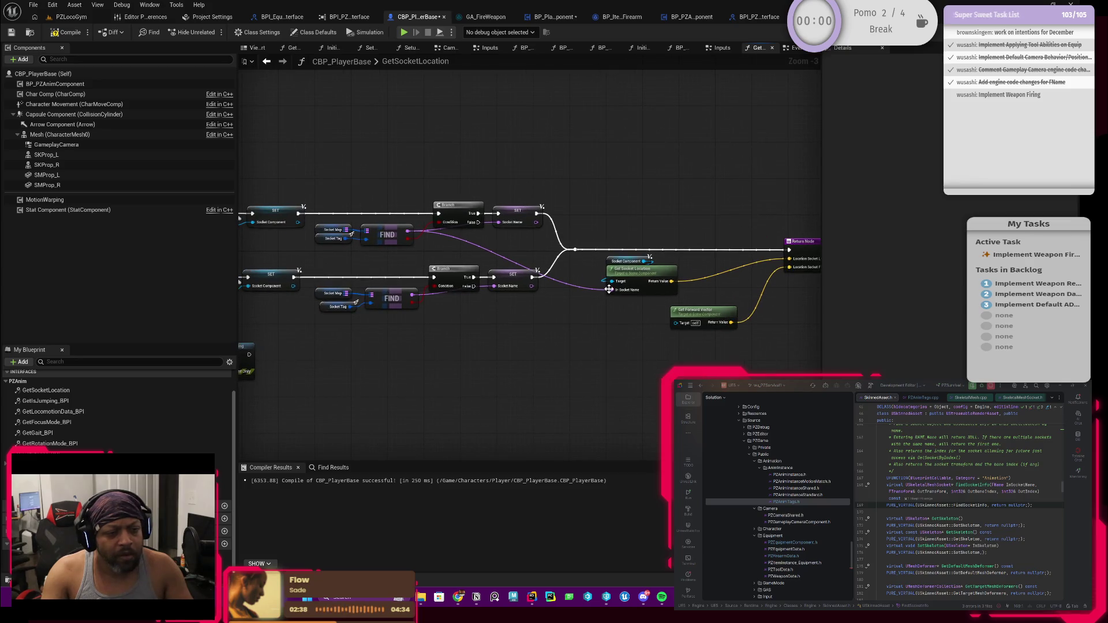
pyautogui.click(611, 290)
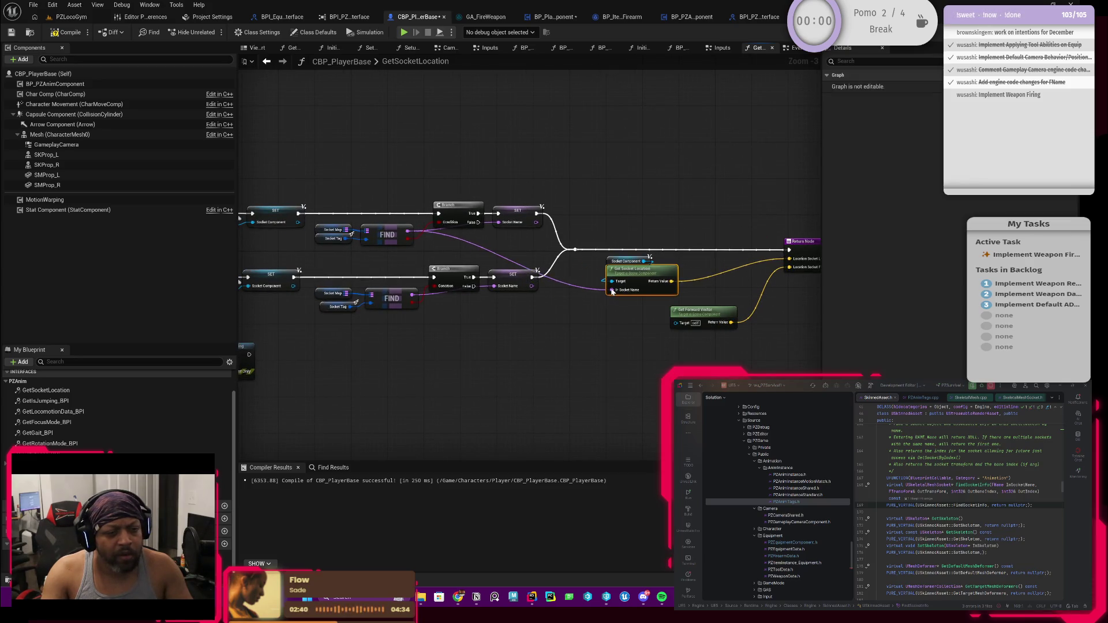
pyautogui.moveTo(611, 291); pyautogui.dragTo(596, 315)
pyautogui.write('socketna')
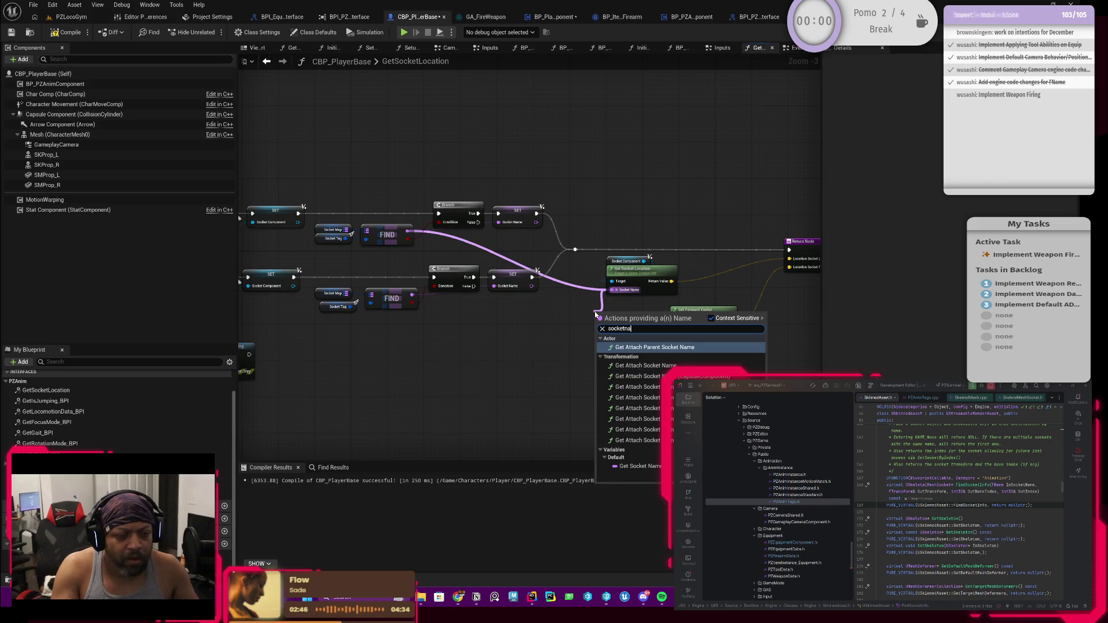
# Add a Socket Name getter and wire it into Get Socket Location's In Socket Name.
pyautogui.press('Down')
pyautogui.press('Down')
pyautogui.press('Down')
pyautogui.press('Return')
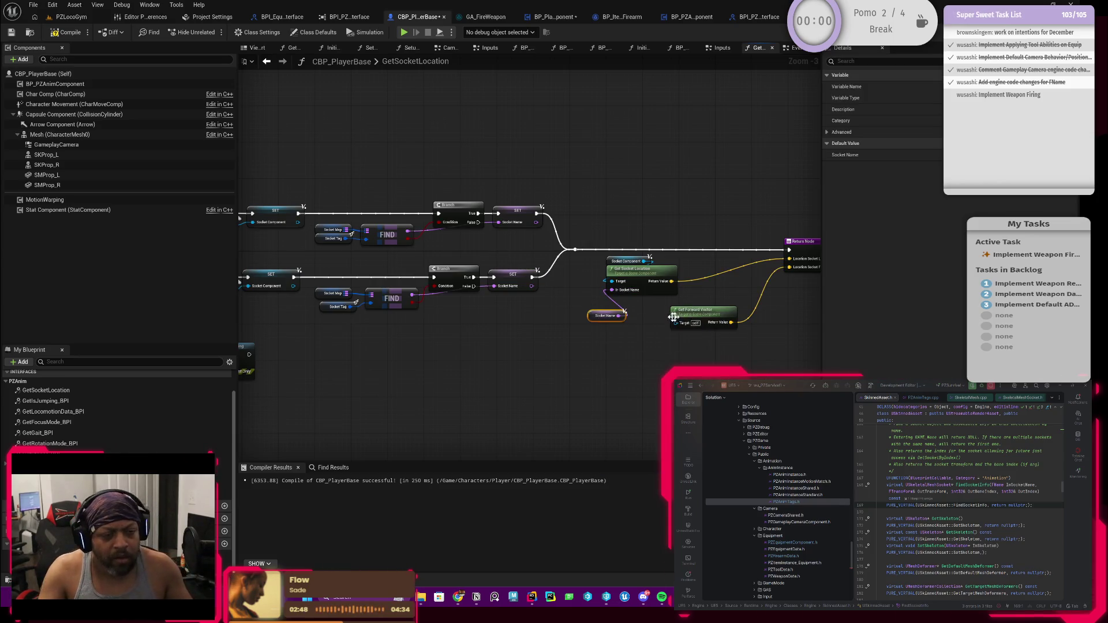
pyautogui.scroll(2, 582, 315)
pyautogui.moveTo(567, 320)
pyautogui.mouseDown()
pyautogui.moveTo(591, 302)
pyautogui.moveTo(607, 249)
pyautogui.moveTo(593, 261)
pyautogui.mouseUp()
# Reposition the Get Forward Vector node beside the socket location and Return nodes.
pyautogui.moveTo(560, 326)
pyautogui.mouseDown()
pyautogui.moveTo(456, 328)
pyautogui.moveTo(443, 342)
pyautogui.moveTo(486, 313)
pyautogui.moveTo(522, 314)
pyautogui.mouseUp()
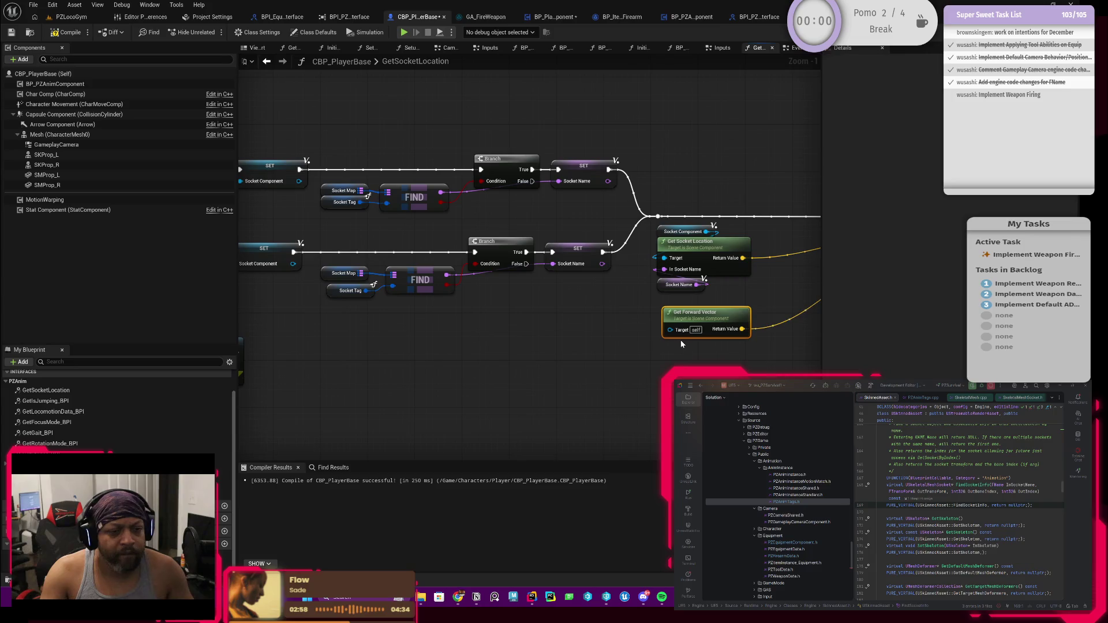
pyautogui.moveTo(623, 338)
pyautogui.mouseDown()
pyautogui.moveTo(635, 329)
pyautogui.moveTo(791, 327)
pyautogui.moveTo(743, 332)
pyautogui.mouseUp()
pyautogui.scroll(-1, 743, 331)
pyautogui.scroll(1, 492, 327)
pyautogui.moveTo(610, 311)
pyautogui.mouseDown()
pyautogui.moveTo(561, 328)
pyautogui.moveTo(431, 309)
pyautogui.moveTo(470, 327)
pyautogui.moveTo(432, 322)
pyautogui.mouseUp()
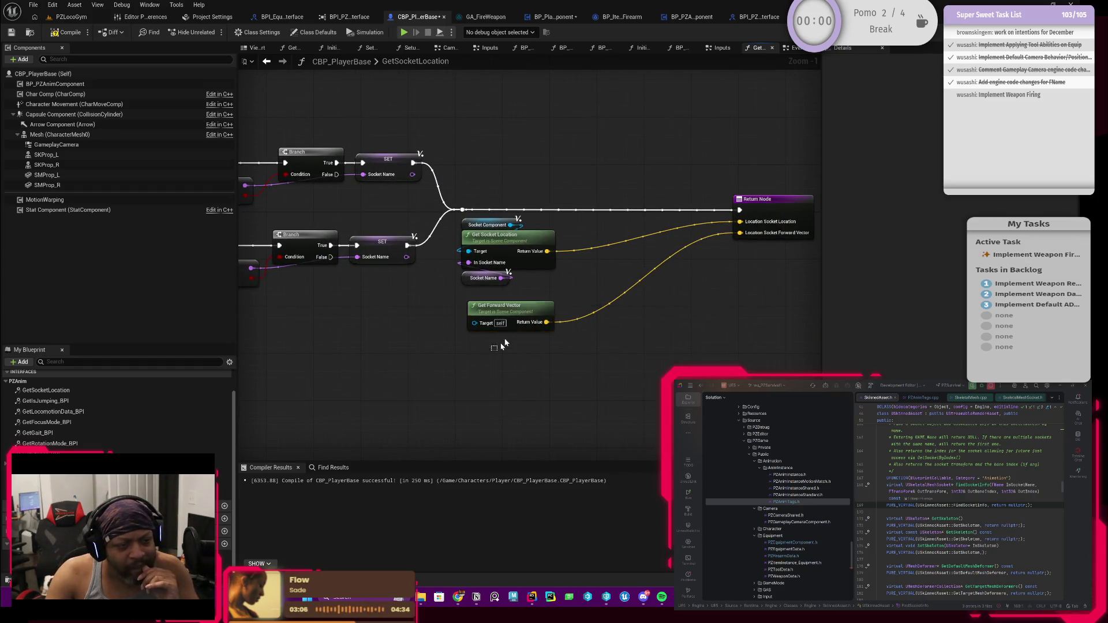
pyautogui.moveTo(529, 317); pyautogui.dragTo(683, 313)
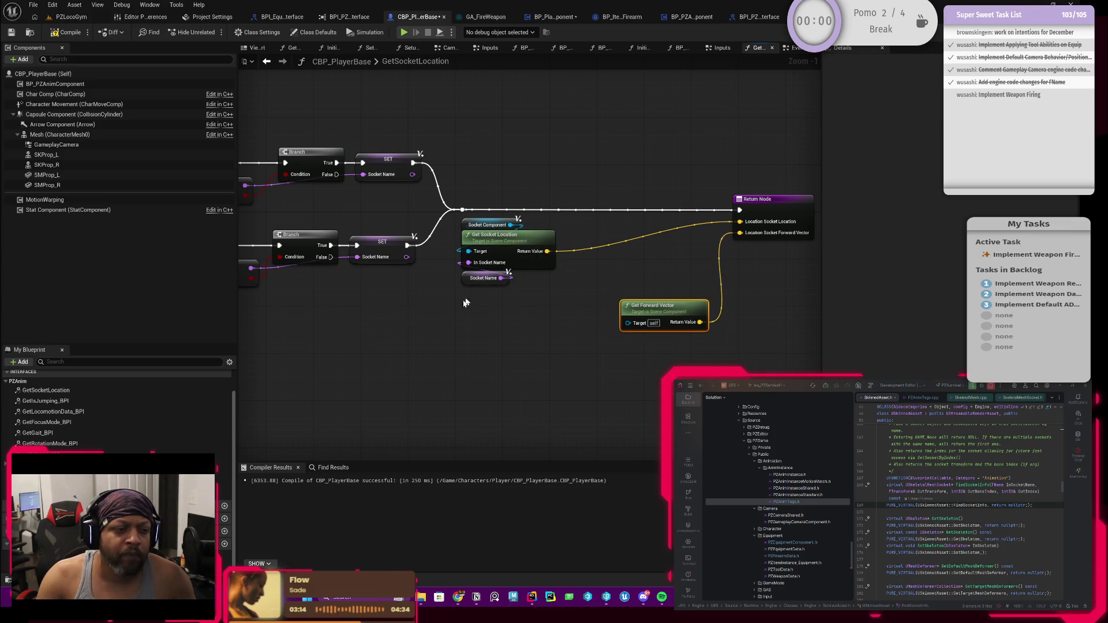
pyautogui.moveTo(447, 309)
pyautogui.mouseDown()
pyautogui.moveTo(746, 292)
pyautogui.moveTo(640, 310)
pyautogui.moveTo(386, 306)
pyautogui.moveTo(450, 297)
pyautogui.moveTo(346, 294)
pyautogui.moveTo(464, 294)
pyautogui.mouseUp()
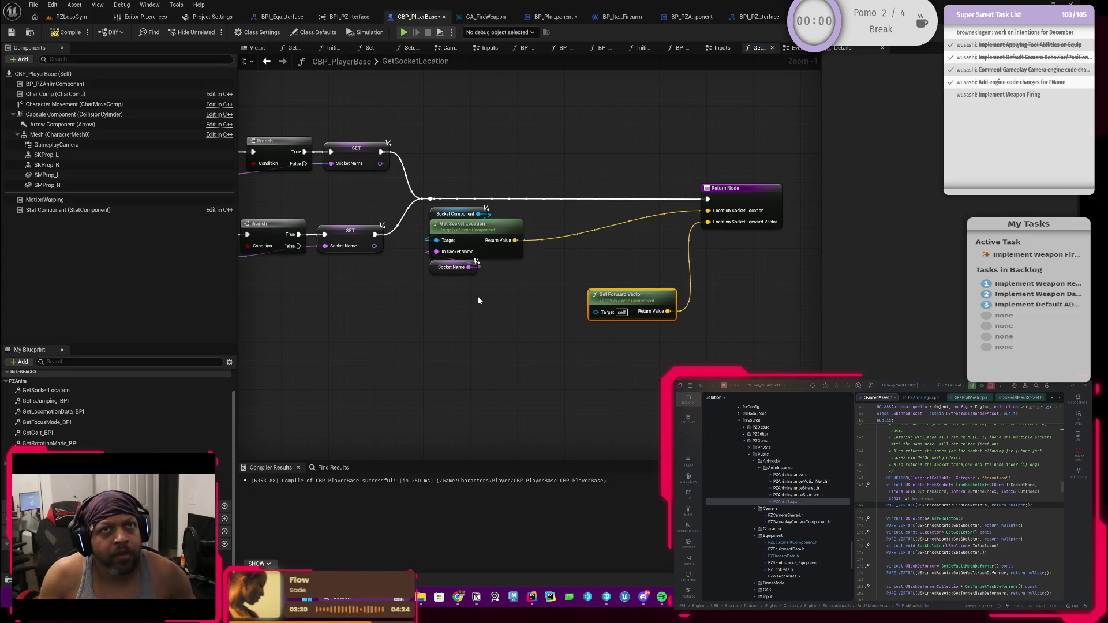
pyautogui.moveTo(421, 291); pyautogui.dragTo(474, 290)
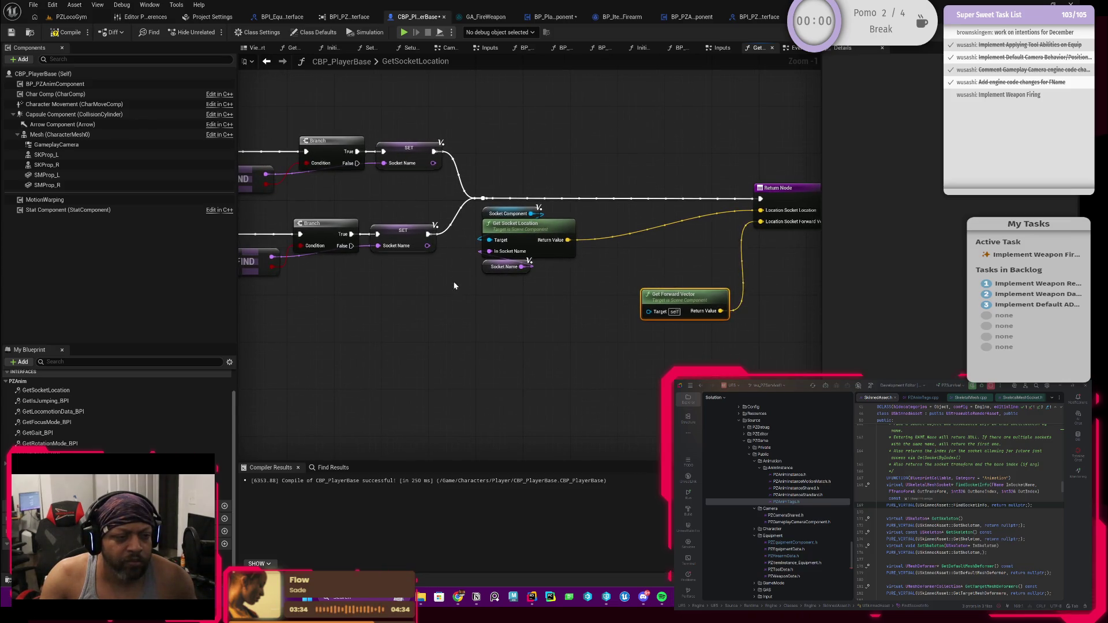
# Duplicate the Socket Component getter for a new socket lookup.
pyautogui.click(484, 214)
pyautogui.hotkey('ctrl', 'c')
pyautogui.hotkey('ctrl', 'v')
pyautogui.moveTo(509, 314); pyautogui.dragTo(525, 339)
pyautogui.write('get sock')
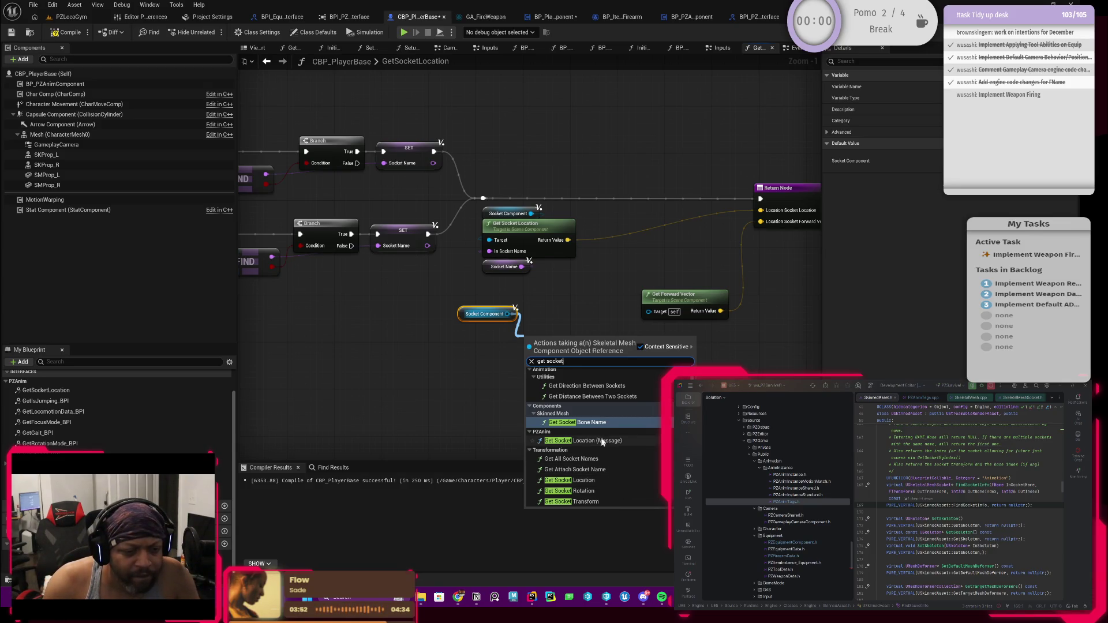
pyautogui.scroll(1, 600, 441)
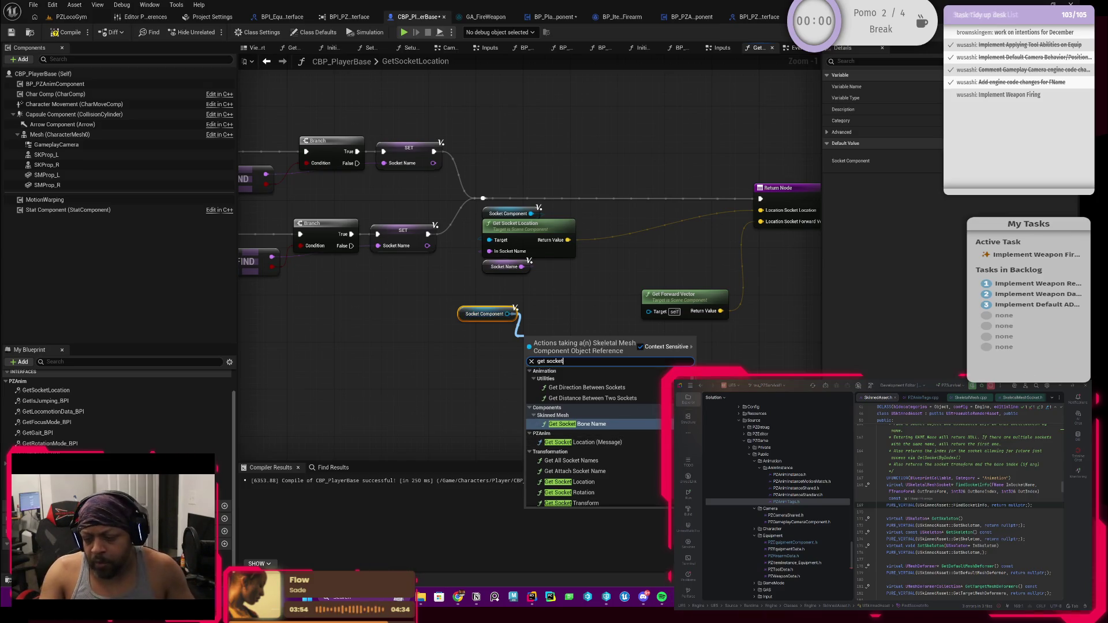
pyautogui.press('Escape')
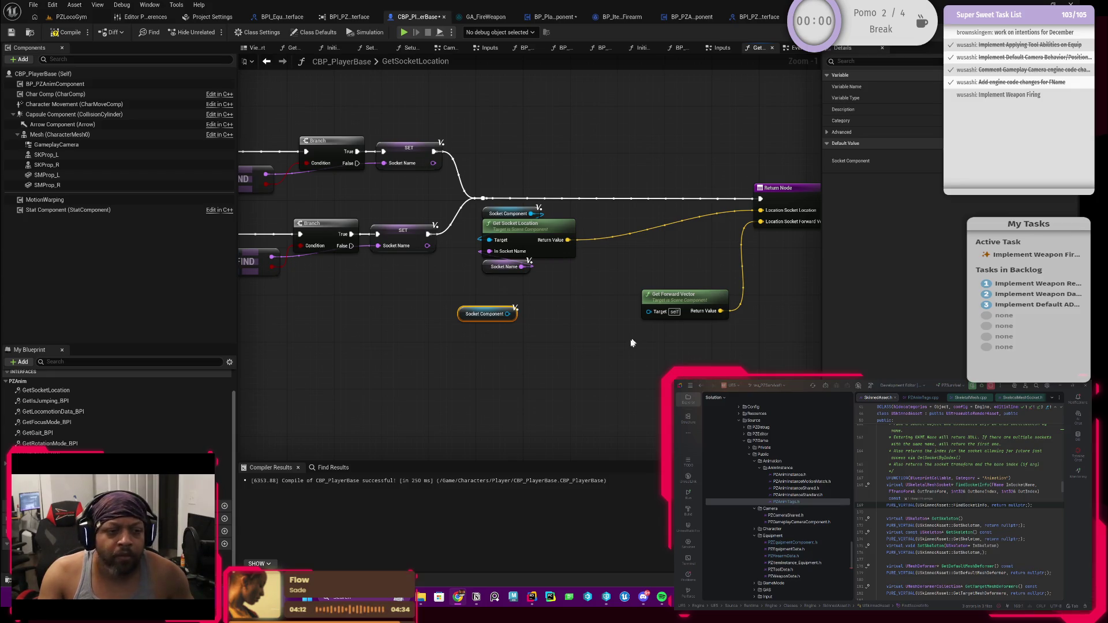
# Add Get Socket Rotation fed by Socket Component and a Socket Name getter.
pyautogui.moveTo(507, 314); pyautogui.dragTo(516, 355)
pyautogui.write('getrot')
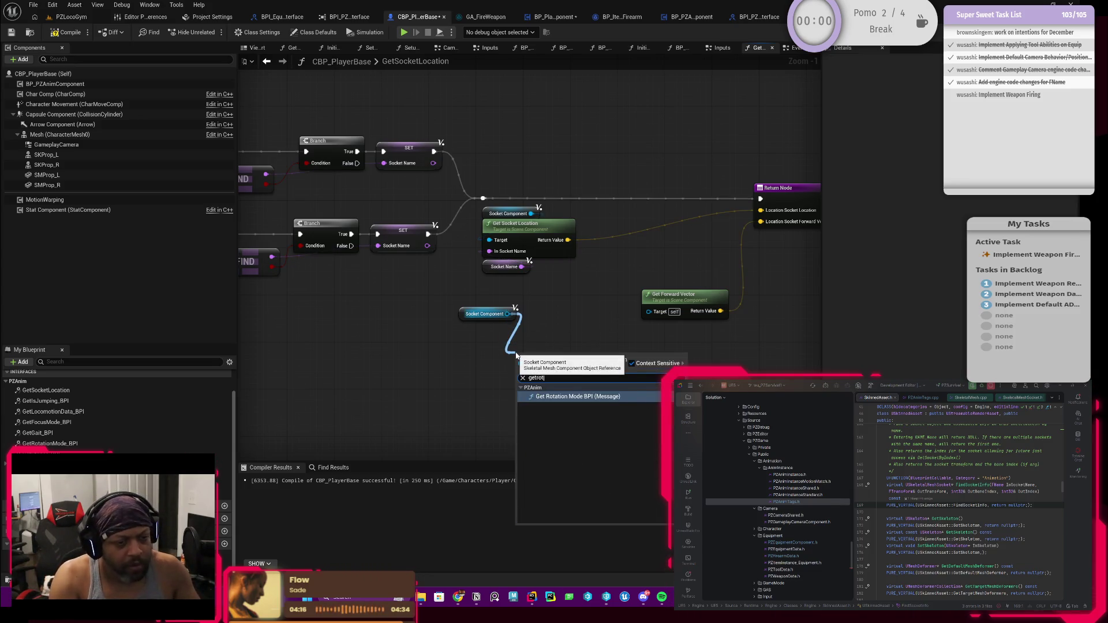
pyautogui.press('BackSpace')
pyautogui.press('BackSpace')
pyautogui.press('BackSpace')
pyautogui.write('so')
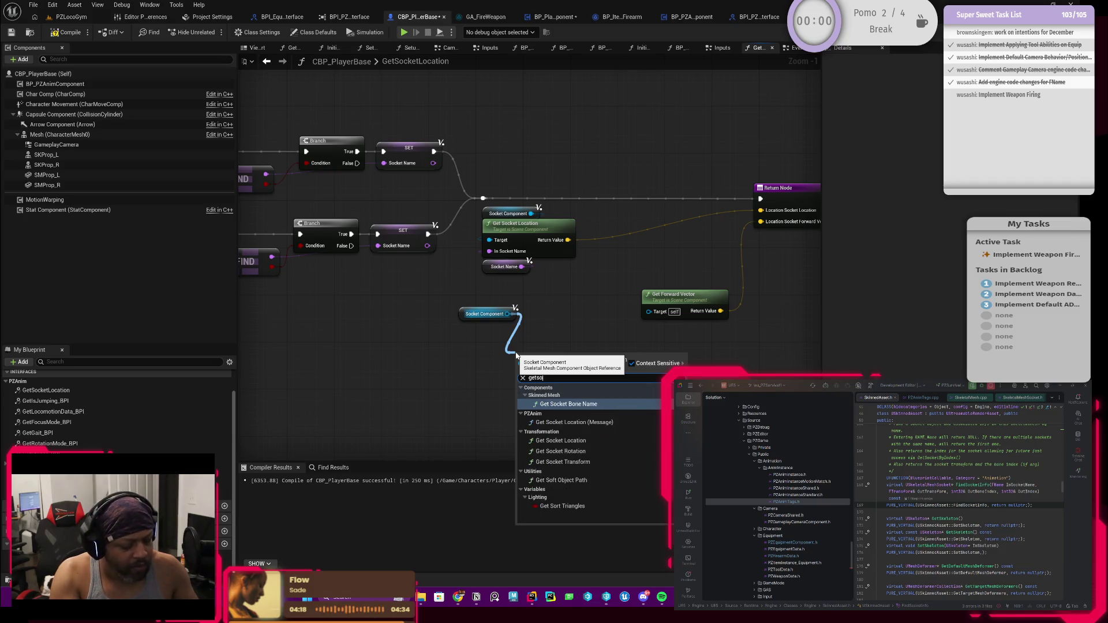
pyautogui.write('cke')
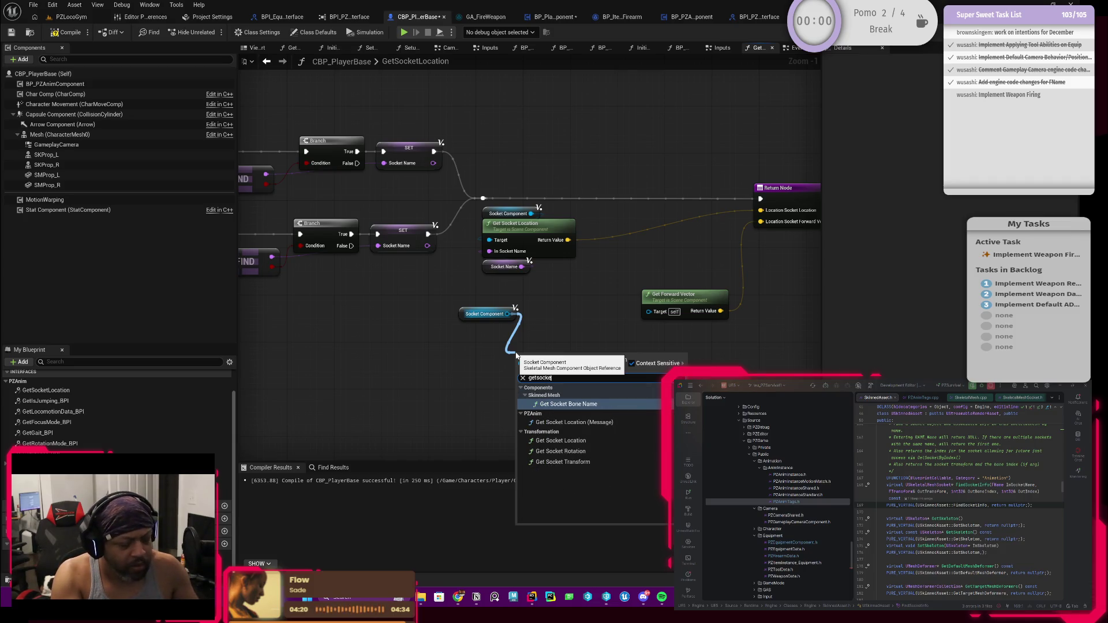
pyautogui.write('rot')
pyautogui.press('Return')
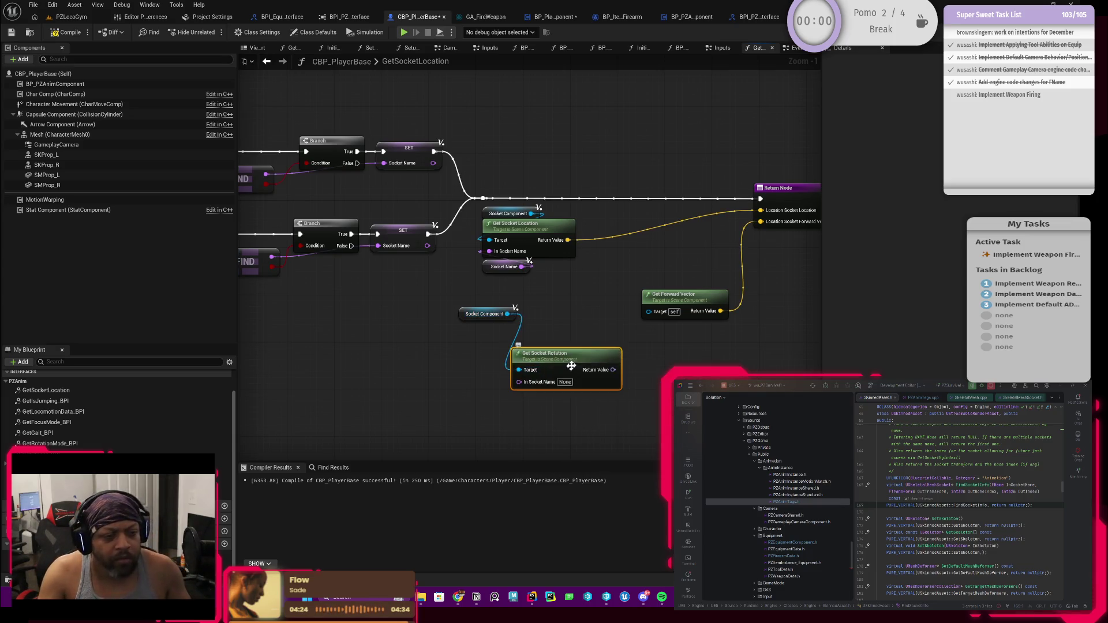
pyautogui.moveTo(579, 363)
pyautogui.mouseDown()
pyautogui.moveTo(517, 336)
pyautogui.moveTo(438, 362)
pyautogui.mouseUp()
pyautogui.write('socketname')
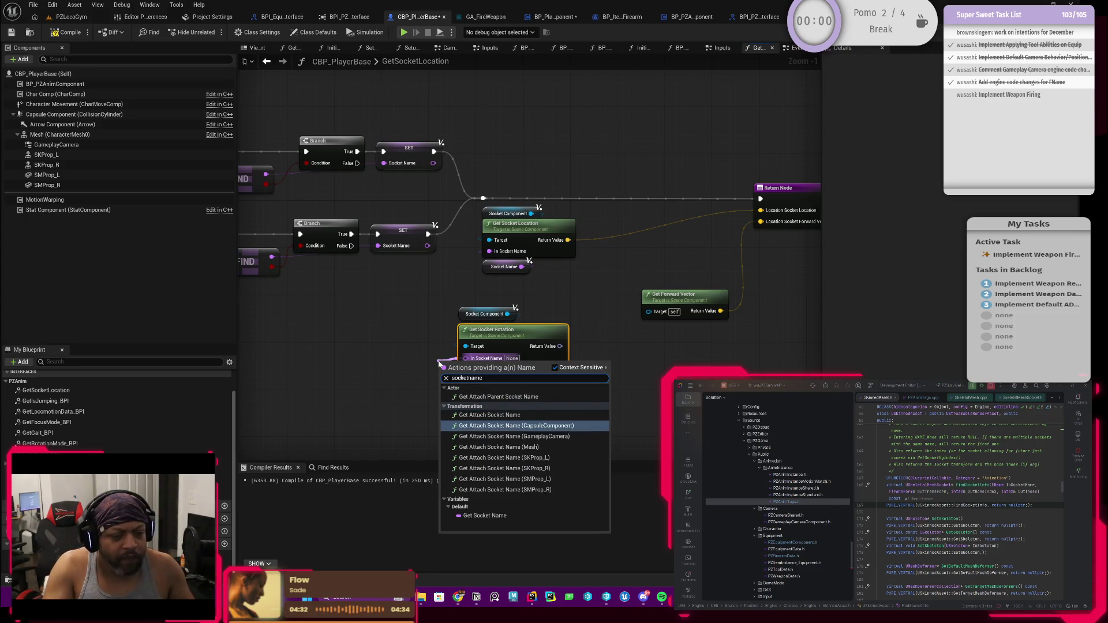
pyautogui.click(485, 515)
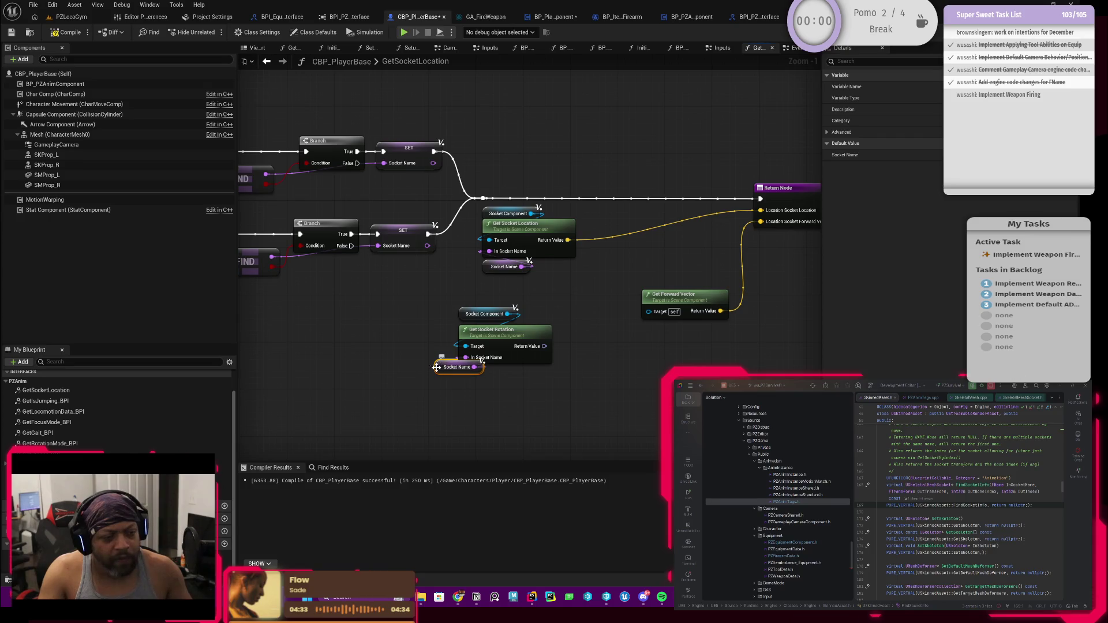
pyautogui.moveTo(439, 362); pyautogui.dragTo(463, 367)
# Add a Get Forward Vector node driven by the socket rotation's Return Value.
pyautogui.click(464, 318)
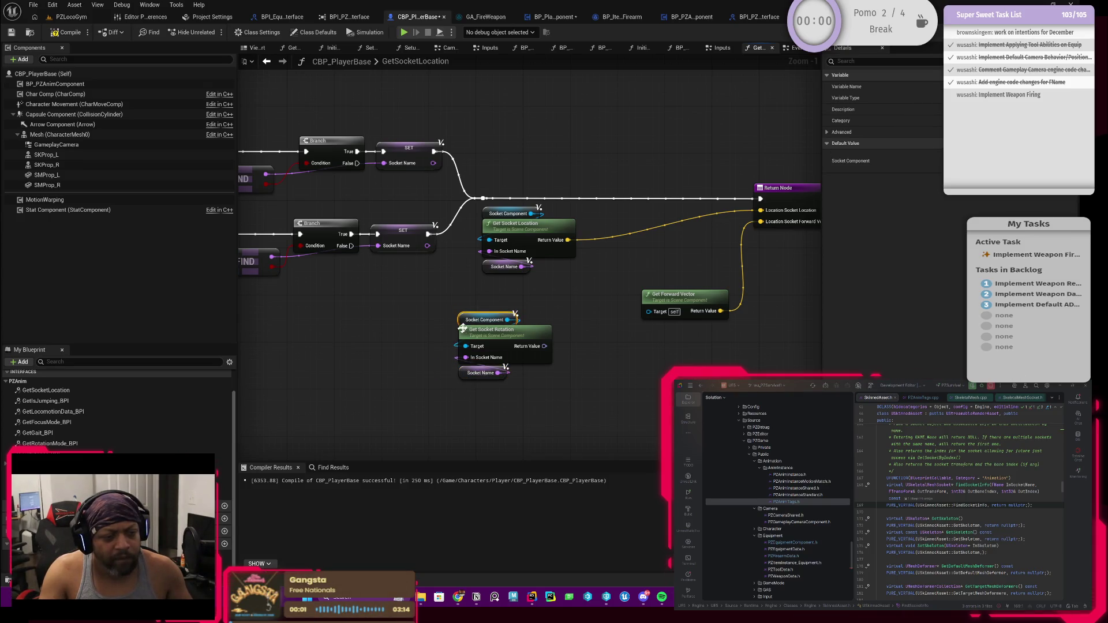
pyautogui.moveTo(515, 358); pyautogui.dragTo(558, 362)
pyautogui.write('look')
pyautogui.press('BackSpace')
pyautogui.press('BackSpace')
pyautogui.press('BackSpace')
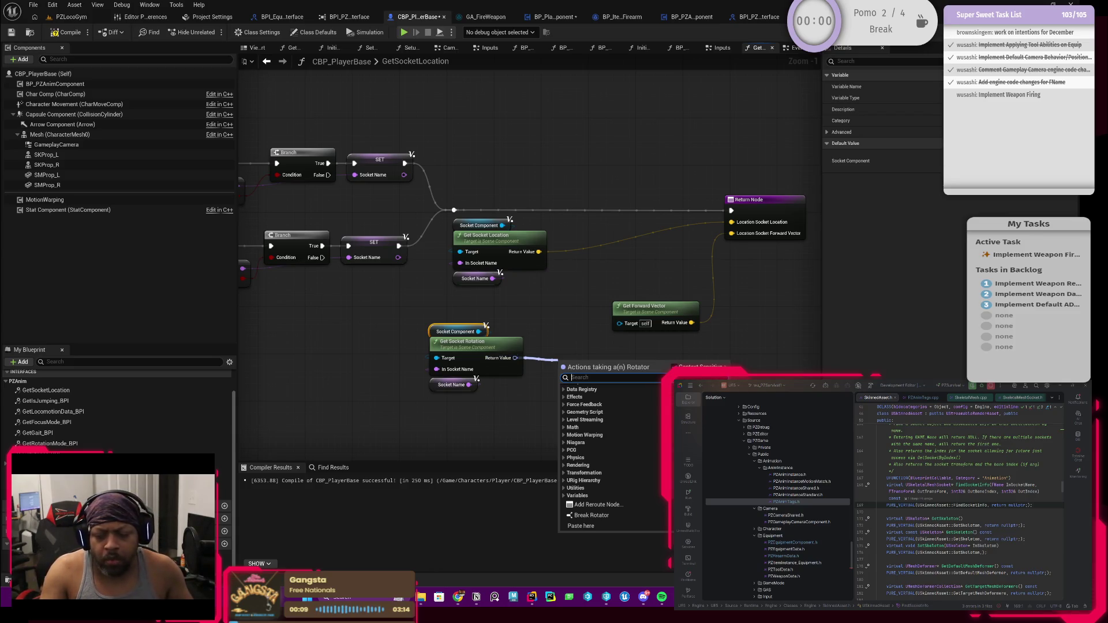
pyautogui.press('Escape')
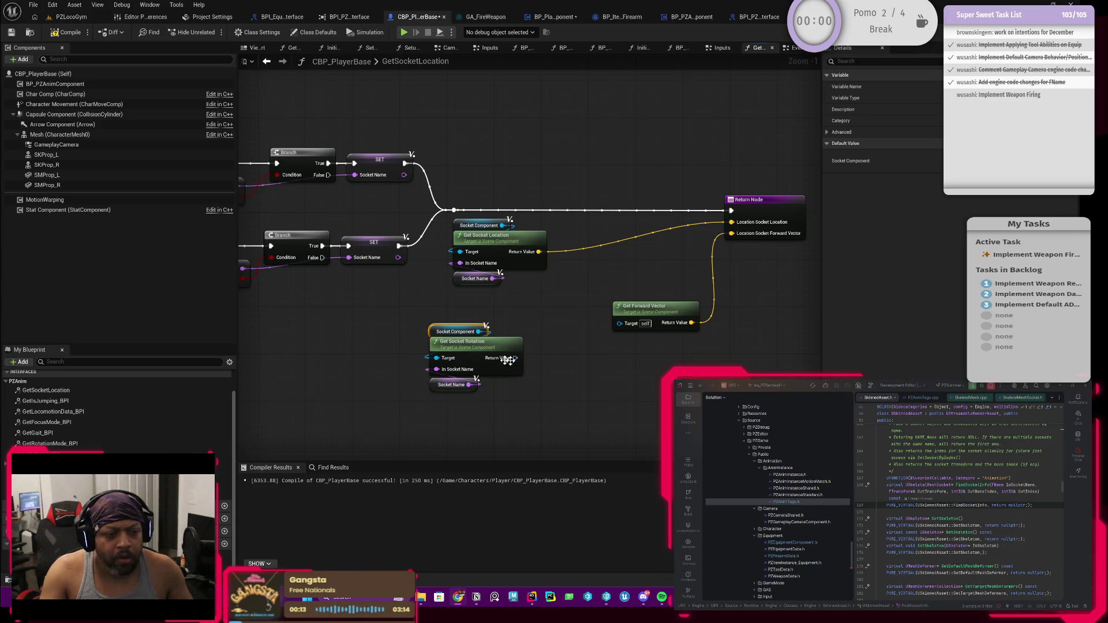
pyautogui.moveTo(515, 357); pyautogui.dragTo(563, 361)
pyautogui.write('get forward vector')
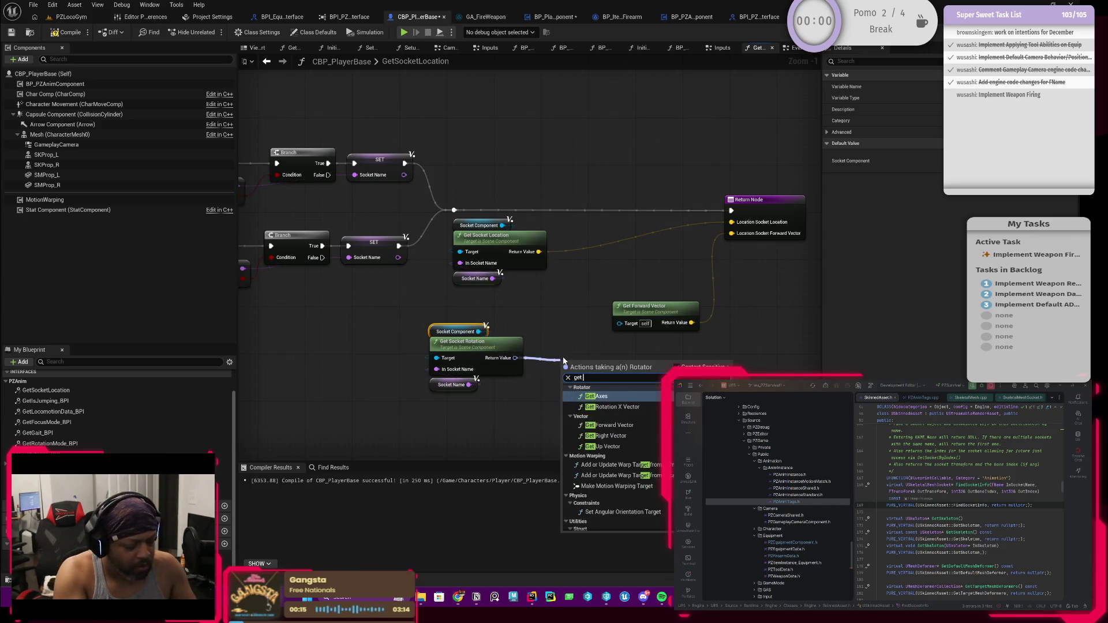
pyautogui.press('Return')
pyautogui.moveTo(589, 366)
pyautogui.mouseDown()
pyautogui.moveTo(561, 348)
pyautogui.moveTo(494, 342)
pyautogui.moveTo(659, 232)
pyautogui.mouseUp()
# Wire the socket's forward vector to the Return Node, delete the old node, and compile.
pyautogui.click(584, 324)
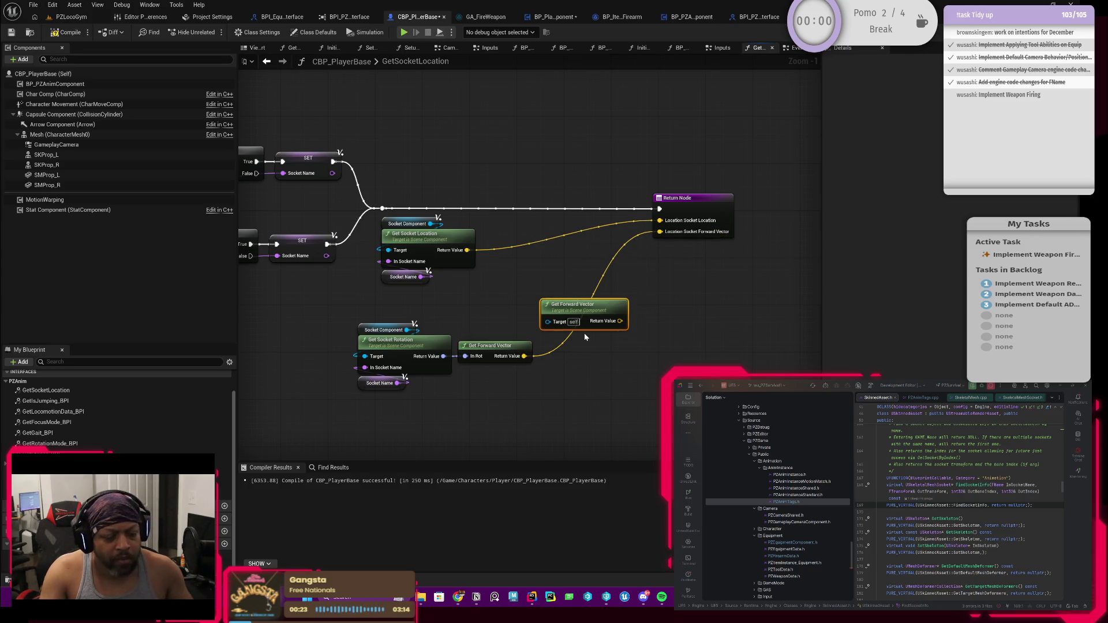
pyautogui.press('Delete')
pyautogui.moveTo(291, 290)
pyautogui.mouseDown()
pyautogui.moveTo(469, 387)
pyautogui.moveTo(522, 397)
pyautogui.mouseUp()
pyautogui.moveTo(495, 353)
pyautogui.mouseDown()
pyautogui.moveTo(558, 331)
pyautogui.moveTo(517, 319)
pyautogui.mouseUp()
pyautogui.moveTo(694, 212); pyautogui.dragTo(618, 213)
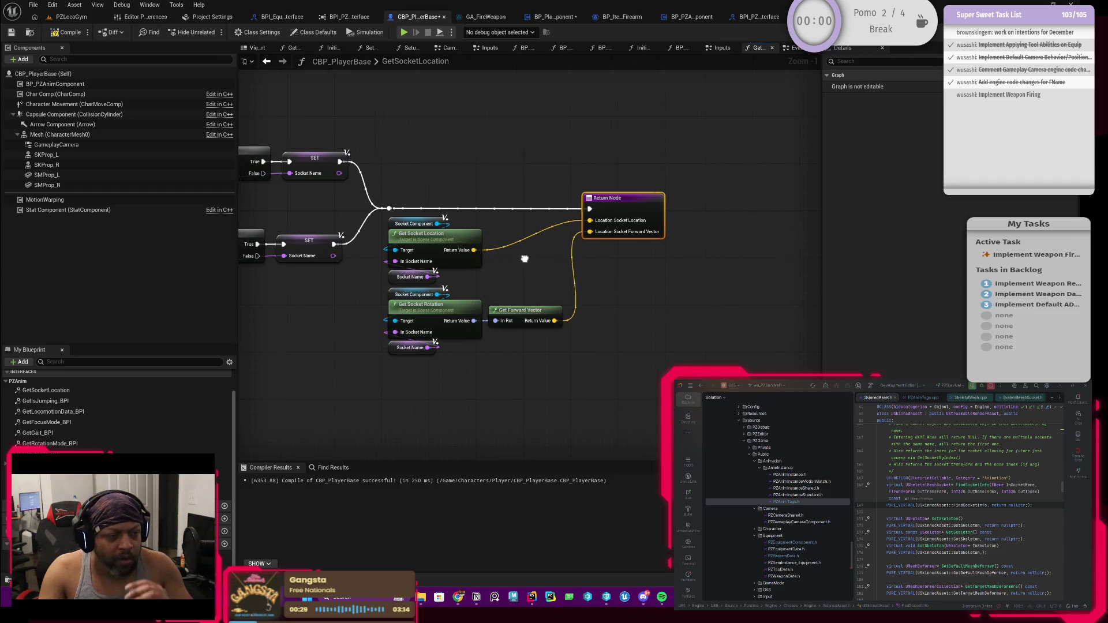
pyautogui.click(55, 32)
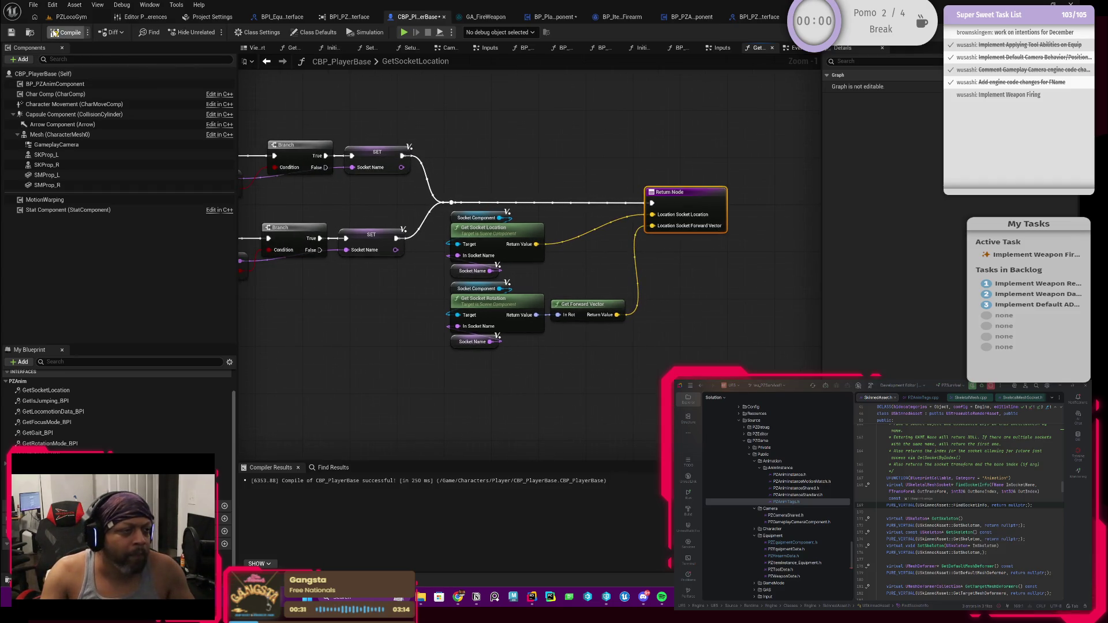
# Save CBP_PlayerBase and bring up the BPI_PZAnimInterface GetSocketLocation declaration.
pyautogui.click(11, 33)
pyautogui.moveTo(507, 163); pyautogui.dragTo(578, 217)
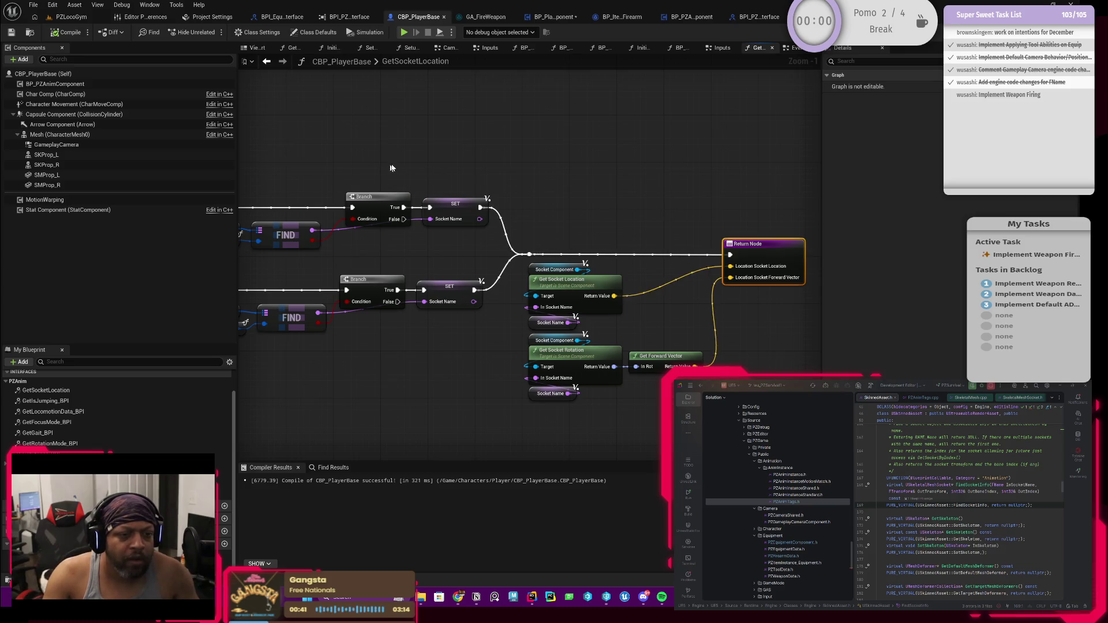
pyautogui.scroll(-3, 460, 213)
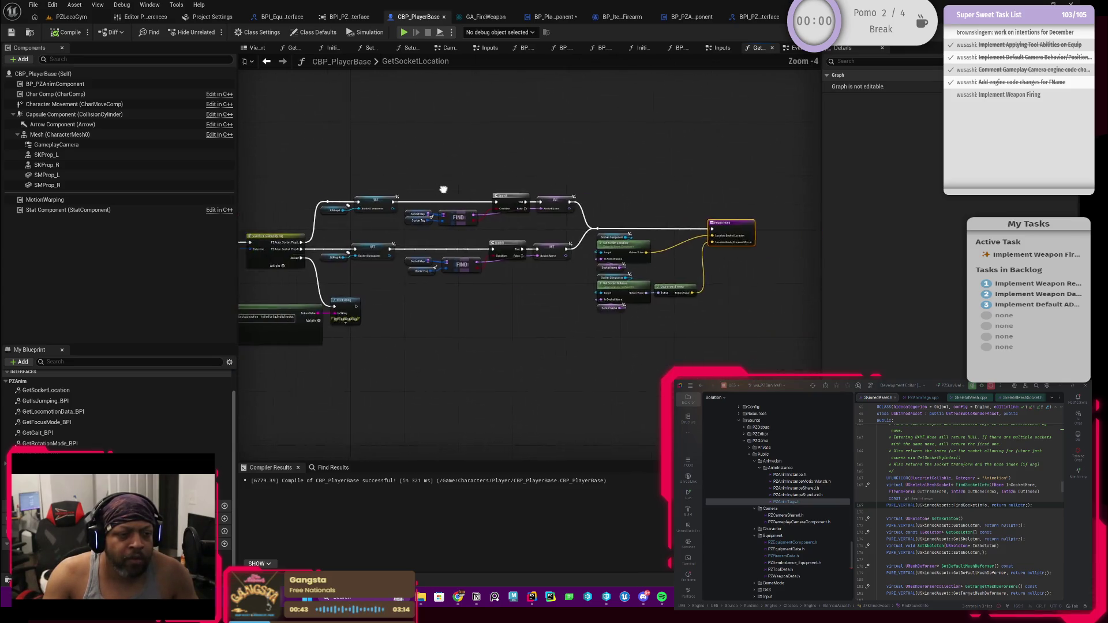
pyautogui.scroll(2, 415, 242)
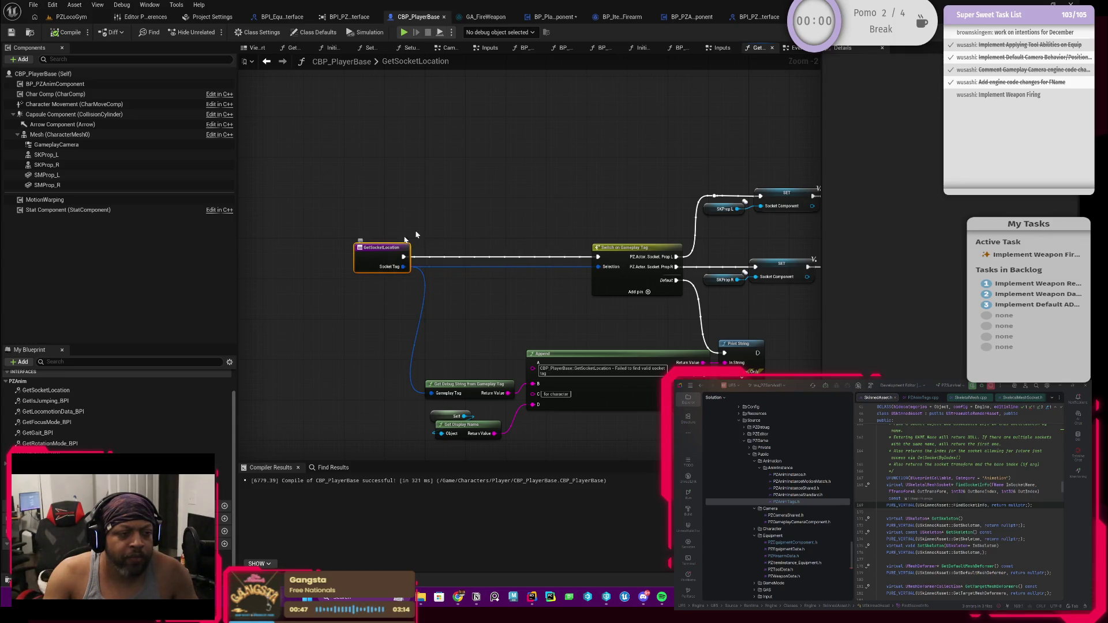
pyautogui.moveTo(656, 153); pyautogui.dragTo(523, 153)
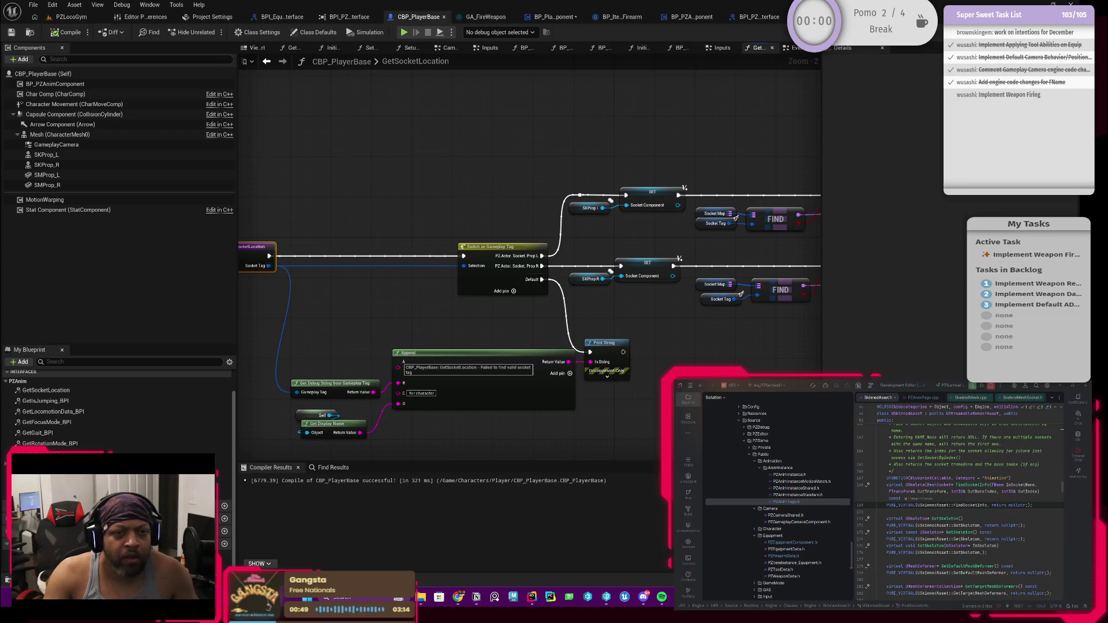
pyautogui.click(767, 22)
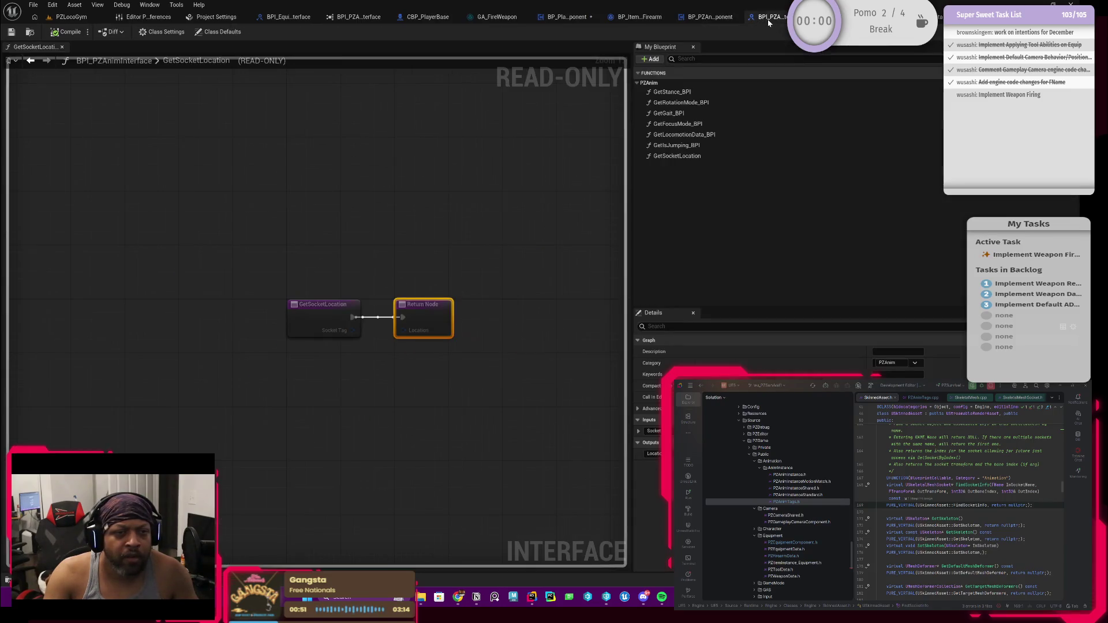
# Rename the interface function to GetSocketLocationData, then go to BP_PlayerEquipmentComponent.
pyautogui.click(682, 158)
pyautogui.click(681, 158)
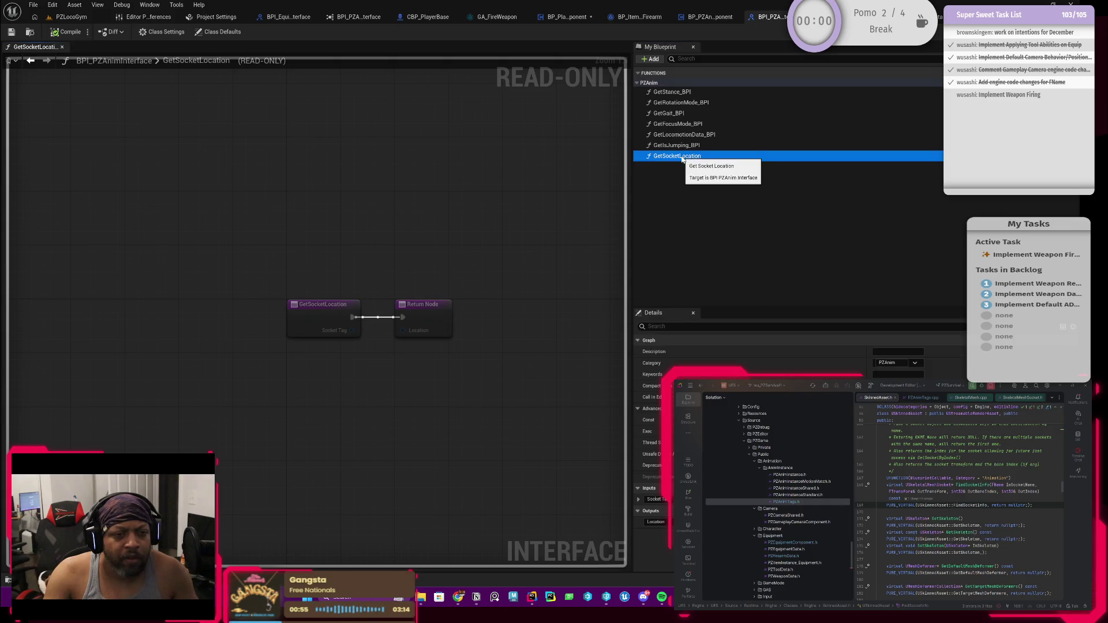
pyautogui.click(709, 157)
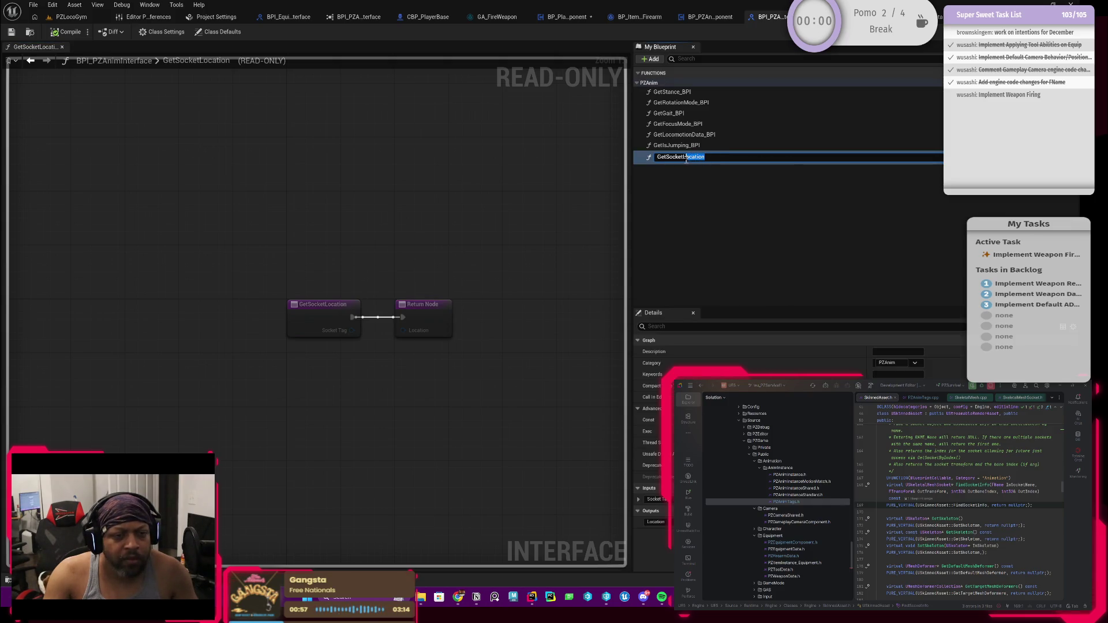
pyautogui.click(719, 157)
pyautogui.write('Data')
pyautogui.press('Return')
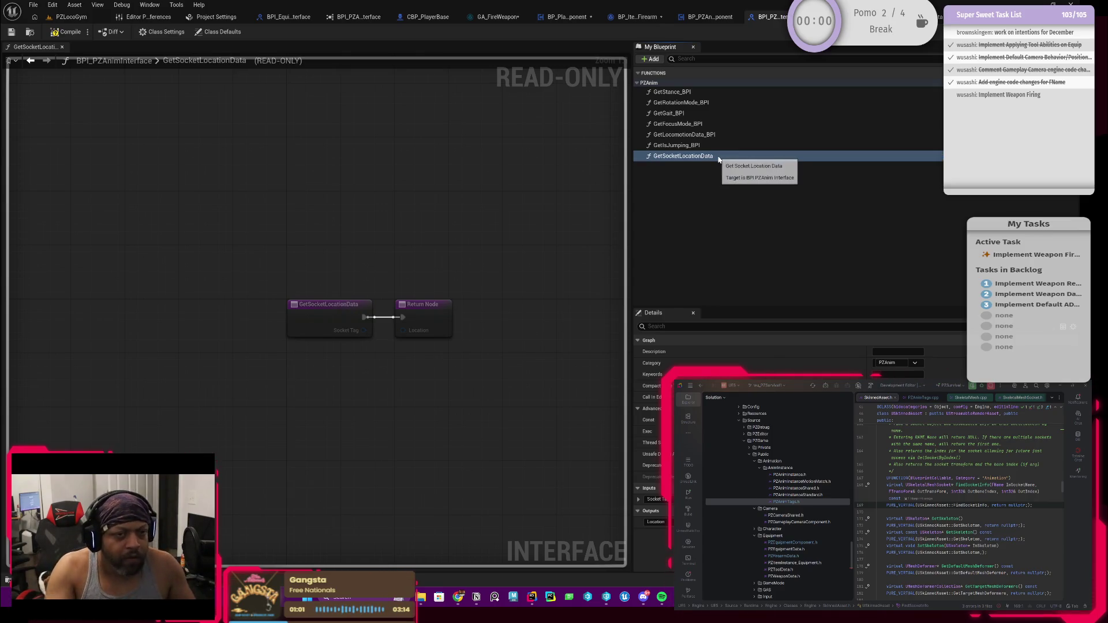
pyautogui.click(567, 17)
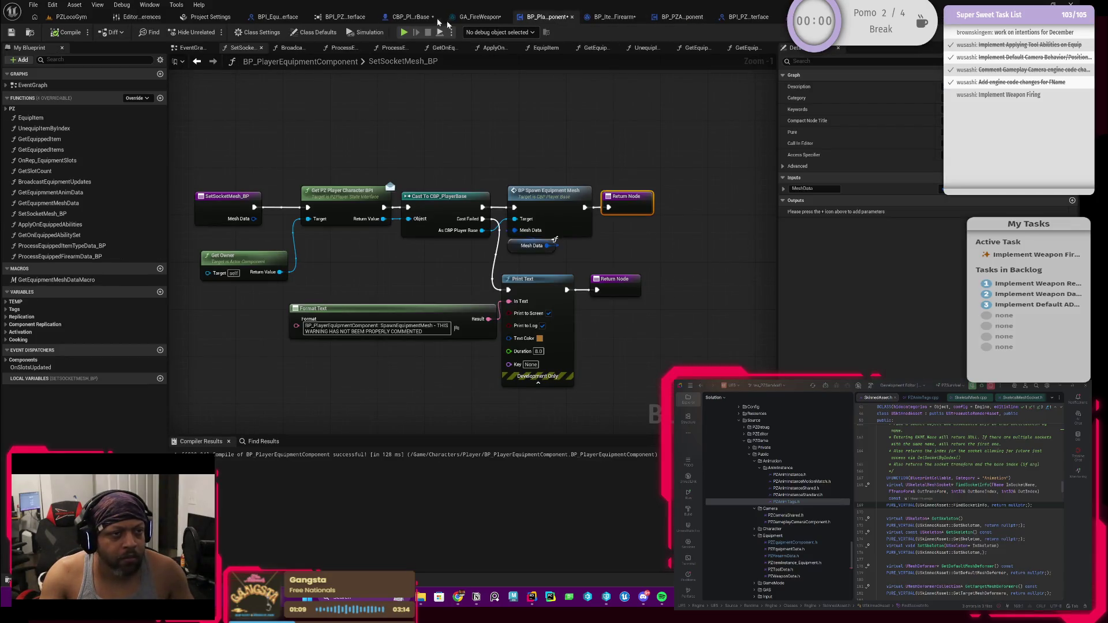
# Recompile CBP_PlayerBase after the rename and survey the SET and FIND nodes.
pyautogui.click(412, 17)
pyautogui.scroll(2, 428, 104)
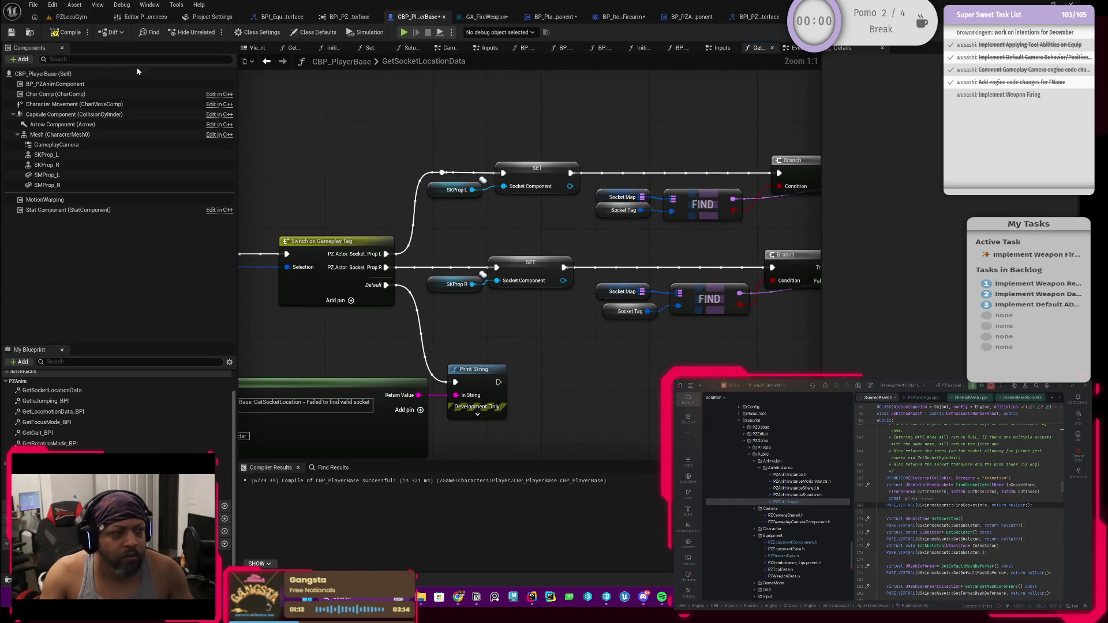
pyautogui.click(57, 34)
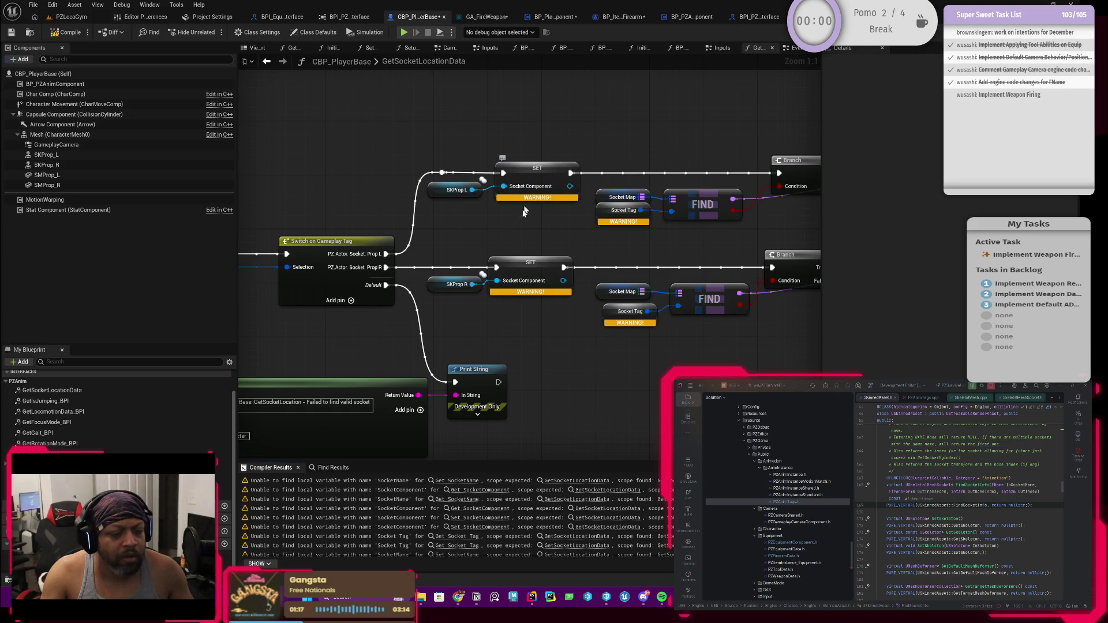
pyautogui.moveTo(494, 231); pyautogui.dragTo(532, 251)
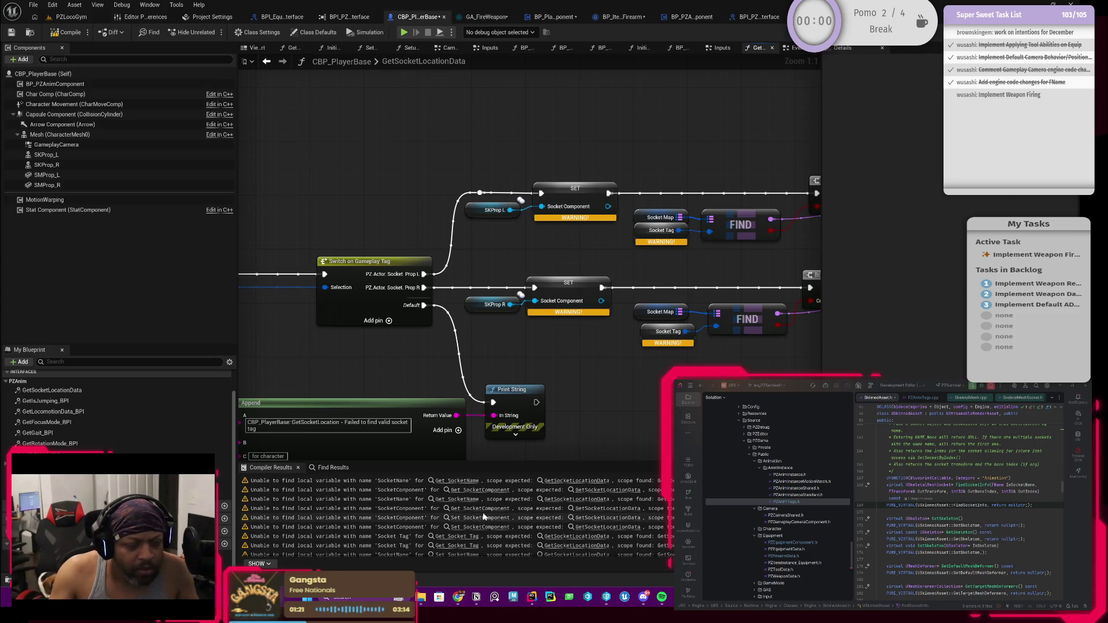
pyautogui.scroll(-4, 545, 254)
pyautogui.scroll(5, 376, 254)
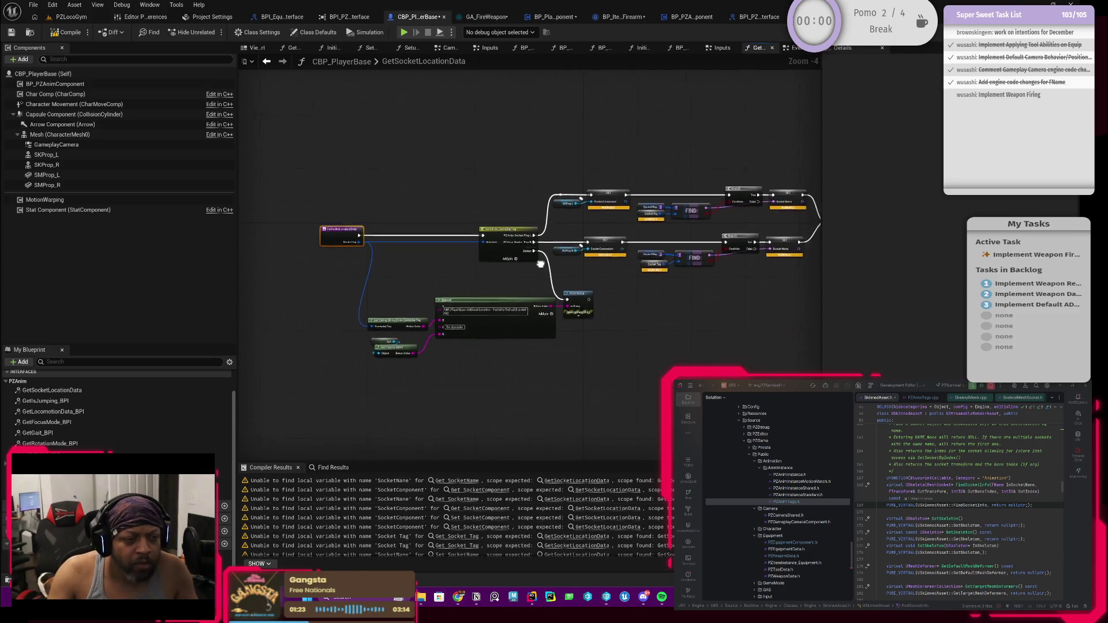
pyautogui.moveTo(453, 277)
pyautogui.mouseDown()
pyautogui.moveTo(403, 251)
pyautogui.moveTo(365, 266)
pyautogui.mouseUp()
# Trace the missing Socket Name warning to its node, then undo the GetSocketLocationData rename.
pyautogui.click(598, 223)
pyautogui.moveTo(573, 262); pyautogui.dragTo(488, 270)
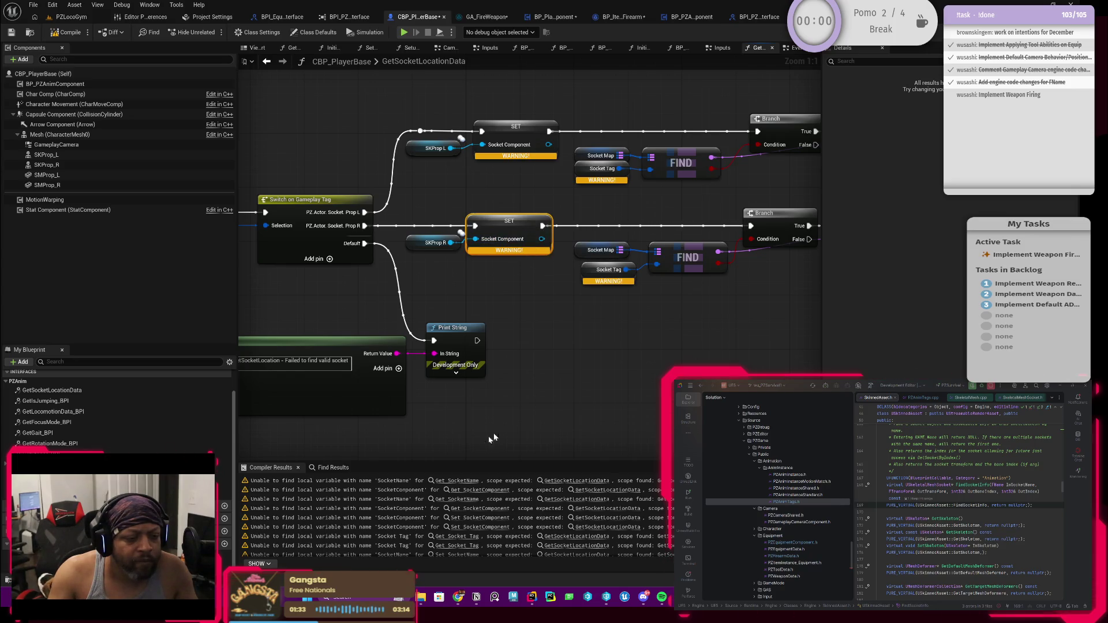
pyautogui.click(456, 481)
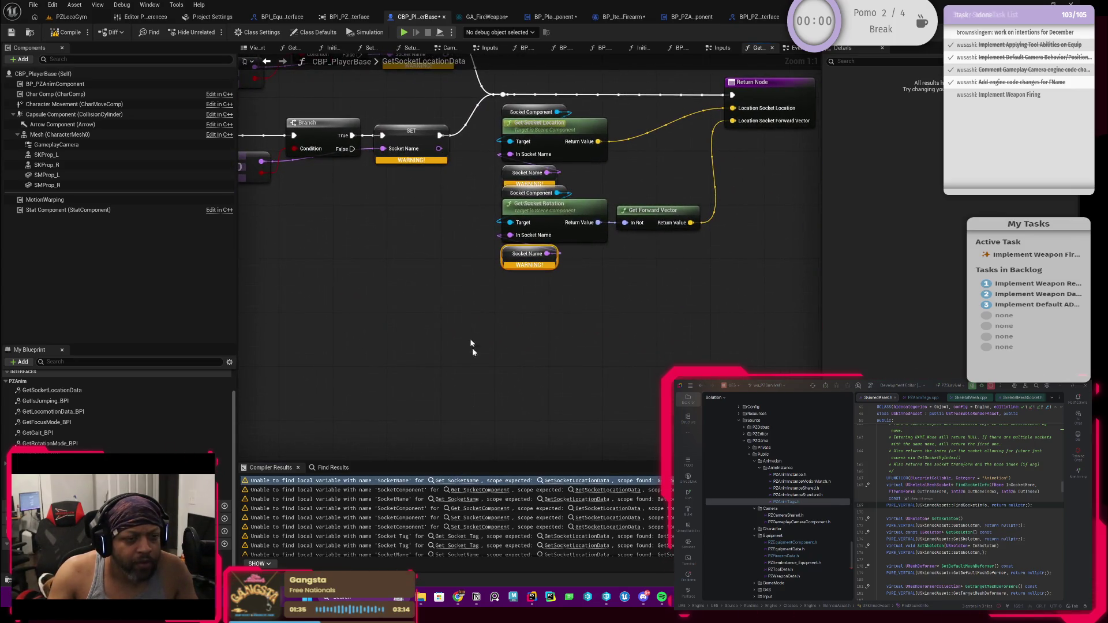
pyautogui.scroll(-3, 427, 269)
pyautogui.scroll(3, 574, 312)
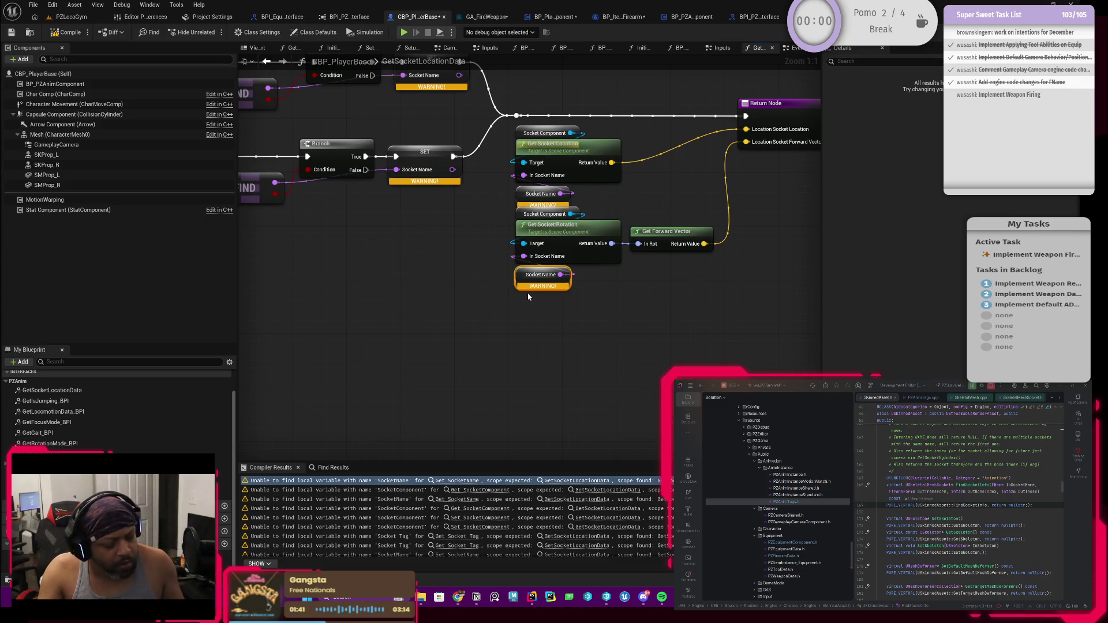
pyautogui.hotkey('ctrl', 'z')
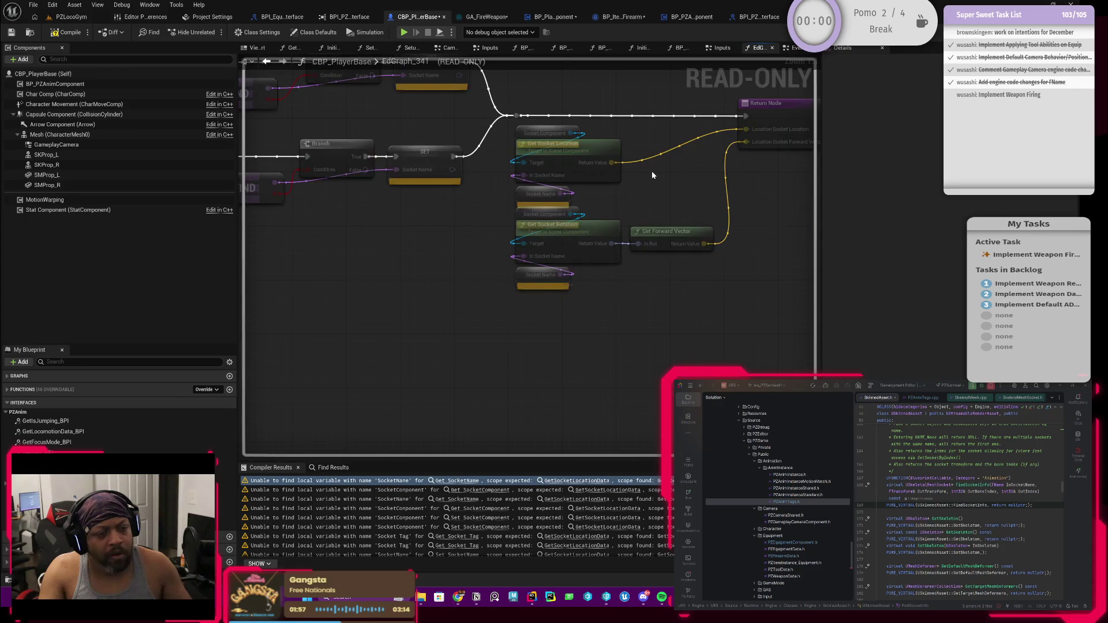
# Recompile with F7 and open the bare PZAnim GetSocketLocation function graph.
pyautogui.scroll(-2, 581, 307)
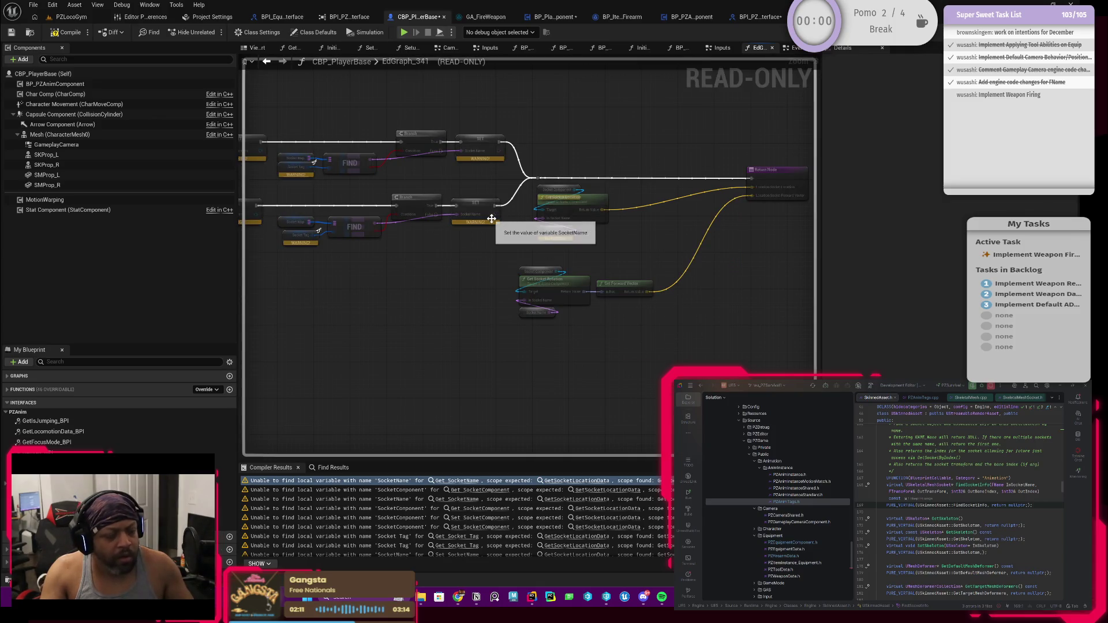
pyautogui.press('F7')
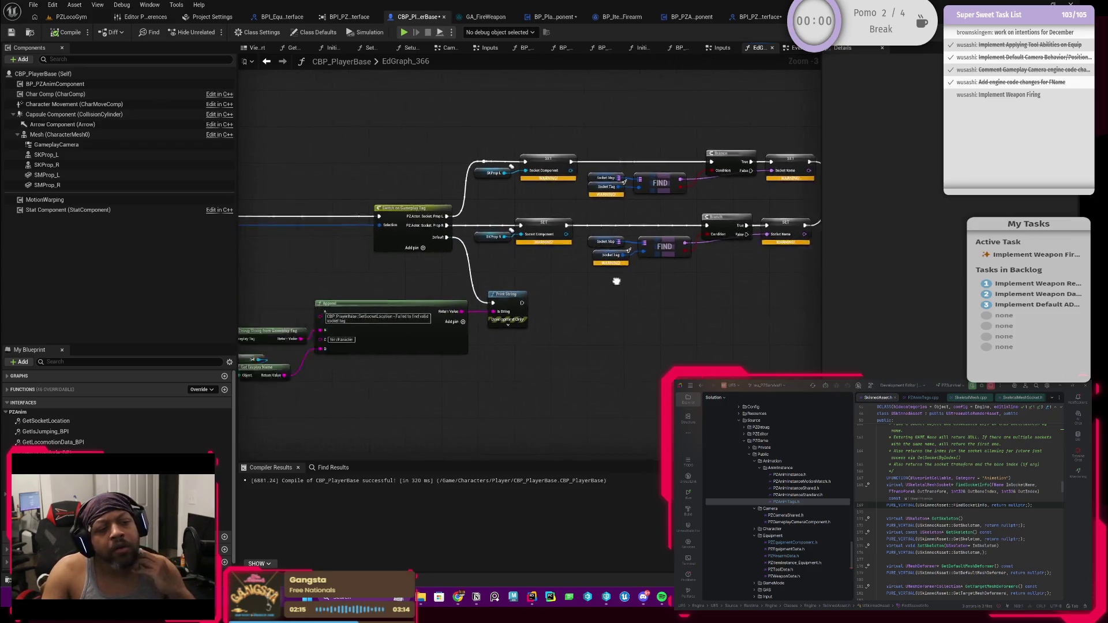
pyautogui.moveTo(480, 272); pyautogui.dragTo(427, 274)
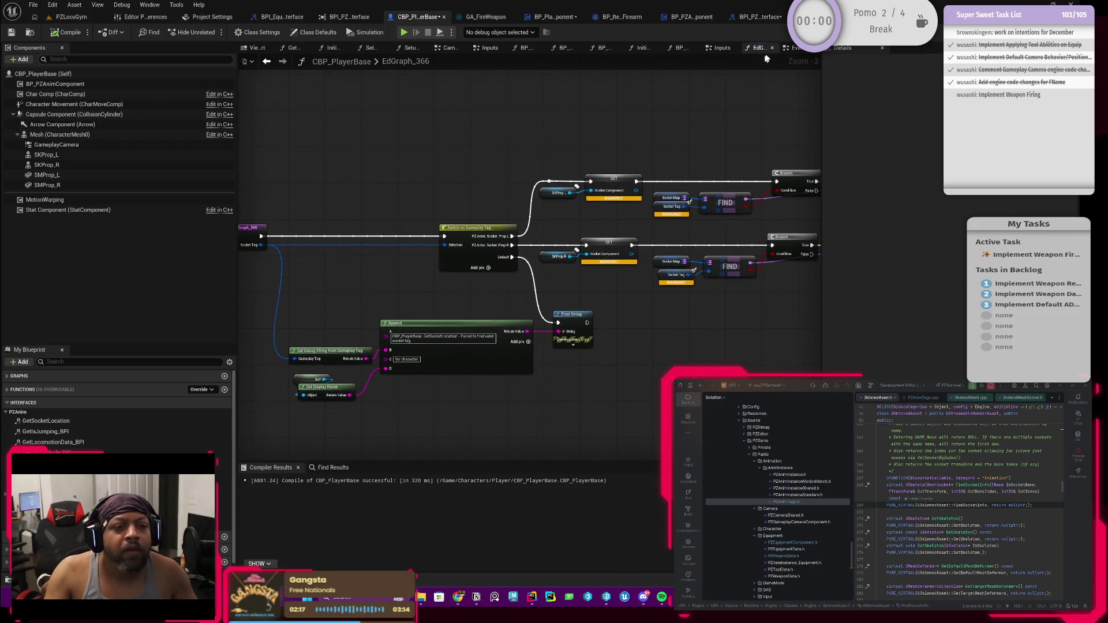
pyautogui.scroll(-1, 115, 415)
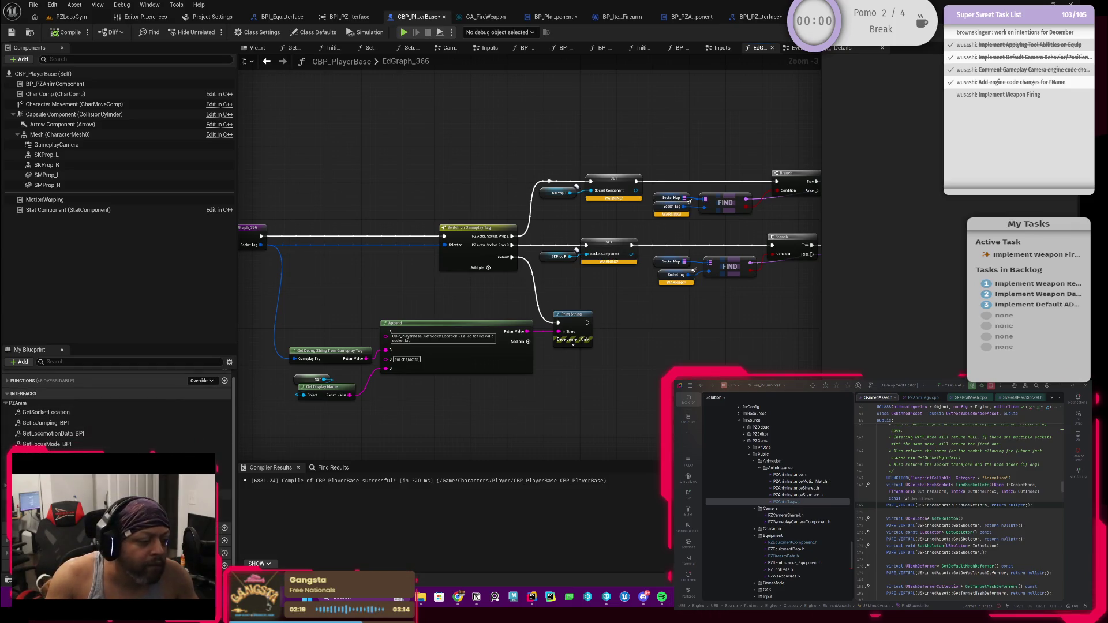
pyautogui.scroll(1, 116, 404)
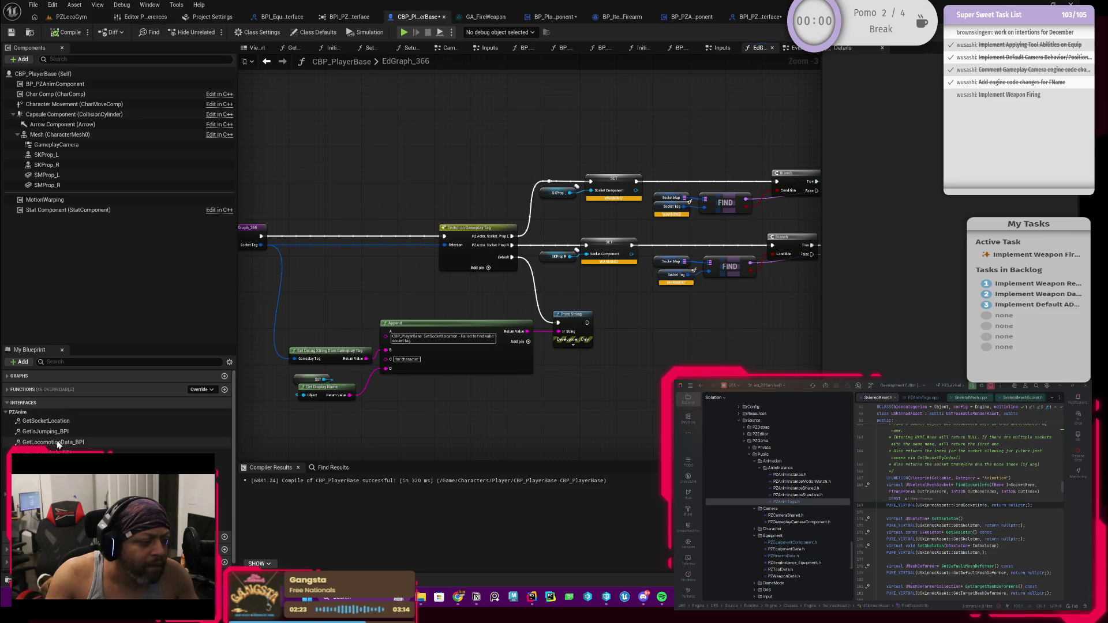
pyautogui.click(66, 424)
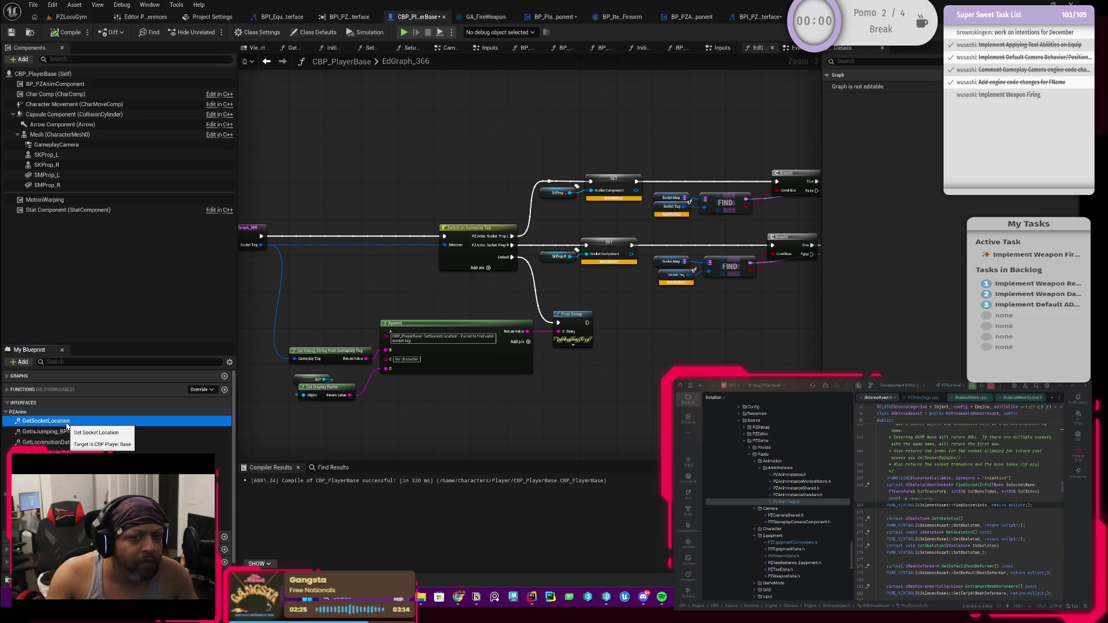
pyautogui.doubleClick(66, 424)
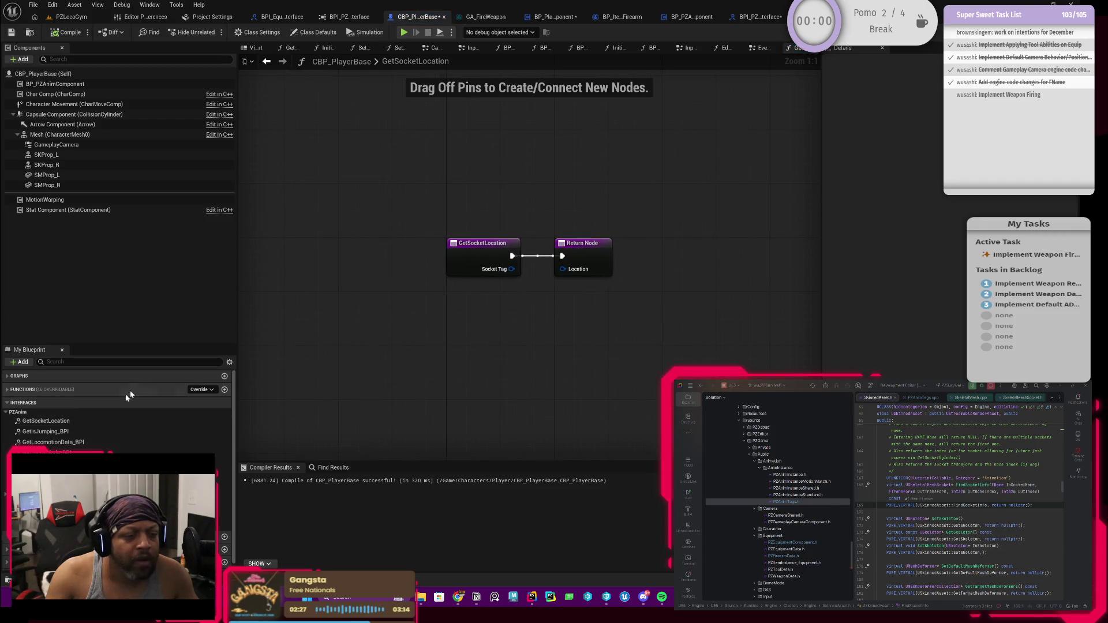
# Paste the EdGraph_366 socket-lookup nodes into GetSocketLocation, space them out, and compile.
pyautogui.click(266, 61)
pyautogui.scroll(-4, 480, 241)
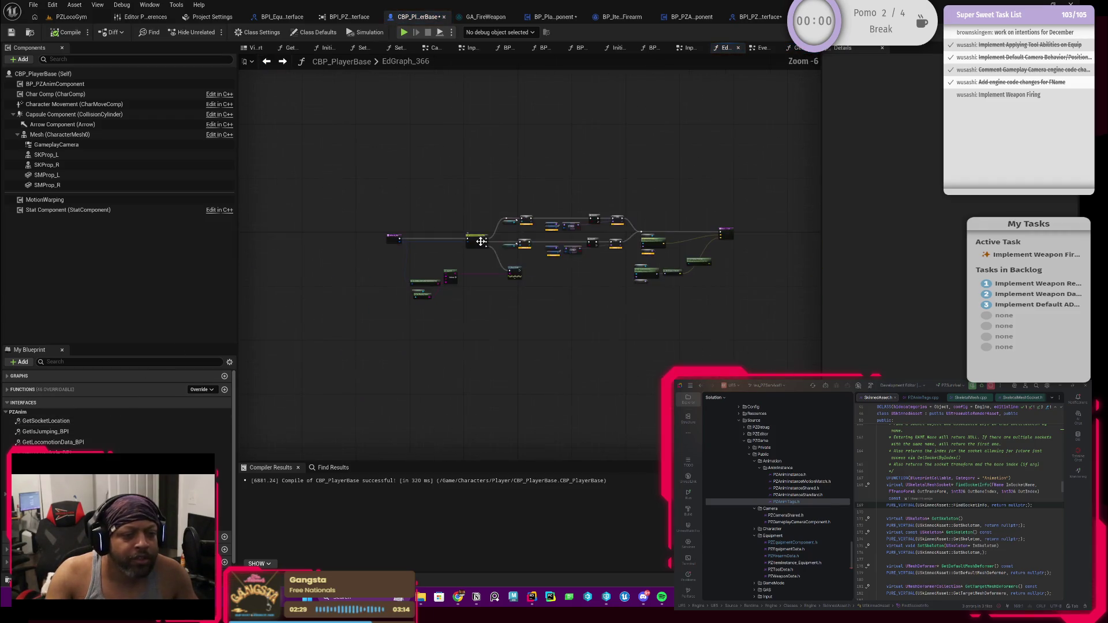
pyautogui.moveTo(753, 171); pyautogui.dragTo(411, 361)
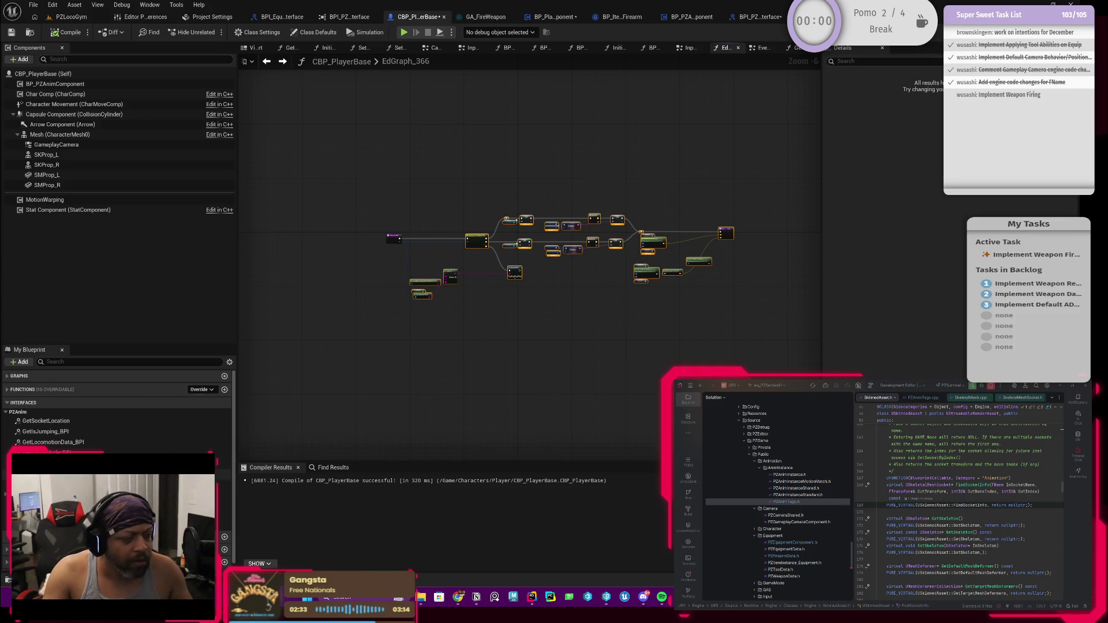
pyautogui.doubleClick(46, 421)
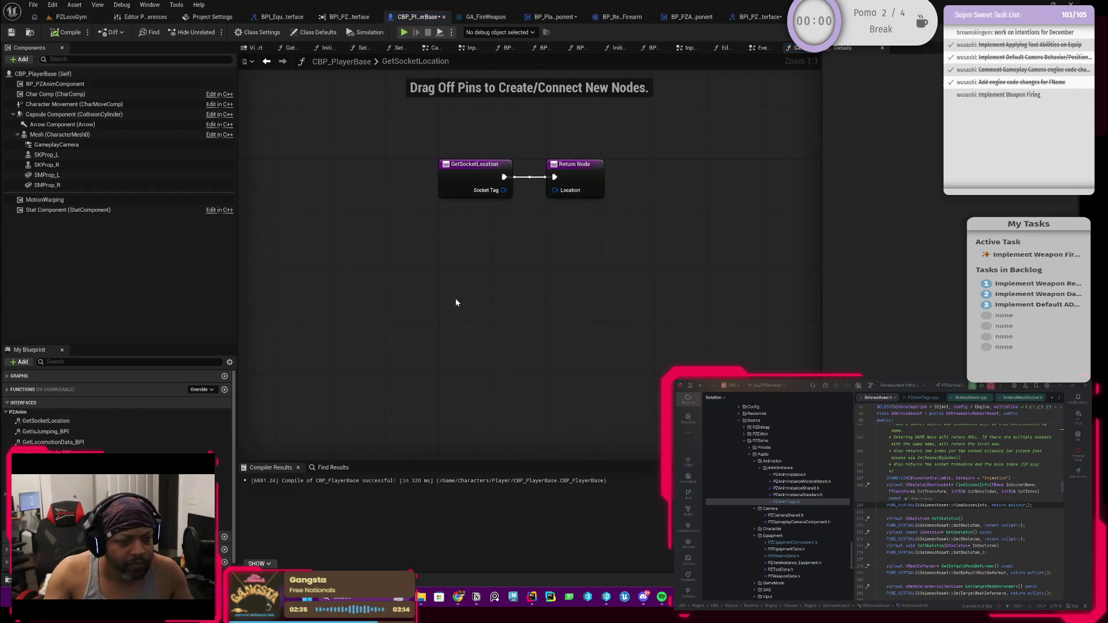
pyautogui.hotkey('ctrl', 'v')
pyautogui.scroll(-2, 480, 286)
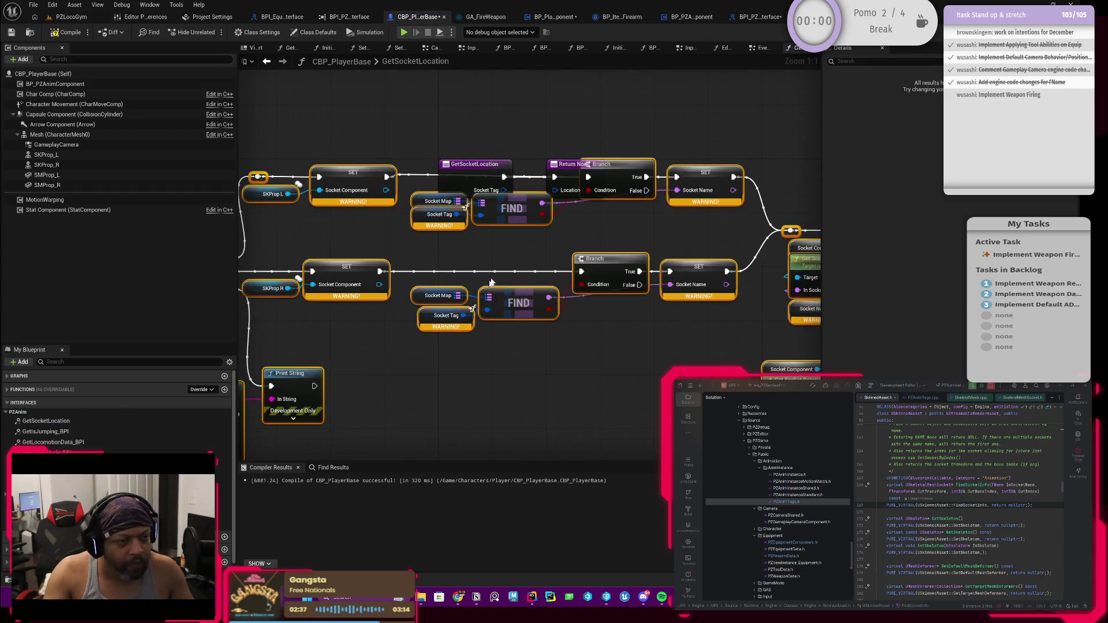
pyautogui.click(480, 201)
pyautogui.moveTo(480, 201)
pyautogui.mouseDown()
pyautogui.moveTo(466, 169)
pyautogui.moveTo(351, 146)
pyautogui.mouseUp()
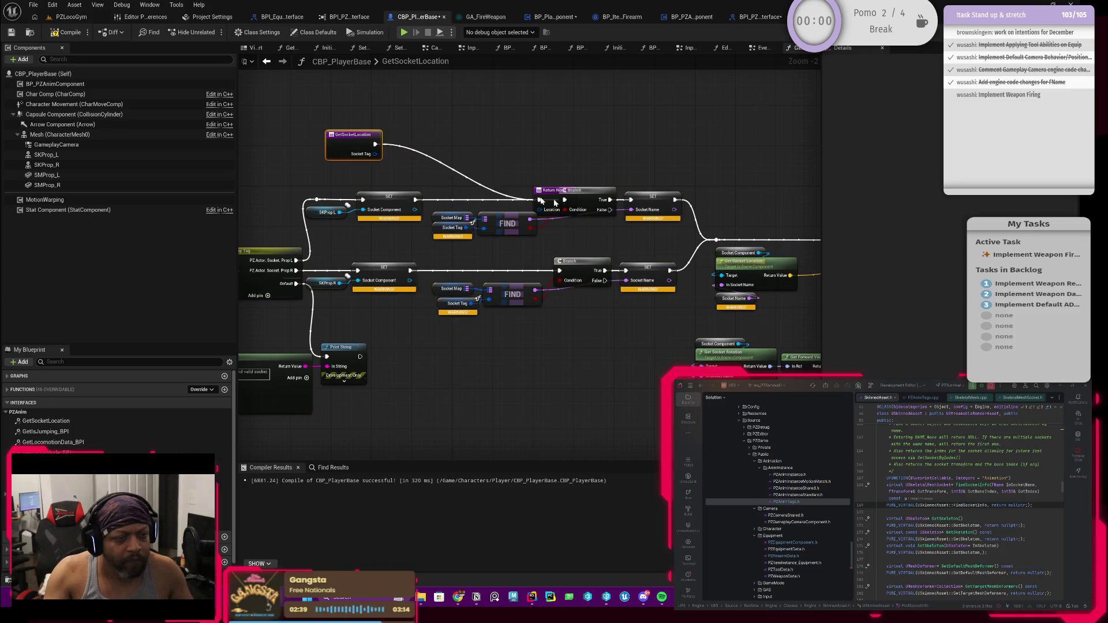
pyautogui.moveTo(545, 193); pyautogui.dragTo(578, 151)
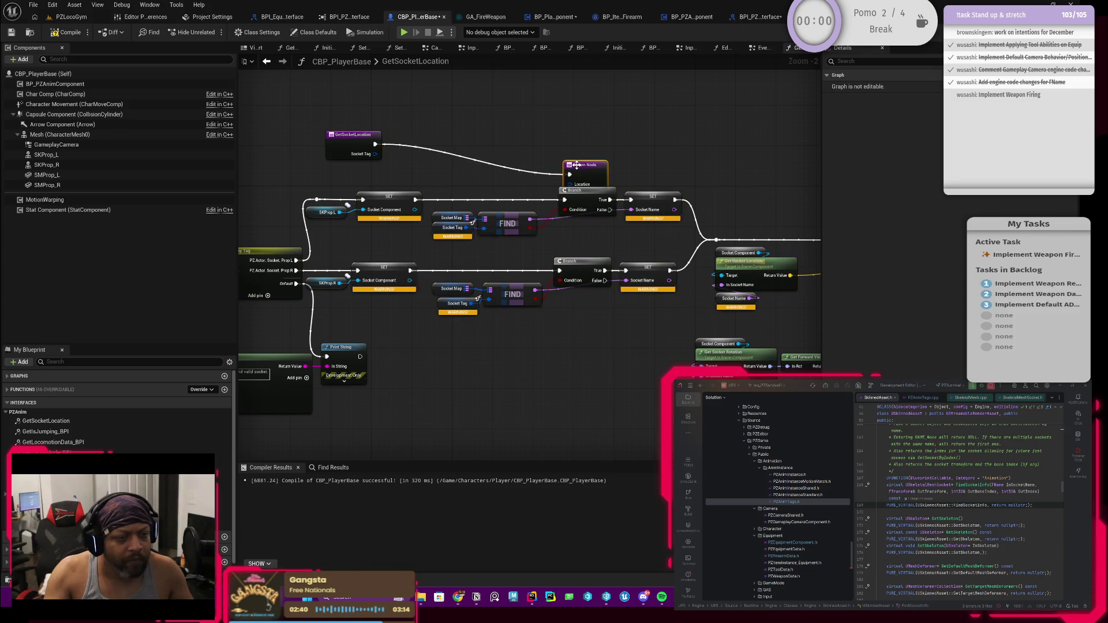
pyautogui.click(69, 34)
# Browse the options of the Socket Component SET node and the GetSocketLocation function.
pyautogui.scroll(1, 452, 326)
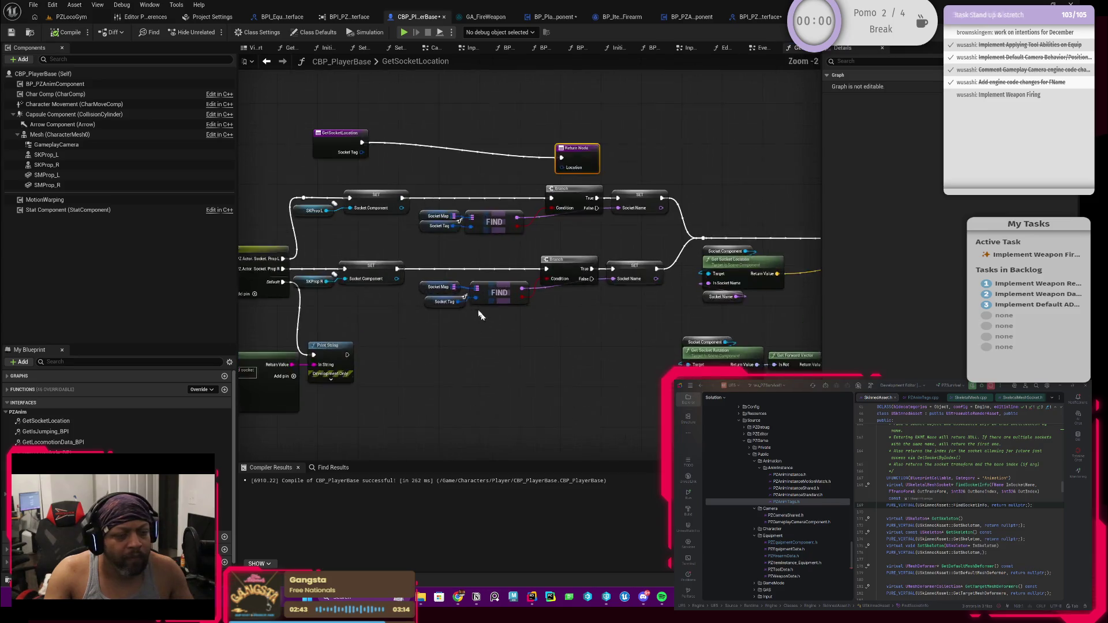
pyautogui.click(360, 183)
pyautogui.moveTo(362, 230); pyautogui.dragTo(402, 249)
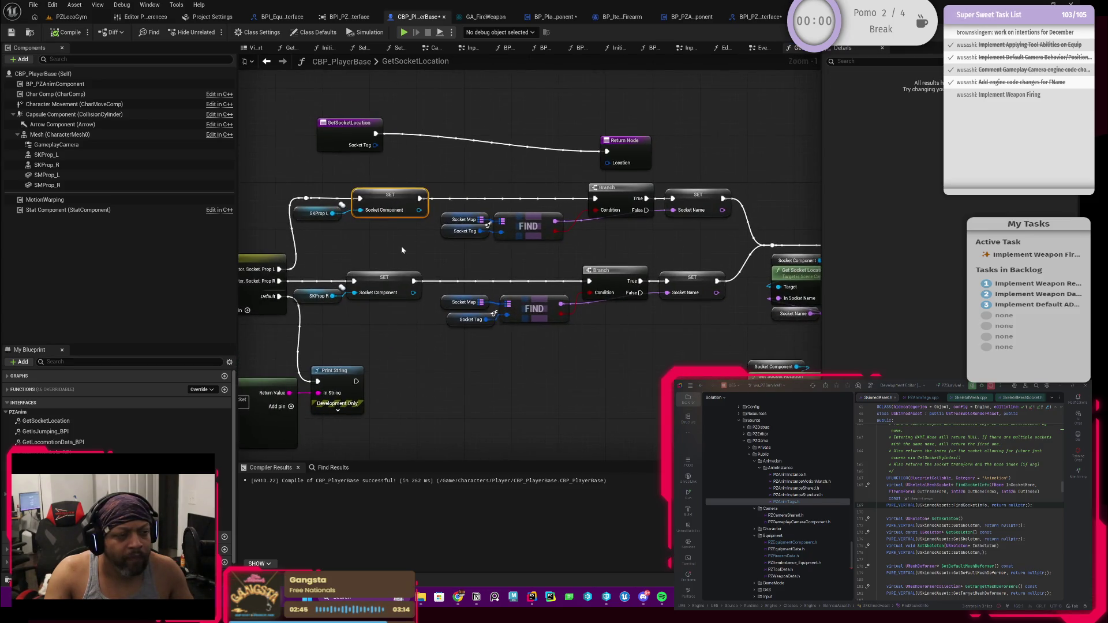
pyautogui.rightClick(391, 200)
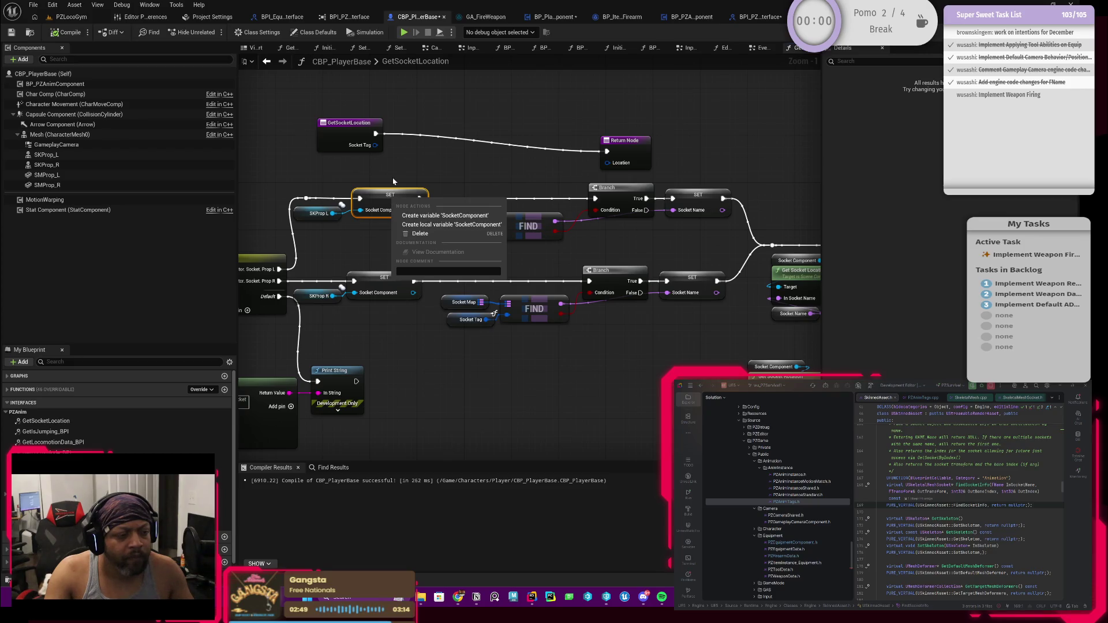
pyautogui.click(393, 181)
pyautogui.rightClick(385, 203)
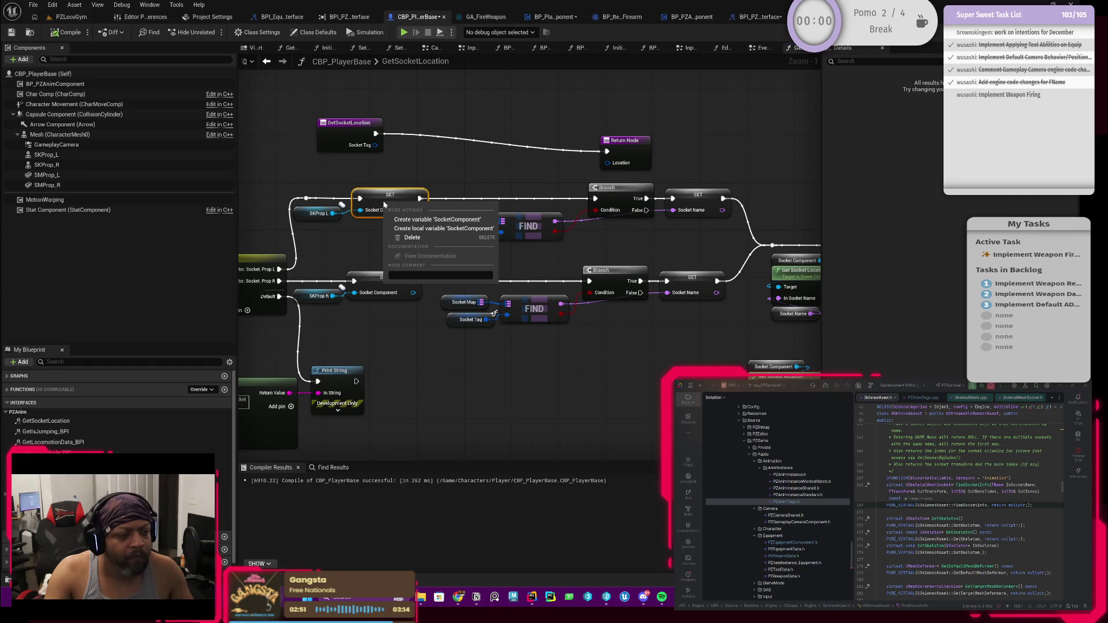
pyautogui.click(78, 422)
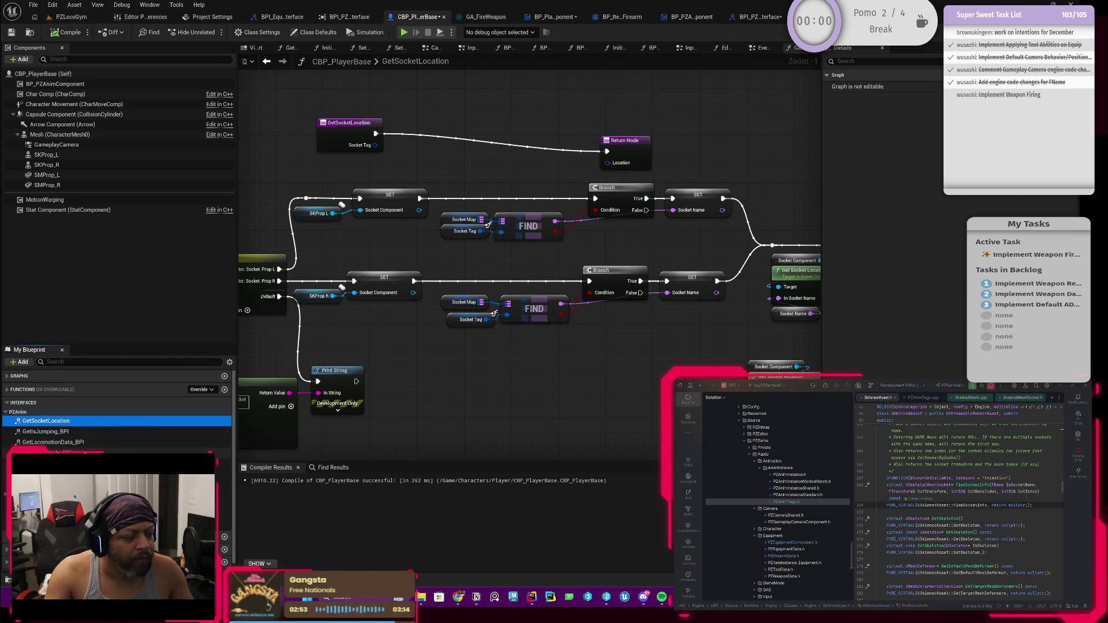
pyautogui.rightClick(35, 427)
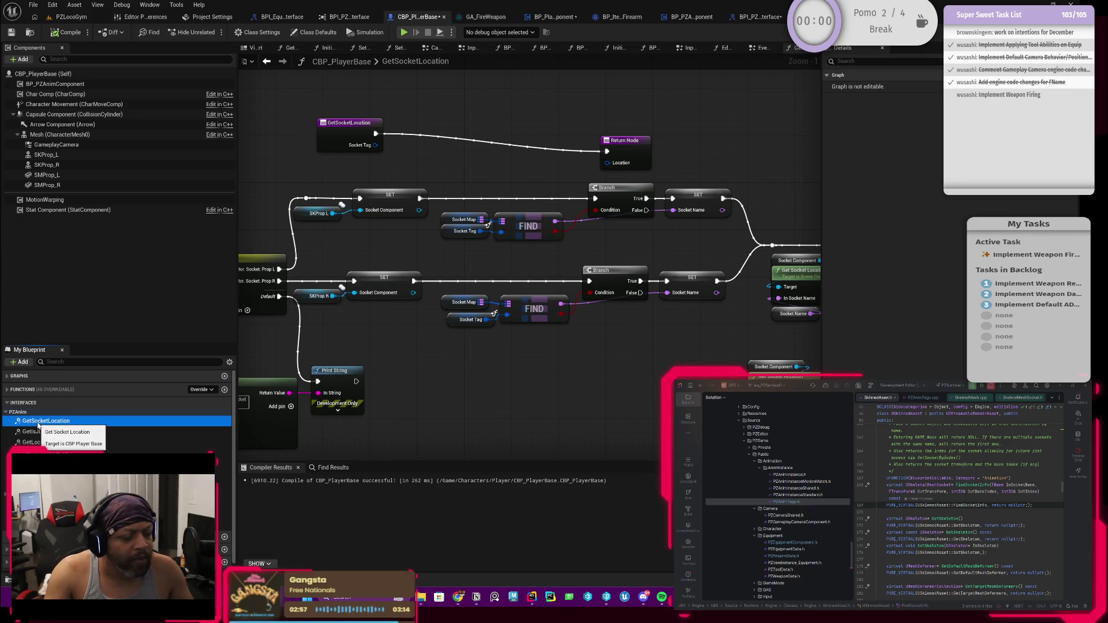
pyautogui.rightClick(42, 421)
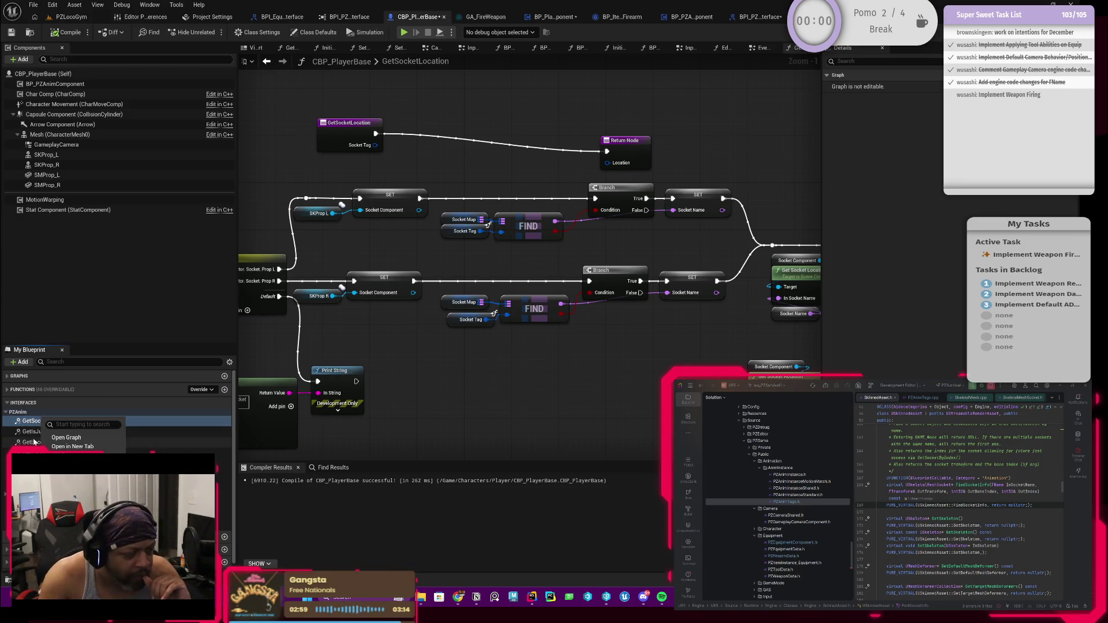
pyautogui.click(34, 442)
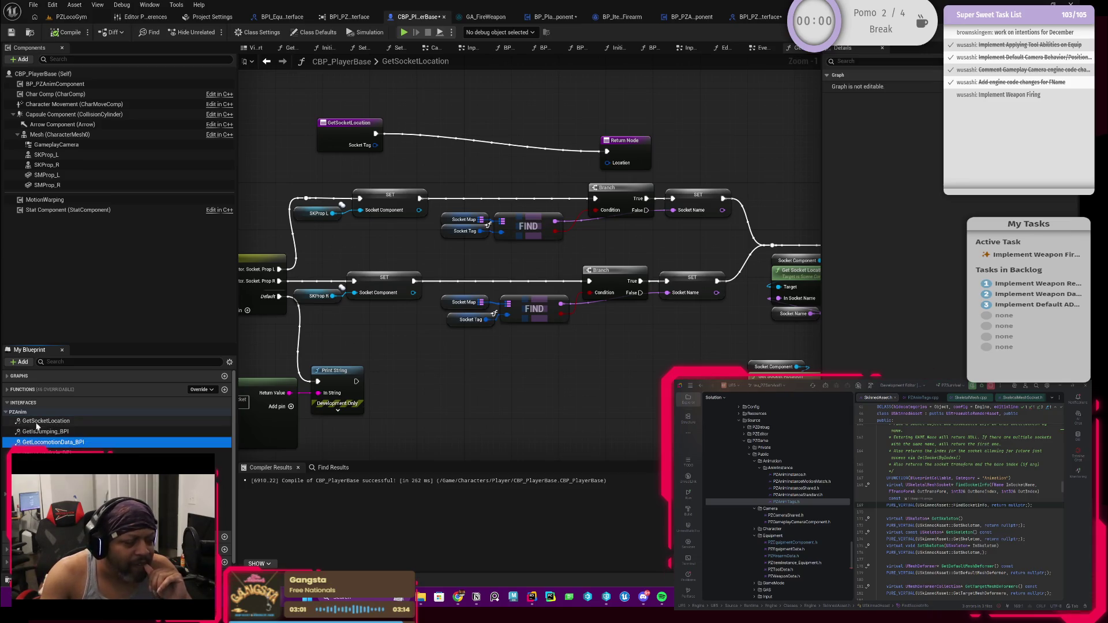
pyautogui.scroll(-3, 489, 336)
pyautogui.scroll(1, 504, 206)
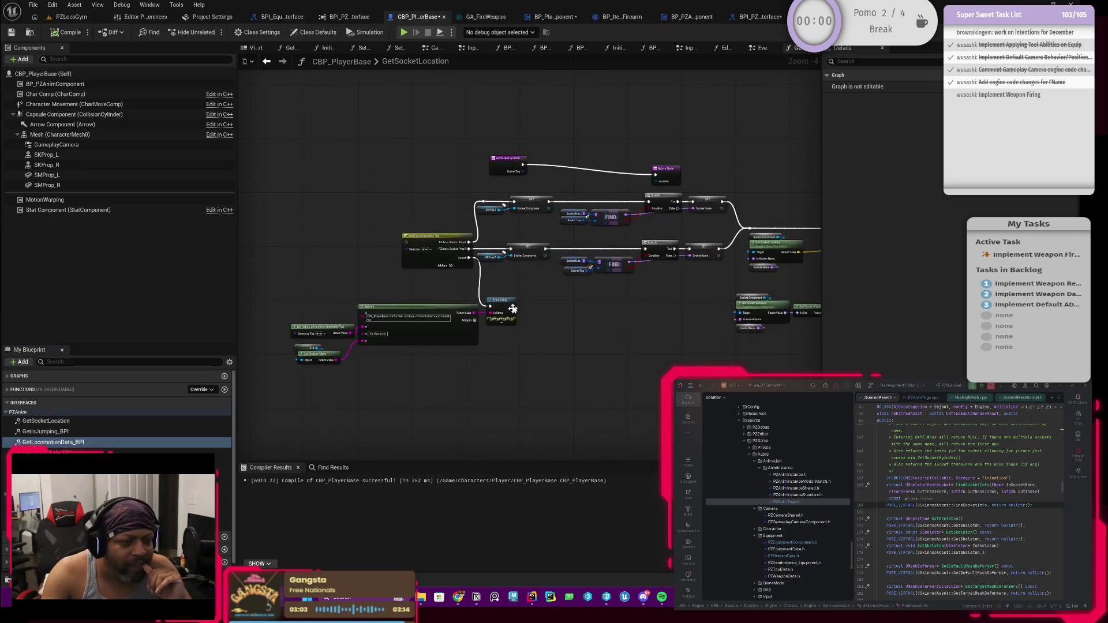
pyautogui.scroll(2, 503, 206)
pyautogui.moveTo(507, 152); pyautogui.dragTo(487, 166)
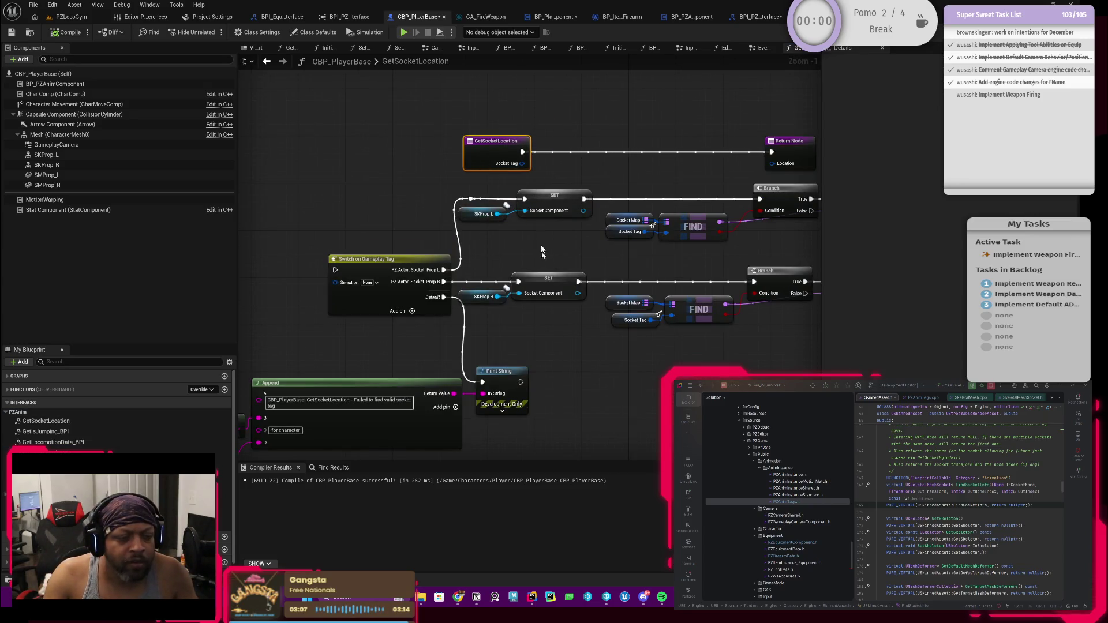
pyautogui.scroll(2, 472, 277)
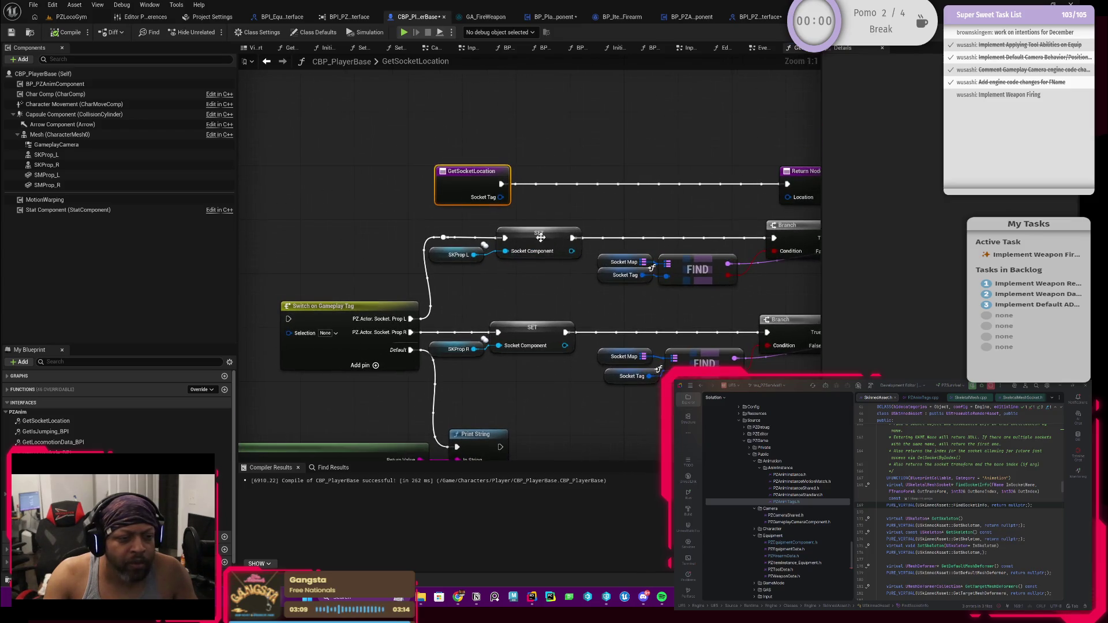
# Convert Socket Component and SocketName into local variables from their SET nodes.
pyautogui.rightClick(540, 241)
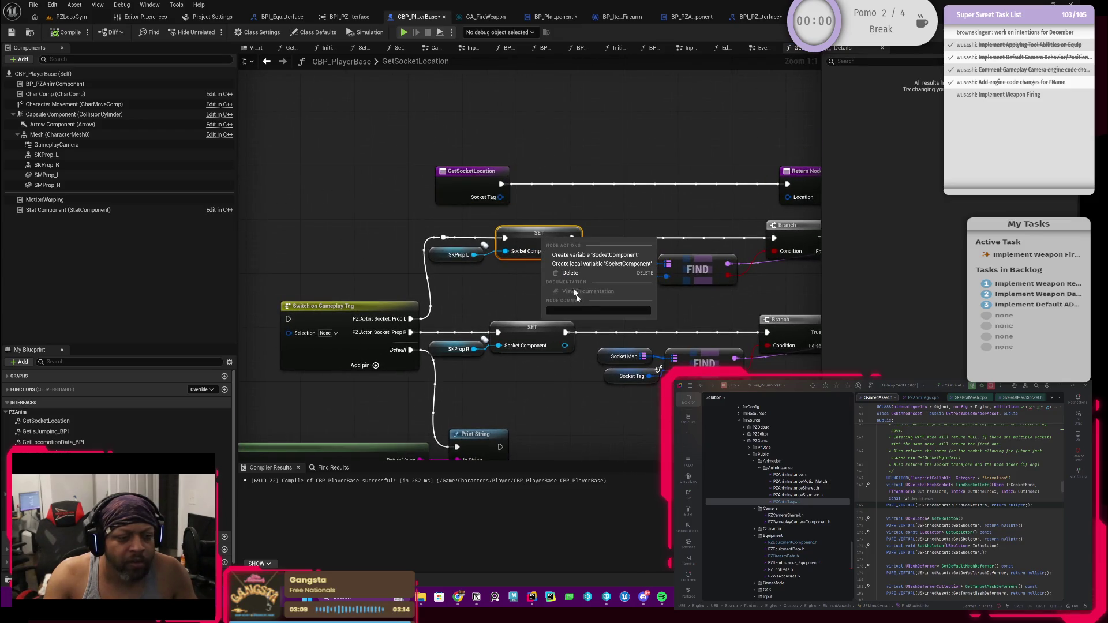
pyautogui.click(601, 264)
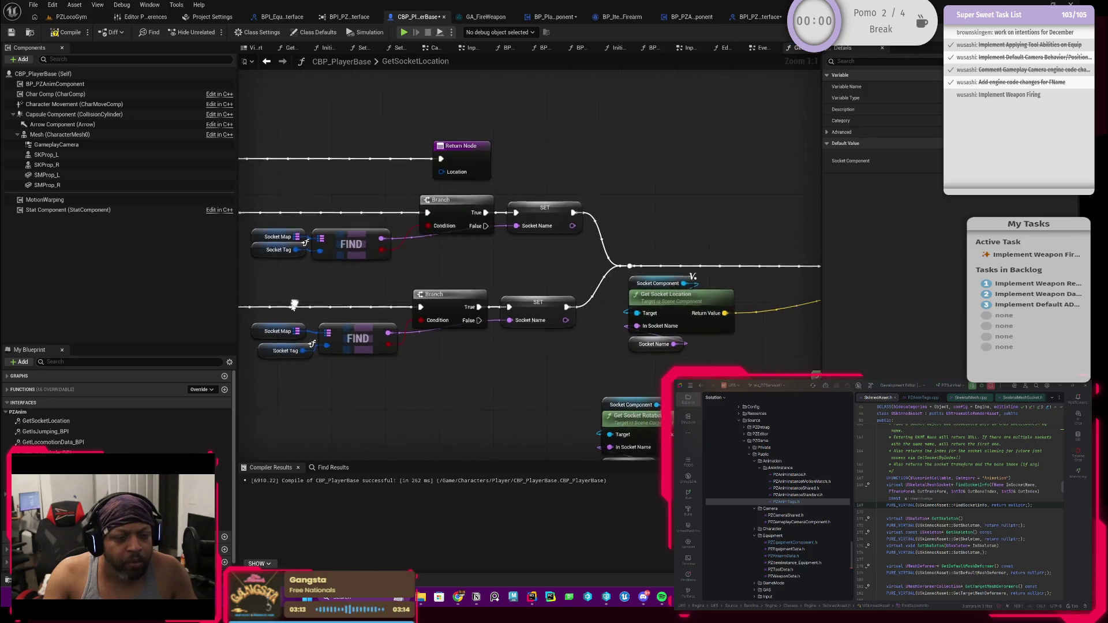
pyautogui.rightClick(541, 228)
pyautogui.moveTo(585, 266)
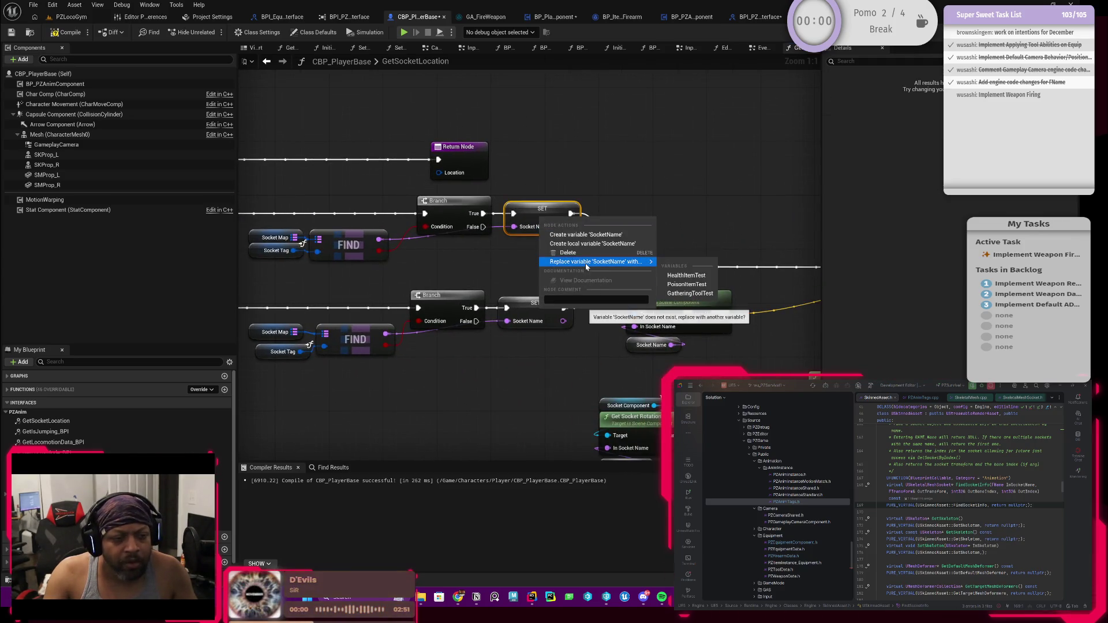
pyautogui.click(577, 243)
# Wire the entry's Socket Tag into Switch on Gameplay Tag's Selection and compile.
pyautogui.scroll(-4, 398, 308)
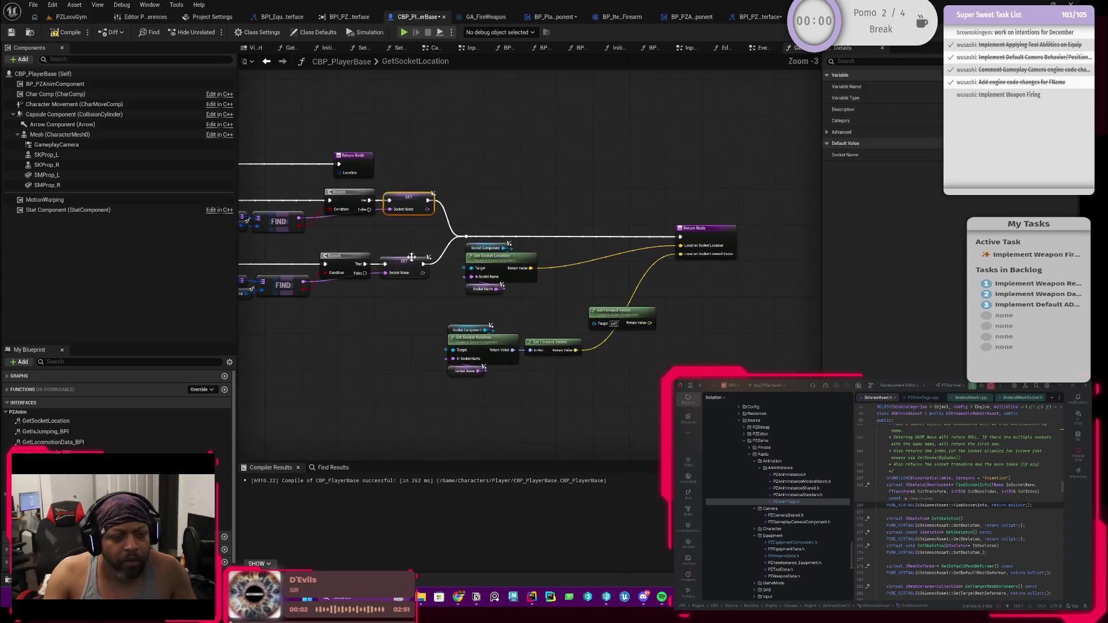
pyautogui.moveTo(397, 310)
pyautogui.mouseDown()
pyautogui.moveTo(519, 305)
pyautogui.moveTo(490, 297)
pyautogui.mouseUp()
pyautogui.scroll(3, 492, 215)
pyautogui.moveTo(537, 205)
pyautogui.mouseDown()
pyautogui.moveTo(287, 297)
pyautogui.moveTo(404, 309)
pyautogui.moveTo(369, 301)
pyautogui.mouseUp()
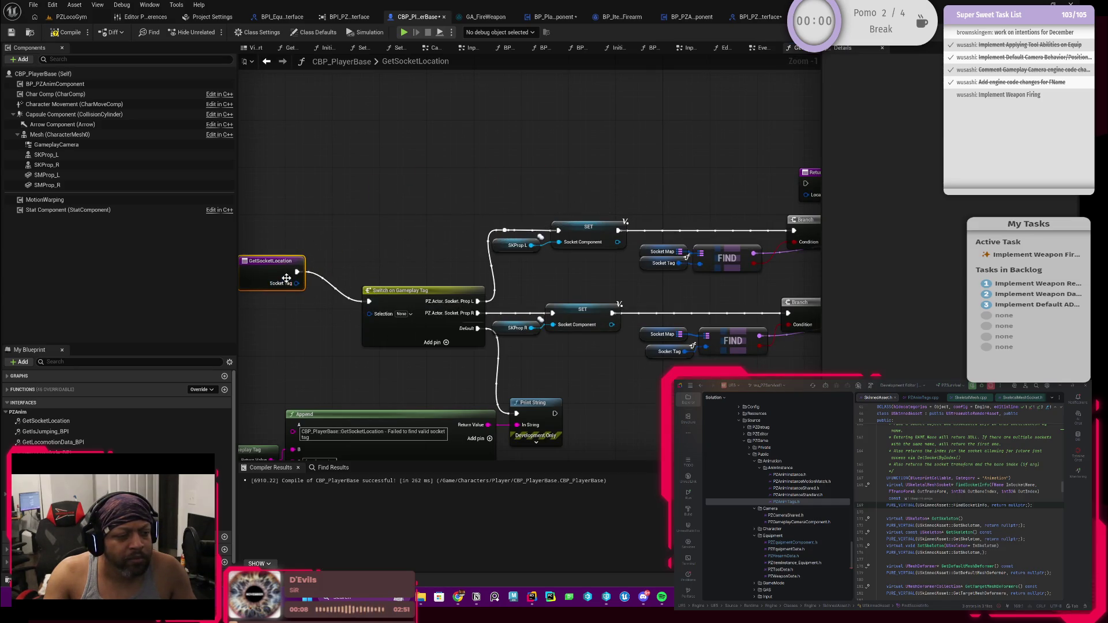
pyautogui.moveTo(297, 284); pyautogui.dragTo(368, 313)
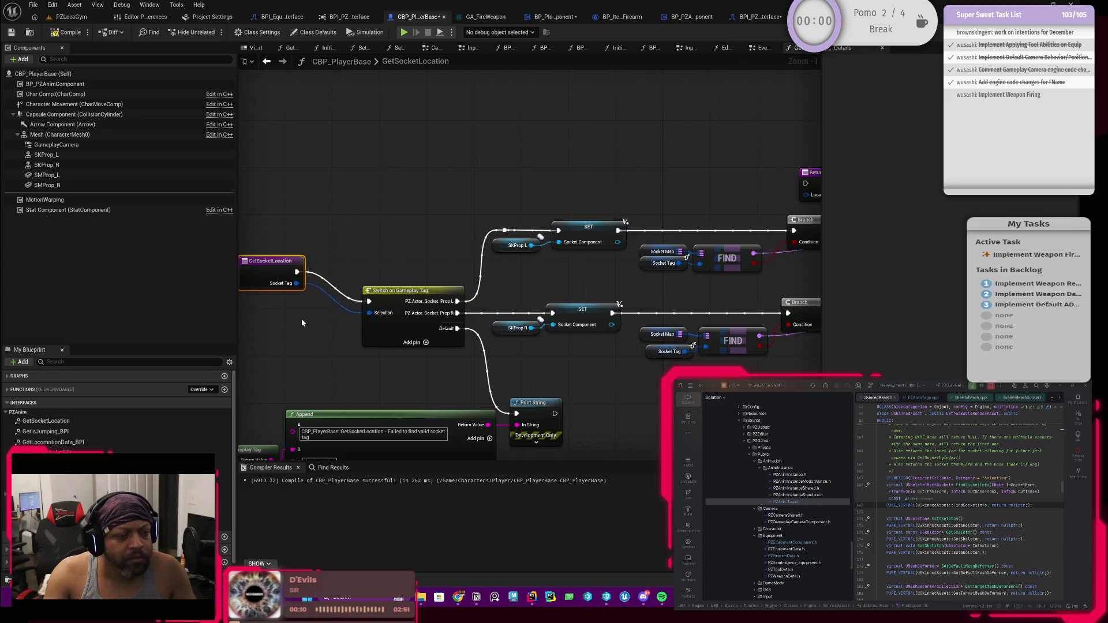
pyautogui.moveTo(333, 249); pyautogui.dragTo(382, 280)
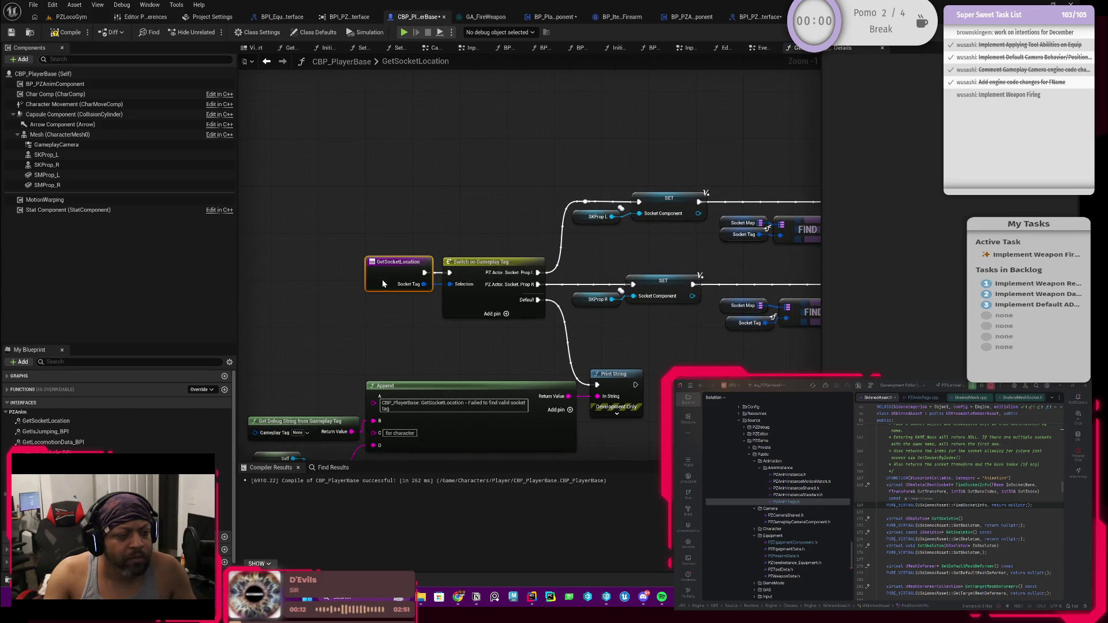
pyautogui.click(58, 34)
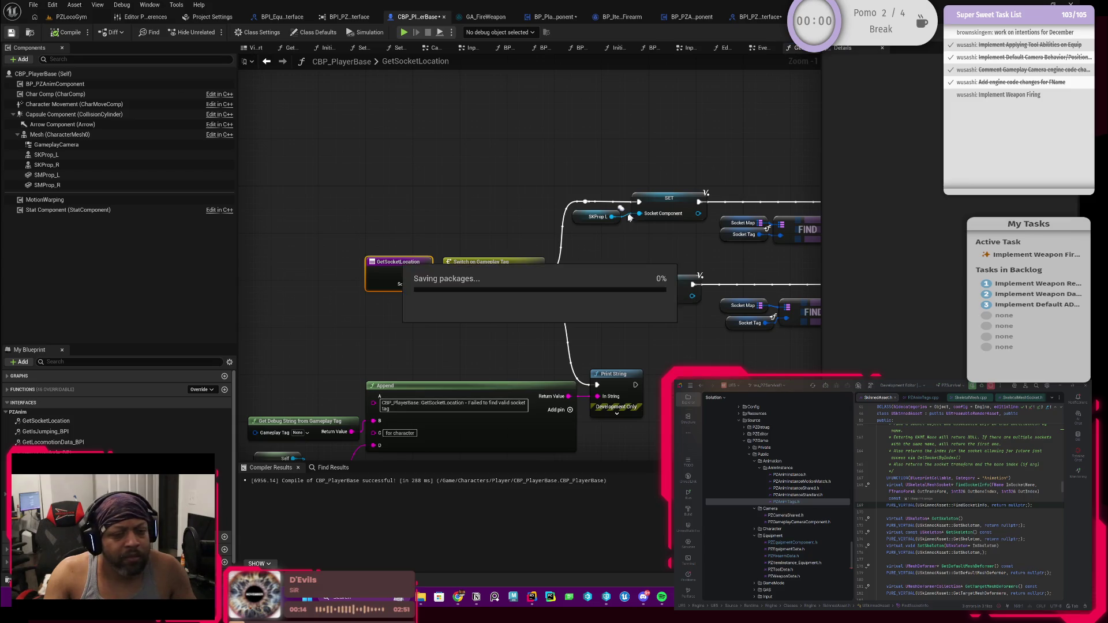
# Delete the leftover empty Return Node and tidy the rotation and forward-vector nodes.
pyautogui.scroll(-2, 606, 263)
pyautogui.moveTo(605, 262)
pyautogui.mouseDown()
pyautogui.moveTo(431, 235)
pyautogui.moveTo(496, 255)
pyautogui.moveTo(465, 144)
pyautogui.mouseUp()
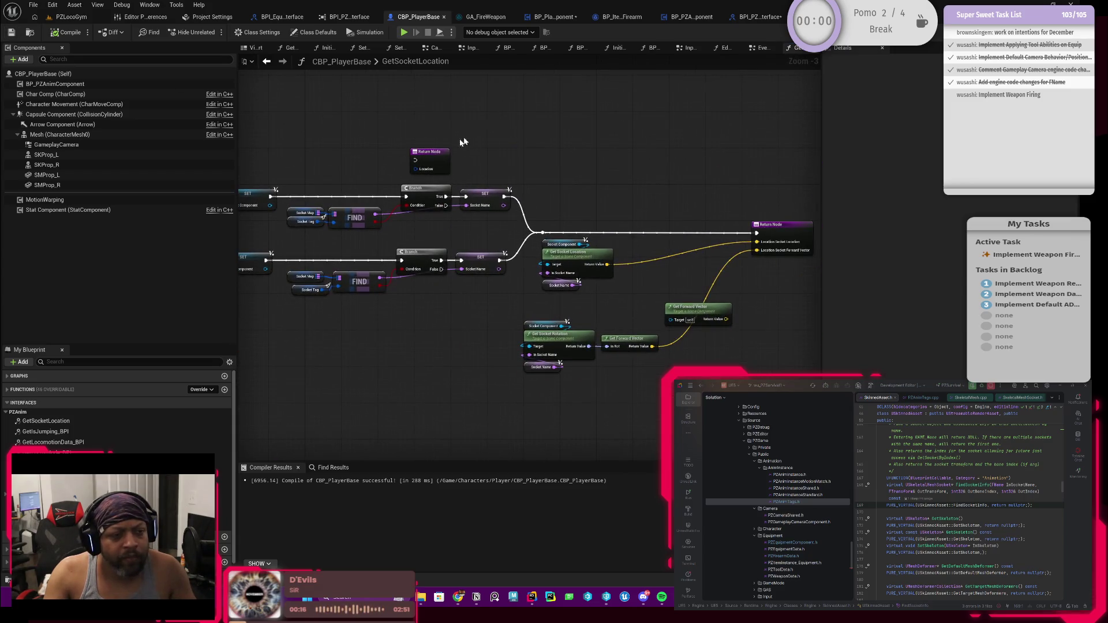
pyautogui.press('Delete')
pyautogui.moveTo(541, 205)
pyautogui.mouseDown()
pyautogui.moveTo(404, 205)
pyautogui.moveTo(510, 213)
pyautogui.mouseUp()
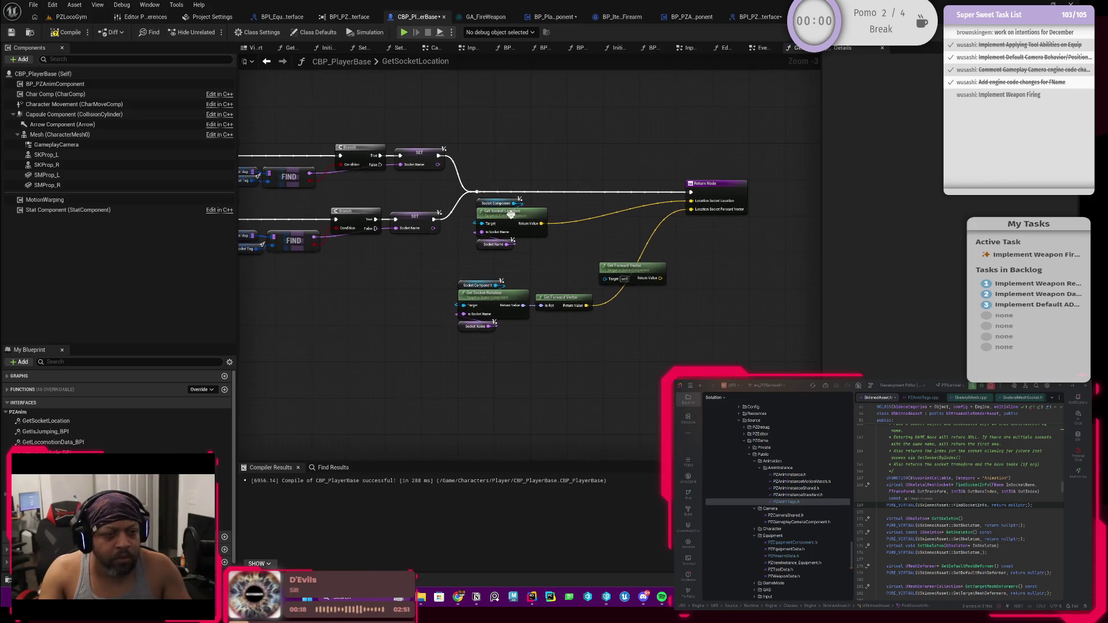
pyautogui.scroll(1, 626, 280)
pyautogui.scroll(1, 534, 260)
pyautogui.moveTo(534, 260); pyautogui.dragTo(415, 354)
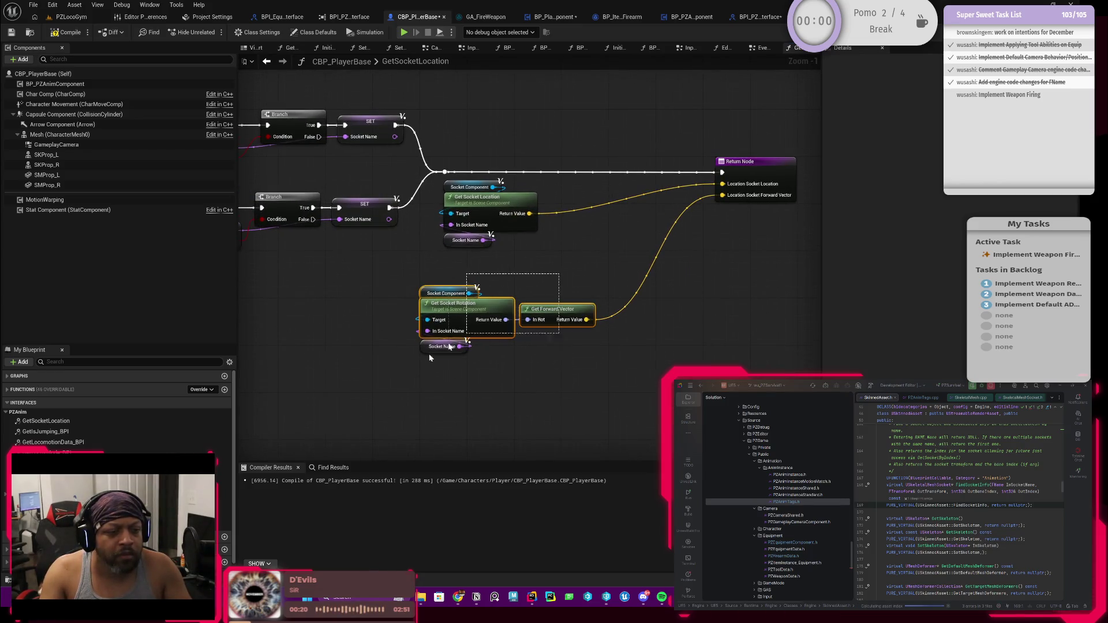
pyautogui.moveTo(488, 317); pyautogui.dragTo(512, 300)
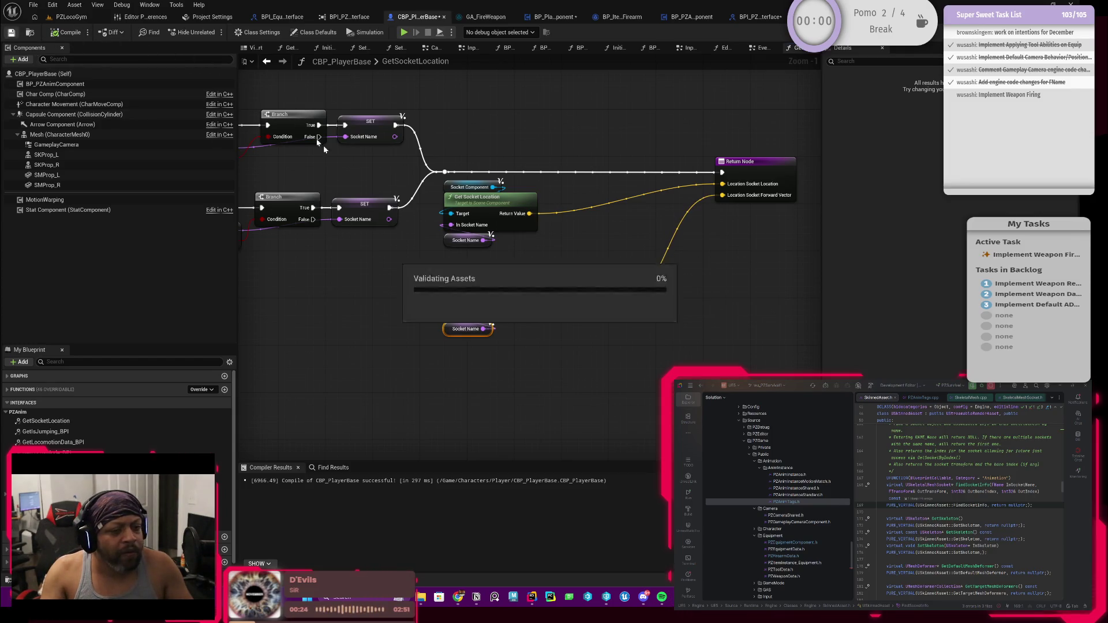
# Switch to the PZLocoGym level and start a Play-in-Editor session.
pyautogui.moveTo(338, 300); pyautogui.dragTo(477, 265)
pyautogui.scroll(-1, 477, 265)
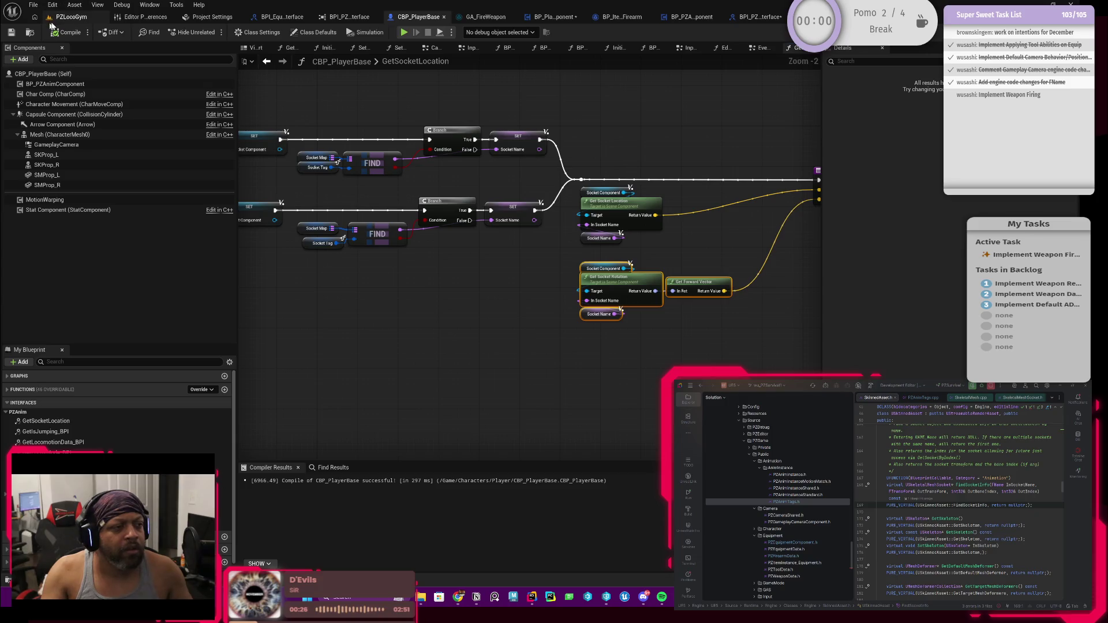
pyautogui.click(59, 20)
pyautogui.hotkey('alt', 'p')
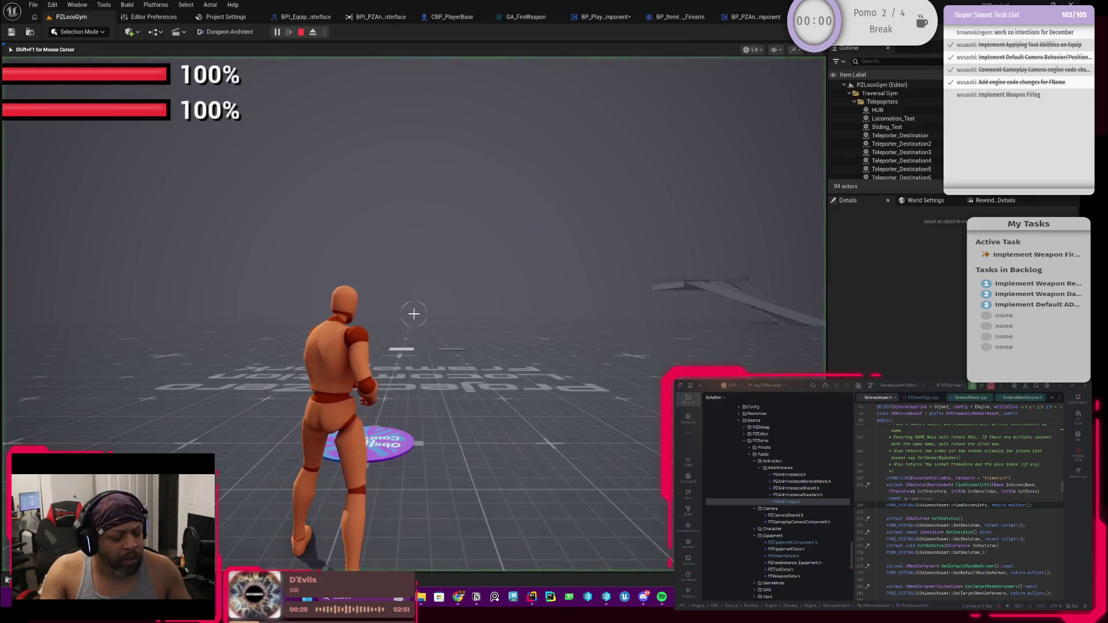
# Equip the pistol from the inventory, test the weapon, then stop the play session.
pyautogui.press('i')
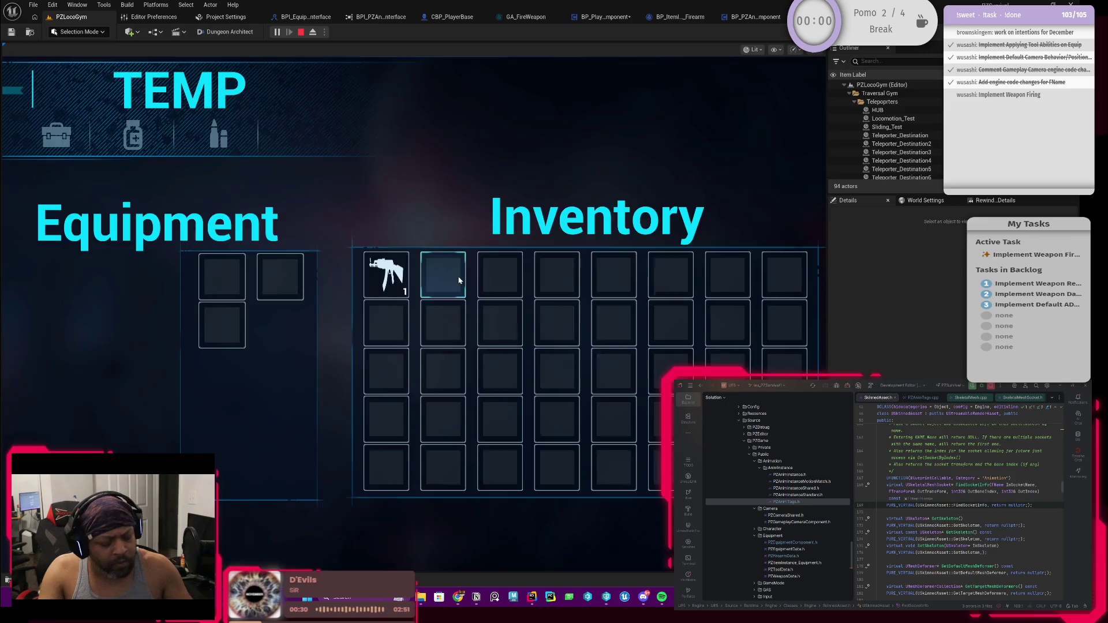
pyautogui.doubleClick(383, 272)
pyautogui.press('i')
pyautogui.press('w')
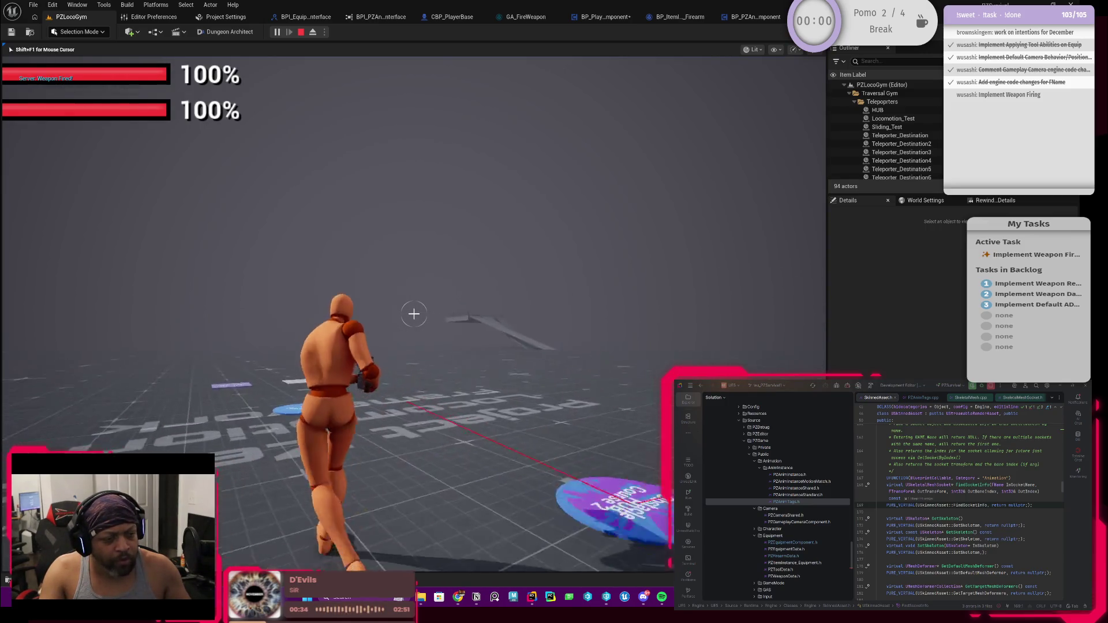
pyautogui.press('Escape')
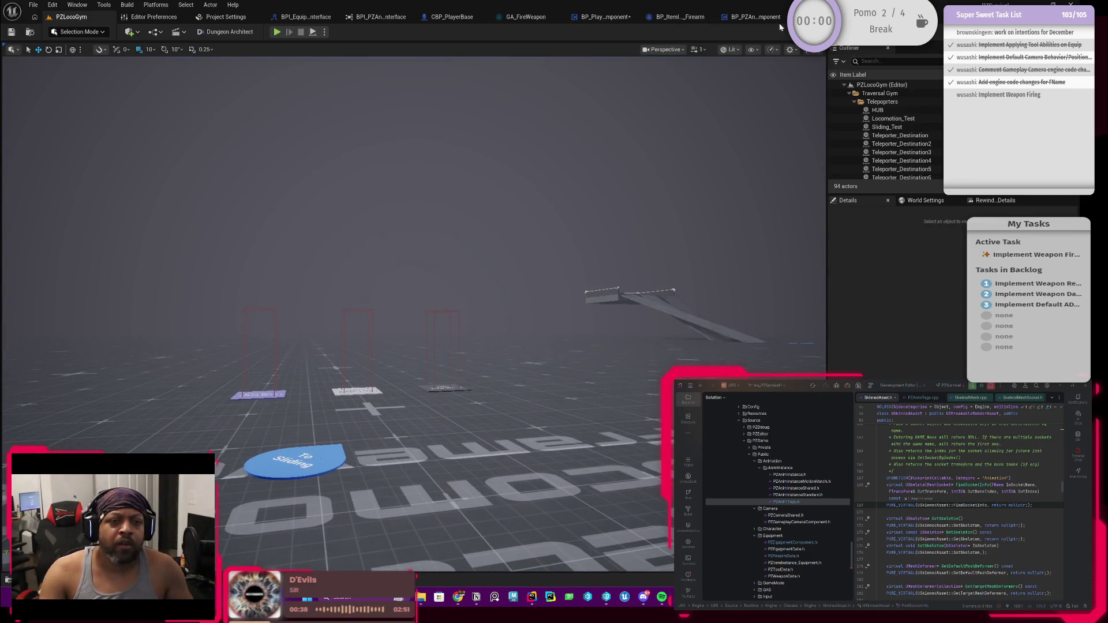
pyautogui.click(600, 18)
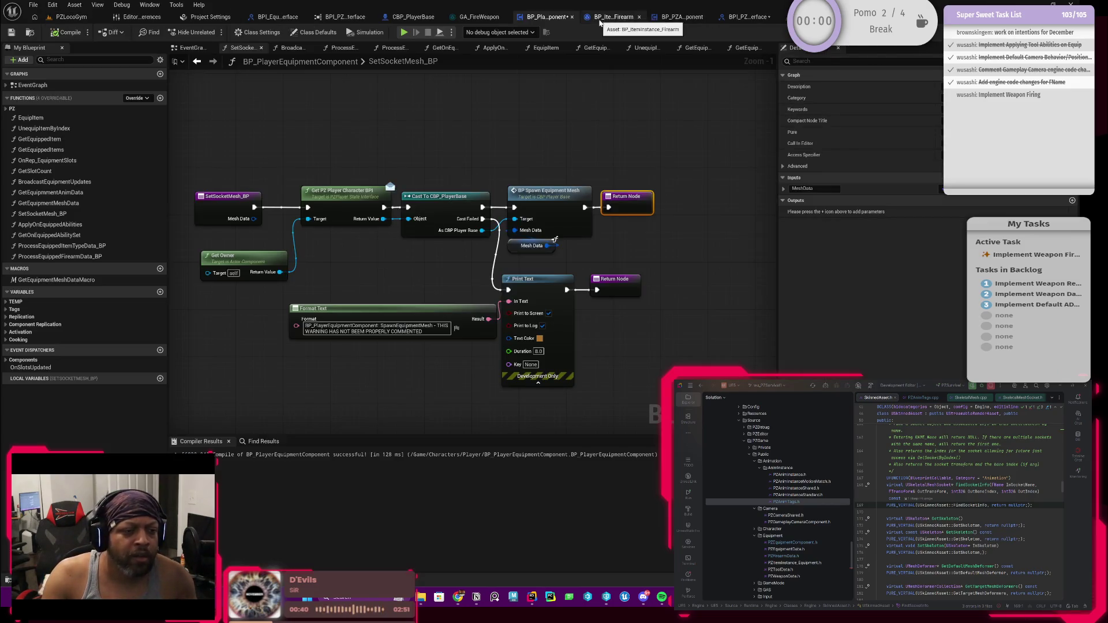
# Review CBP_PlayerBase's GetSocketLocation graph, then open GA_FireWeapon's Initialize Firearm Data graph.
pyautogui.click(416, 17)
pyautogui.moveTo(508, 262); pyautogui.dragTo(353, 294)
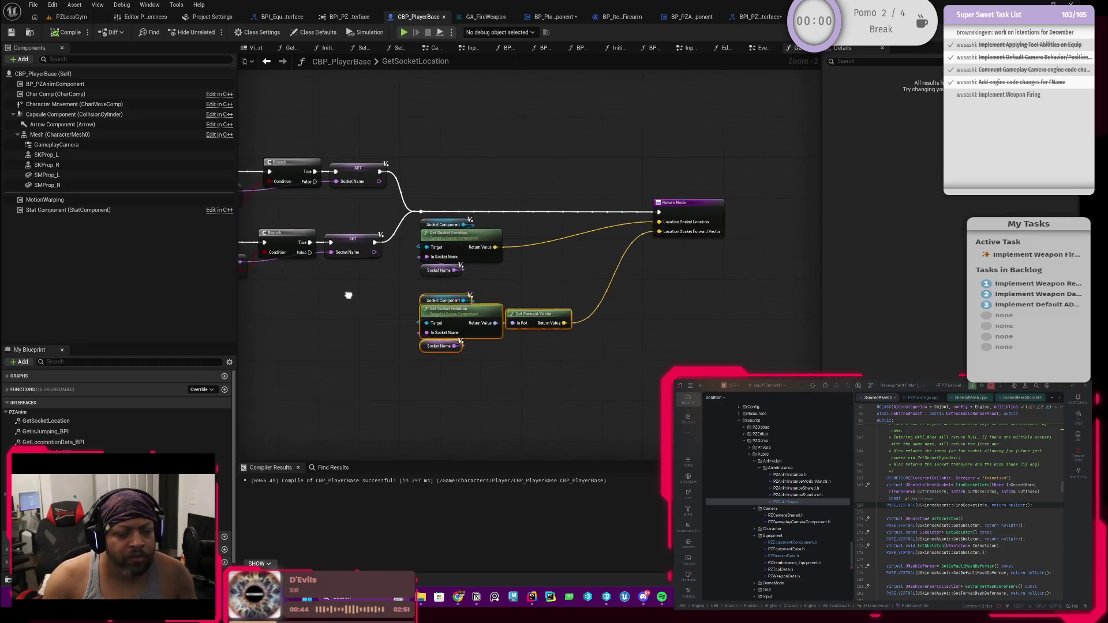
pyautogui.moveTo(544, 255); pyautogui.dragTo(569, 265)
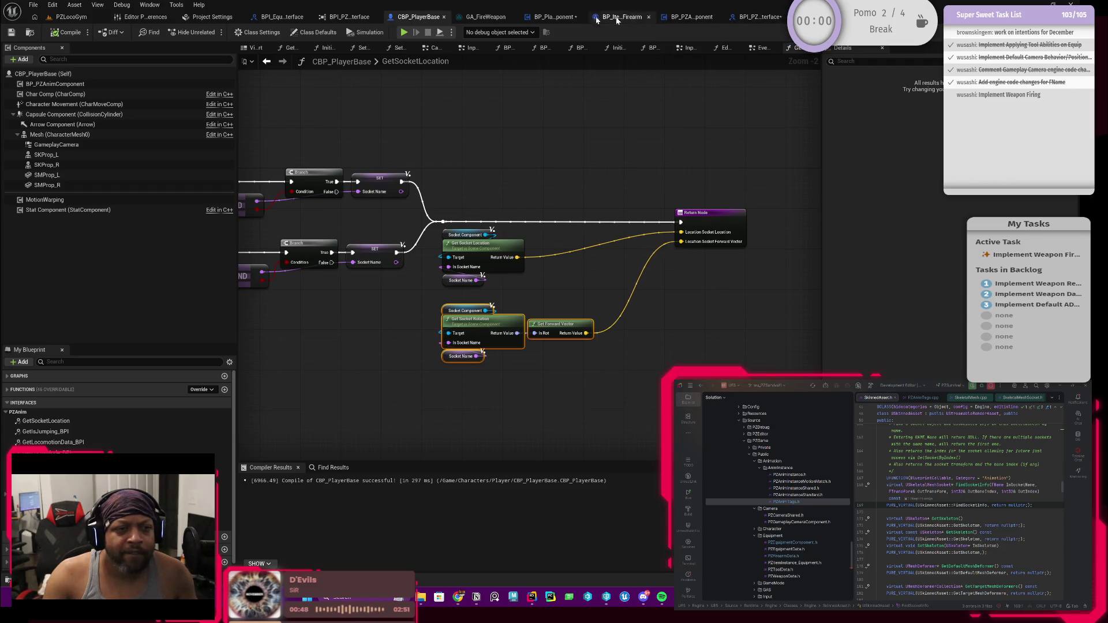
pyautogui.click(478, 19)
pyautogui.scroll(-1, 538, 262)
pyautogui.moveTo(538, 262)
pyautogui.mouseDown()
pyautogui.moveTo(562, 205)
pyautogui.moveTo(589, 213)
pyautogui.mouseUp()
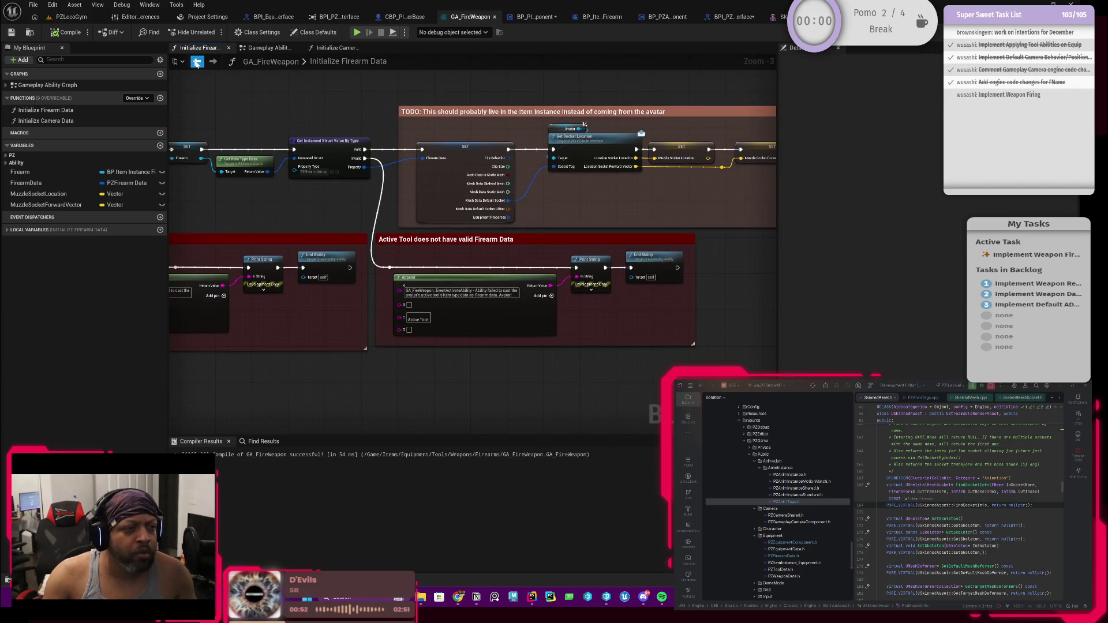
pyautogui.click(197, 61)
# Open GA_FireWeapon's Gameplay Ability Graph and frame the line trace and Initialize Weapon Fire Values nodes.
pyautogui.click(197, 62)
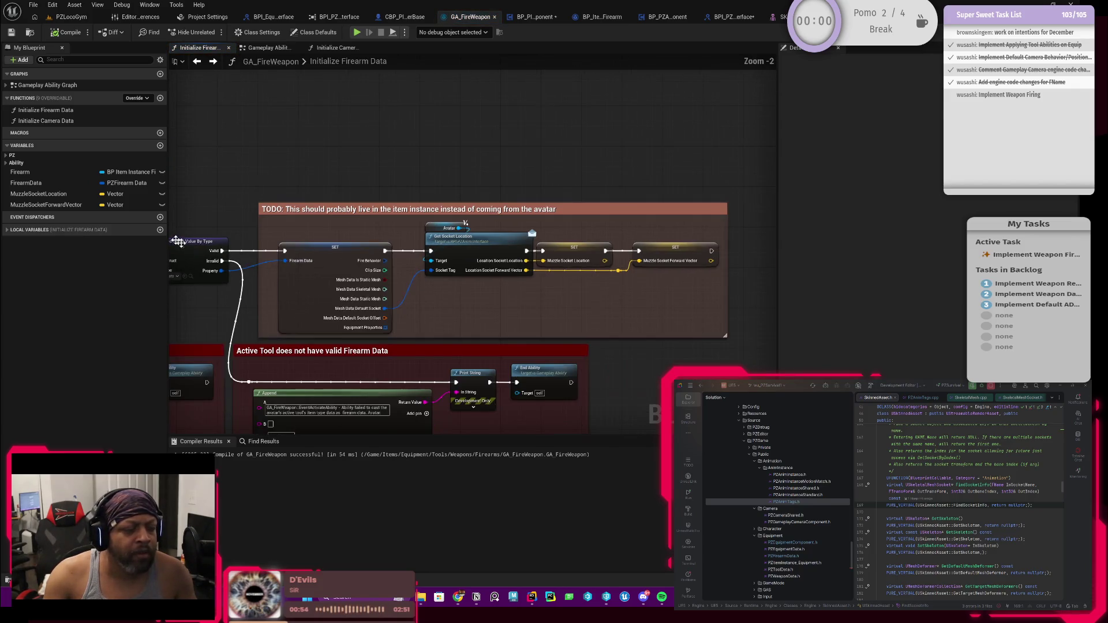
pyautogui.doubleClick(62, 86)
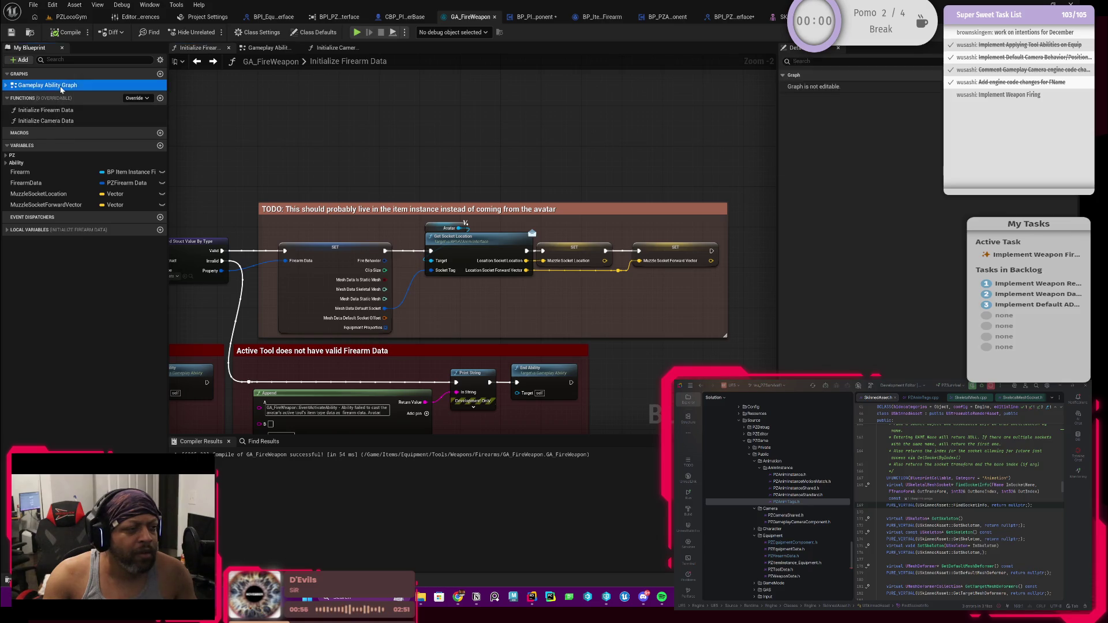
pyautogui.scroll(7, 312, 217)
pyautogui.moveTo(364, 230)
pyautogui.mouseDown()
pyautogui.moveTo(497, 132)
pyautogui.moveTo(547, 141)
pyautogui.mouseUp()
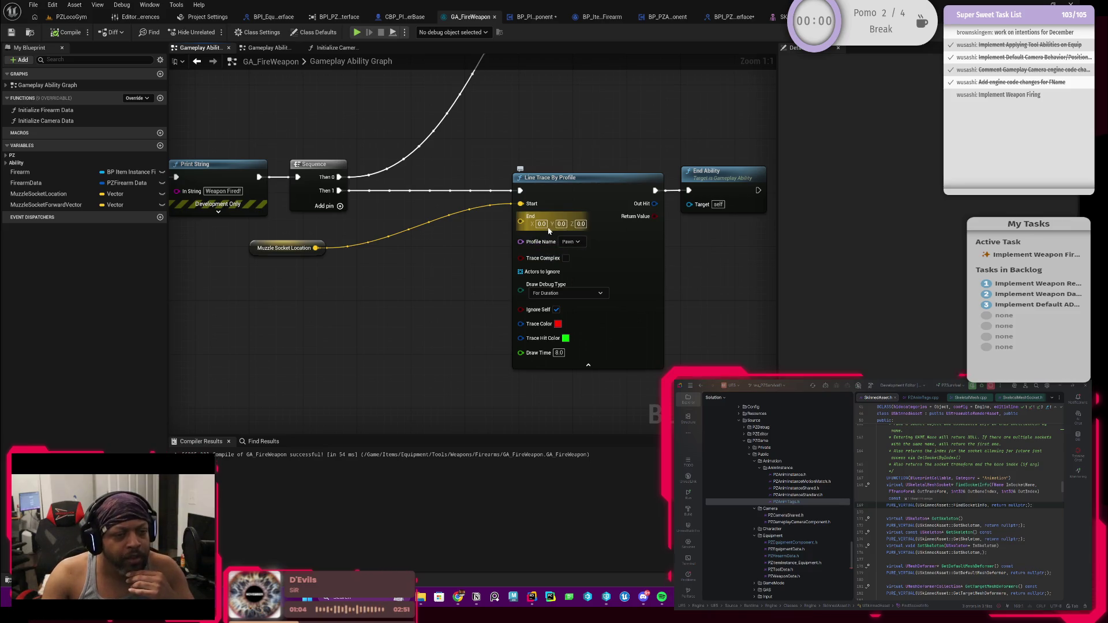
pyautogui.scroll(-2, 404, 245)
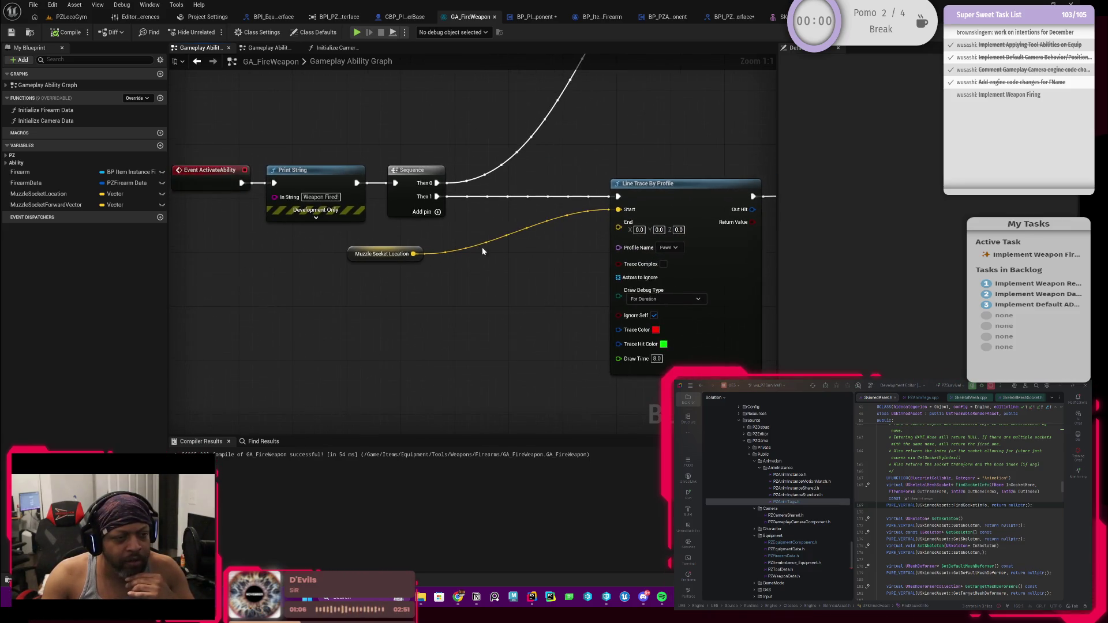
pyautogui.moveTo(475, 226)
pyautogui.mouseDown()
pyautogui.moveTo(459, 255)
pyautogui.moveTo(392, 238)
pyautogui.mouseUp()
pyautogui.scroll(2, 386, 292)
pyautogui.moveTo(519, 185)
pyautogui.mouseDown()
pyautogui.moveTo(420, 298)
pyautogui.moveTo(633, 228)
pyautogui.moveTo(667, 156)
pyautogui.moveTo(419, 345)
pyautogui.mouseUp()
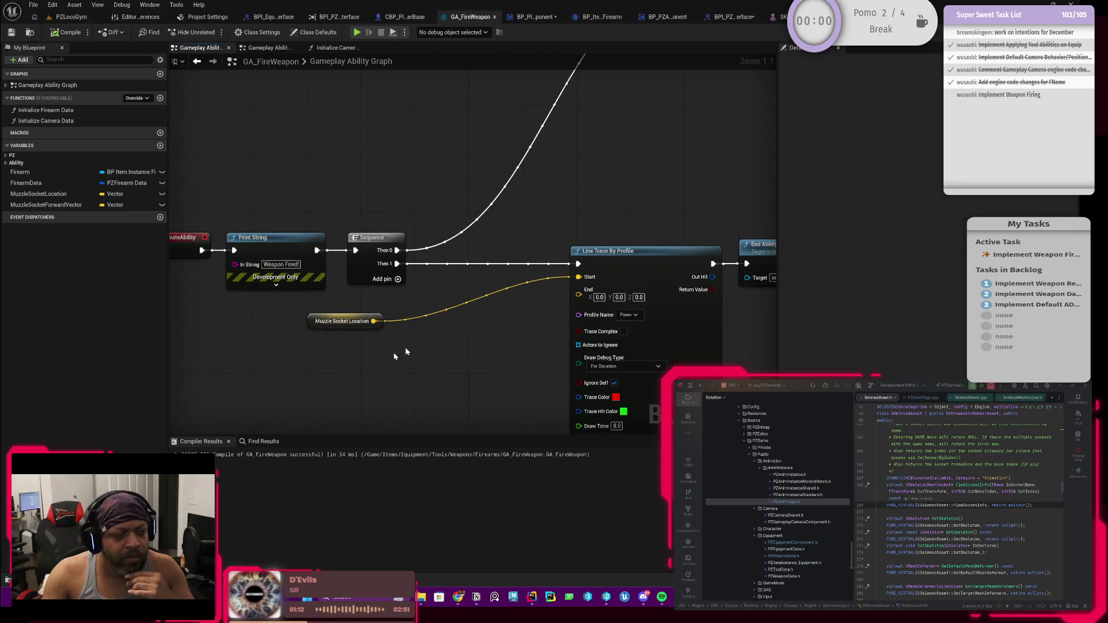
pyautogui.moveTo(476, 266); pyautogui.dragTo(473, 271)
# Place a MuzzleSocketForwardVector getter beside the muzzle location node.
pyautogui.moveTo(52, 204)
pyautogui.mouseDown()
pyautogui.moveTo(271, 341)
pyautogui.moveTo(271, 365)
pyautogui.moveTo(300, 398)
pyautogui.mouseUp()
pyautogui.click(292, 381)
pyautogui.moveTo(379, 332)
pyautogui.mouseDown()
pyautogui.moveTo(468, 288)
pyautogui.moveTo(394, 288)
pyautogui.moveTo(457, 317)
pyautogui.mouseUp()
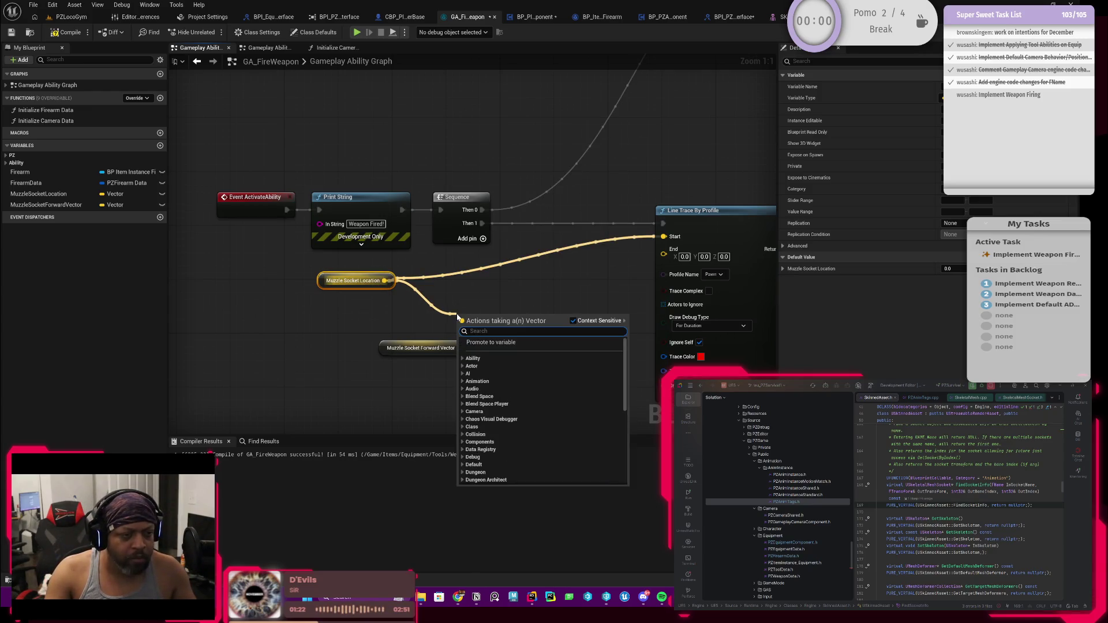
pyautogui.click(458, 316)
# Multiply the forward vector by a new Multiply node whose second input is converted to Float.
pyautogui.moveTo(456, 347)
pyautogui.mouseDown()
pyautogui.moveTo(408, 332)
pyautogui.moveTo(446, 349)
pyautogui.mouseUp()
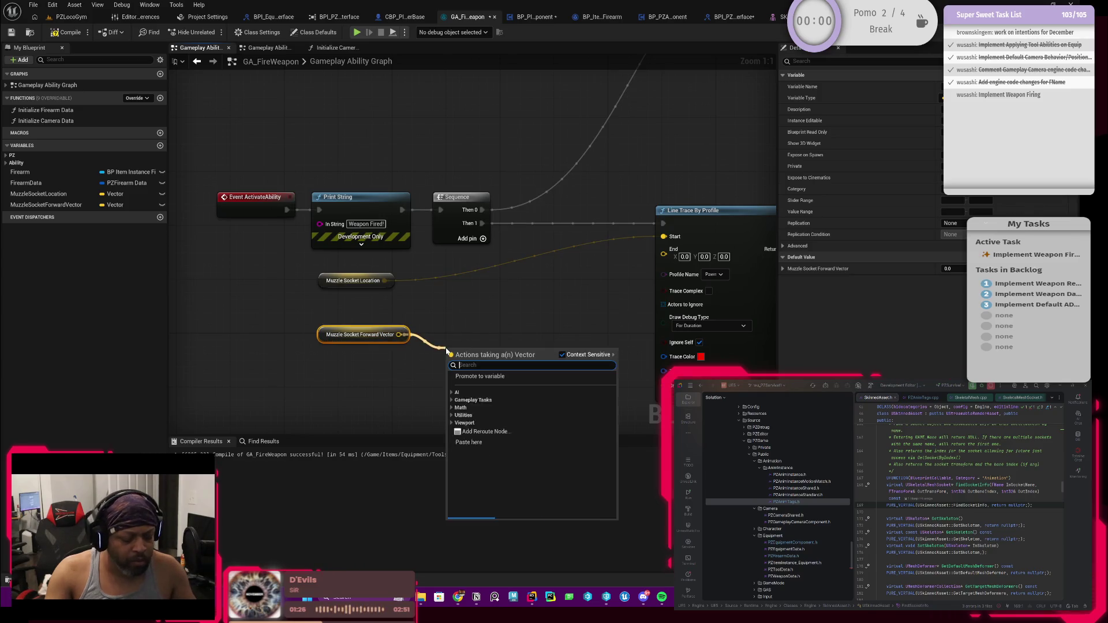
pyautogui.write('*')
pyautogui.press('Return')
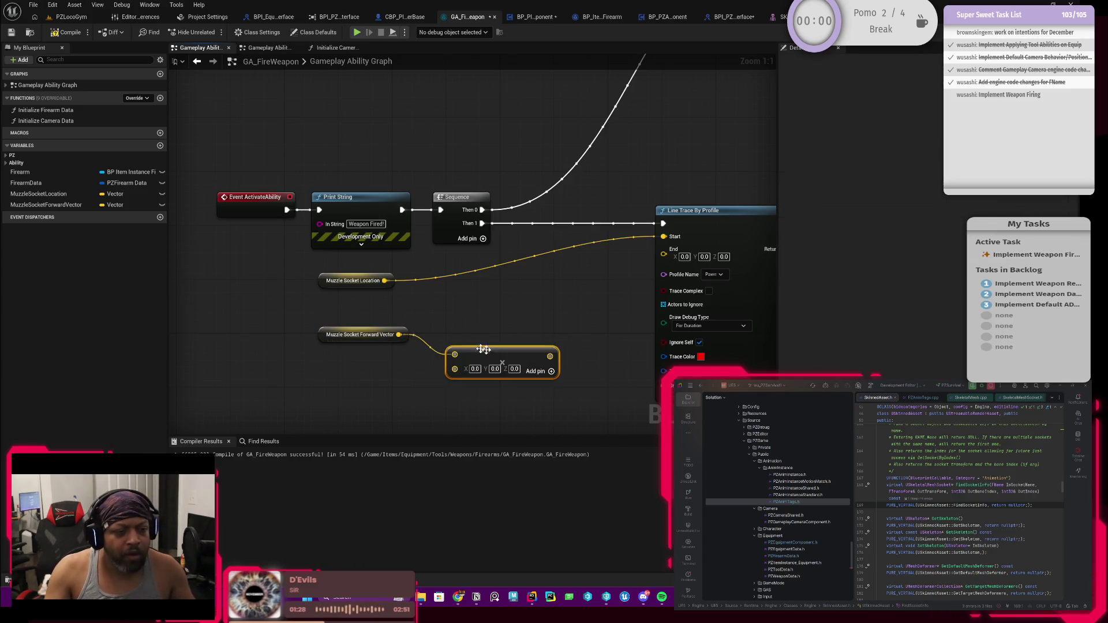
pyautogui.moveTo(497, 322); pyautogui.dragTo(491, 298)
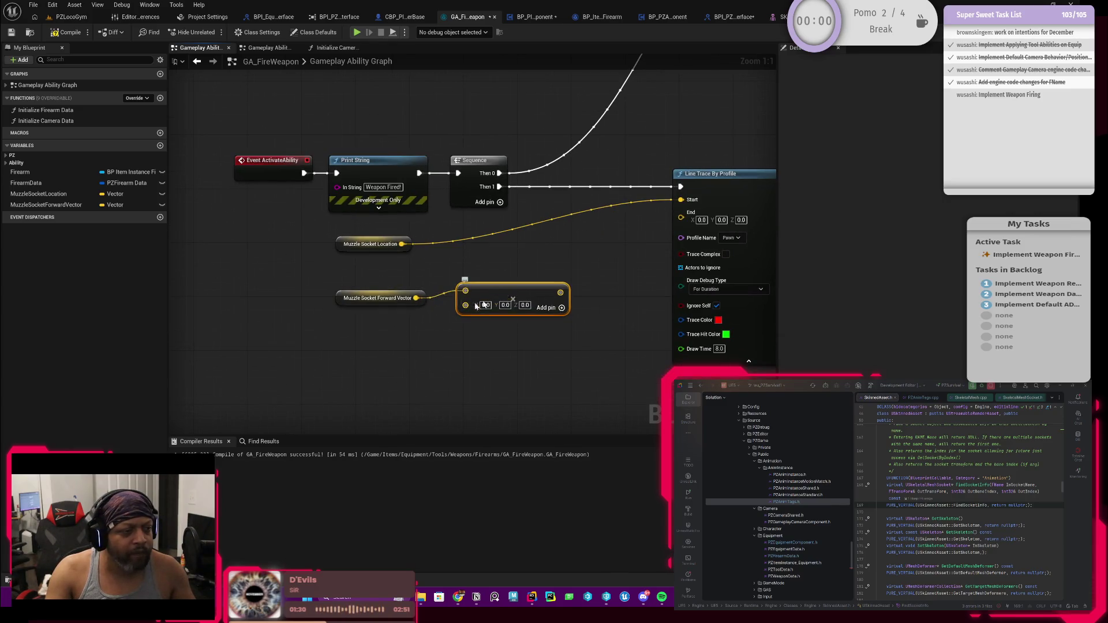
pyautogui.scroll(-1, 231, 239)
pyautogui.scroll(-1, 296, 257)
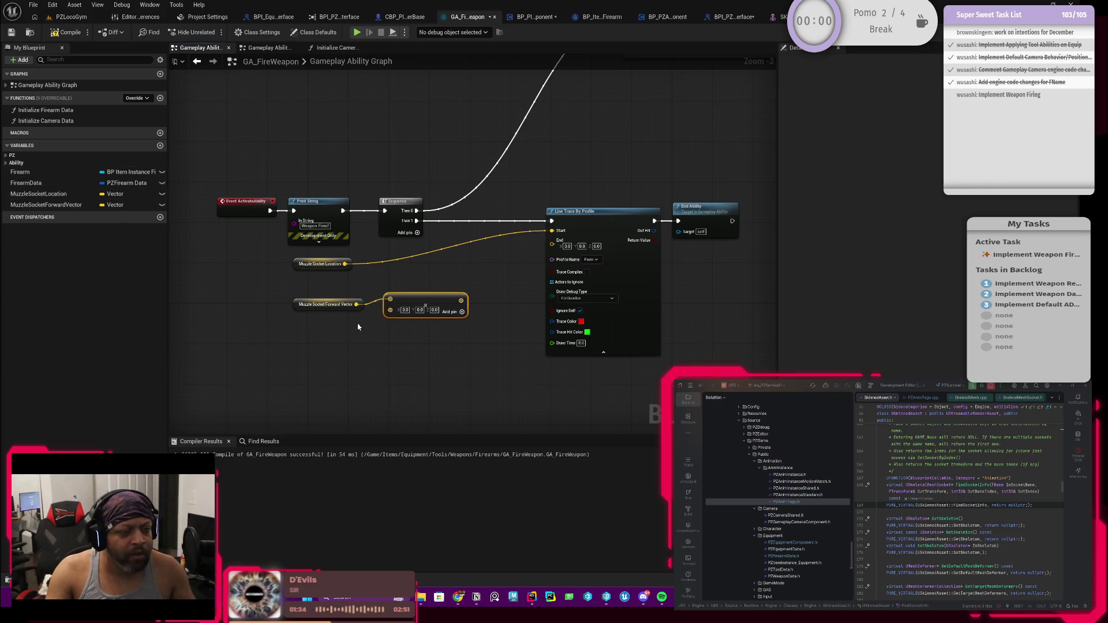
pyautogui.rightClick(390, 310)
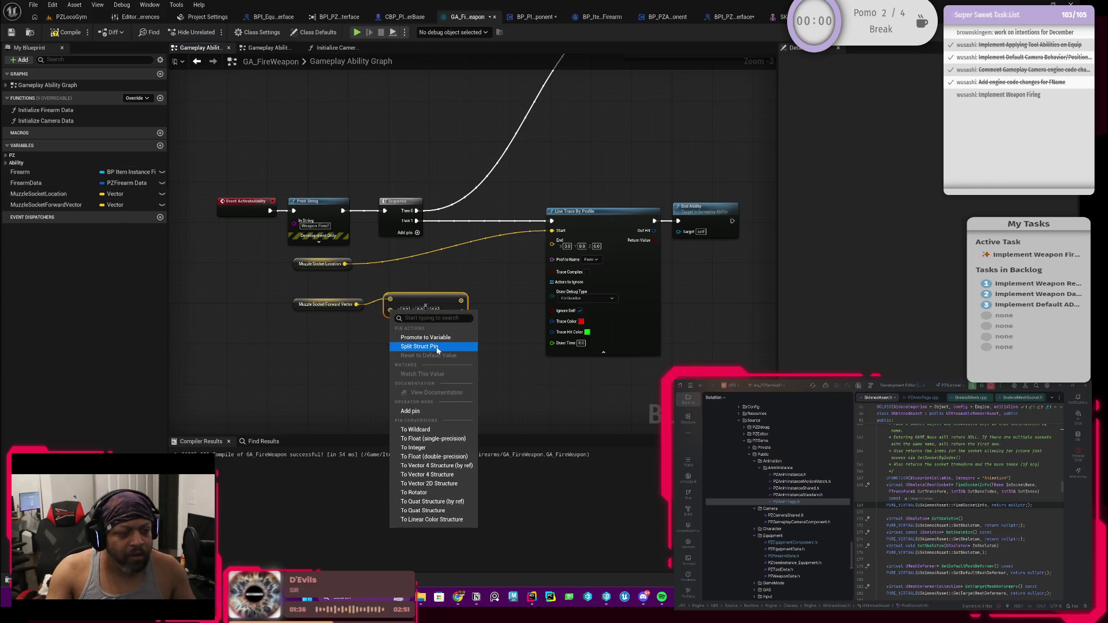
pyautogui.click(434, 439)
# Feed Get Weapon Range into the multiplier and wire the product toward the trace End.
pyautogui.moveTo(390, 310); pyautogui.dragTo(368, 333)
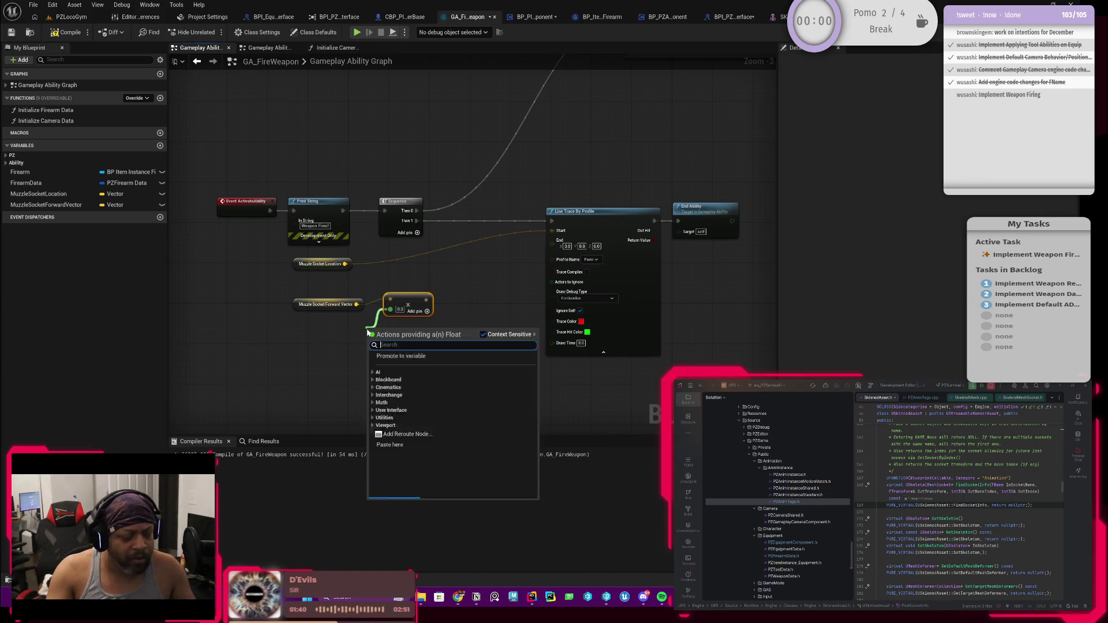
pyautogui.write('get')
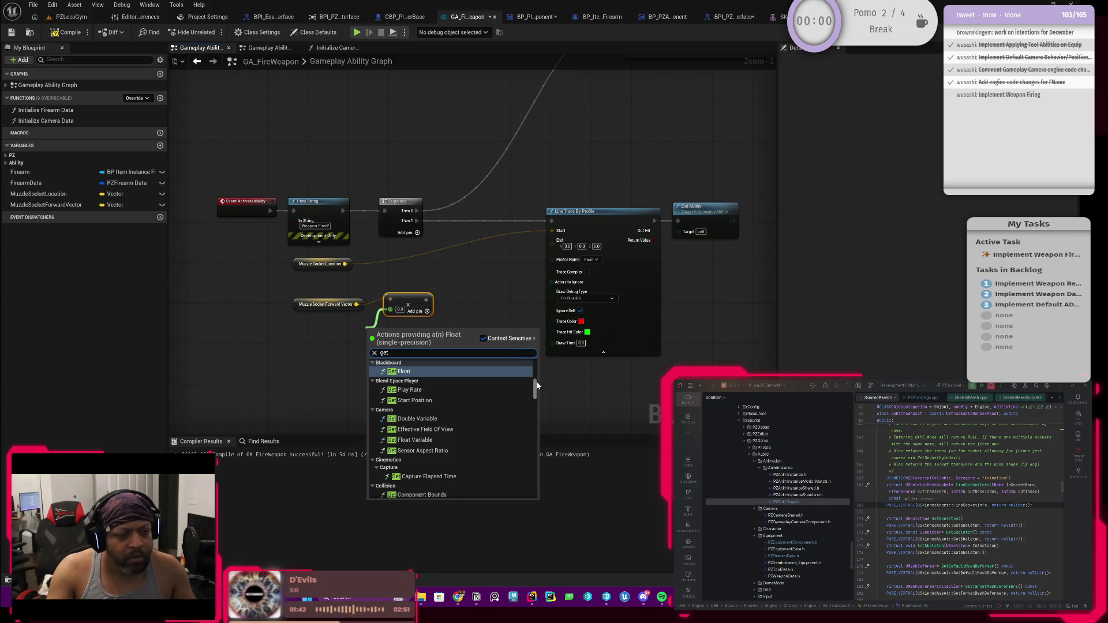
pyautogui.moveTo(535, 390); pyautogui.dragTo(535, 523)
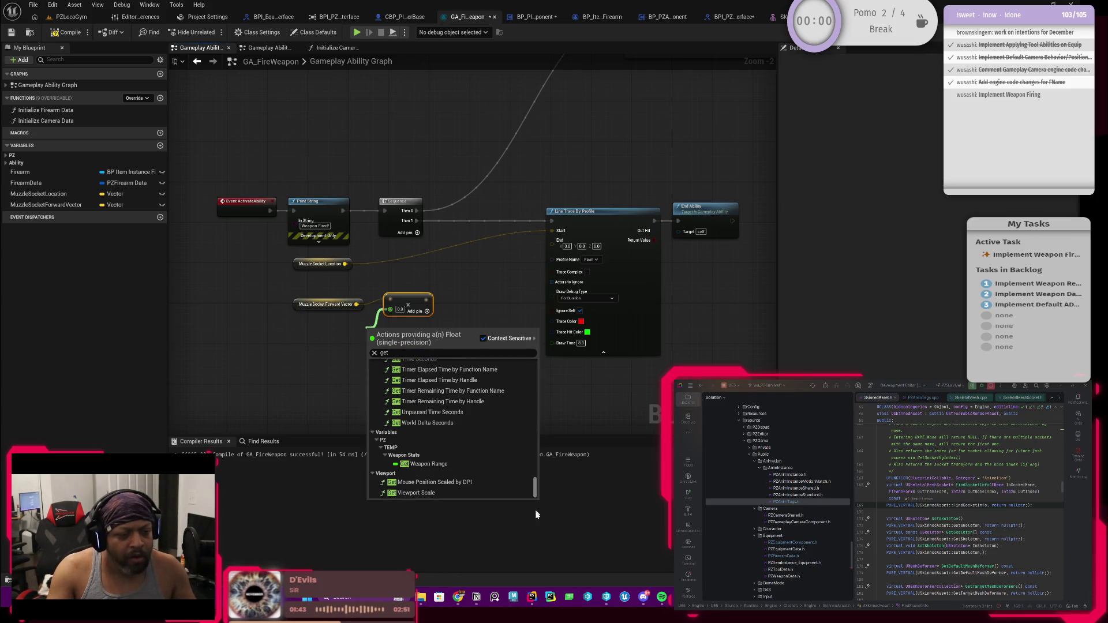
pyautogui.click(445, 483)
pyautogui.moveTo(369, 331); pyautogui.dragTo(317, 326)
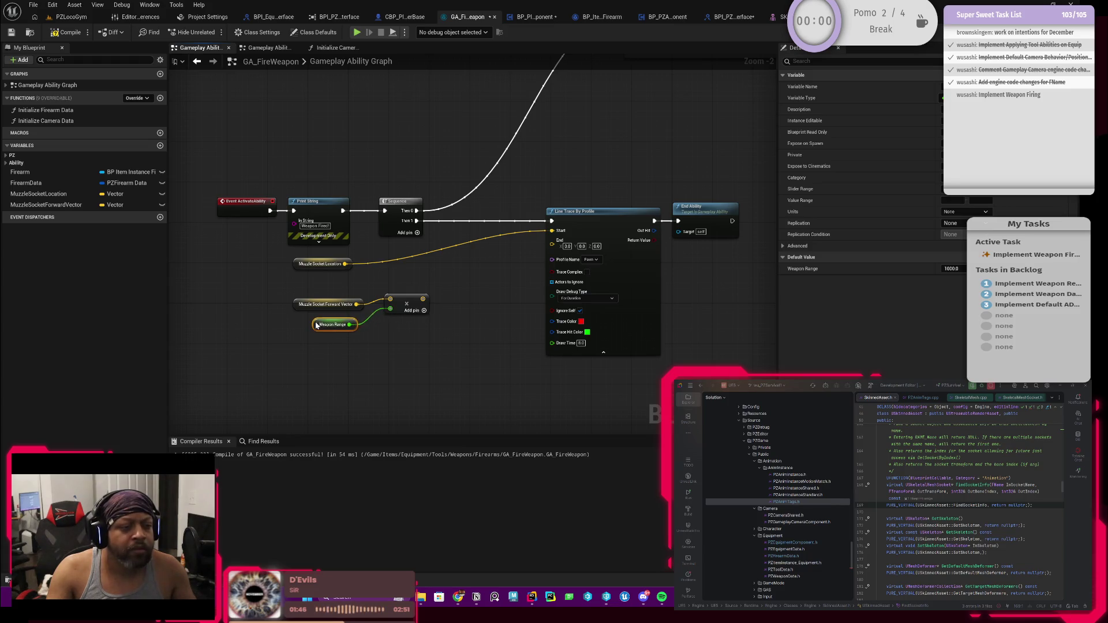
pyautogui.scroll(2, 398, 297)
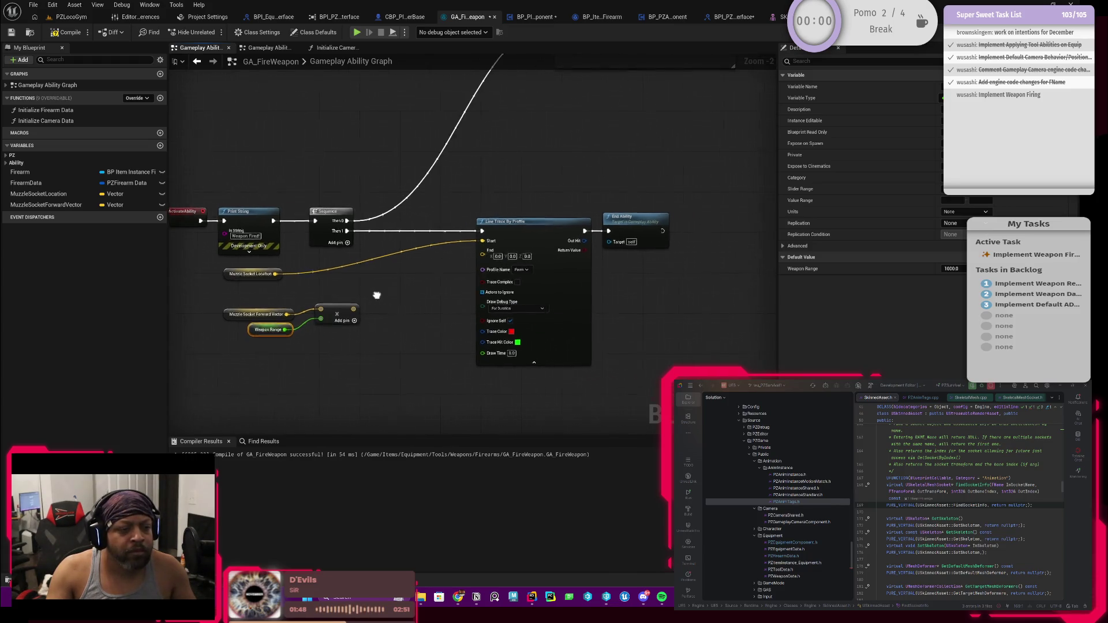
pyautogui.moveTo(339, 310); pyautogui.dragTo(514, 236)
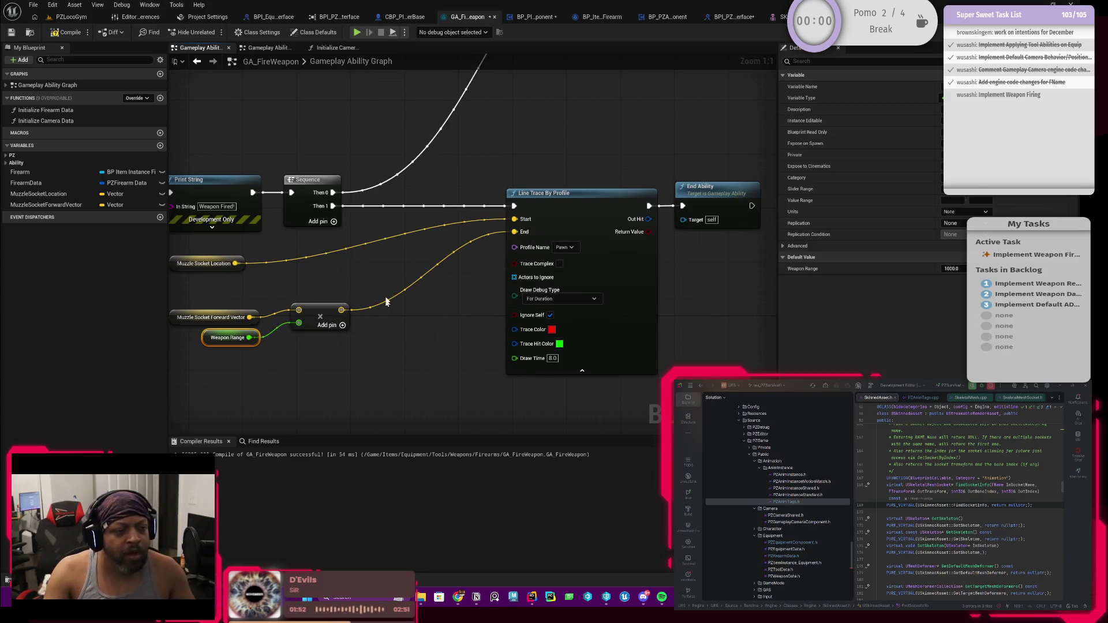
pyautogui.moveTo(390, 276); pyautogui.dragTo(471, 257)
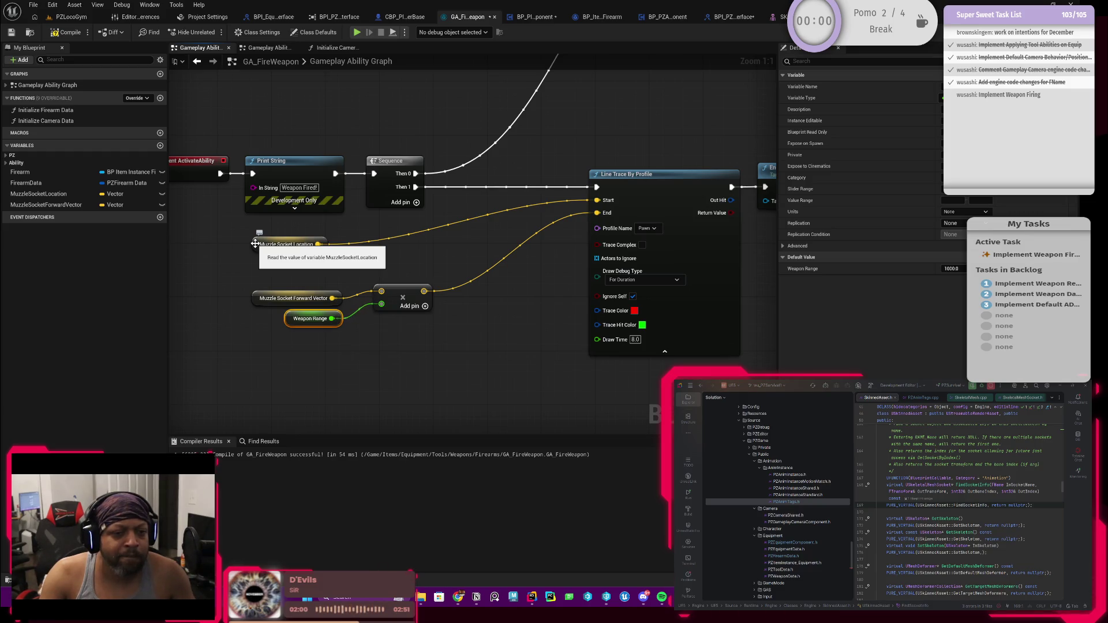
# Add Muzzle Socket Location to the scaled forward vector and connect the sum to the trace End.
pyautogui.moveTo(255, 243); pyautogui.dragTo(474, 206)
pyautogui.moveTo(271, 273)
pyautogui.mouseDown()
pyautogui.moveTo(389, 306)
pyautogui.moveTo(517, 243)
pyautogui.mouseUp()
pyautogui.moveTo(462, 296); pyautogui.dragTo(419, 298)
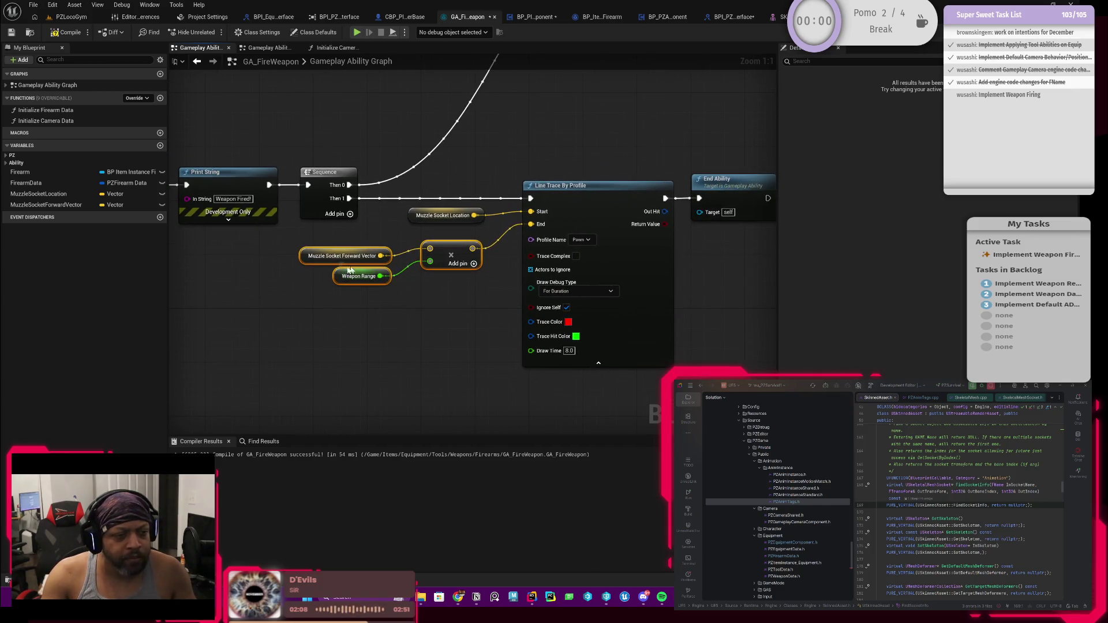
pyautogui.moveTo(454, 250); pyautogui.dragTo(394, 304)
pyautogui.moveTo(464, 219)
pyautogui.mouseDown()
pyautogui.moveTo(298, 260)
pyautogui.moveTo(383, 269)
pyautogui.moveTo(420, 264)
pyautogui.moveTo(413, 255)
pyautogui.mouseUp()
pyautogui.write('add')
pyautogui.press('Return')
pyautogui.moveTo(410, 307)
pyautogui.mouseDown()
pyautogui.moveTo(376, 269)
pyautogui.moveTo(530, 224)
pyautogui.mouseUp()
pyautogui.moveTo(414, 265); pyautogui.dragTo(455, 266)
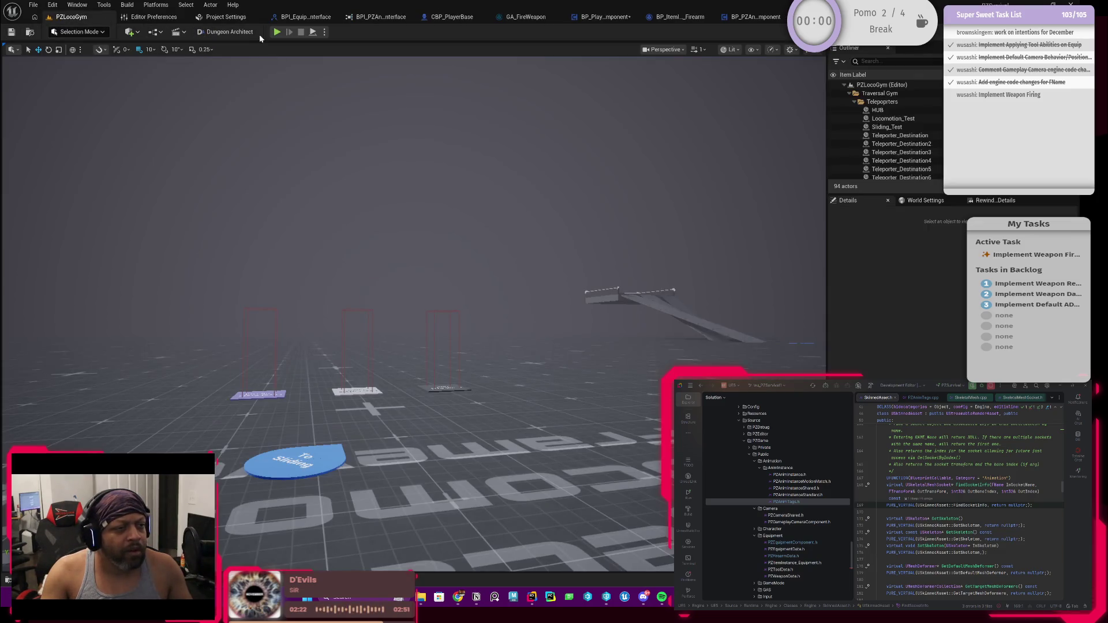
# Play PZLocoGym, toggle the inventory, and fire the weapon to see the red trace straight ahead.
pyautogui.click(276, 31)
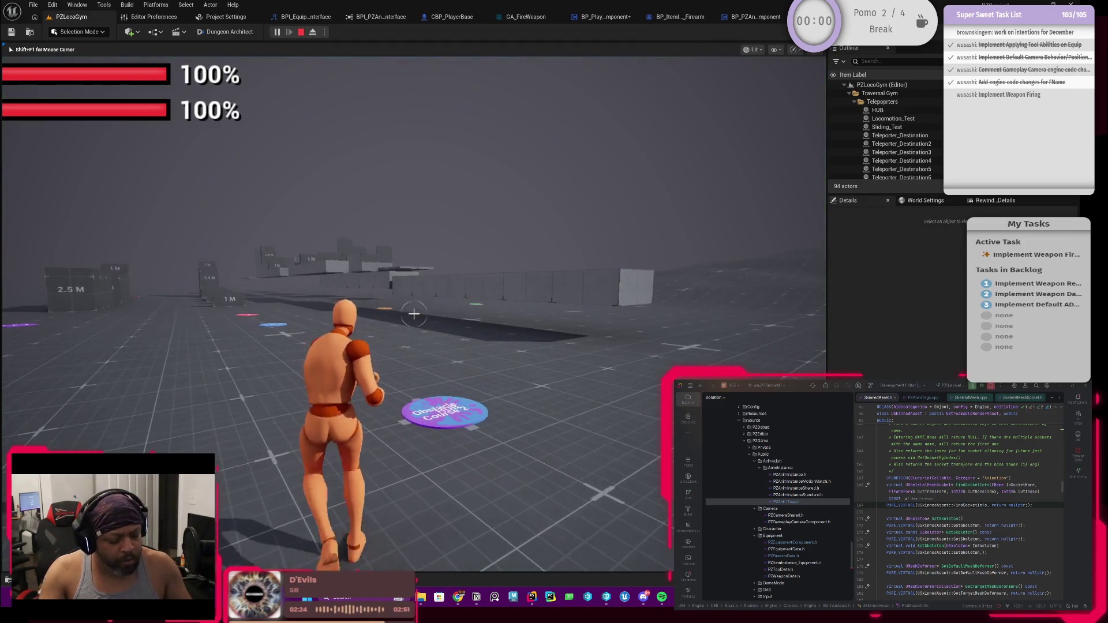
pyautogui.press('Tab')
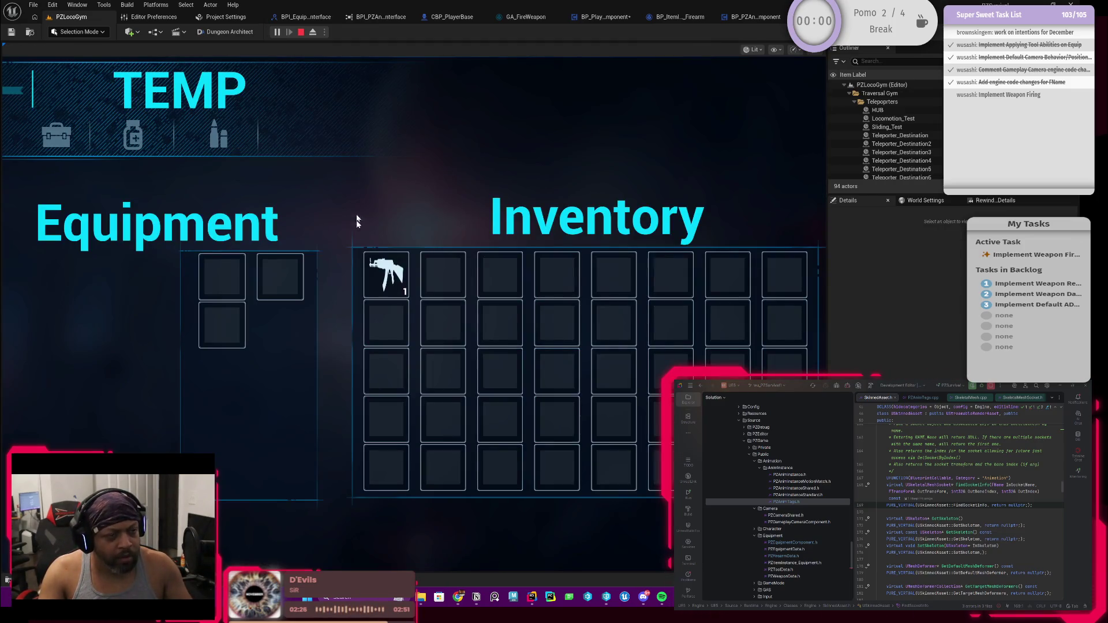
pyautogui.press('Tab')
pyautogui.click(413, 313)
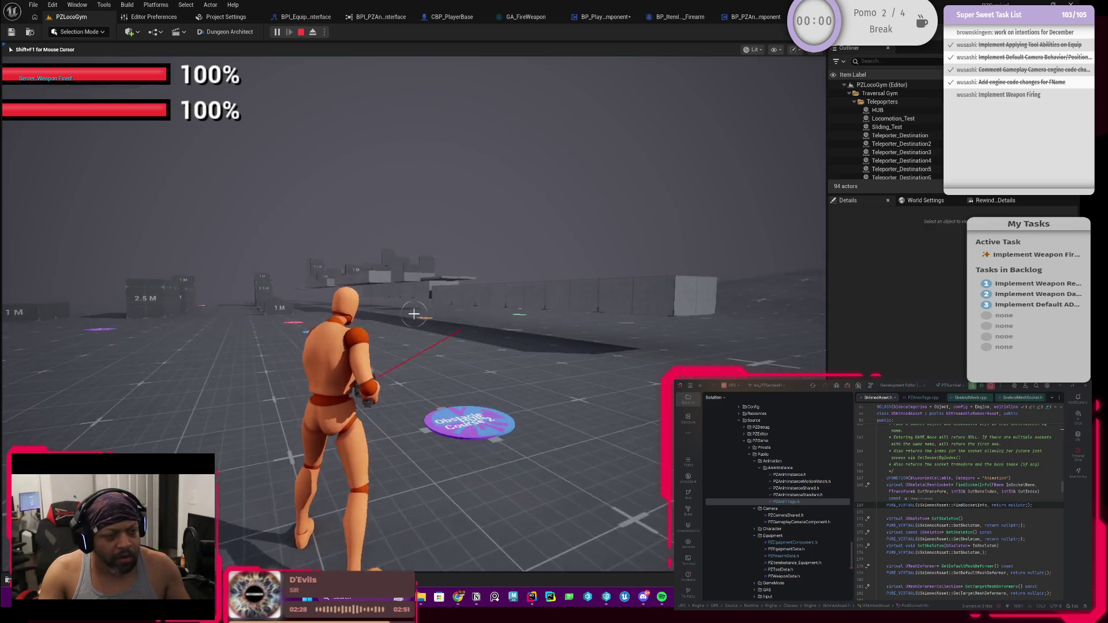
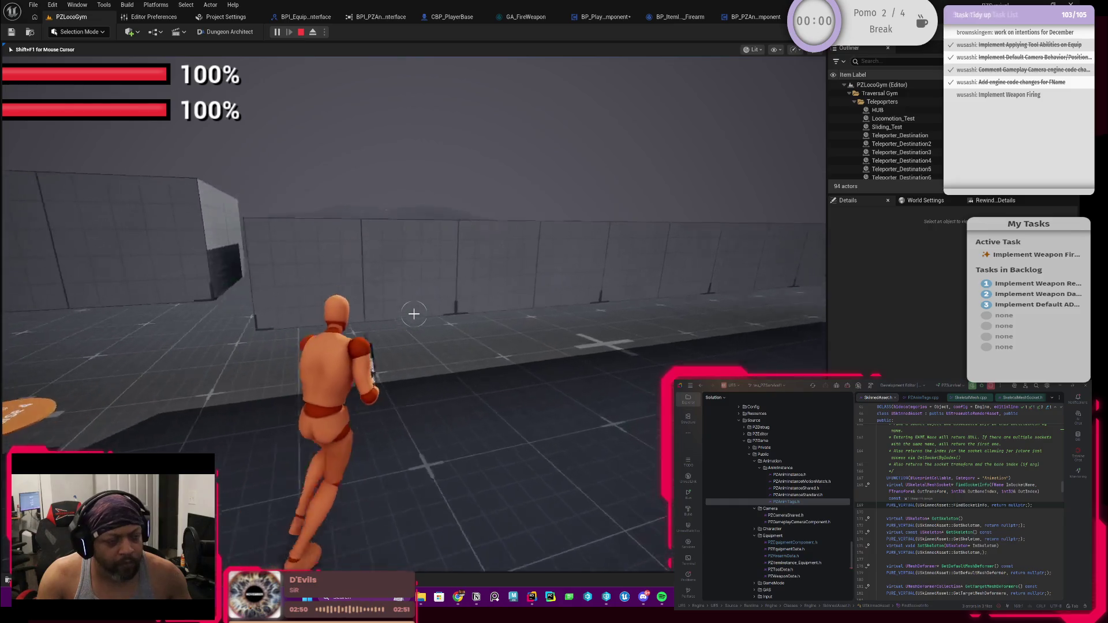
# Fire the weapon twice to check the 'Server: Weapon Fired' log and red traces, then stop playing.
pyautogui.click(414, 313)
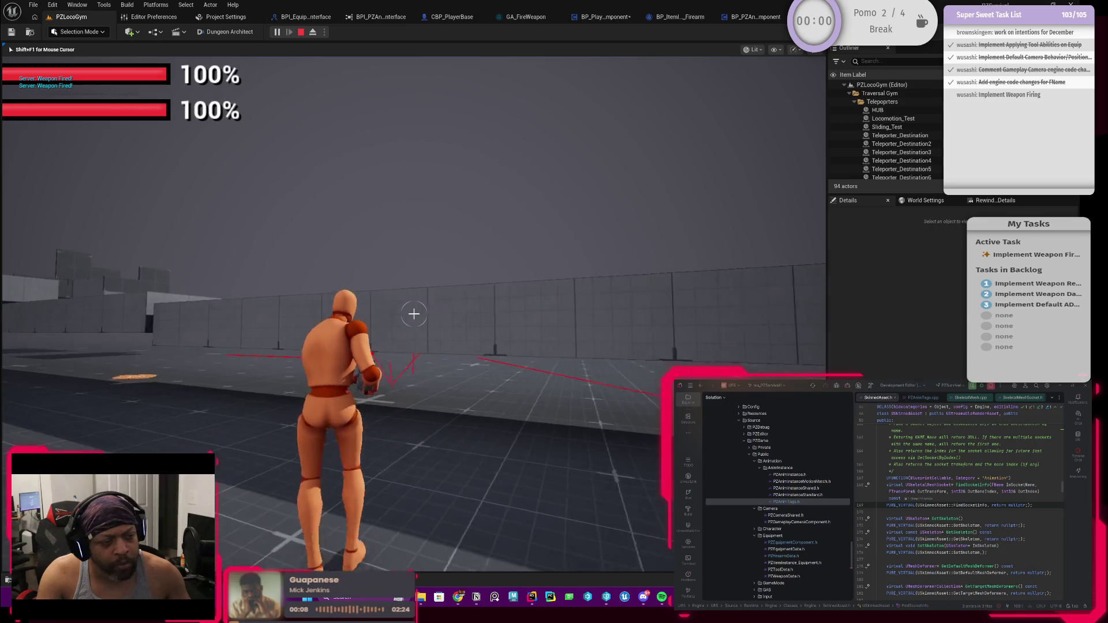
pyautogui.click(414, 313)
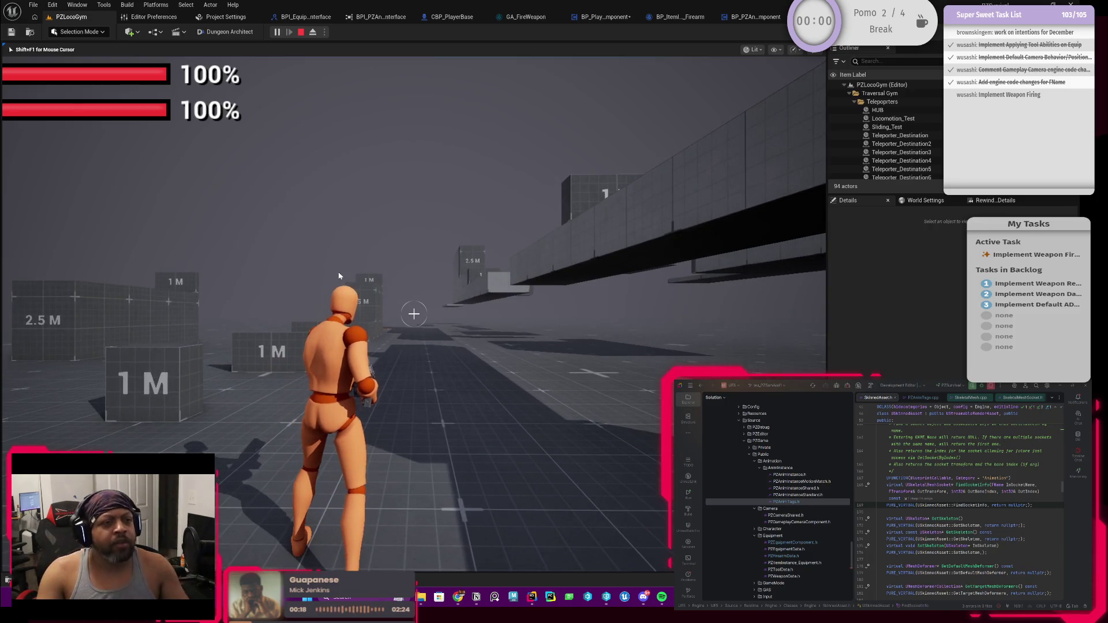
pyautogui.press('Escape')
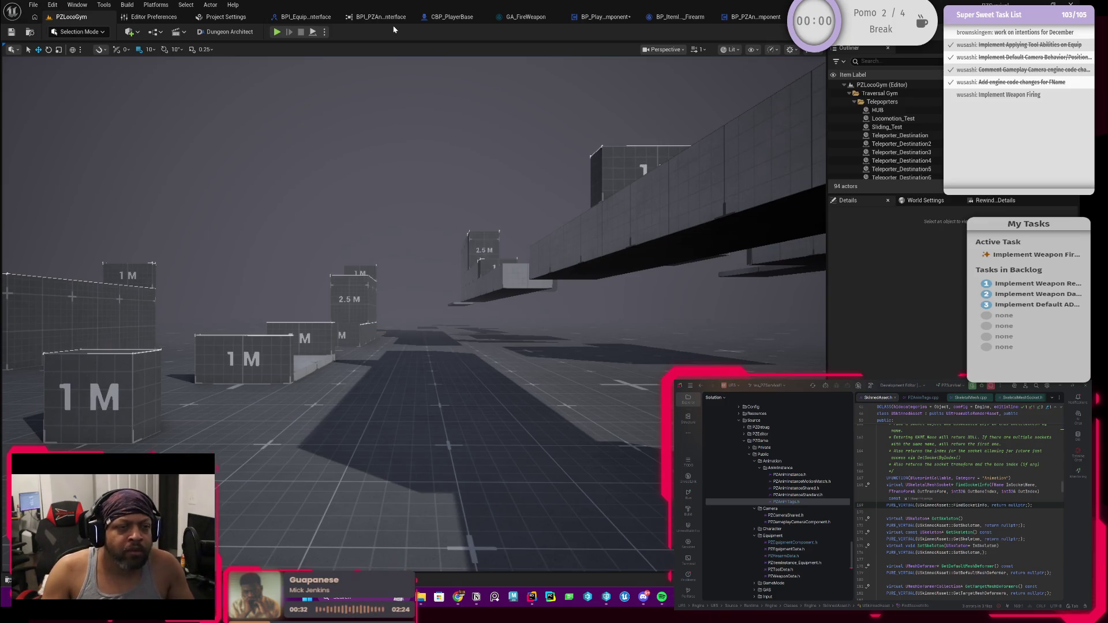
# Go to the GA_FireWeapon graph and move the End Ability node further right.
pyautogui.click(620, 17)
pyautogui.moveTo(391, 136); pyautogui.dragTo(461, 139)
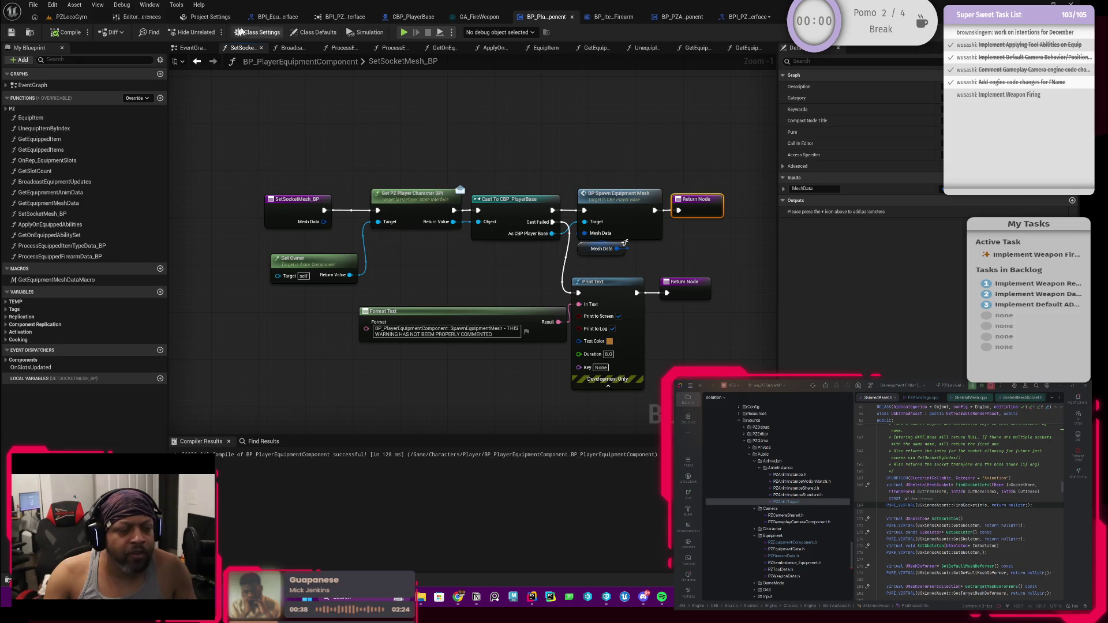
pyautogui.click(65, 17)
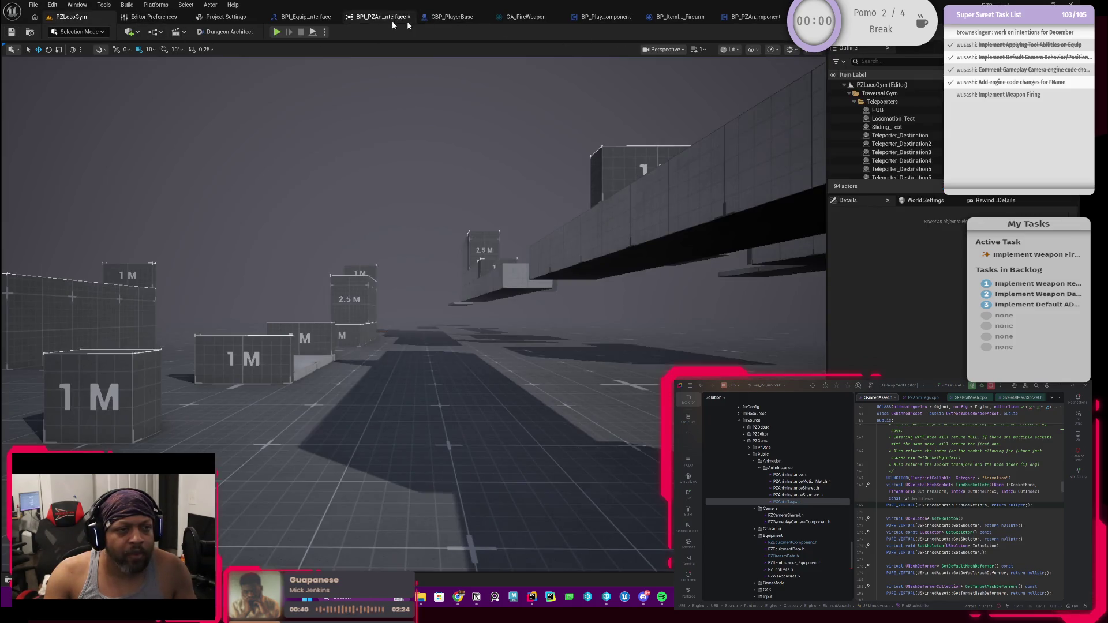
pyautogui.click(526, 17)
pyautogui.scroll(-1, 515, 169)
pyautogui.scroll(-1, 515, 168)
pyautogui.moveTo(515, 169); pyautogui.dragTo(480, 275)
pyautogui.scroll(-4, 531, 168)
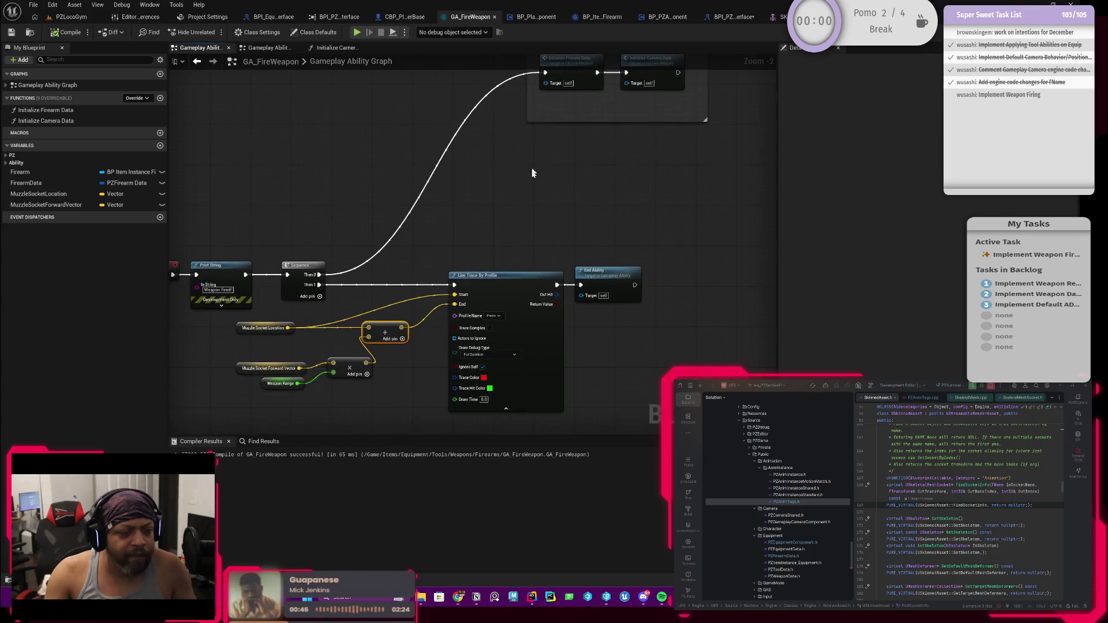
pyautogui.scroll(2, 271, 202)
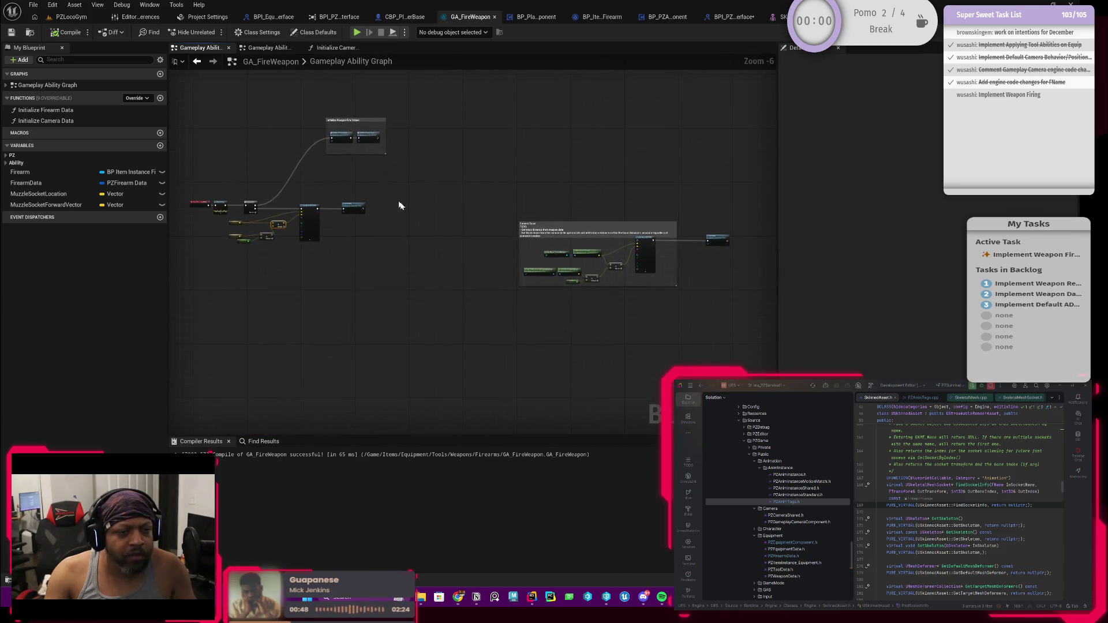
pyautogui.moveTo(378, 198)
pyautogui.mouseDown()
pyautogui.moveTo(750, 173)
pyautogui.moveTo(508, 124)
pyautogui.mouseUp()
pyautogui.scroll(-1, 476, 183)
# Reposition the Camera Trace group and chain the muzzle Line Trace's exec into its Line Trace.
pyautogui.moveTo(394, 177); pyautogui.dragTo(736, 308)
pyautogui.moveTo(614, 211)
pyautogui.mouseDown()
pyautogui.moveTo(334, 230)
pyautogui.moveTo(567, 185)
pyautogui.mouseUp()
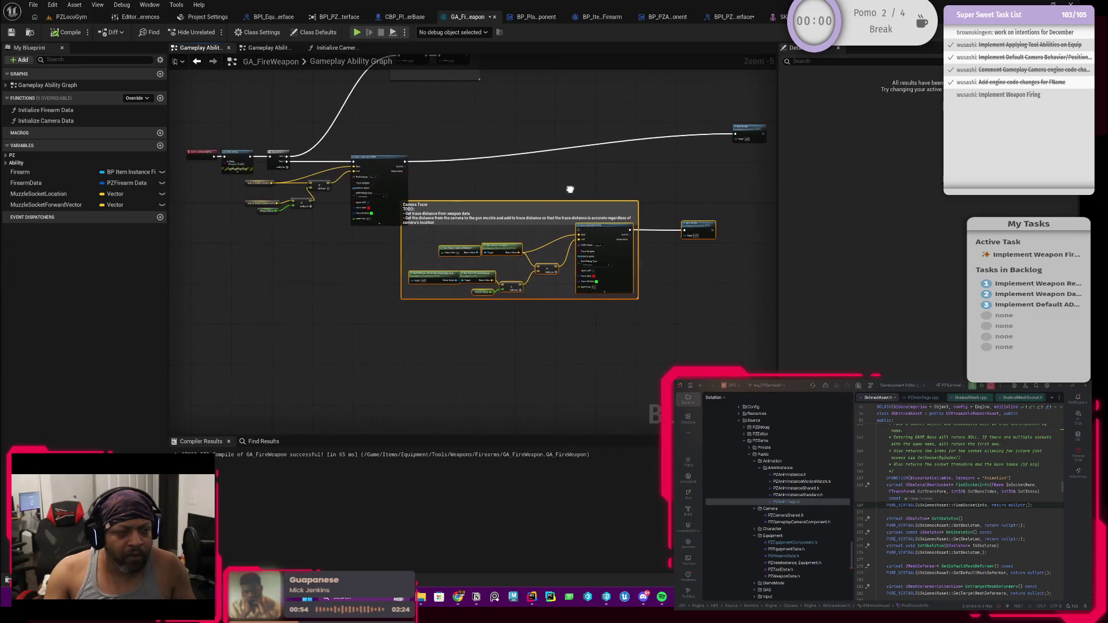
pyautogui.scroll(1, 526, 190)
pyautogui.scroll(1, 502, 223)
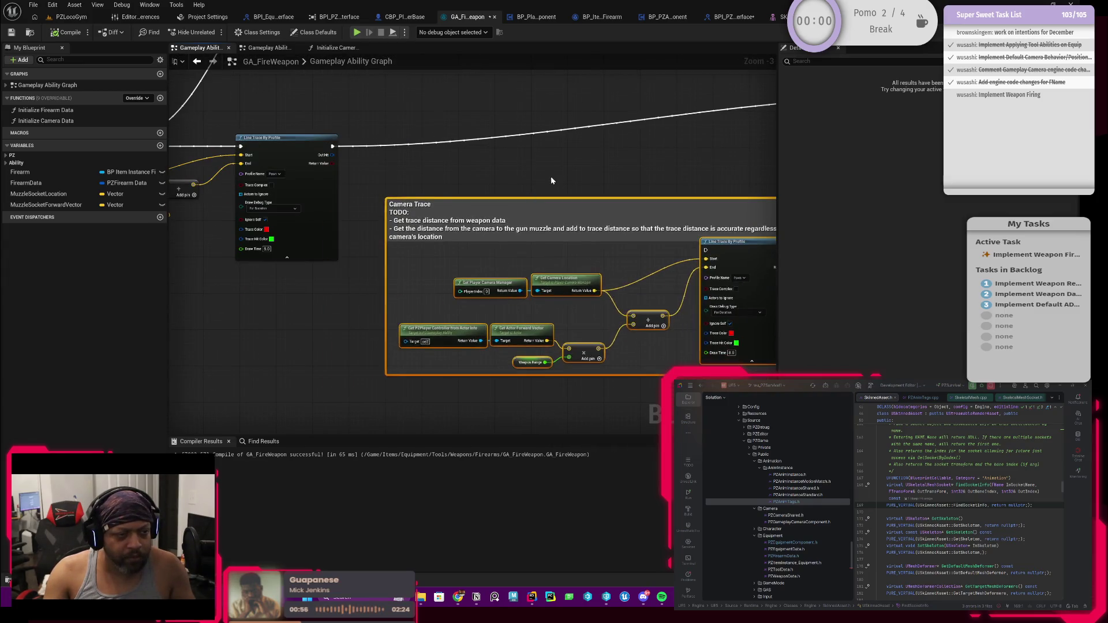
pyautogui.scroll(-1, 519, 188)
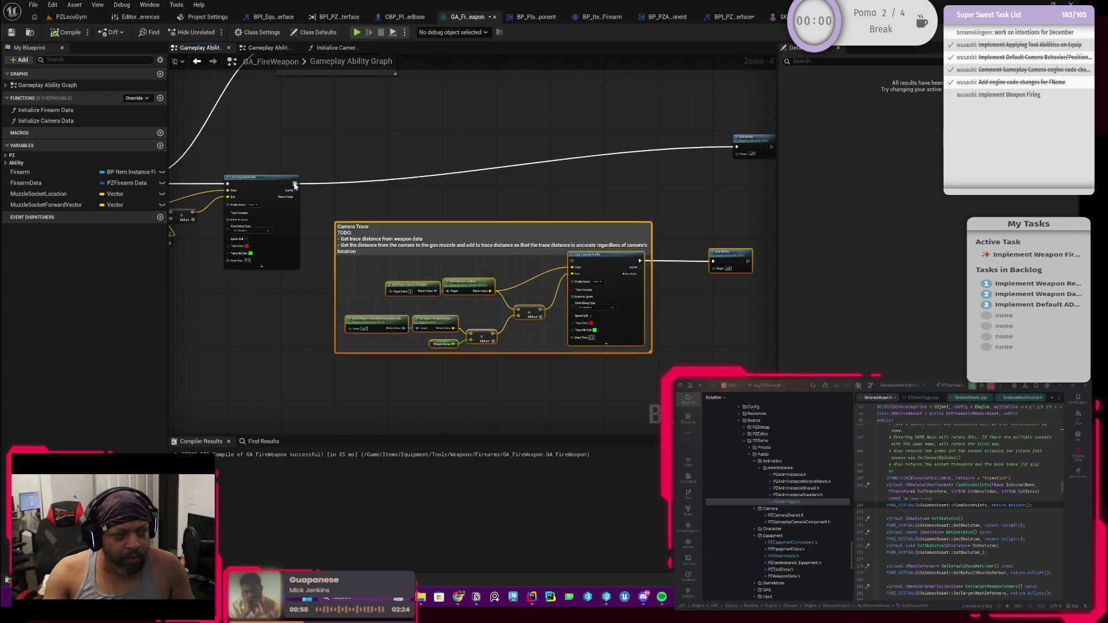
pyautogui.moveTo(295, 184)
pyautogui.mouseDown()
pyautogui.moveTo(420, 246)
pyautogui.moveTo(571, 261)
pyautogui.mouseUp()
pyautogui.scroll(-1, 381, 138)
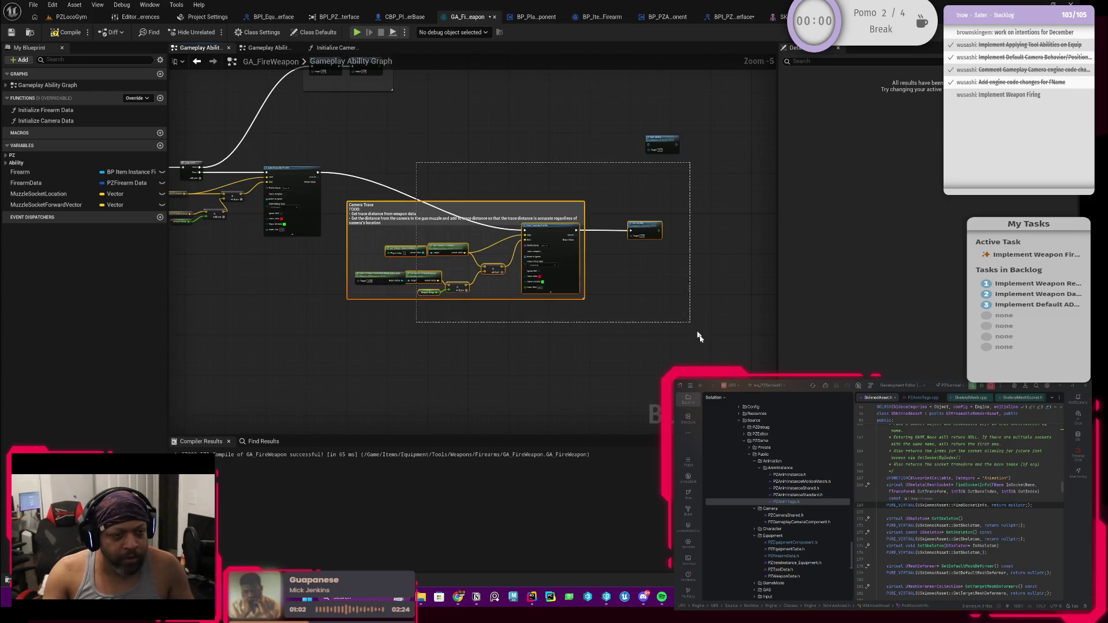
pyautogui.moveTo(501, 217)
pyautogui.mouseDown()
pyautogui.moveTo(534, 179)
pyautogui.moveTo(521, 157)
pyautogui.moveTo(512, 162)
pyautogui.mouseUp()
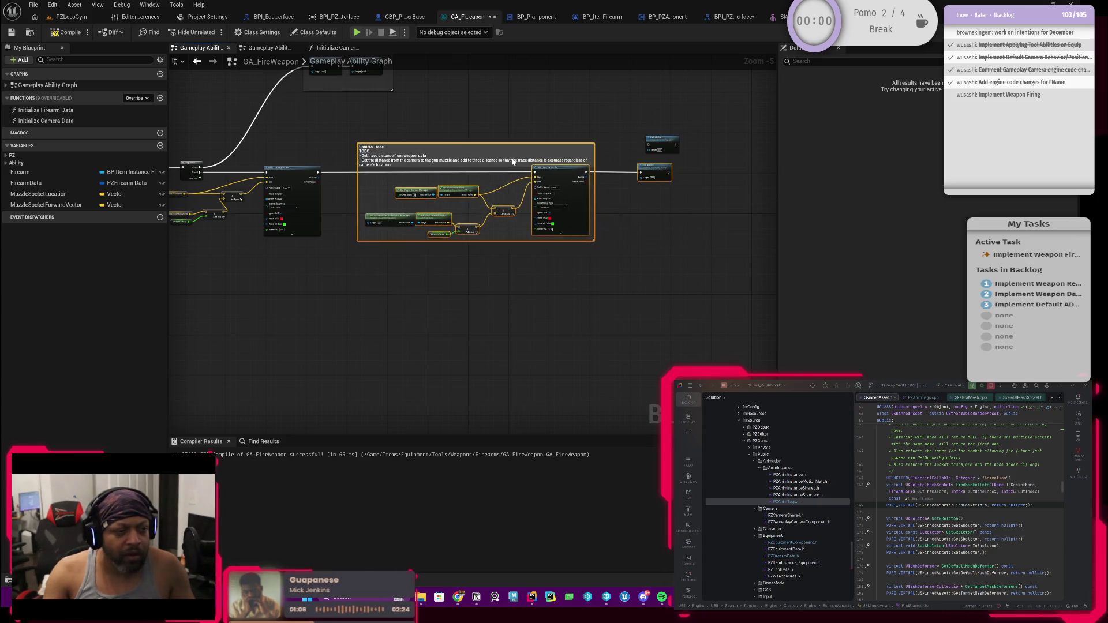
pyautogui.scroll(6, 447, 184)
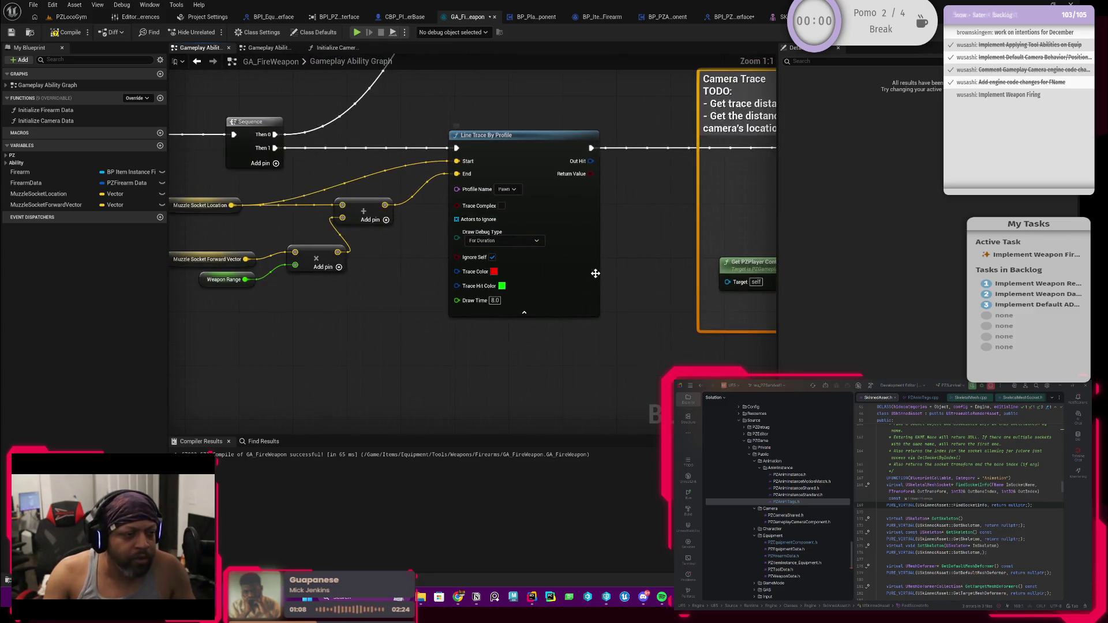
# Set the Camera Trace Line Trace's Trace Color to blue.
pyautogui.click(494, 271)
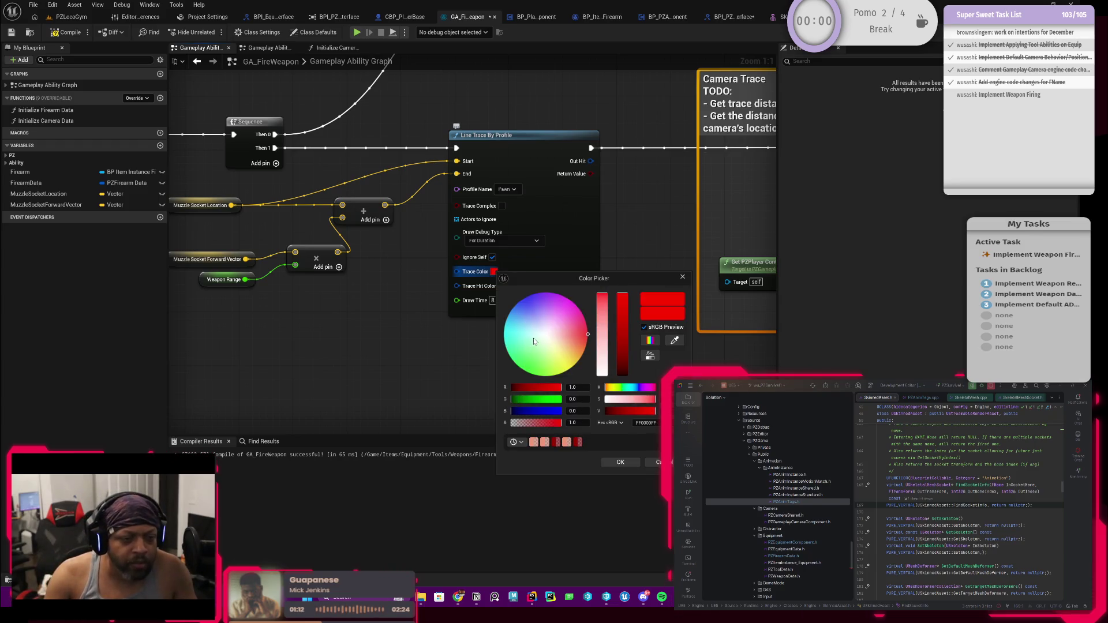
pyautogui.click(659, 467)
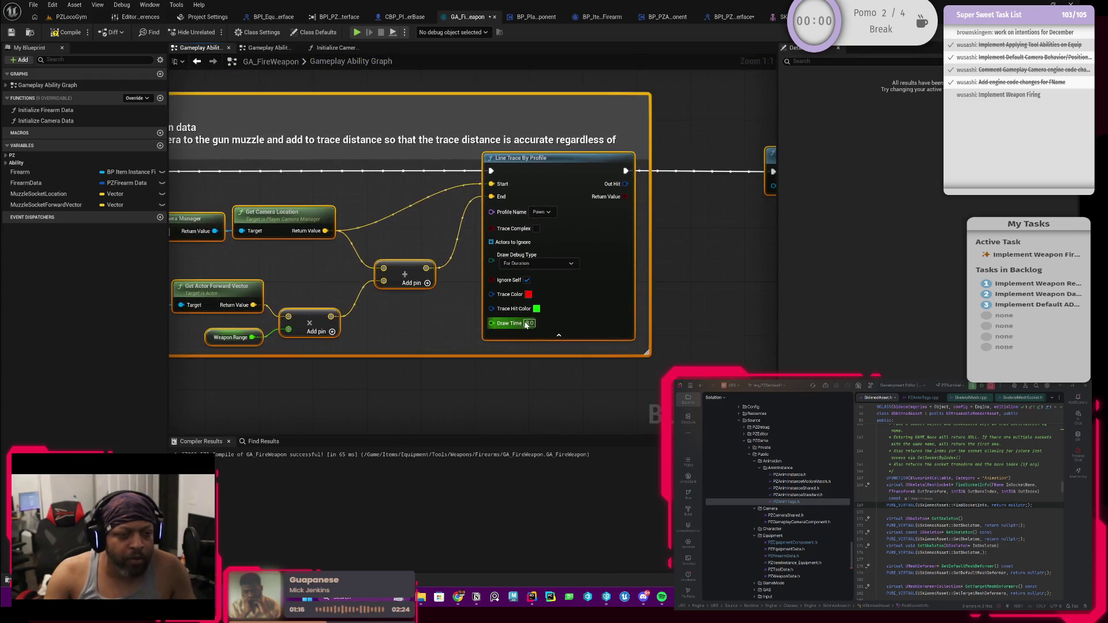
pyautogui.scroll(-2, 519, 321)
pyautogui.scroll(2, 432, 286)
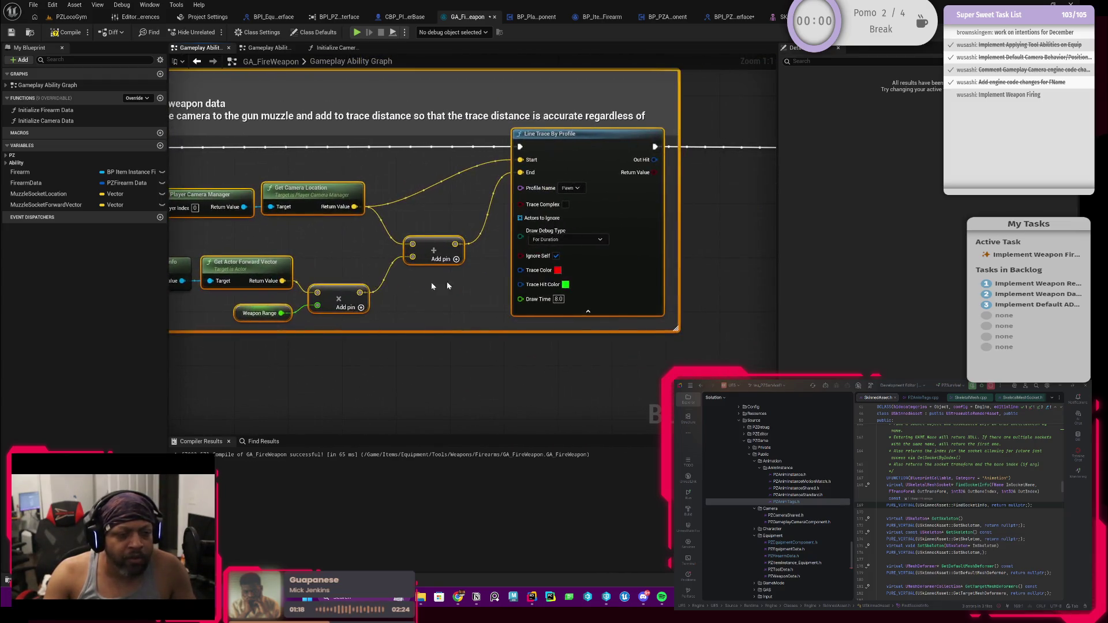
pyautogui.click(558, 270)
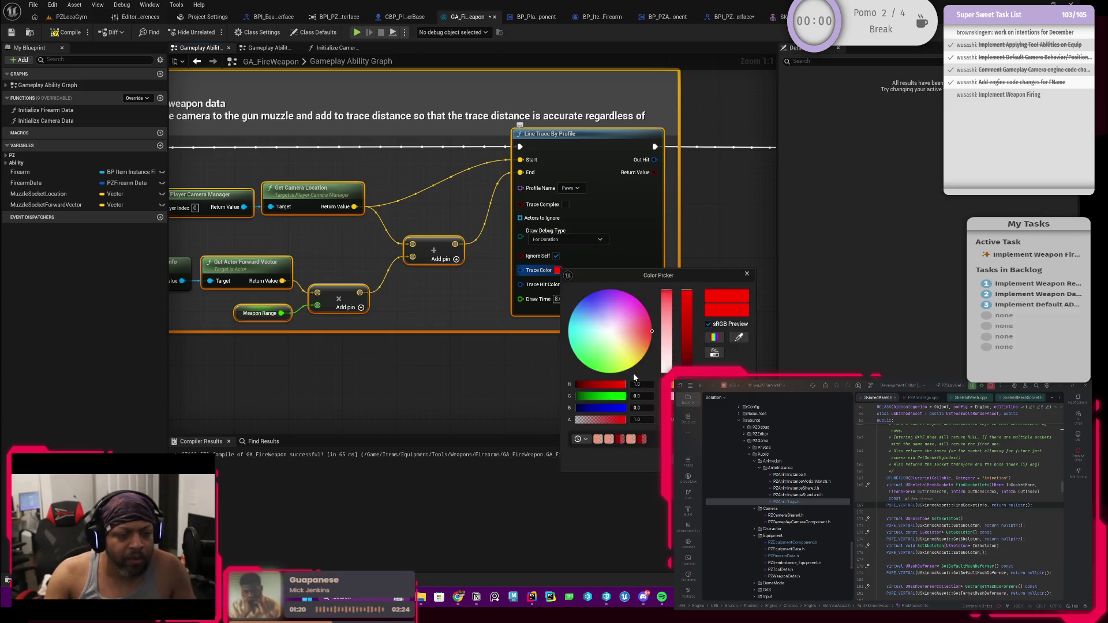
pyautogui.moveTo(590, 307); pyautogui.dragTo(588, 297)
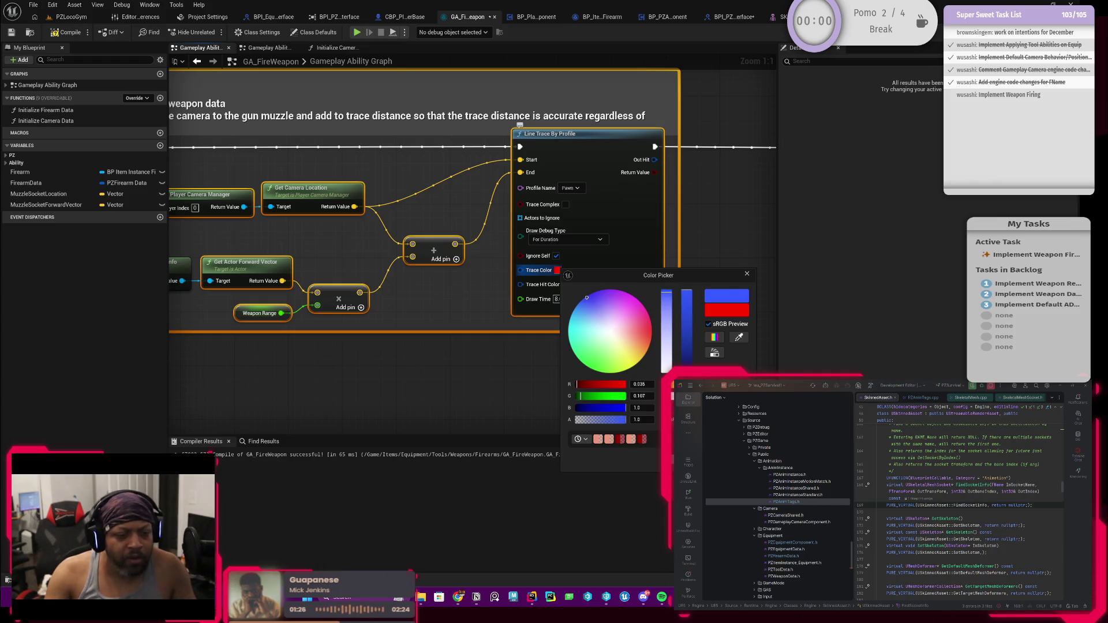
pyautogui.click(628, 384)
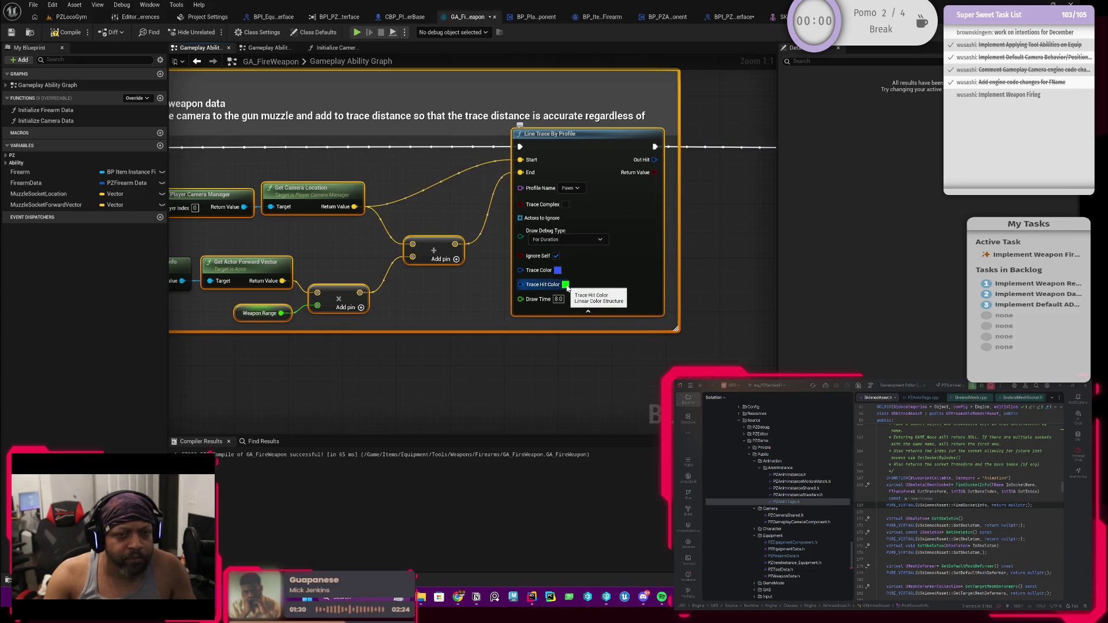
# Set its Trace Hit Color to yellow and fit all nodes into view.
pyautogui.click(566, 284)
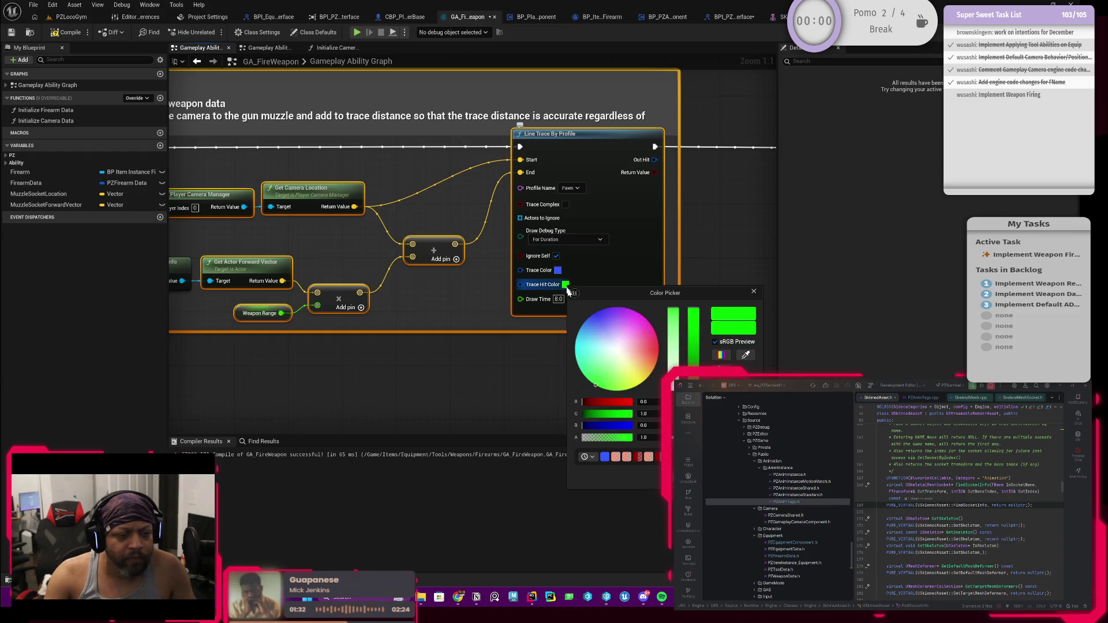
pyautogui.moveTo(632, 371); pyautogui.dragTo(635, 378)
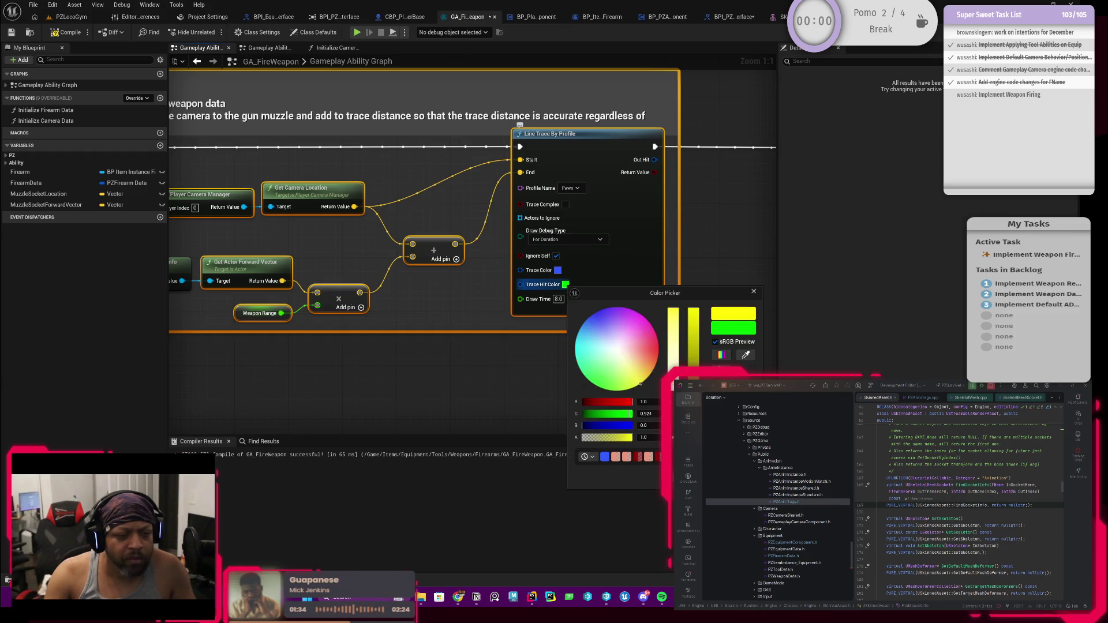
pyautogui.click(490, 319)
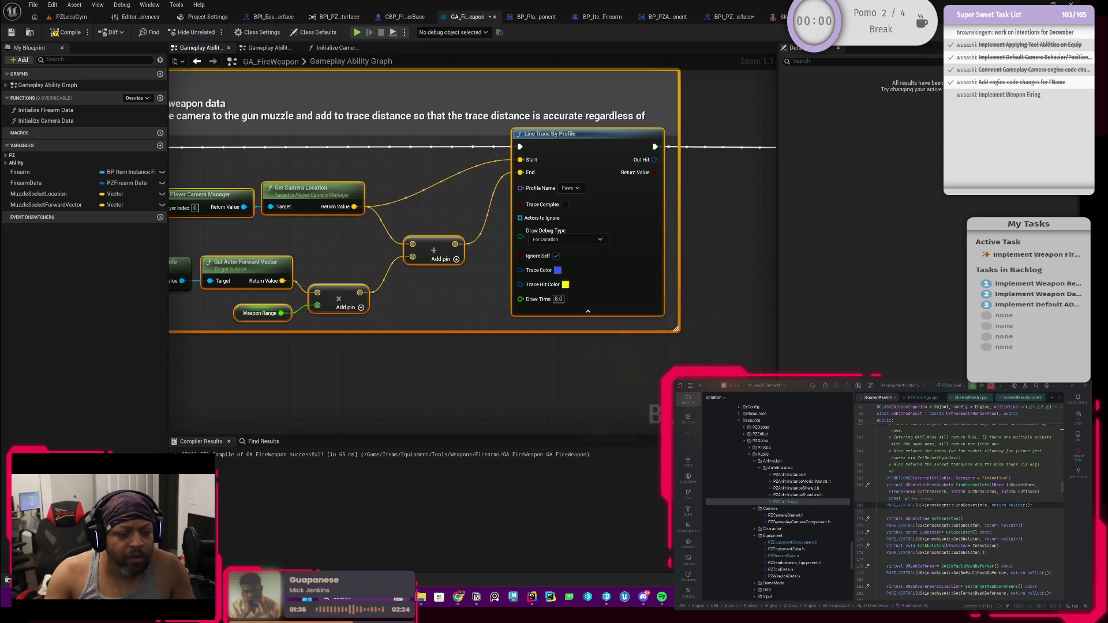
pyautogui.press('Home')
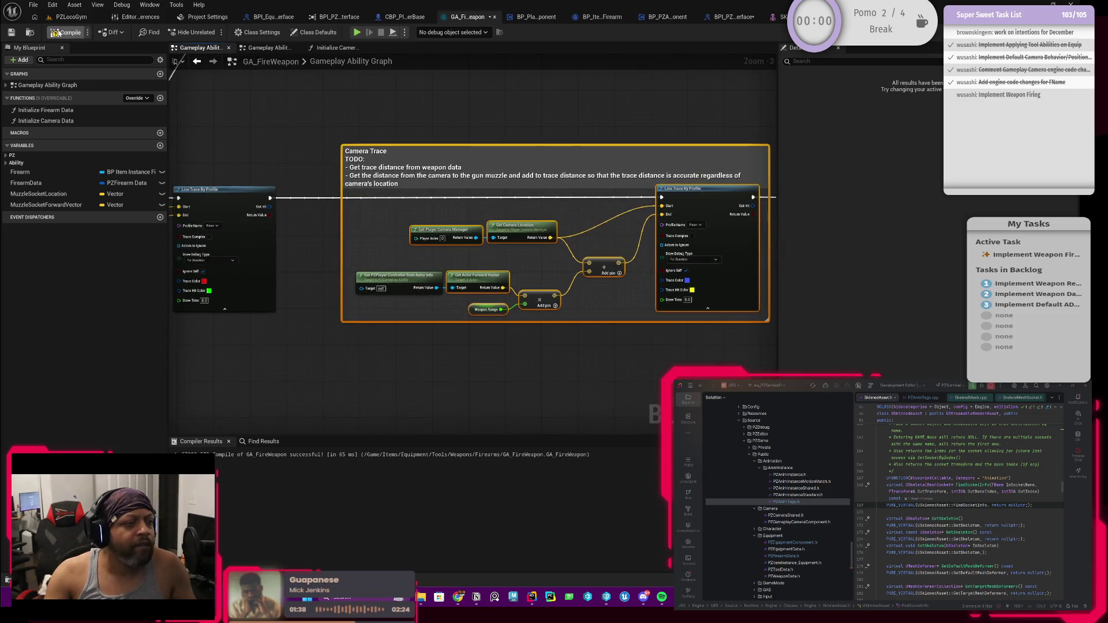
# Play the PZLocoGym level and equip the weapon from the first inventory slot.
pyautogui.click(64, 17)
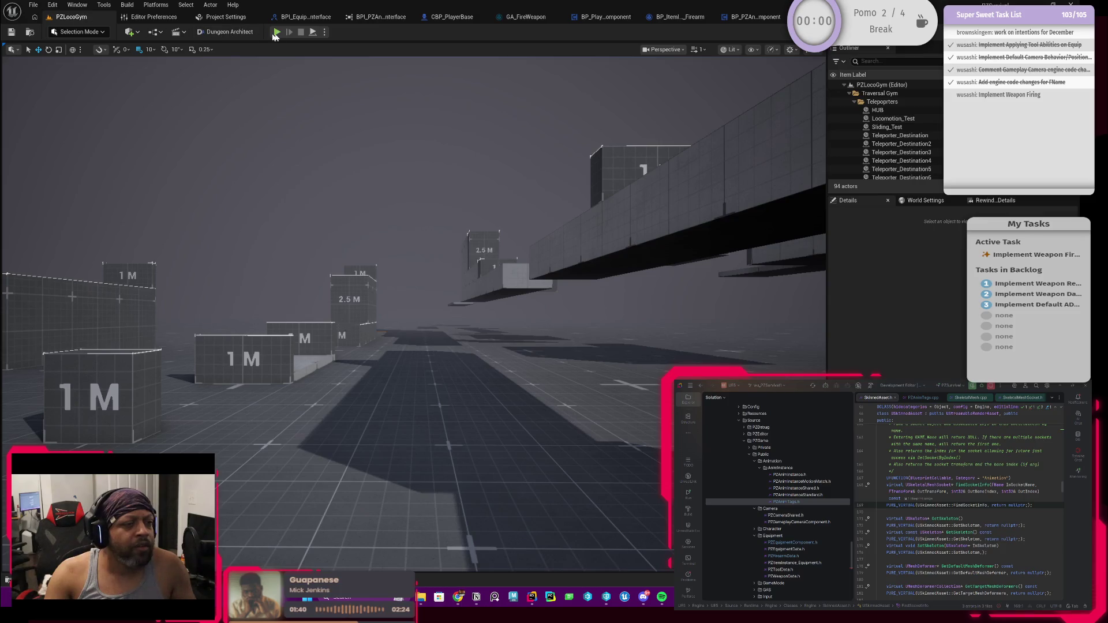
pyautogui.click(277, 32)
pyautogui.press('i')
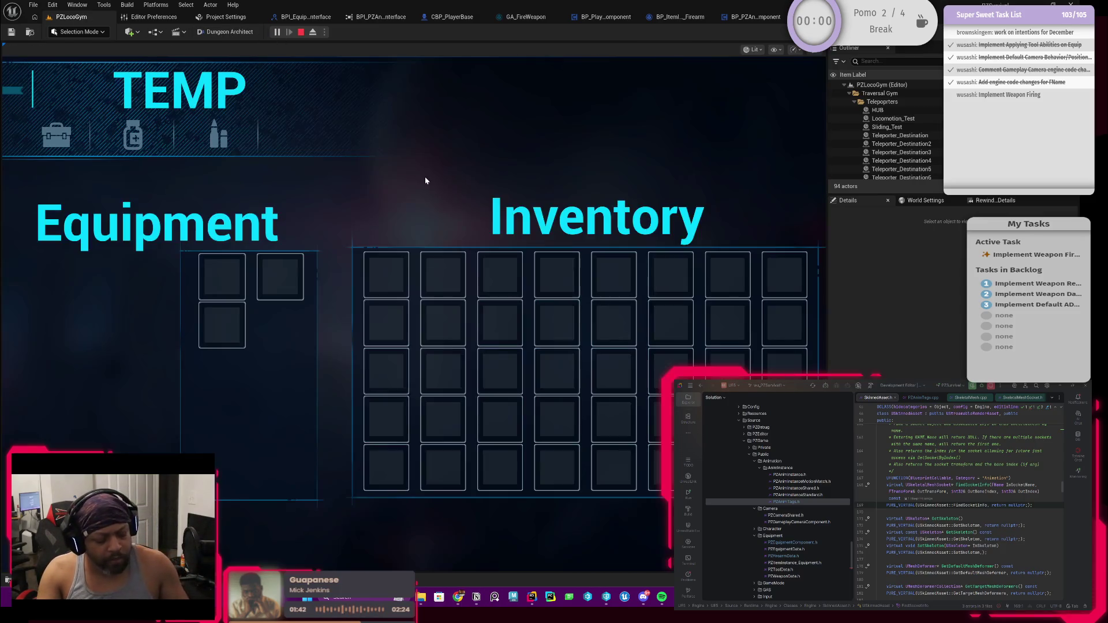
pyautogui.rightClick(397, 278)
pyautogui.press('i')
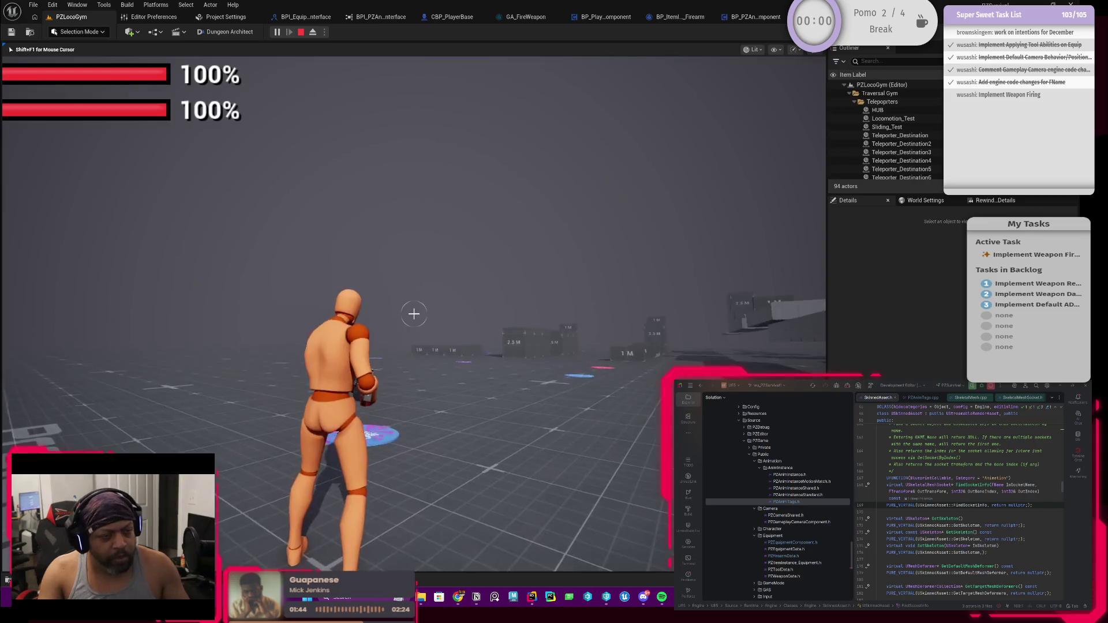
# Run toward the wall and fire, showing blue camera traces beside the red muzzle traces.
pyautogui.press('w')
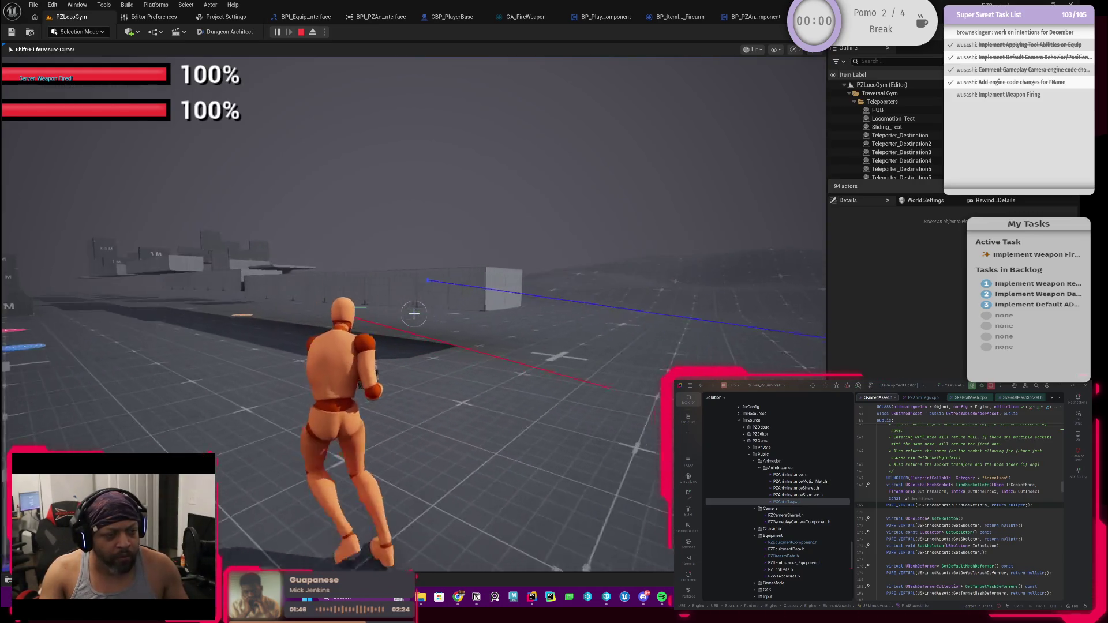
pyautogui.click(413, 313)
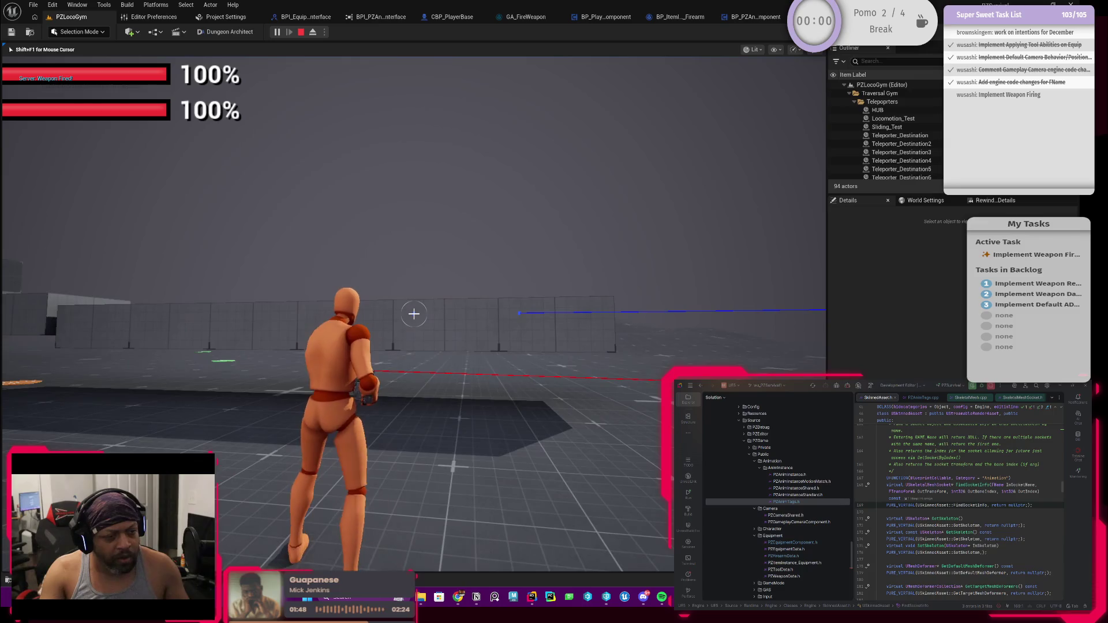
pyautogui.press('w')
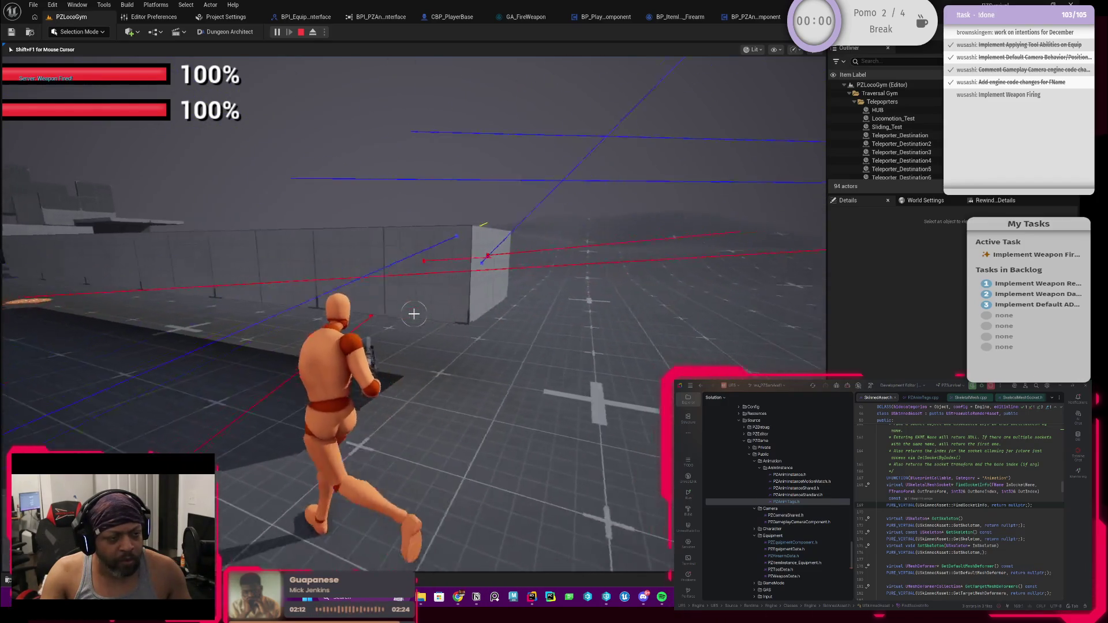
# Fire at the wall, then run through the level, sliding down the ramps onto the grid floor.
pyautogui.click(414, 313)
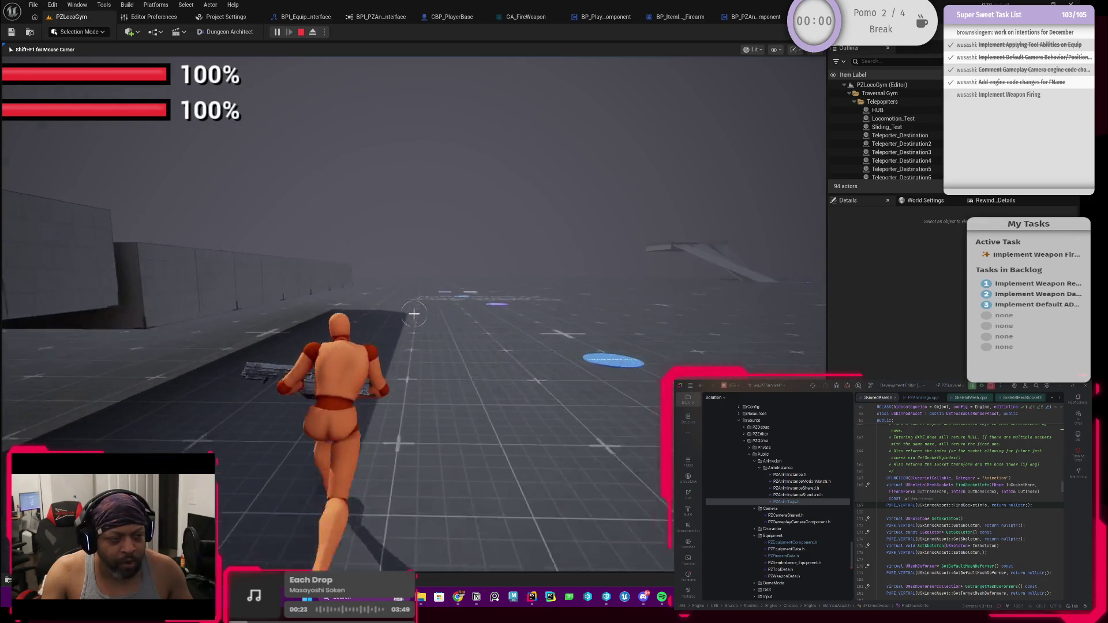
pyautogui.moveTo(414, 313)
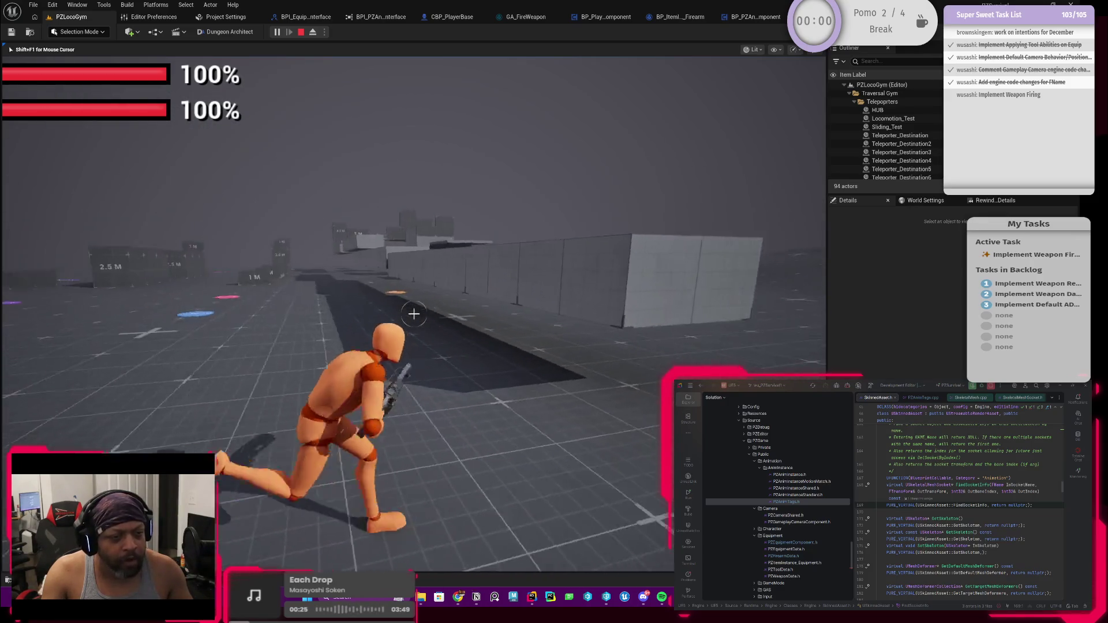
pyautogui.press('w')
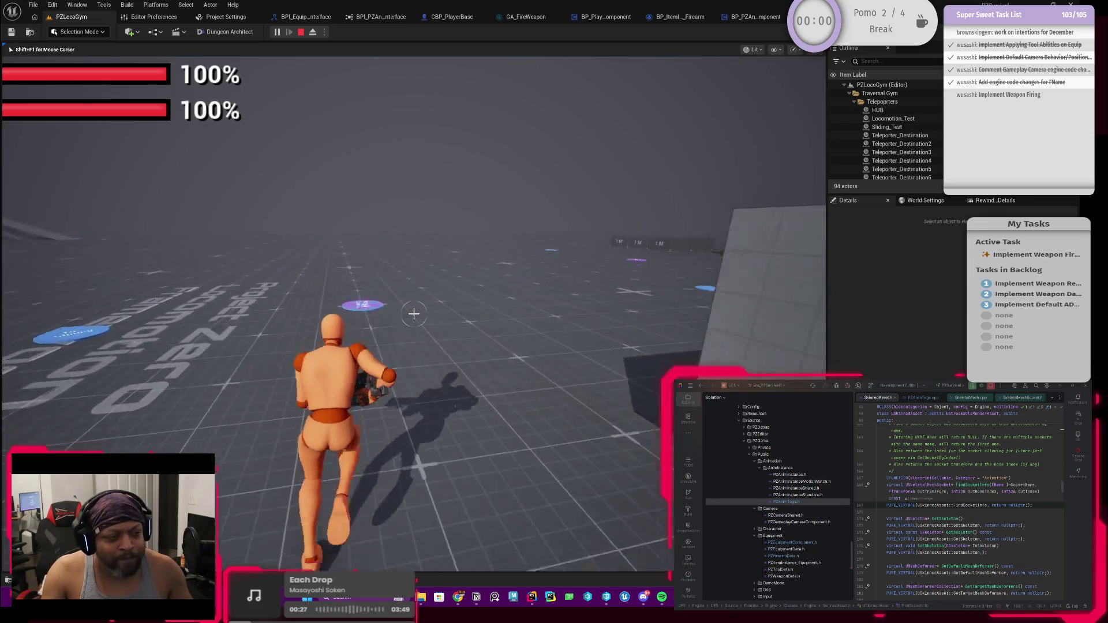
pyautogui.press('w')
pyautogui.press('w')
pyautogui.press('w')
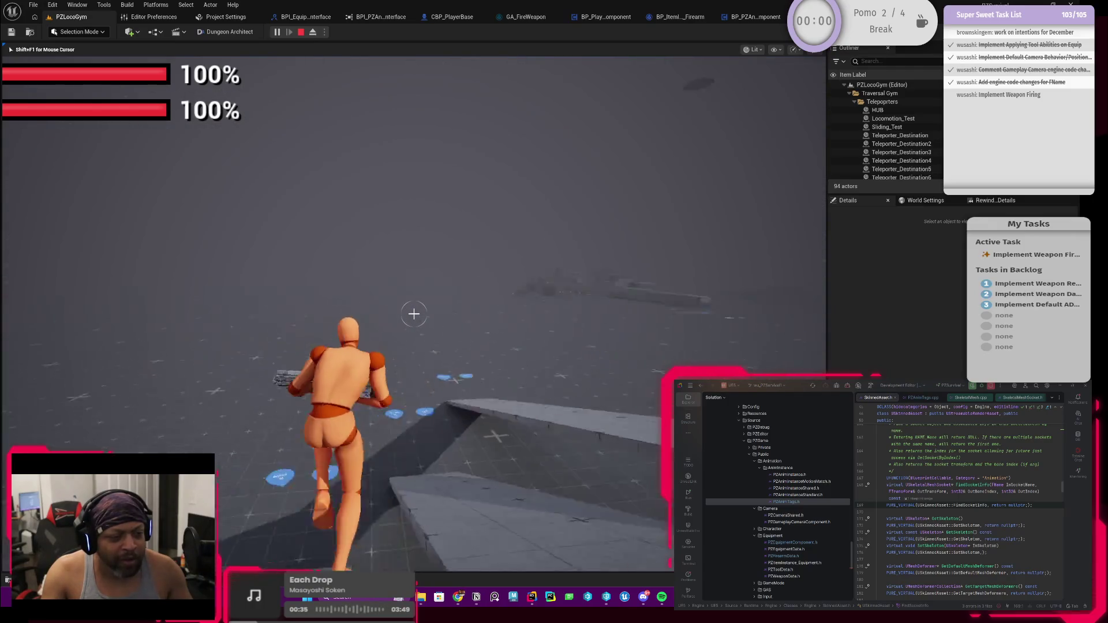
pyautogui.press('w')
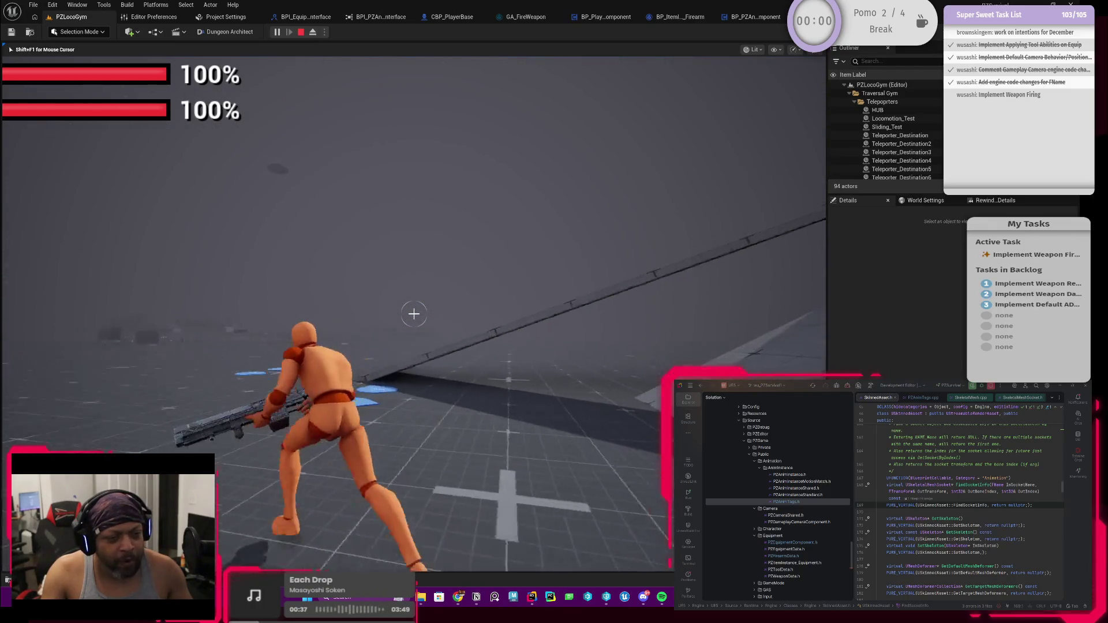
pyautogui.press('w')
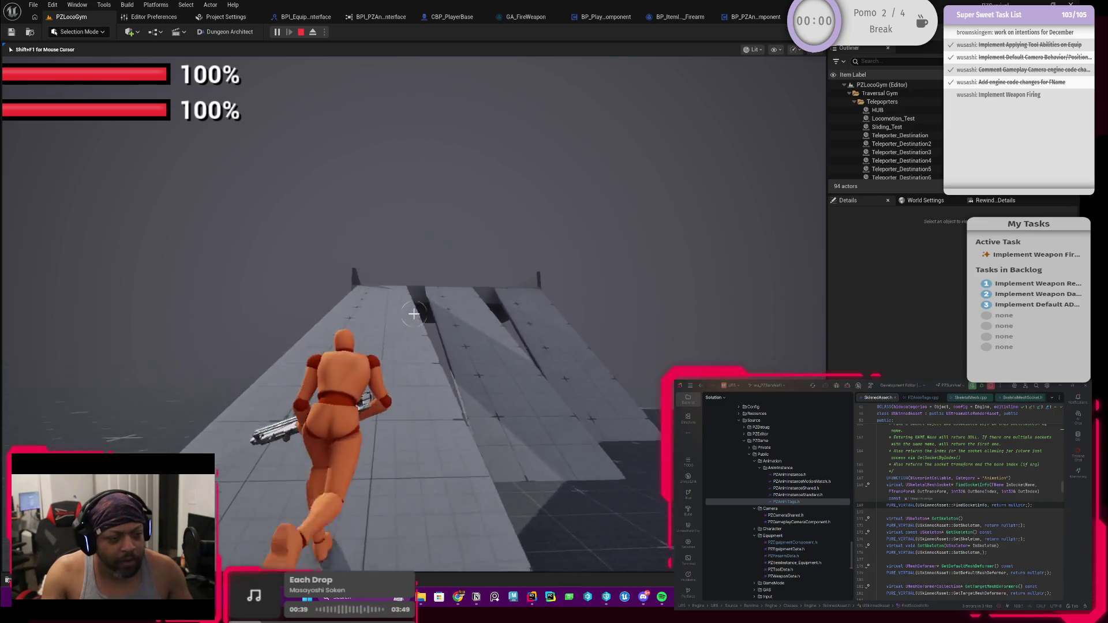
pyautogui.press('w')
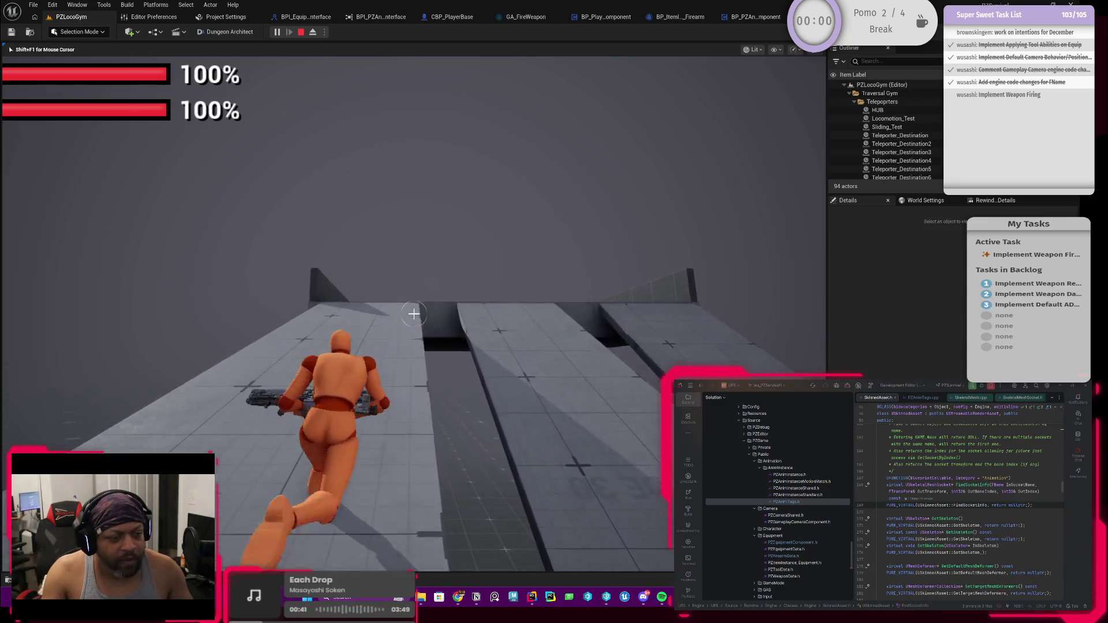
pyautogui.press('w')
pyautogui.press('w')
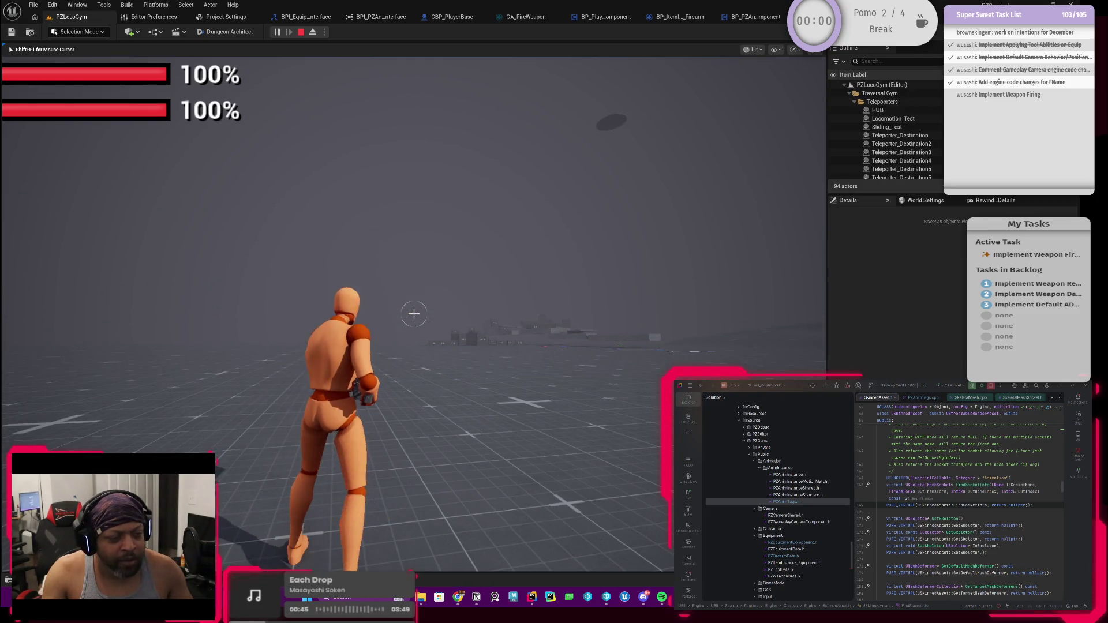
pyautogui.press('w')
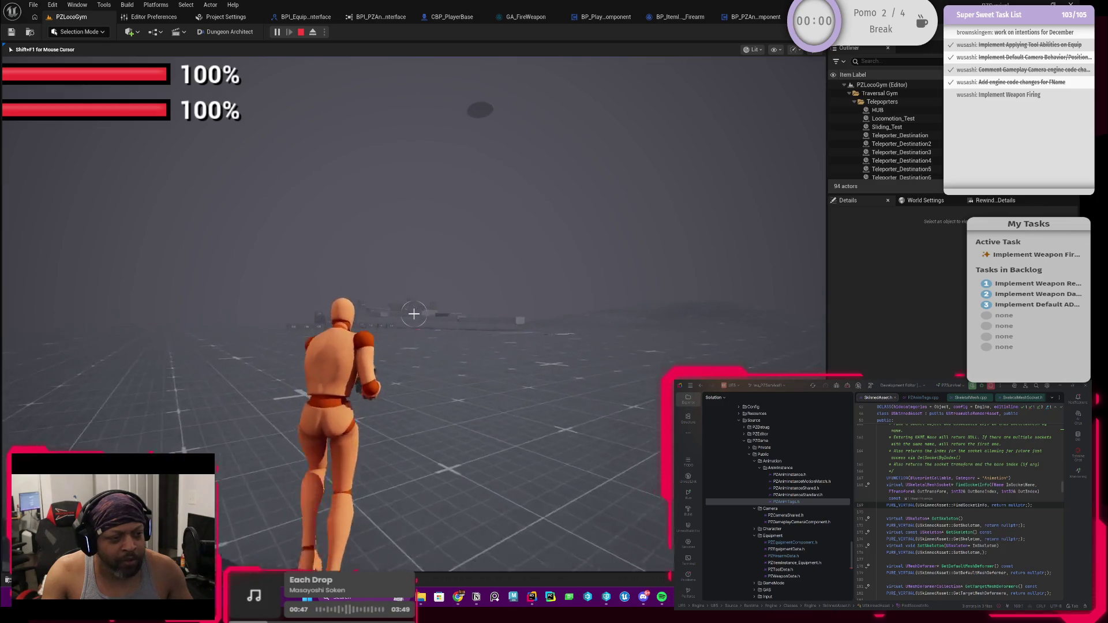
pyautogui.press('w')
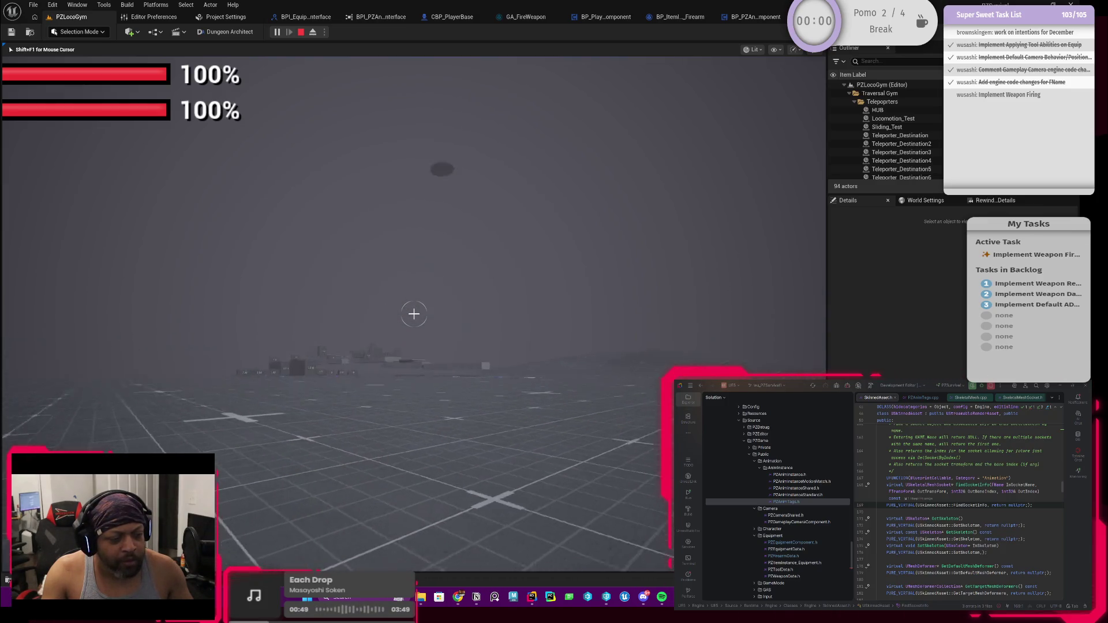
pyautogui.press('w')
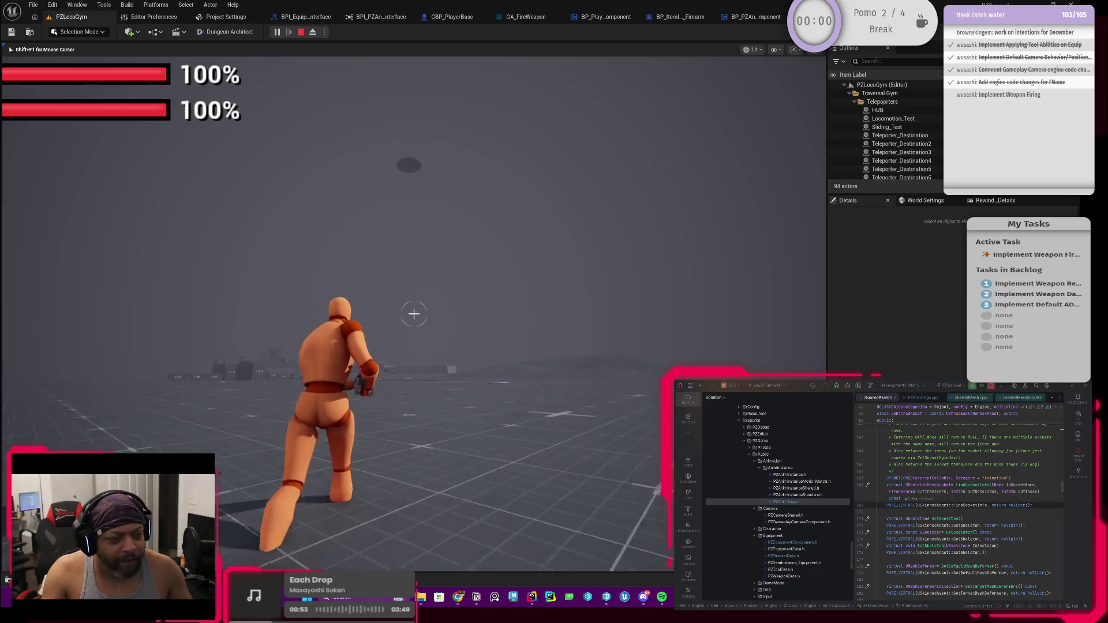
pyautogui.press('w')
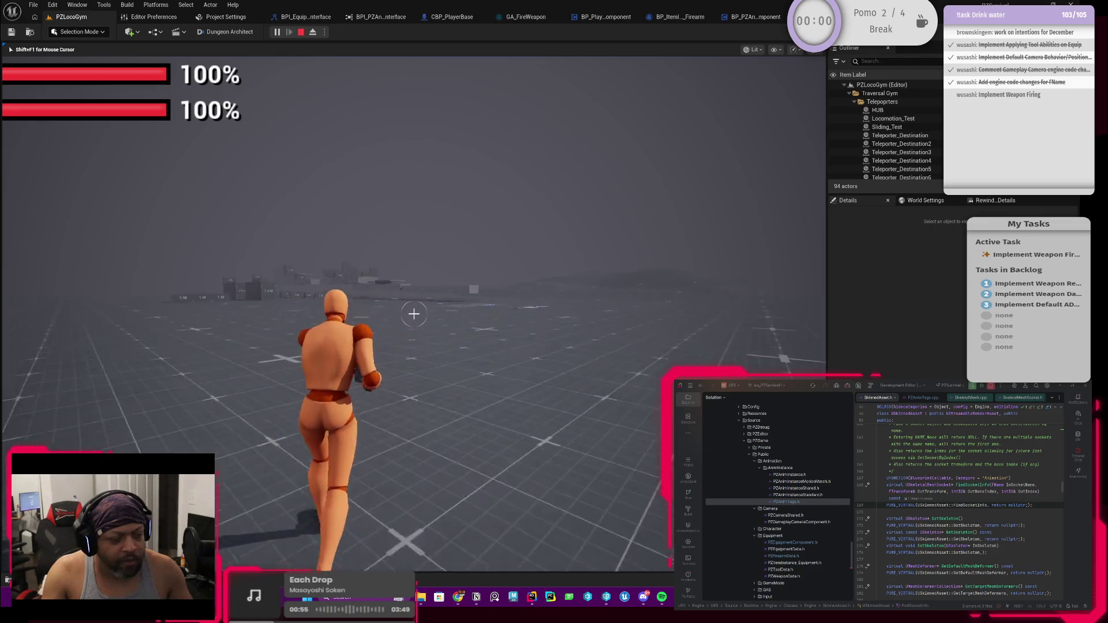
# Toggle crouch while standing and running, then end the play session.
pyautogui.press('c')
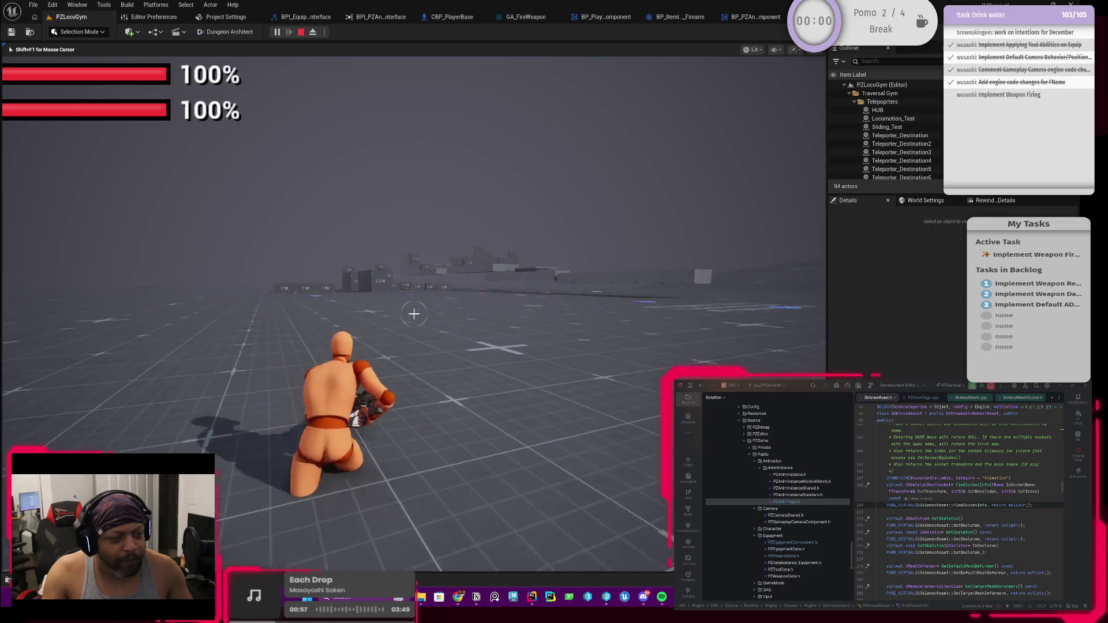
pyautogui.press('c')
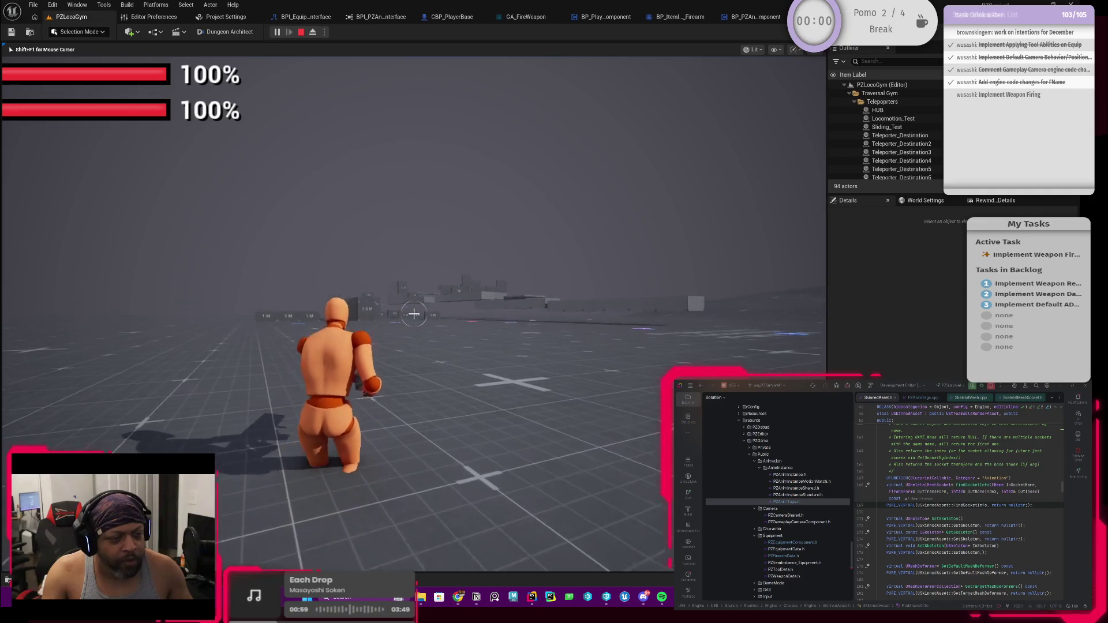
pyautogui.press('c')
pyautogui.press('c')
pyautogui.press('c')
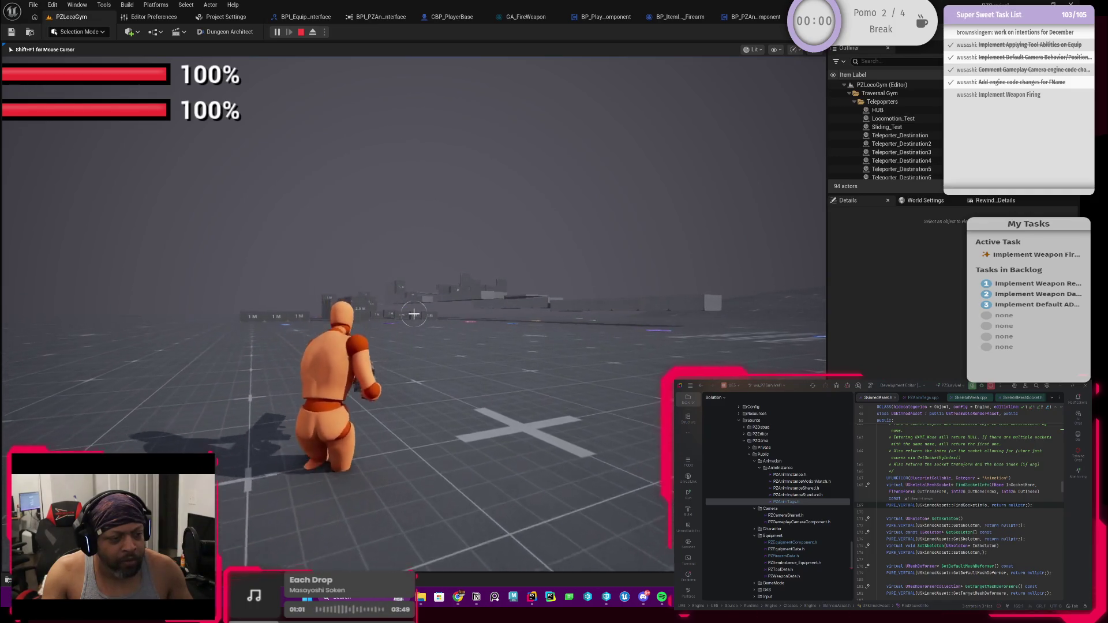
pyautogui.press('w')
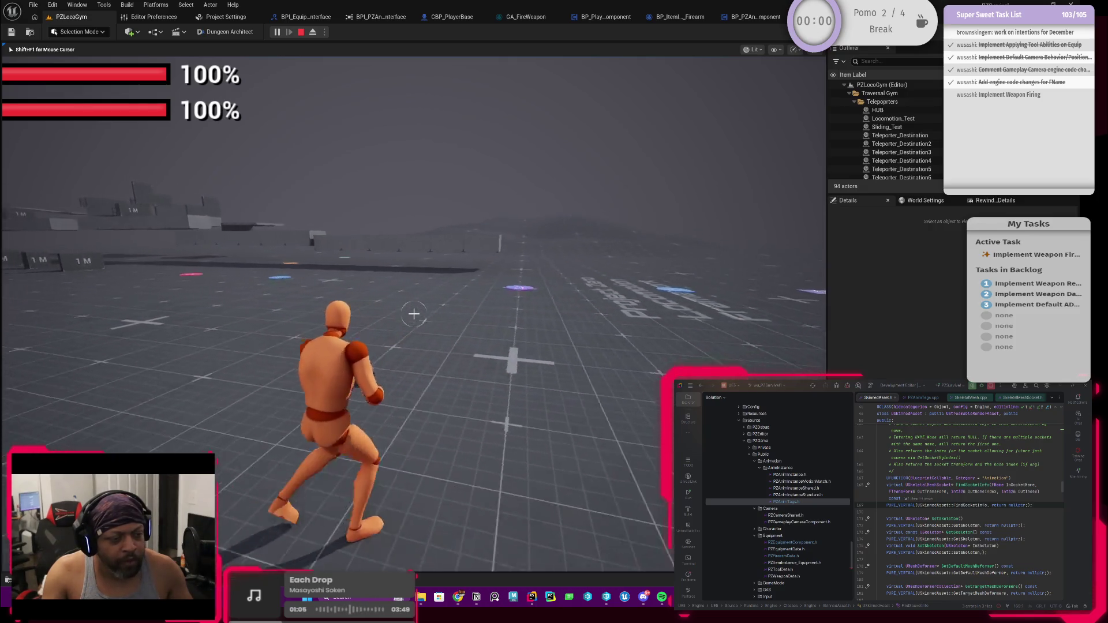
pyautogui.press('c')
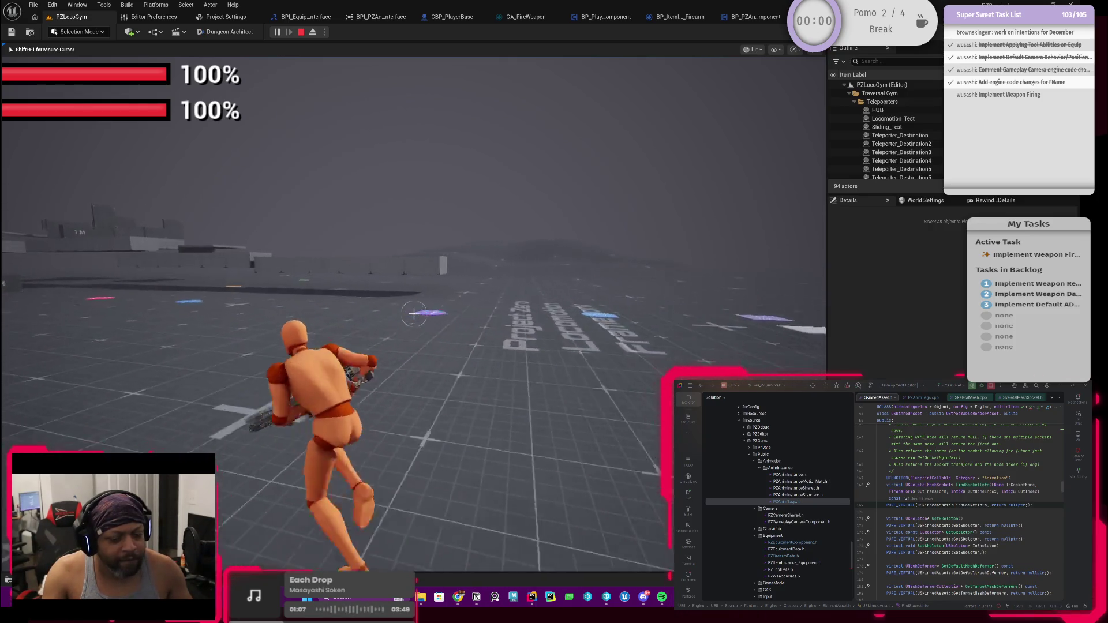
pyautogui.press('c')
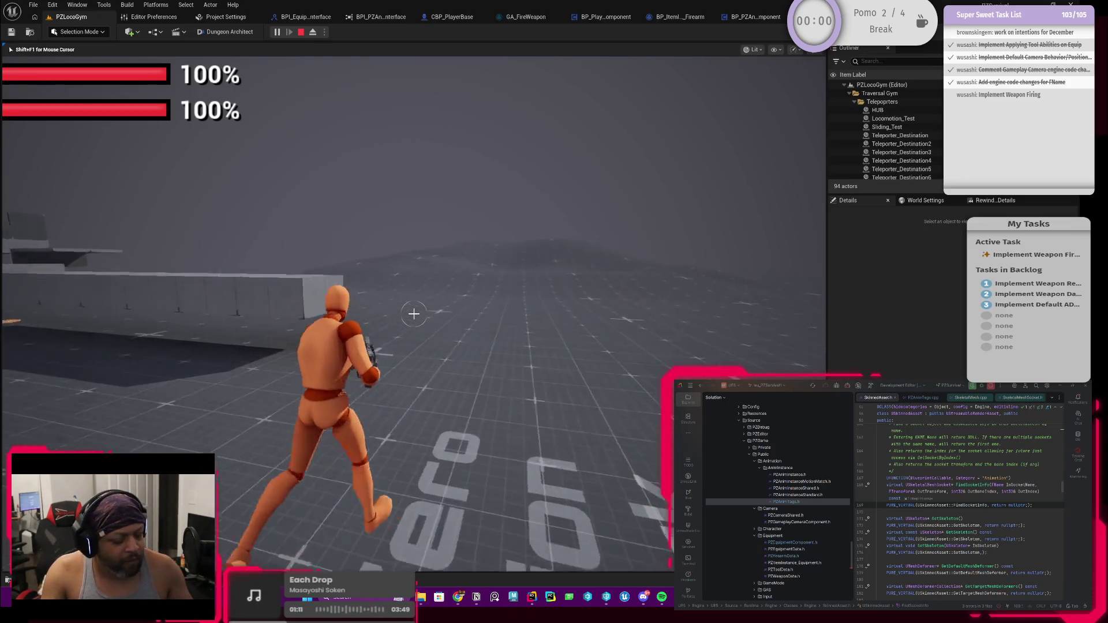
pyautogui.press('Escape')
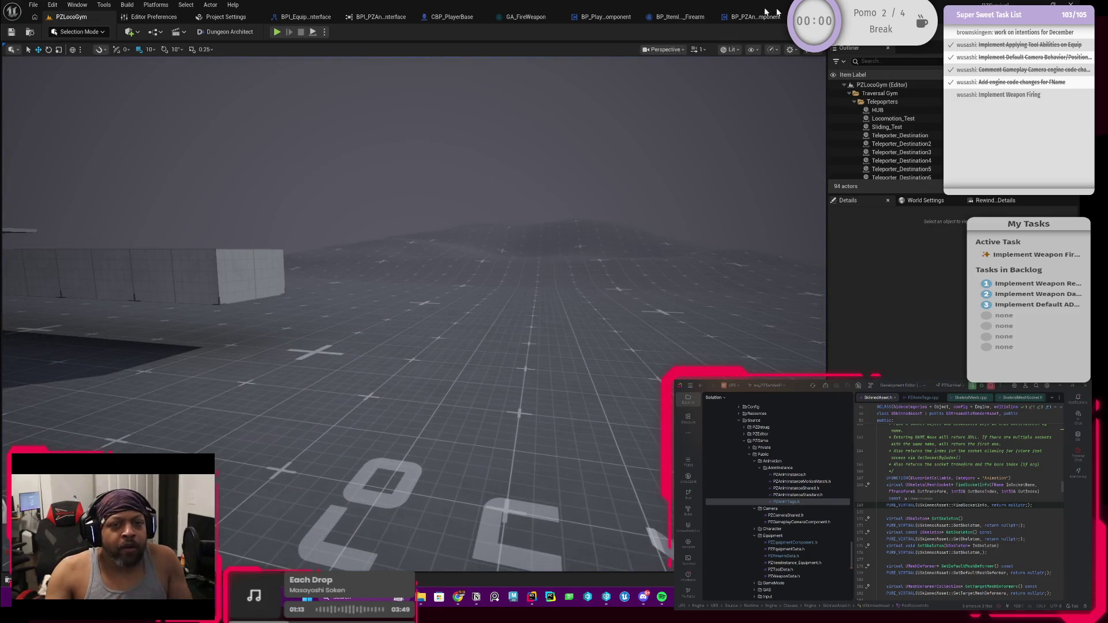
# Save all content, saving and checking out SK_RGX_gun_Skeleton, then go back to PZLocoGym.
pyautogui.click(766, 11)
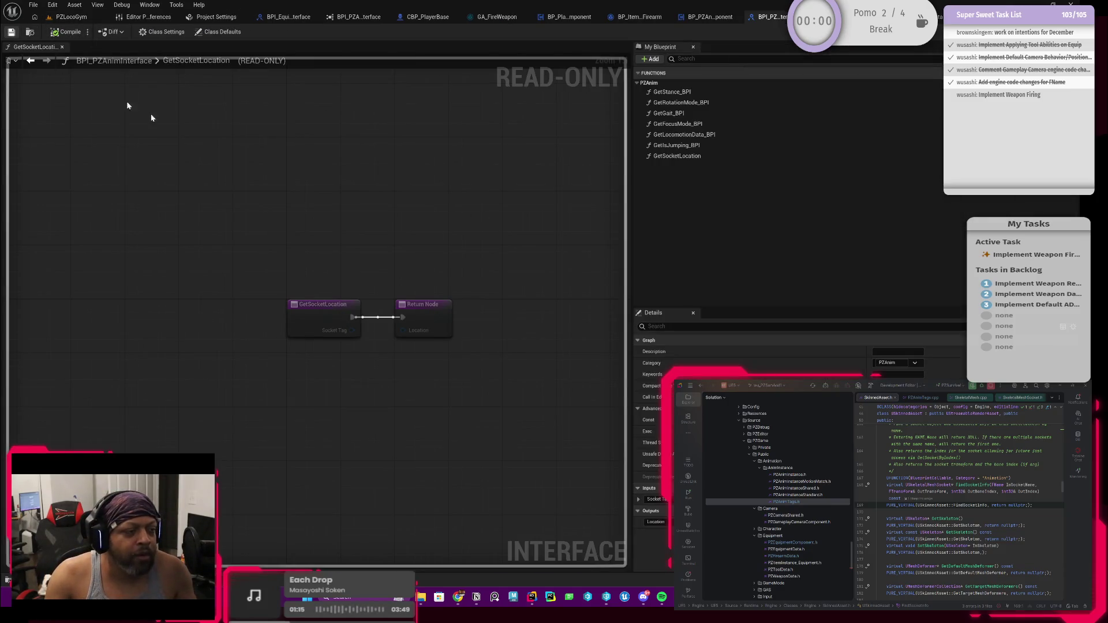
pyautogui.hotkey('ctrl', 'shift', 's')
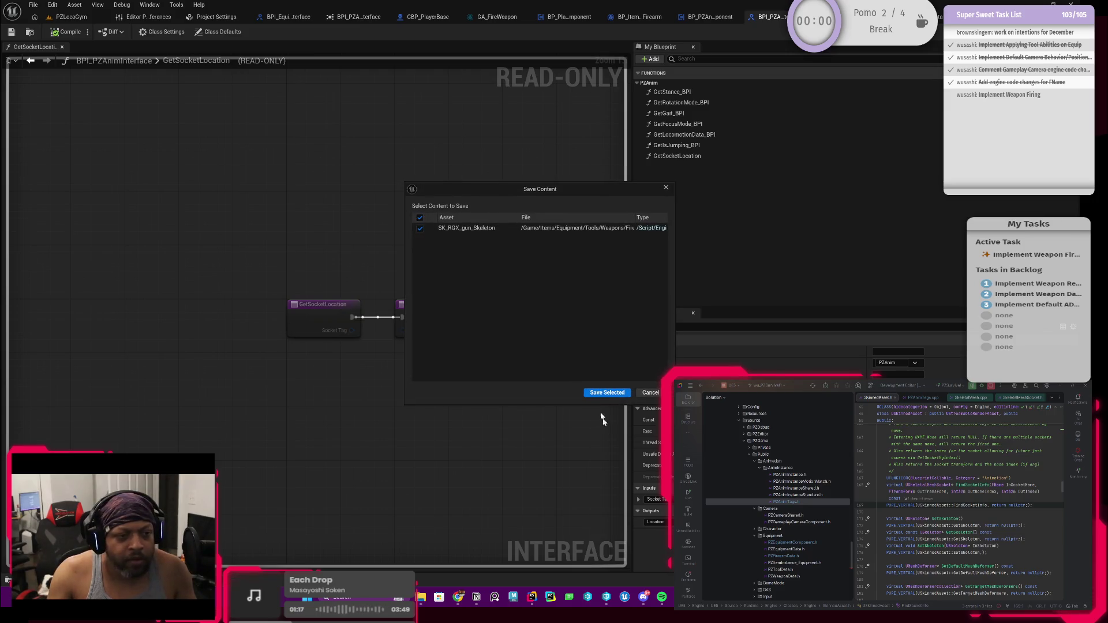
pyautogui.click(608, 395)
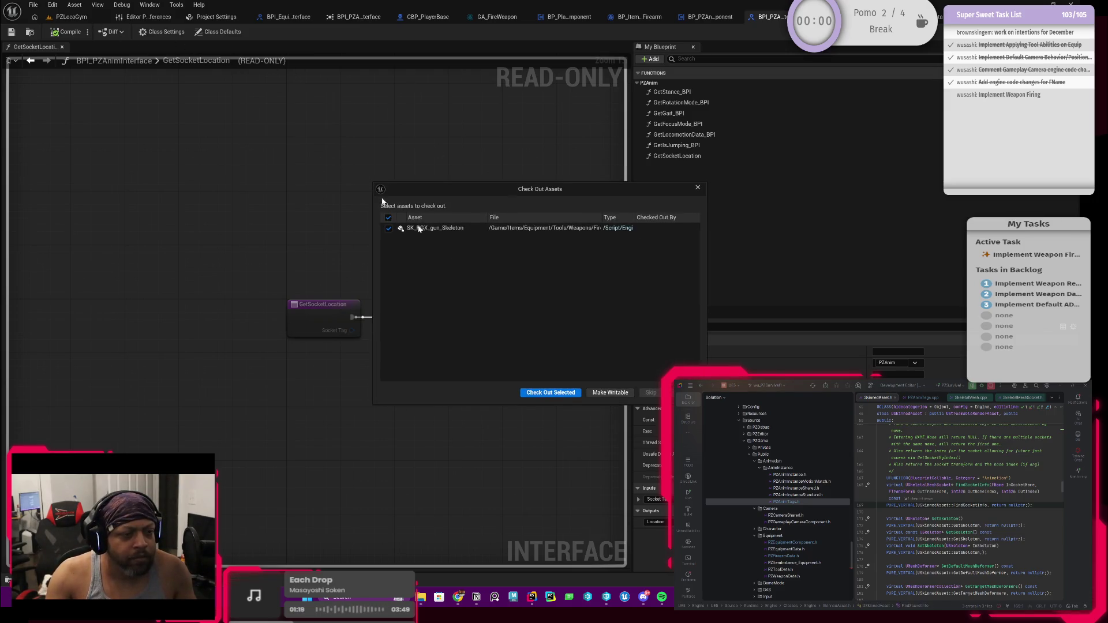
pyautogui.click(549, 391)
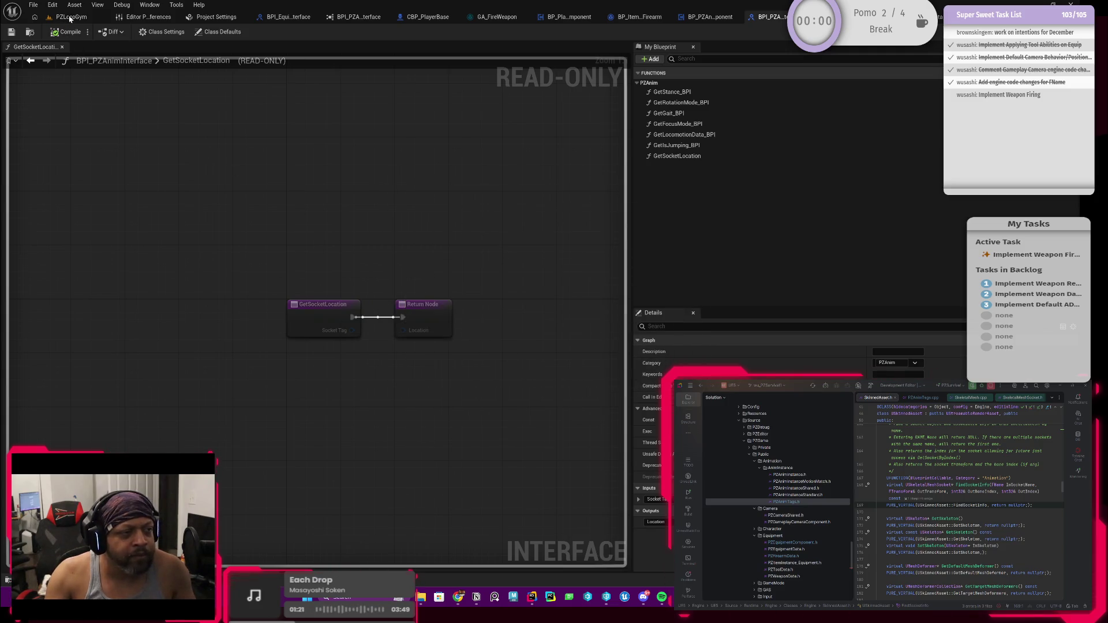
pyautogui.click(70, 18)
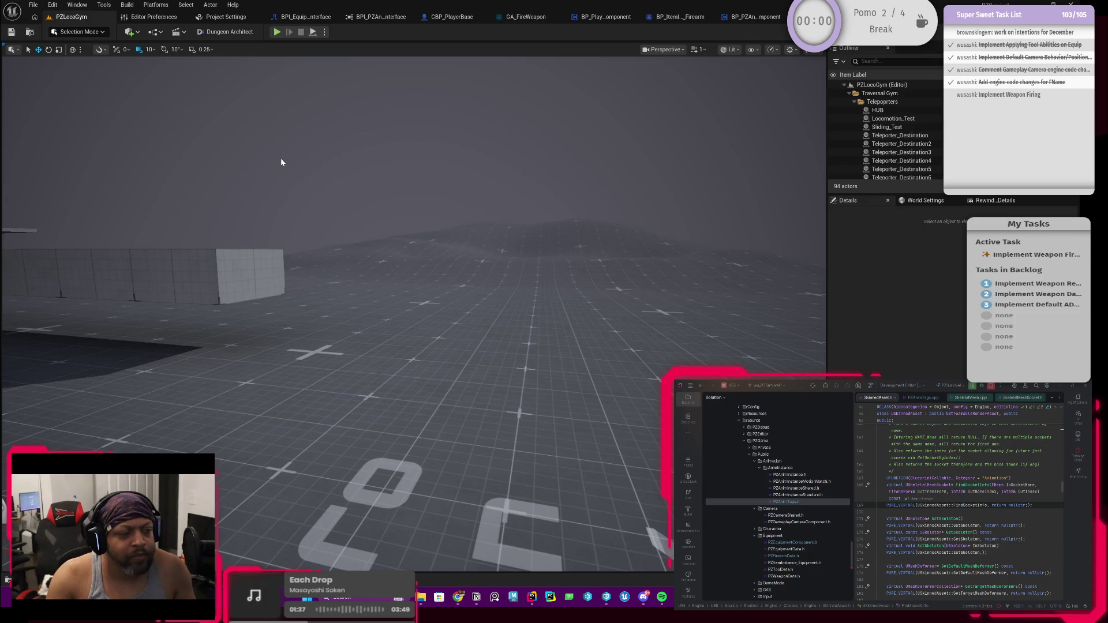
# In GA_FireWeapon, pan and zoom to bring the Line Trace nodes into view.
pyautogui.click(504, 19)
pyautogui.scroll(-2, 399, 199)
pyautogui.moveTo(399, 198); pyautogui.dragTo(565, 202)
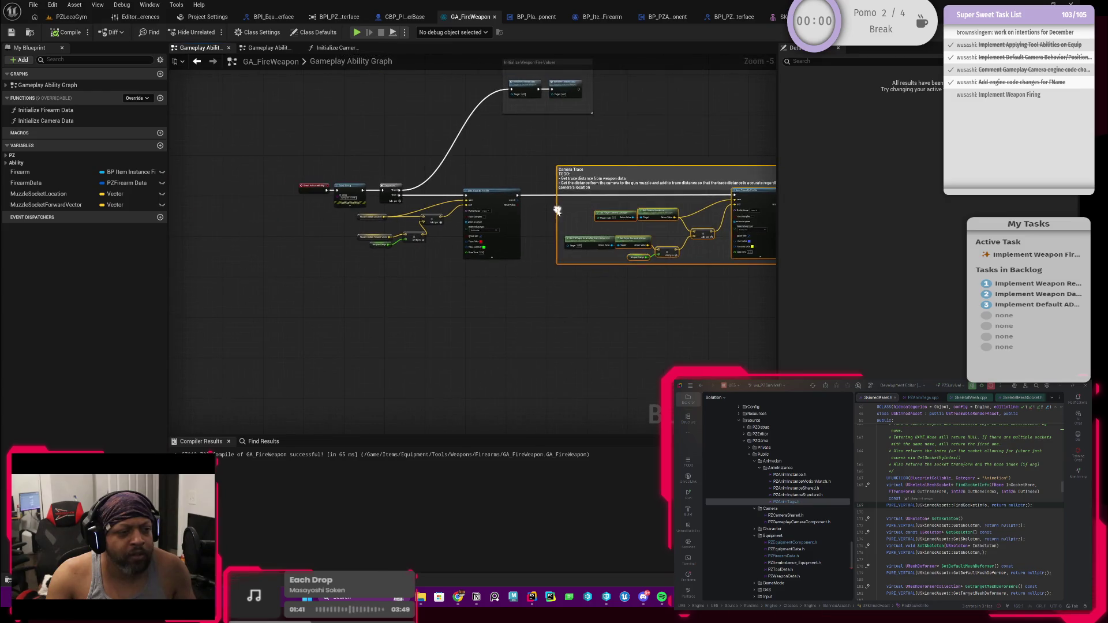
pyautogui.scroll(3, 501, 206)
pyautogui.scroll(1, 501, 206)
pyautogui.moveTo(249, 213)
pyautogui.mouseDown()
pyautogui.moveTo(379, 200)
pyautogui.moveTo(367, 173)
pyautogui.moveTo(335, 182)
pyautogui.moveTo(360, 190)
pyautogui.mouseUp()
pyautogui.scroll(-1, 379, 201)
pyautogui.scroll(-1, 367, 173)
pyautogui.scroll(-1, 359, 190)
pyautogui.scroll(-1, 324, 216)
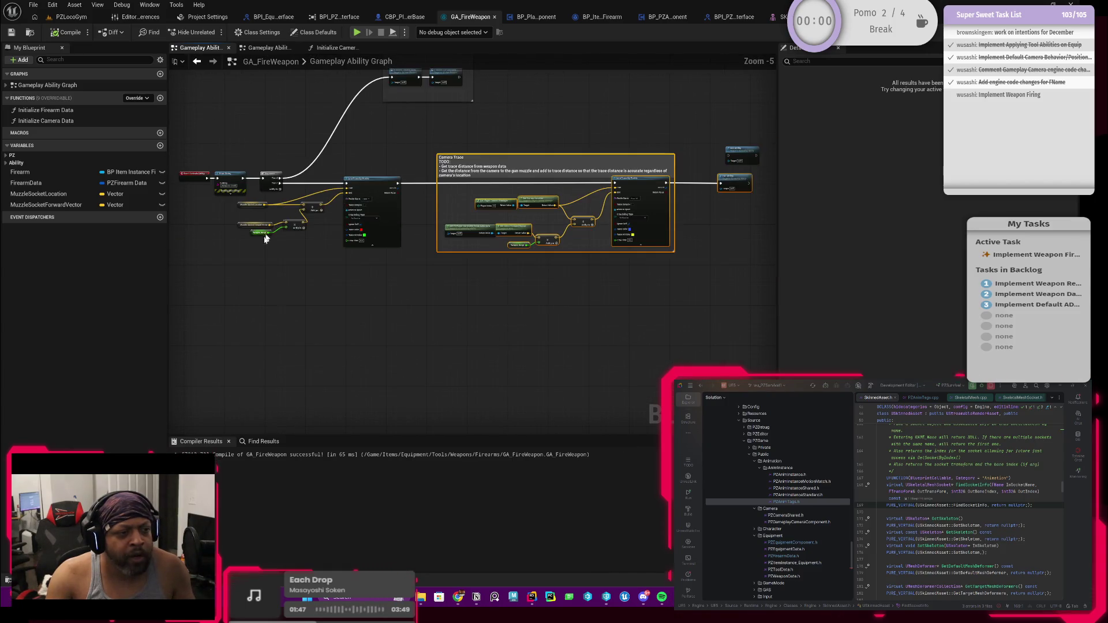
# Select the Camera Trace comment's nodes and zoom in on them, then return to PZLocoGym.
pyautogui.moveTo(484, 126)
pyautogui.mouseDown()
pyautogui.moveTo(389, 132)
pyautogui.moveTo(441, 183)
pyautogui.moveTo(680, 289)
pyautogui.mouseUp()
pyautogui.scroll(4, 445, 264)
pyautogui.scroll(-1, 527, 222)
pyautogui.scroll(1, 528, 222)
pyautogui.scroll(1, 496, 216)
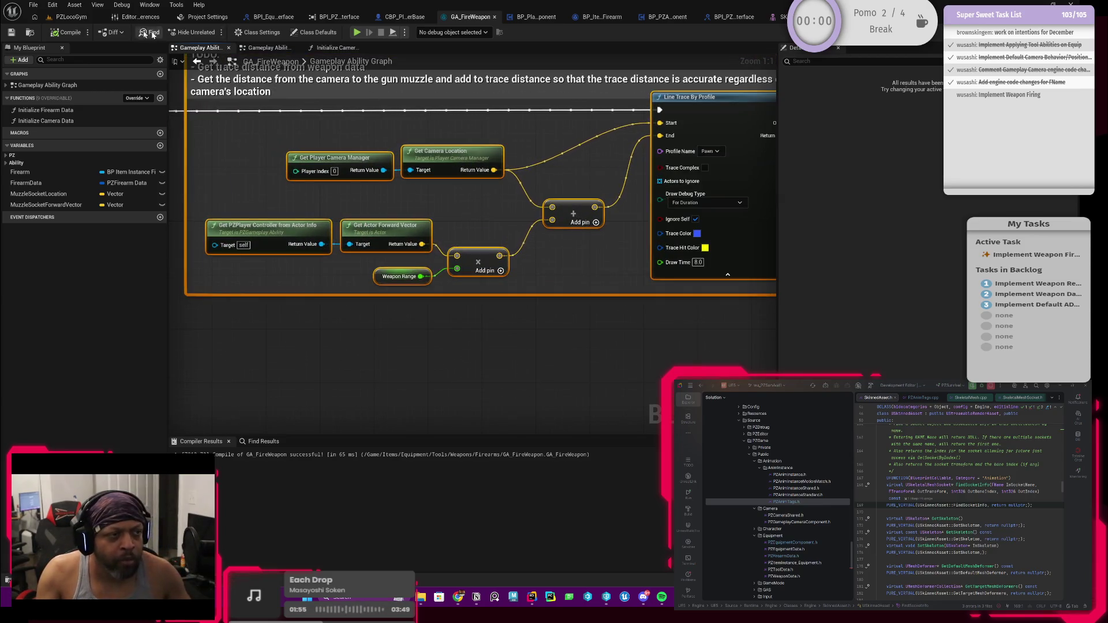
pyautogui.click(80, 17)
# Start a play session and equip the weapon from the inventory.
pyautogui.click(277, 32)
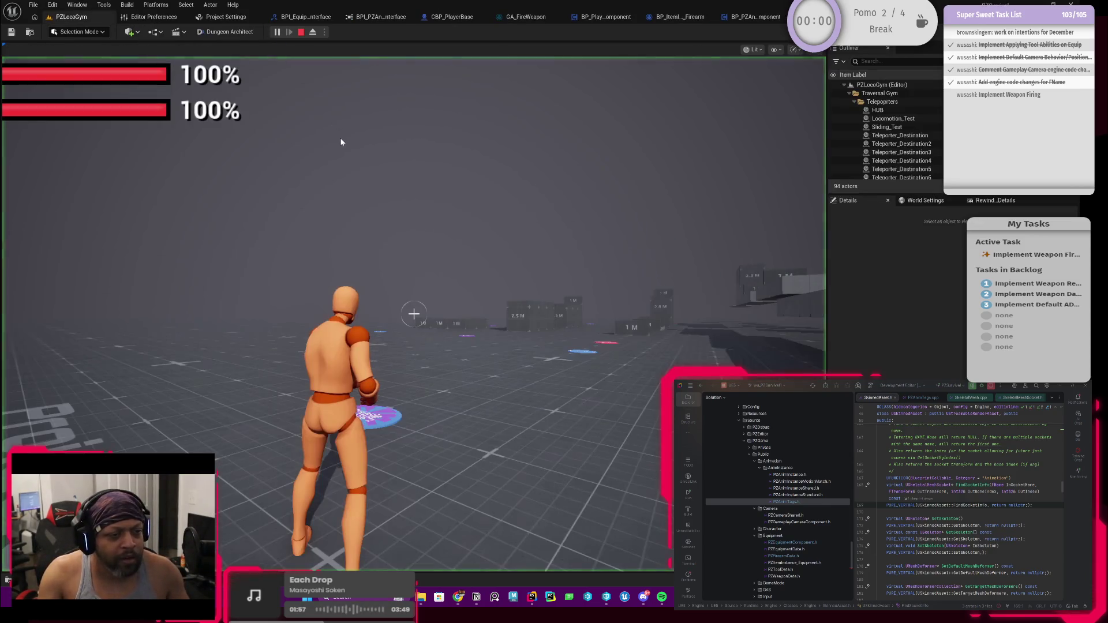
pyautogui.press('w')
pyautogui.press('i')
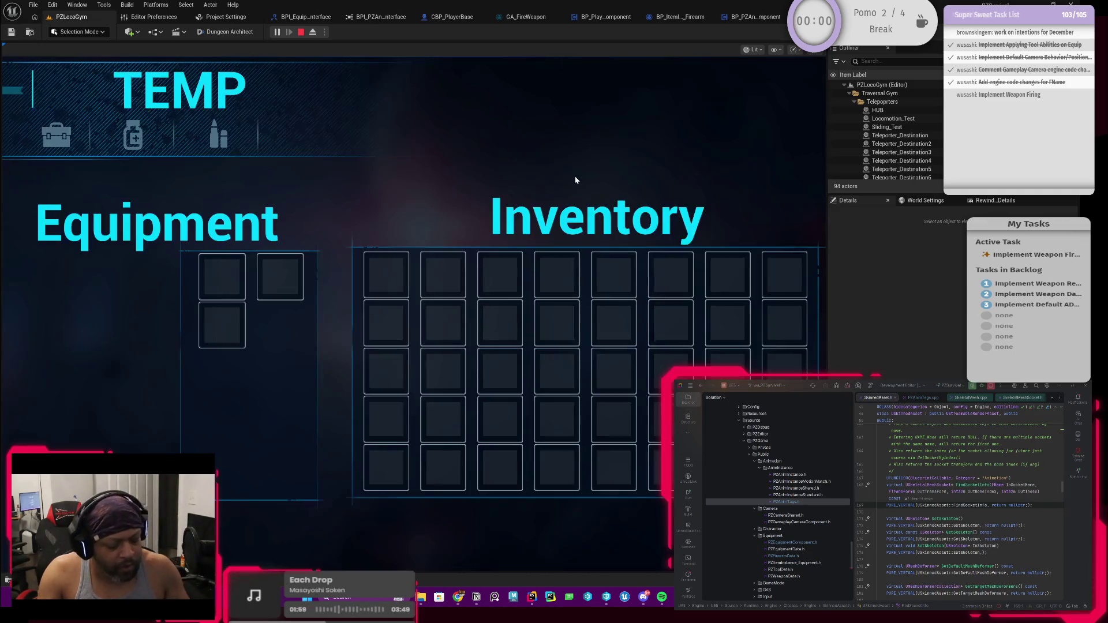
pyautogui.rightClick(393, 289)
pyautogui.press('i')
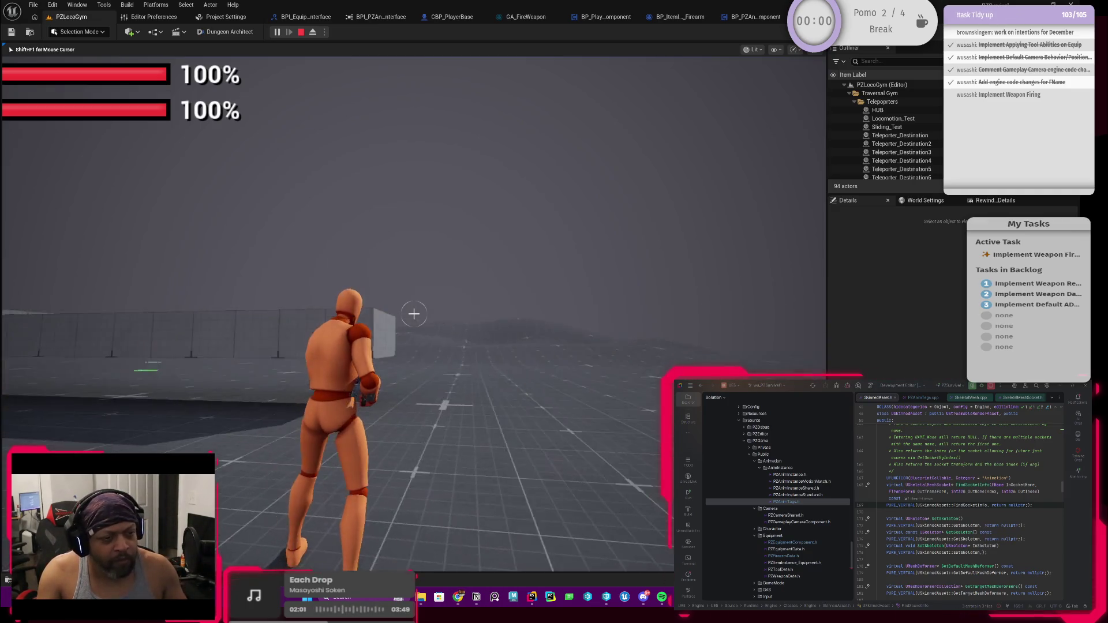
# Run around the level testing the firing trace, then stop and go to GA_FireWeapon.
pyautogui.press('w')
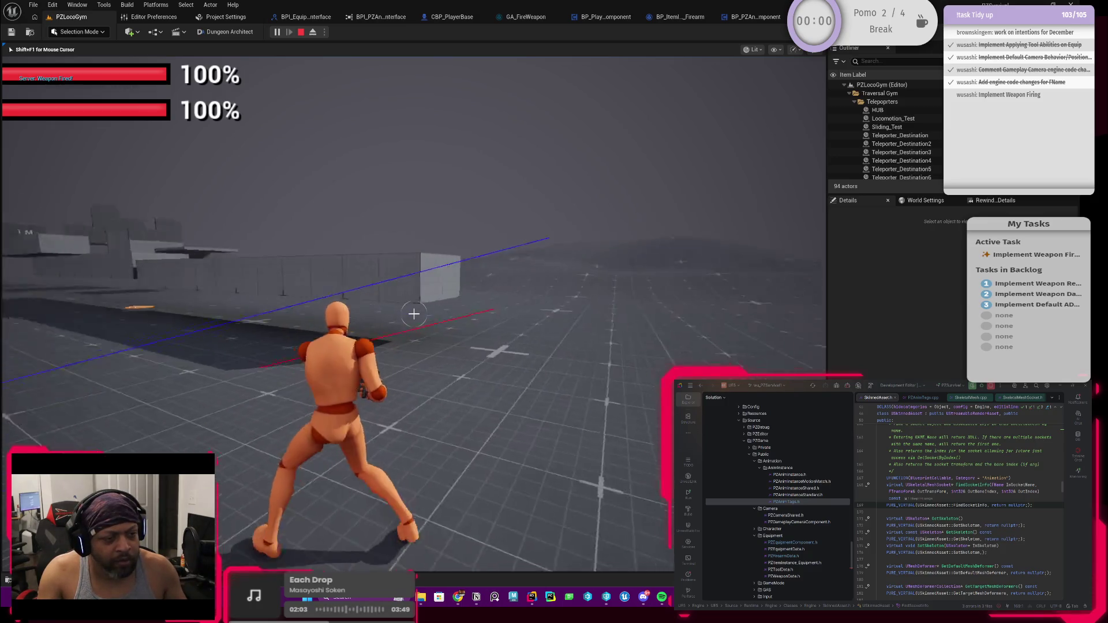
pyautogui.press('w')
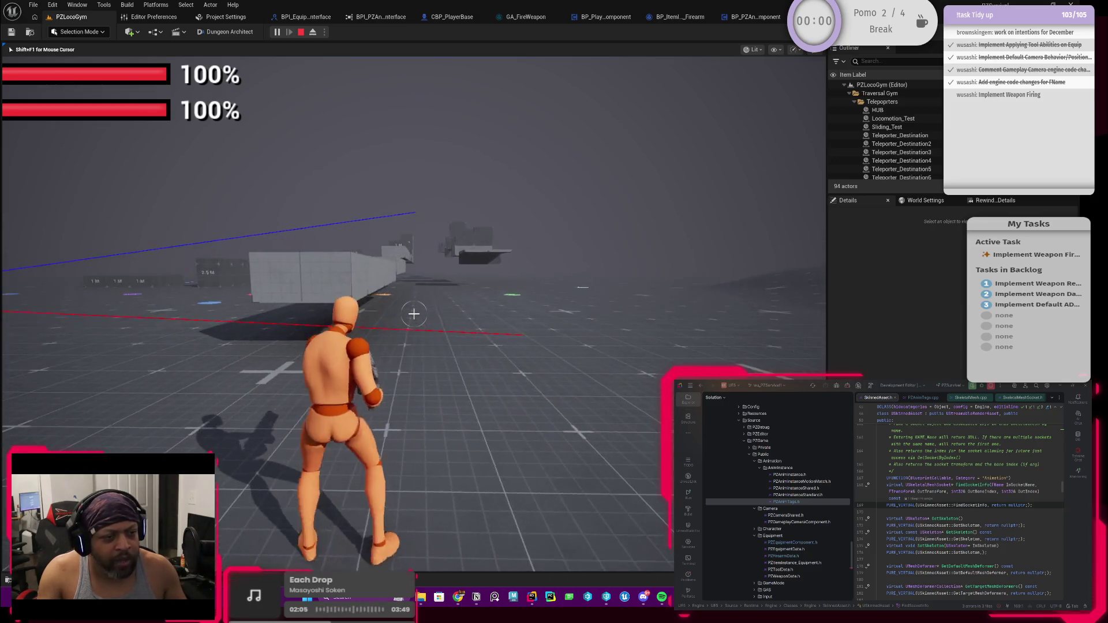
pyautogui.press('w')
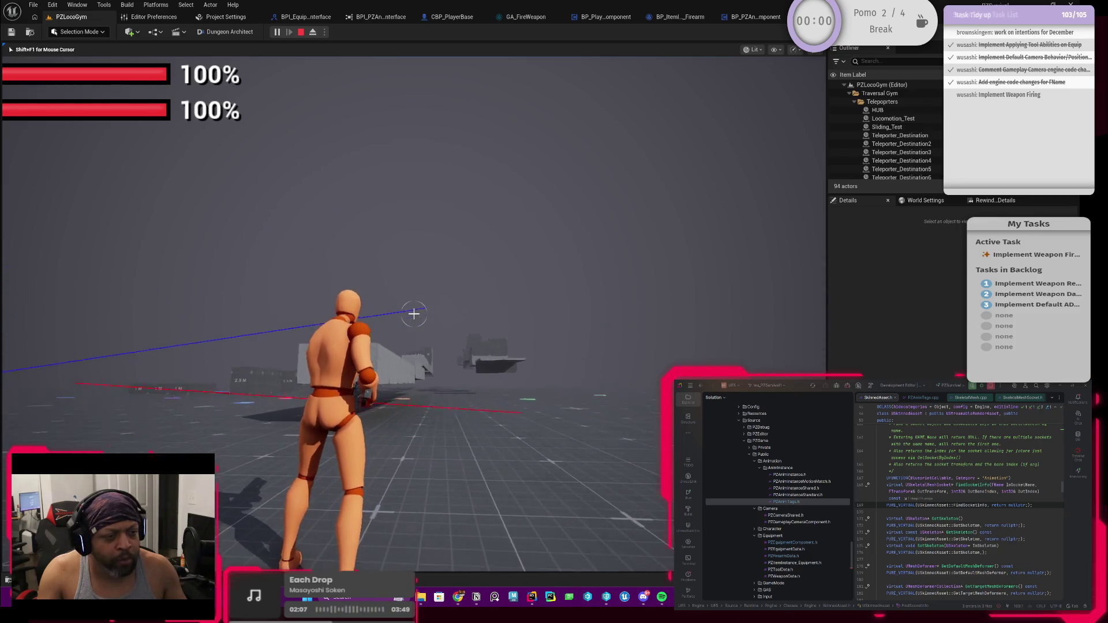
pyautogui.press('w')
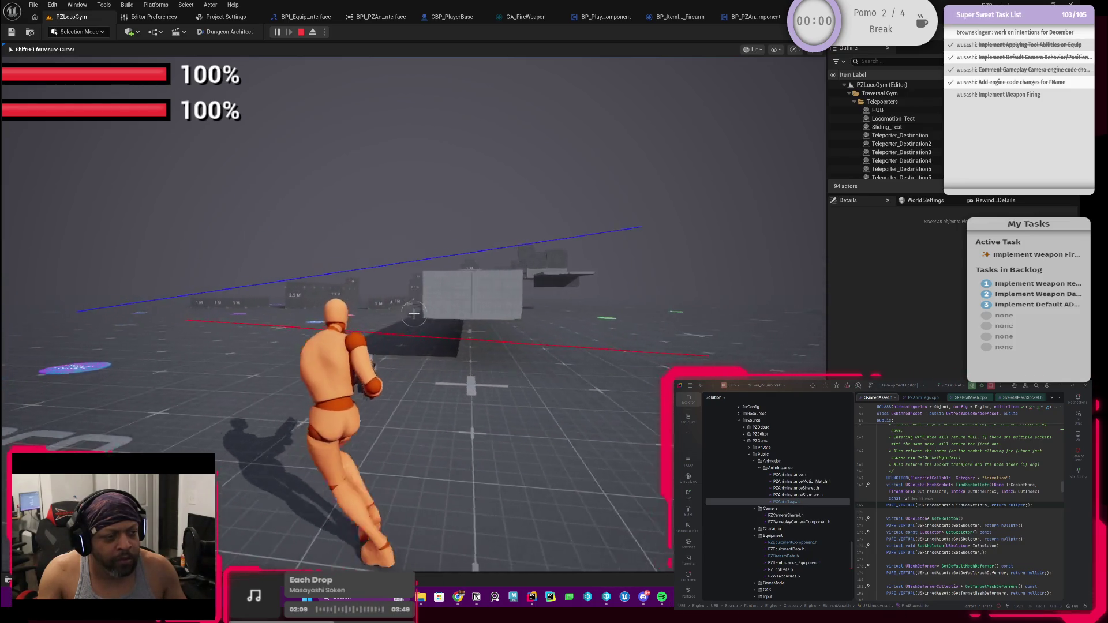
pyautogui.press('w')
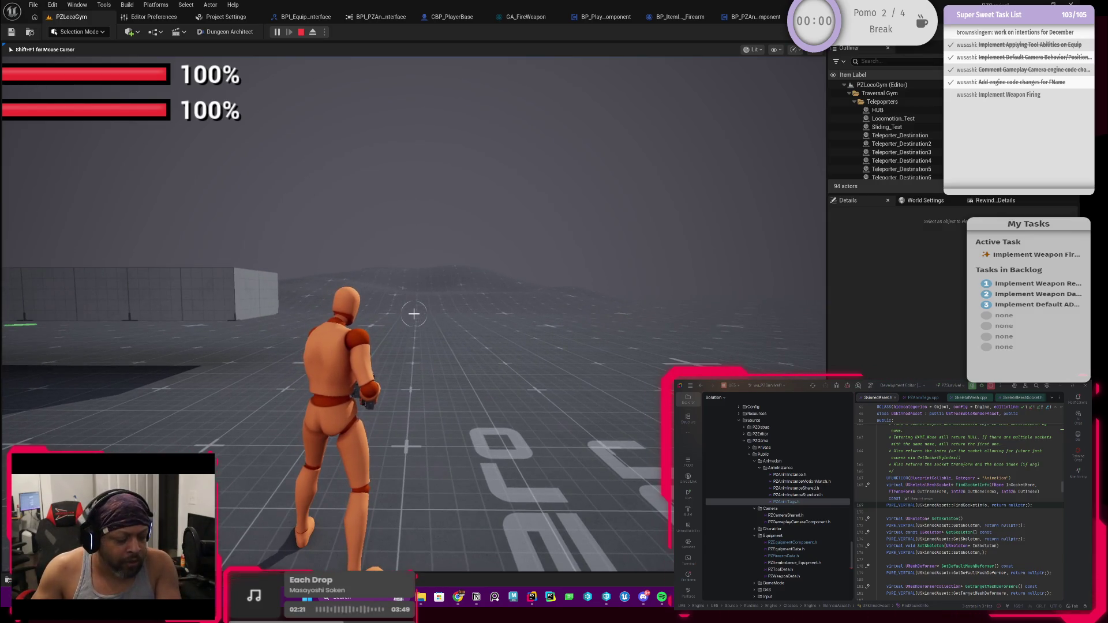
pyautogui.press('w')
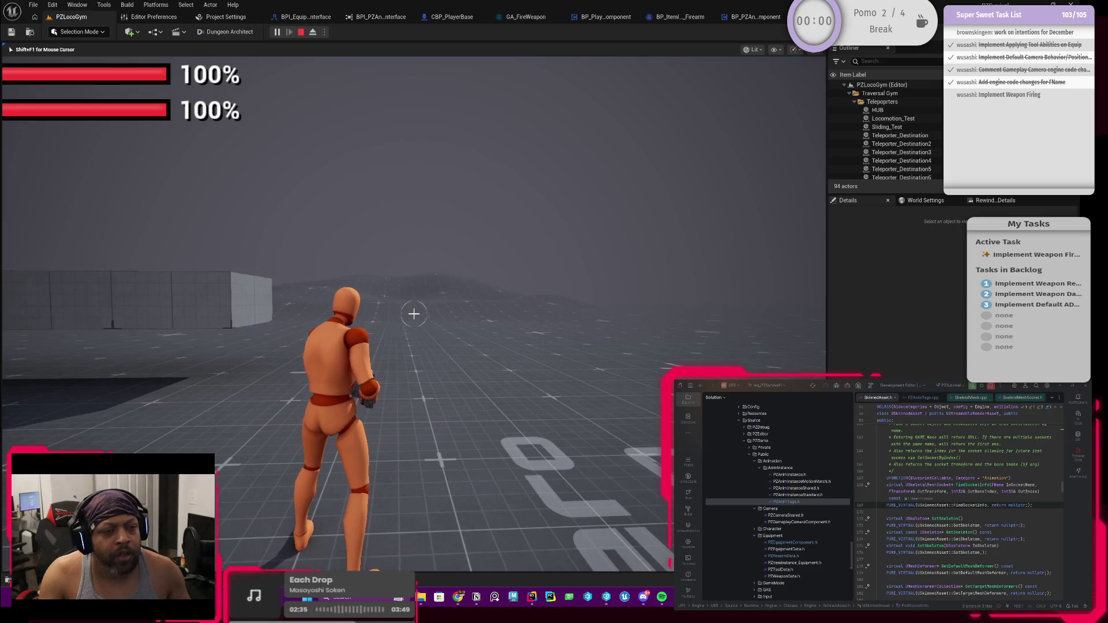
pyautogui.press('Escape')
pyautogui.click(518, 22)
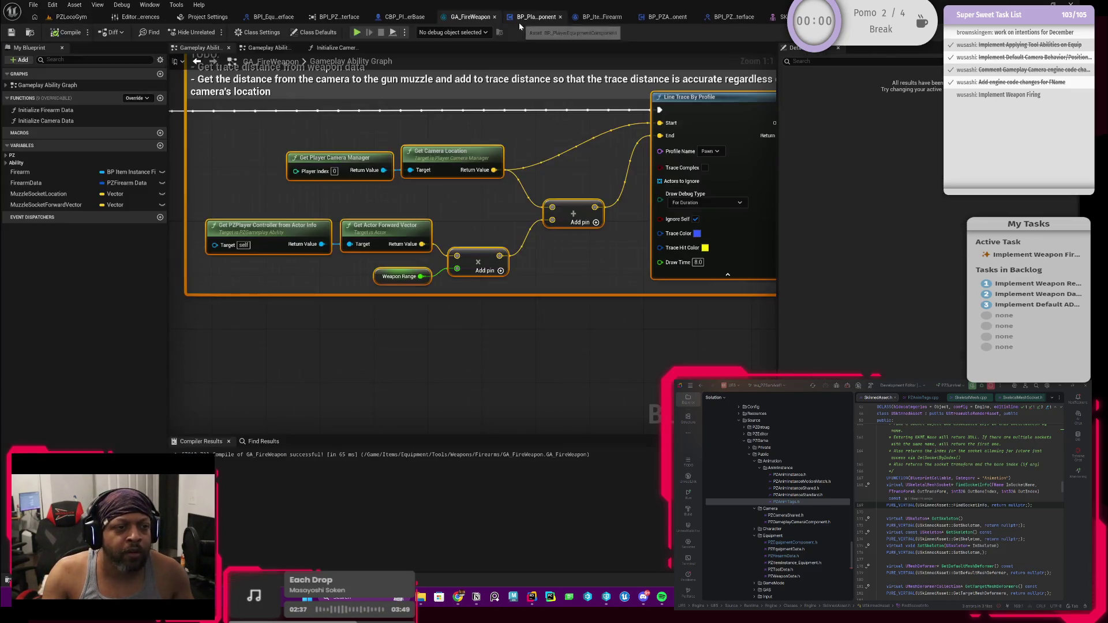
# Rearrange the forward vector, Weapon Range and multiply nodes higher and to the left.
pyautogui.scroll(-1, 434, 283)
pyautogui.scroll(-1, 434, 284)
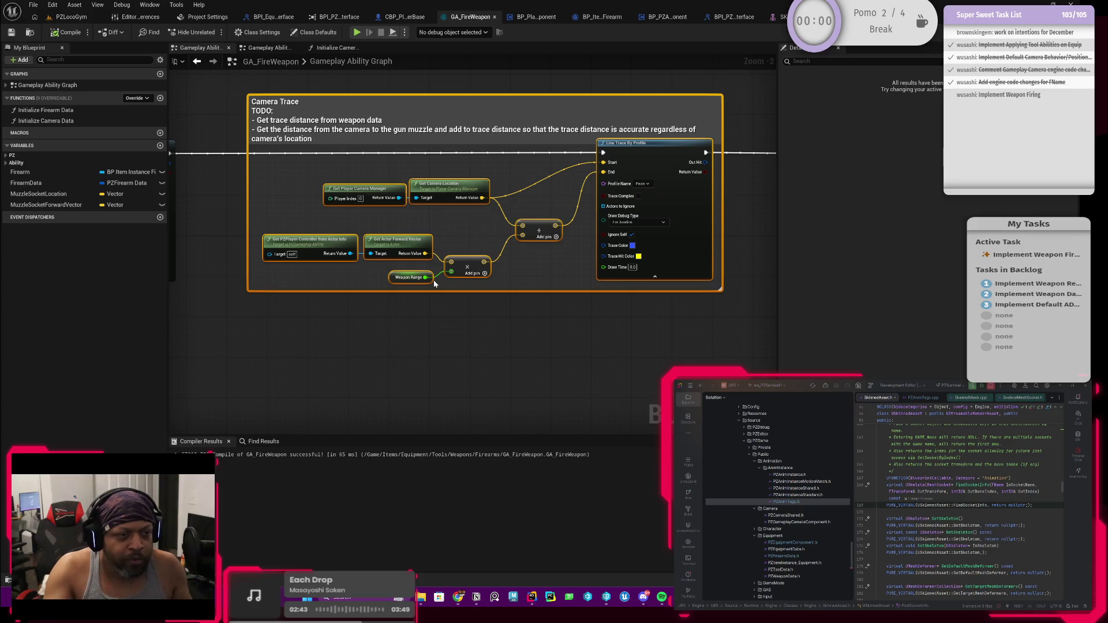
pyautogui.scroll(-2, 294, 227)
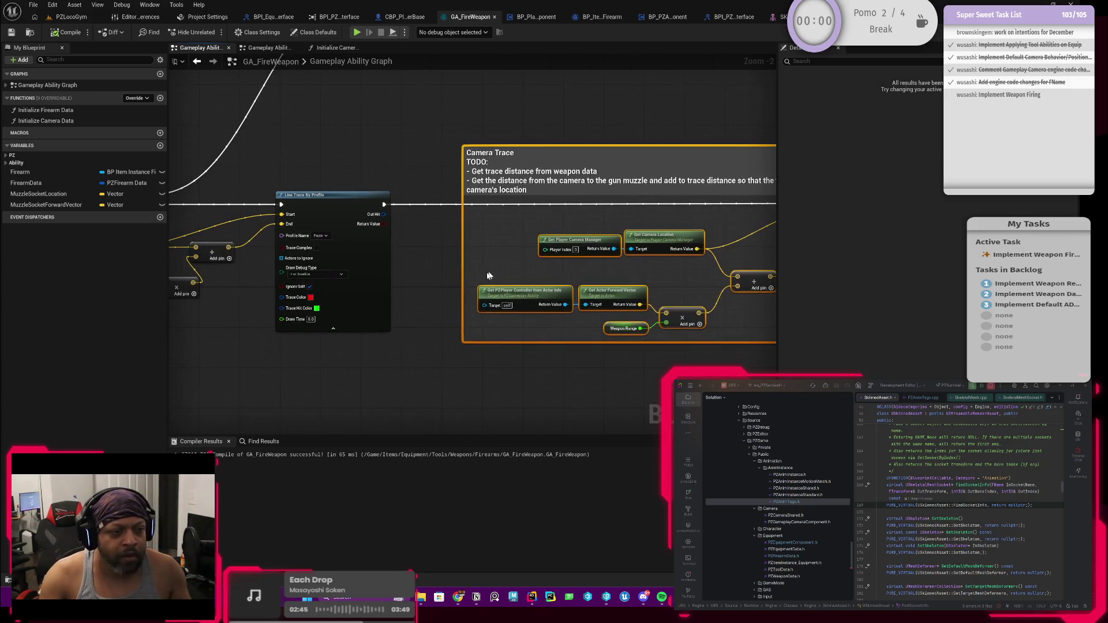
pyautogui.scroll(4, 399, 279)
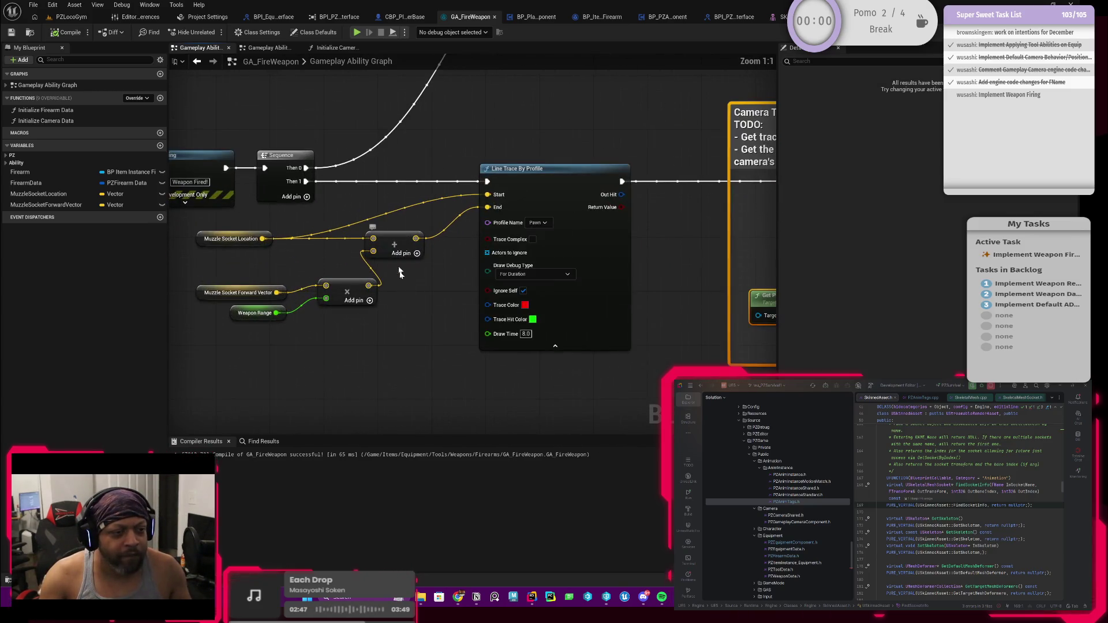
pyautogui.moveTo(343, 327)
pyautogui.mouseDown()
pyautogui.moveTo(370, 298)
pyautogui.moveTo(488, 236)
pyautogui.moveTo(455, 283)
pyautogui.mouseUp()
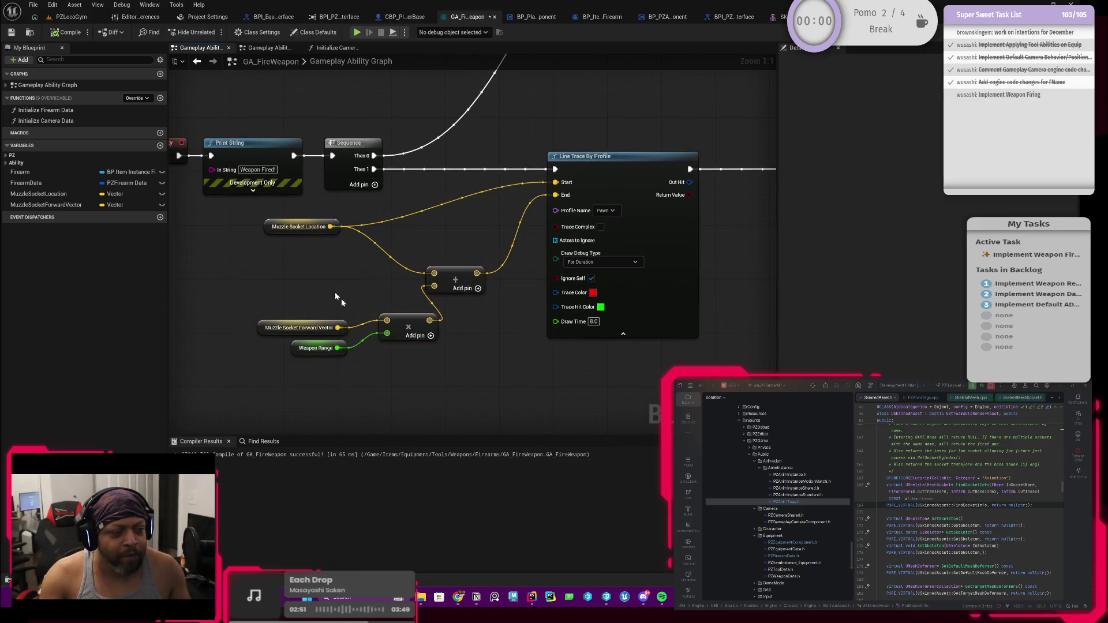
pyautogui.moveTo(319, 297); pyautogui.dragTo(407, 370)
pyautogui.moveTo(407, 326); pyautogui.dragTo(365, 299)
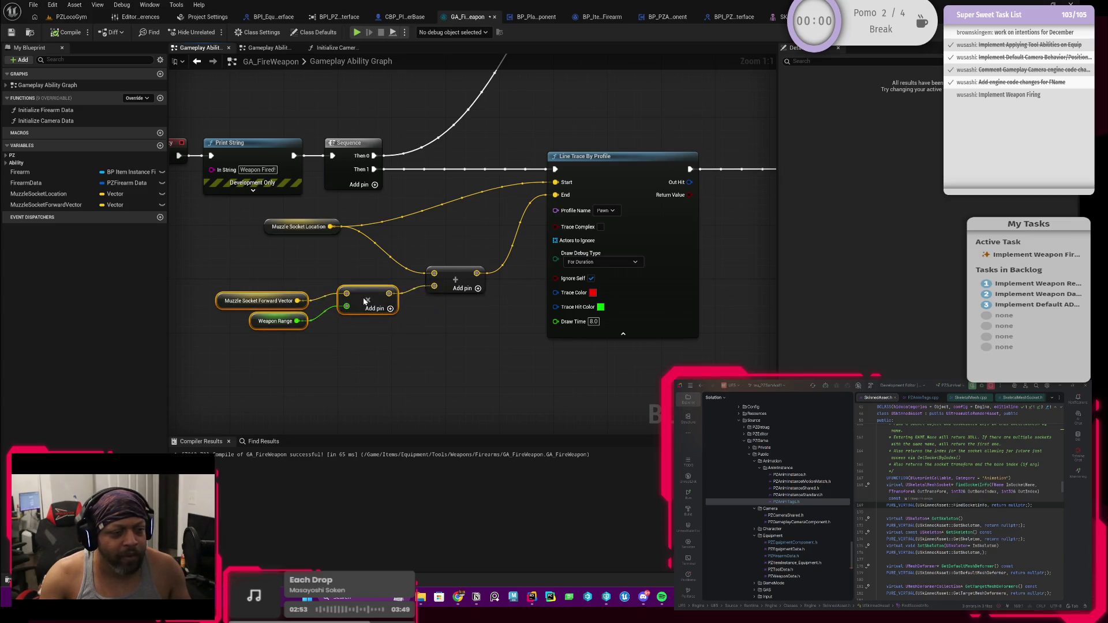
pyautogui.click(450, 346)
pyautogui.moveTo(450, 346)
pyautogui.mouseDown()
pyautogui.moveTo(402, 296)
pyautogui.moveTo(449, 238)
pyautogui.mouseUp()
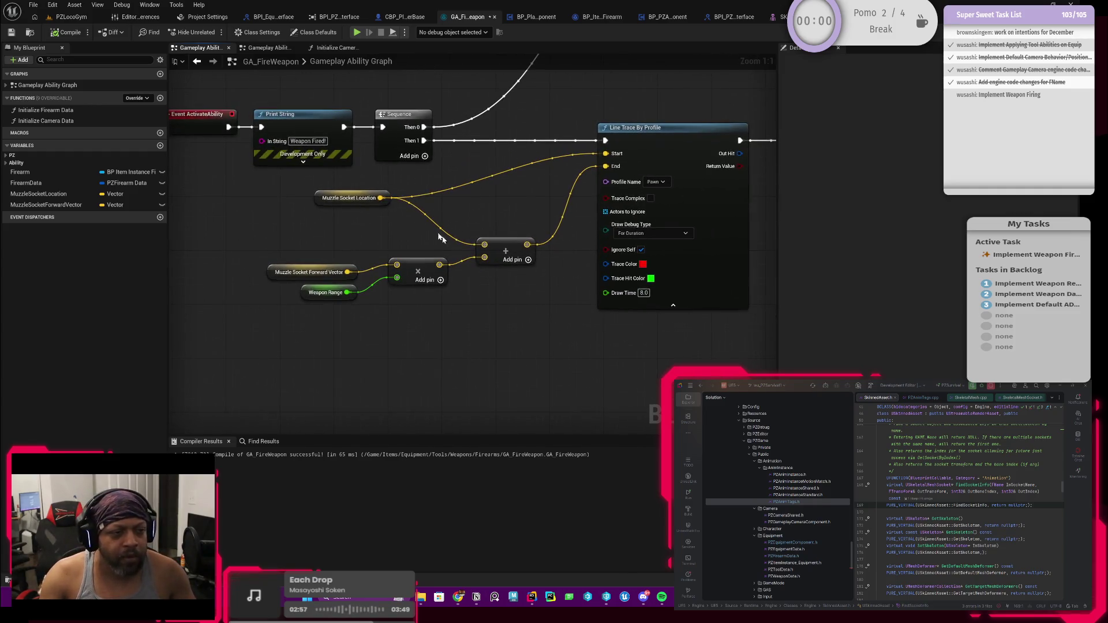
# Copy and paste the Muzzle Socket Location node near the Camera Trace comment.
pyautogui.click(369, 199)
pyautogui.moveTo(433, 259); pyautogui.dragTo(381, 266)
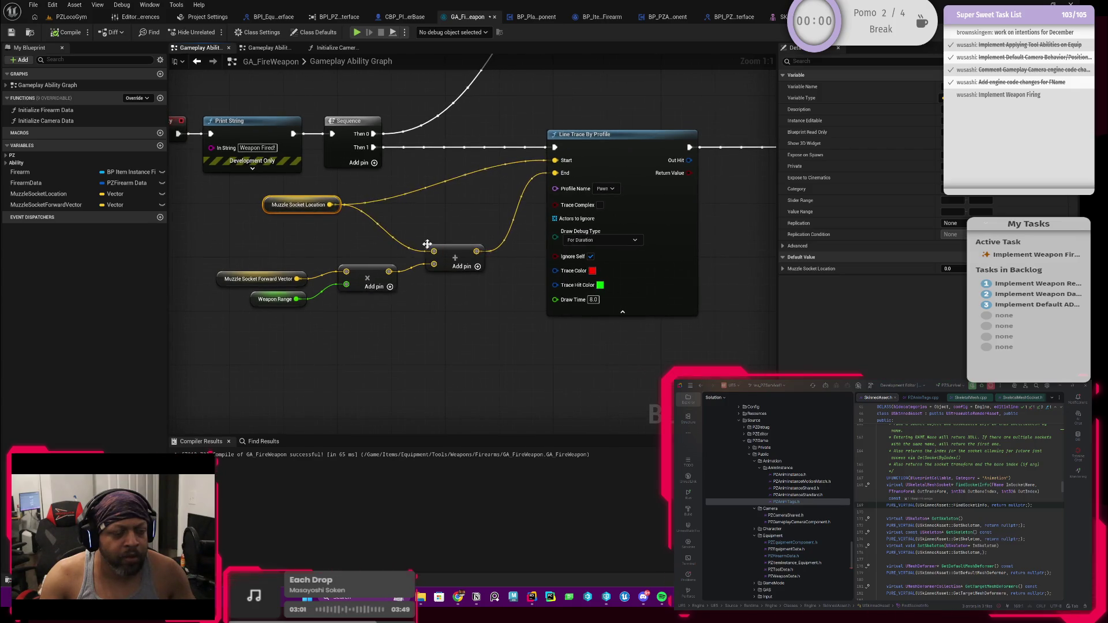
pyautogui.scroll(-2, 427, 244)
pyautogui.moveTo(536, 307); pyautogui.dragTo(507, 318)
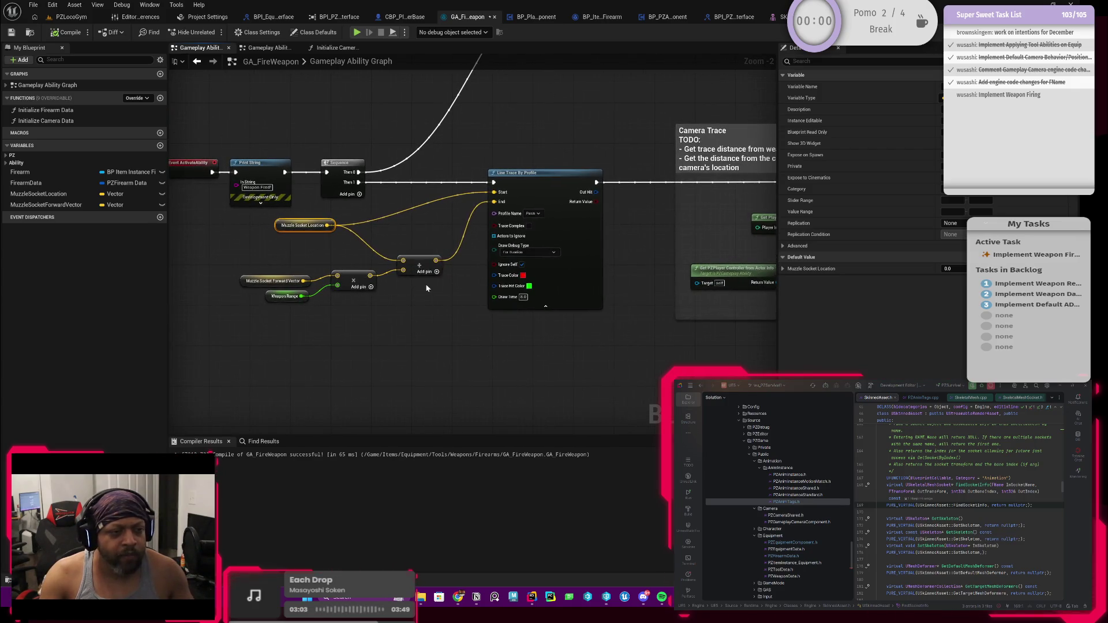
pyautogui.moveTo(431, 283); pyautogui.dragTo(309, 275)
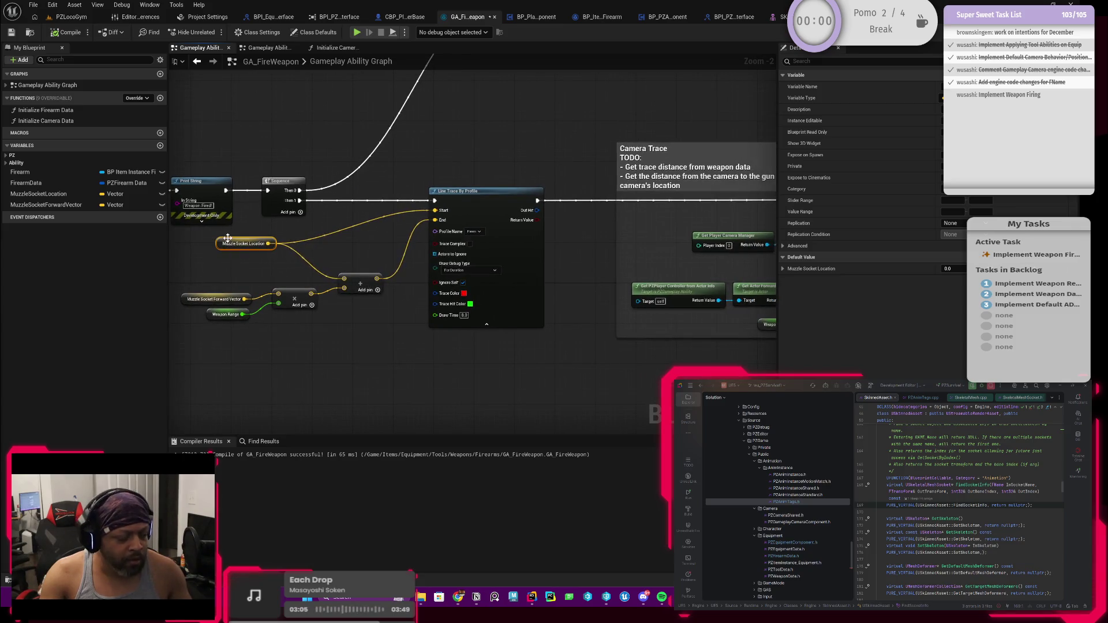
pyautogui.hotkey('ctrl', 'c')
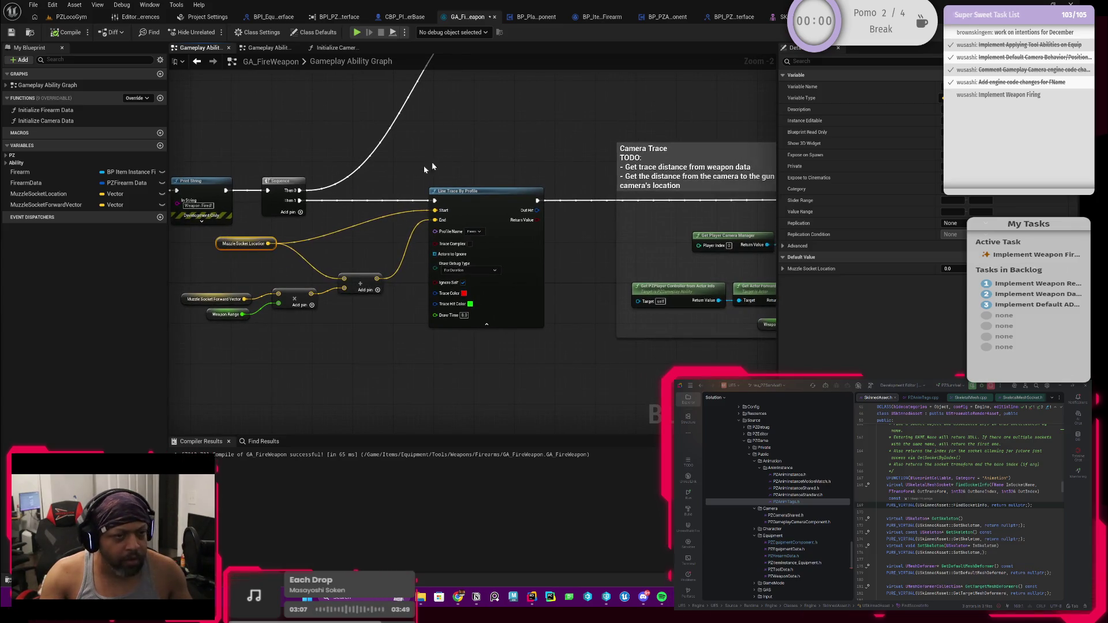
pyautogui.hotkey('ctrl', 'v')
# Drag off the pasted Muzzle Socket Location pin to add a vector math node.
pyautogui.moveTo(568, 163)
pyautogui.mouseDown()
pyautogui.moveTo(487, 170)
pyautogui.moveTo(454, 154)
pyautogui.moveTo(525, 128)
pyautogui.mouseUp()
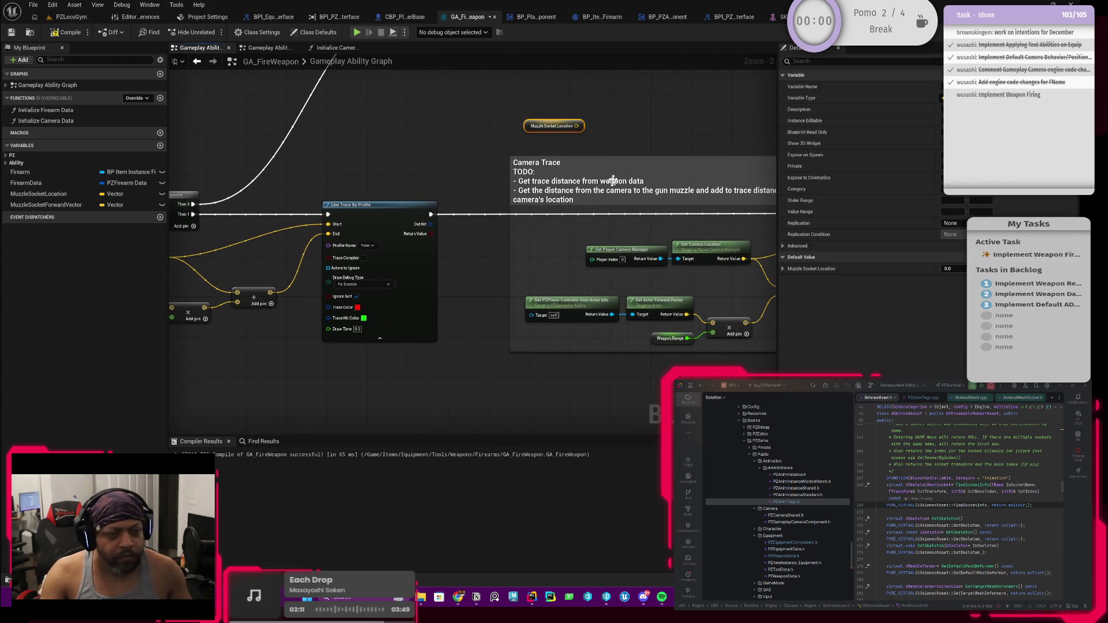
pyautogui.moveTo(611, 182); pyautogui.dragTo(424, 181)
pyautogui.scroll(2, 494, 185)
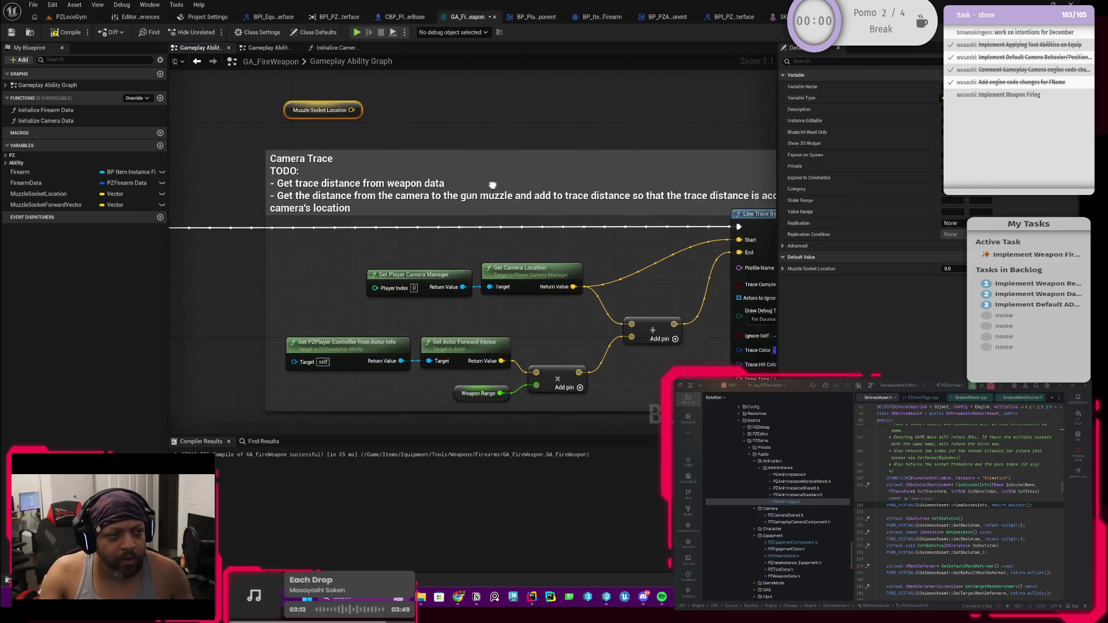
pyautogui.scroll(-2, 456, 193)
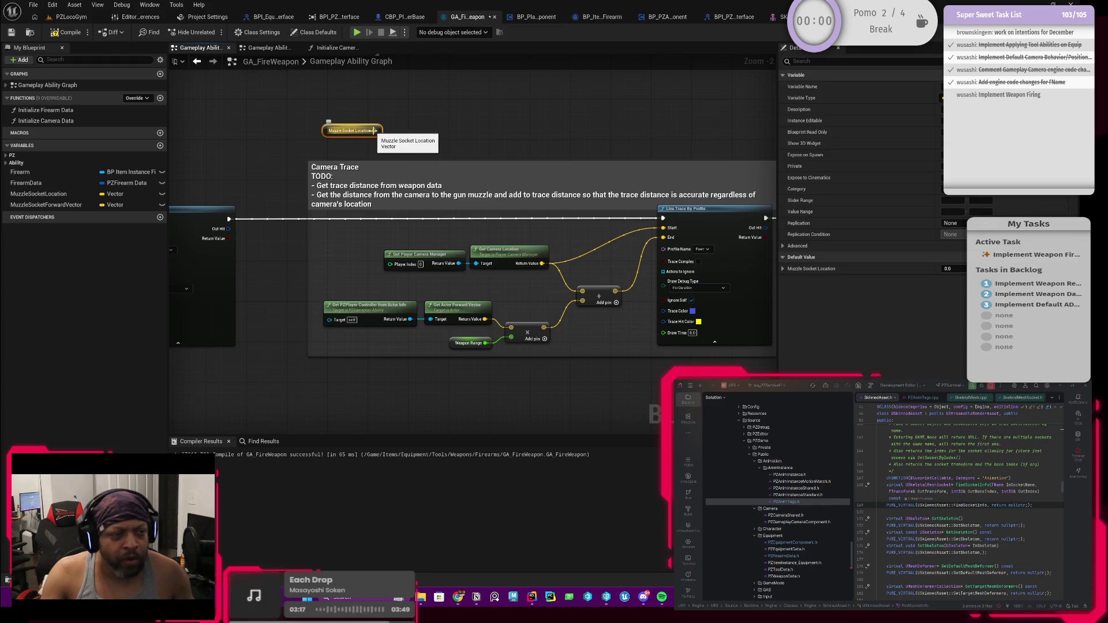
pyautogui.moveTo(374, 133); pyautogui.dragTo(425, 133)
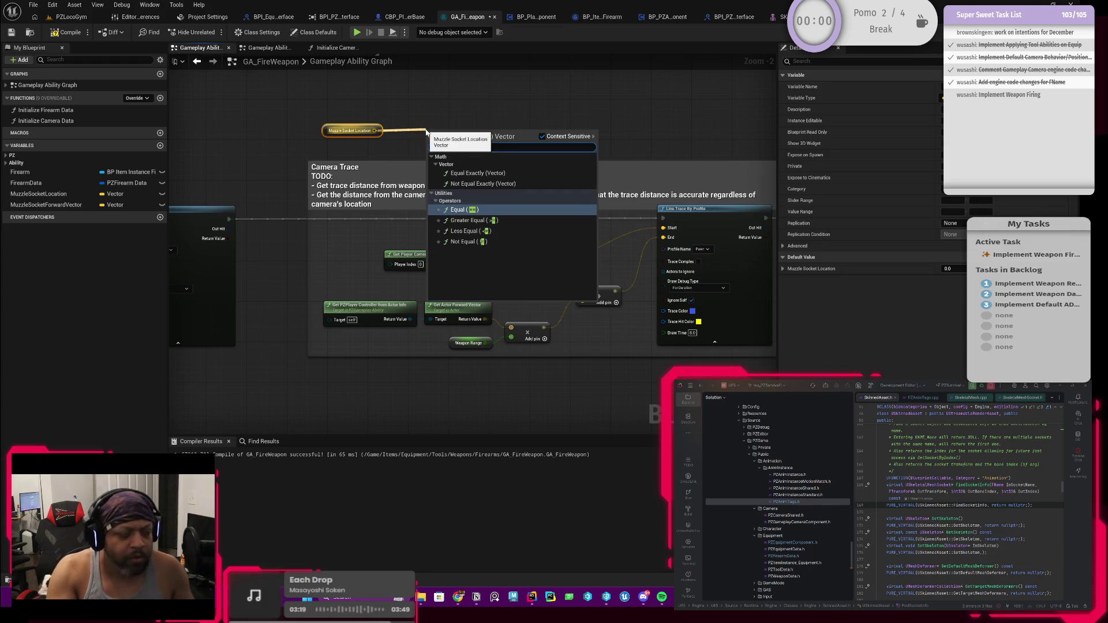
pyautogui.write('+')
pyautogui.press('Return')
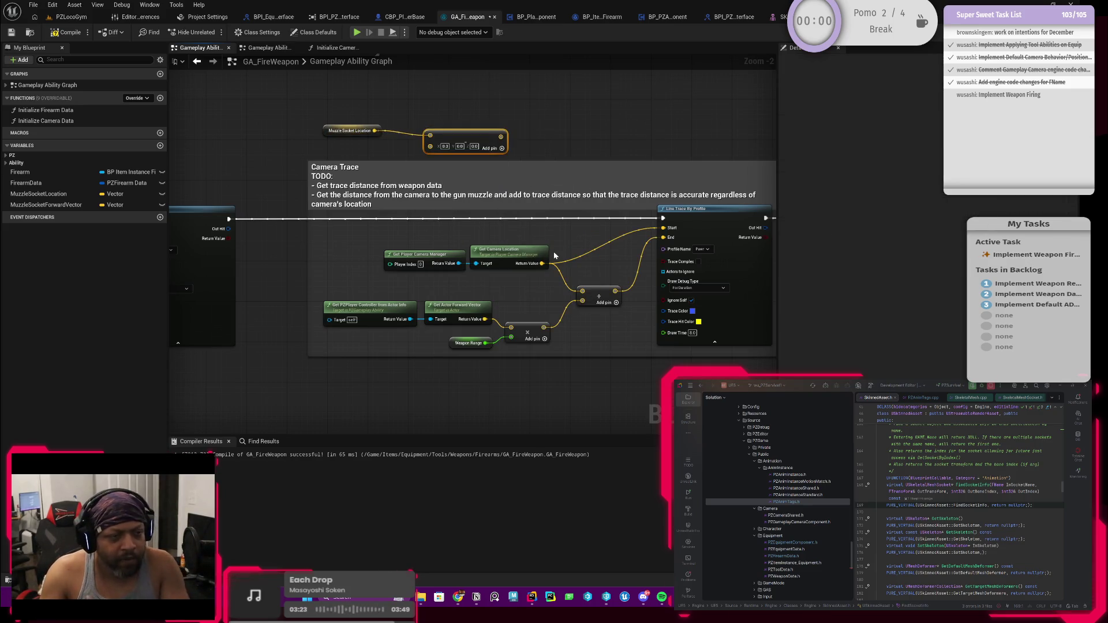
# Move the muzzle location and math nodes into the Camera Trace comment.
pyautogui.moveTo(444, 253); pyautogui.dragTo(413, 247)
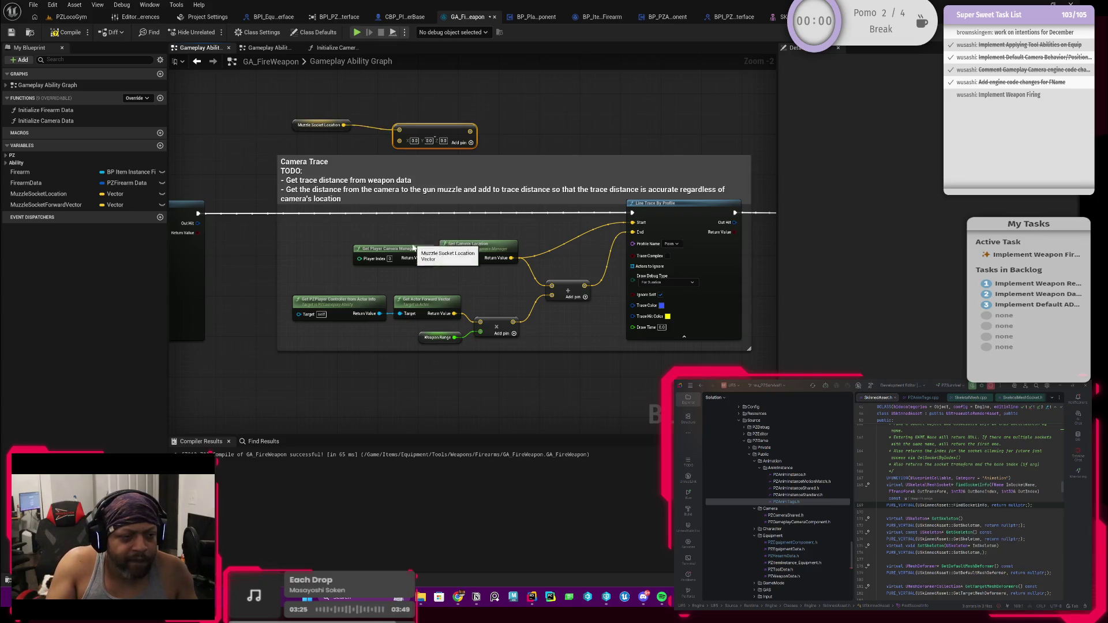
pyautogui.moveTo(464, 281); pyautogui.dragTo(505, 228)
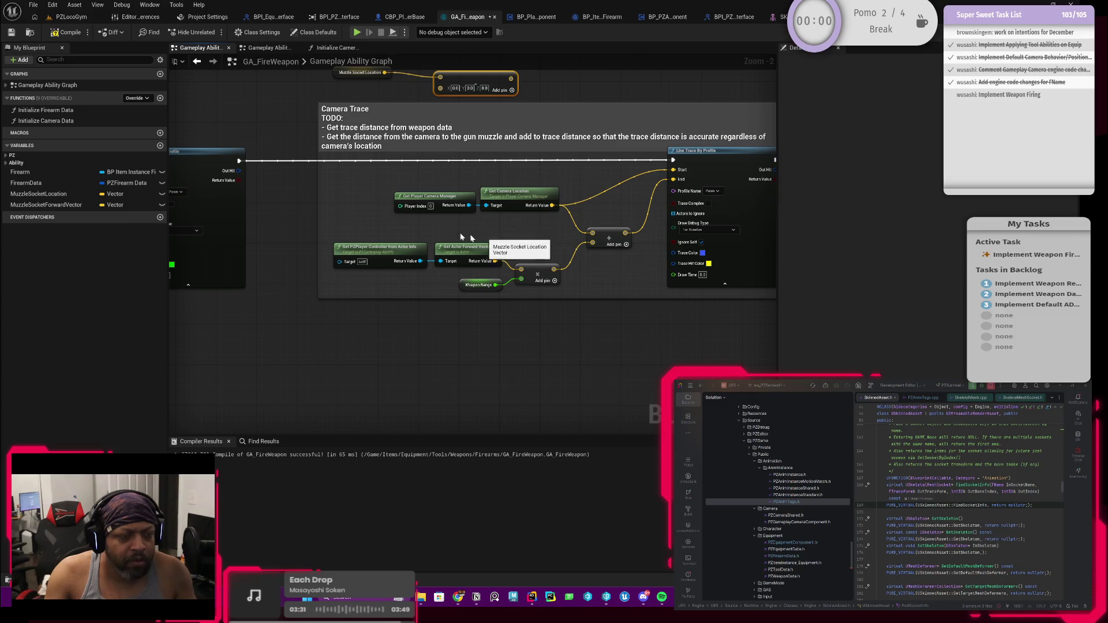
pyautogui.moveTo(409, 231)
pyautogui.mouseDown()
pyautogui.moveTo(599, 243)
pyautogui.moveTo(421, 240)
pyautogui.moveTo(540, 245)
pyautogui.moveTo(455, 261)
pyautogui.mouseUp()
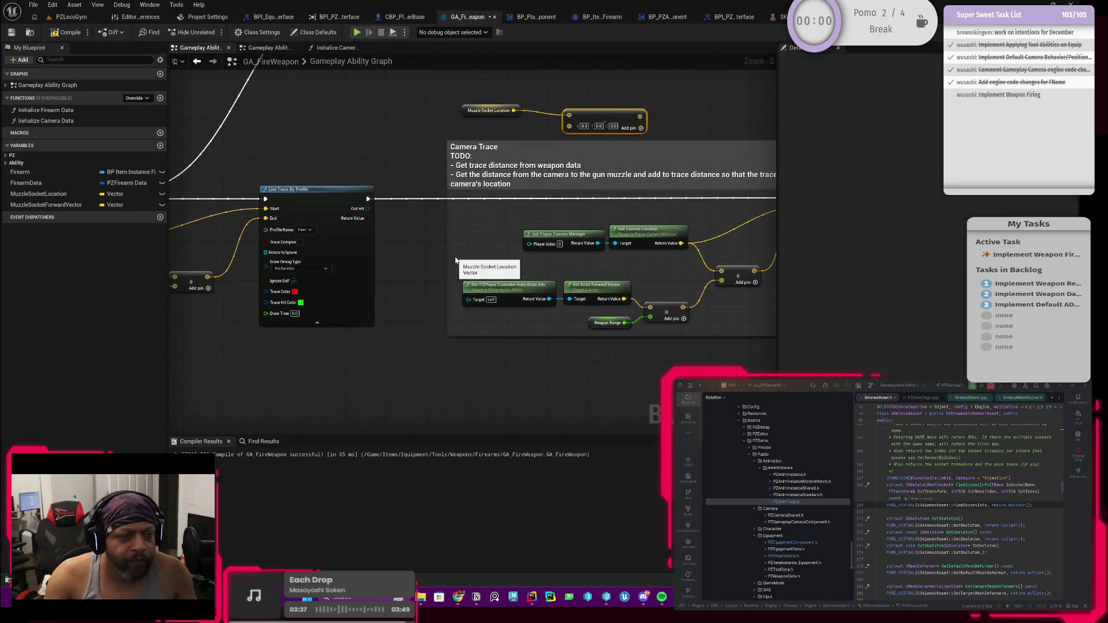
pyautogui.moveTo(455, 260); pyautogui.dragTo(360, 258)
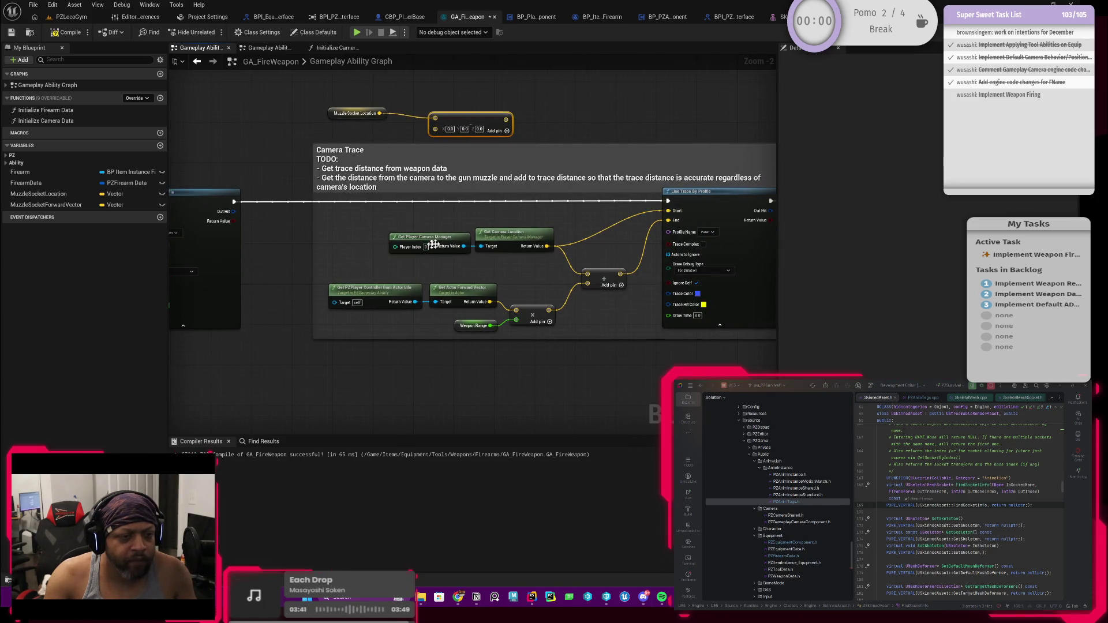
pyautogui.moveTo(341, 94)
pyautogui.mouseDown()
pyautogui.moveTo(485, 139)
pyautogui.moveTo(523, 138)
pyautogui.moveTo(541, 198)
pyautogui.mouseUp()
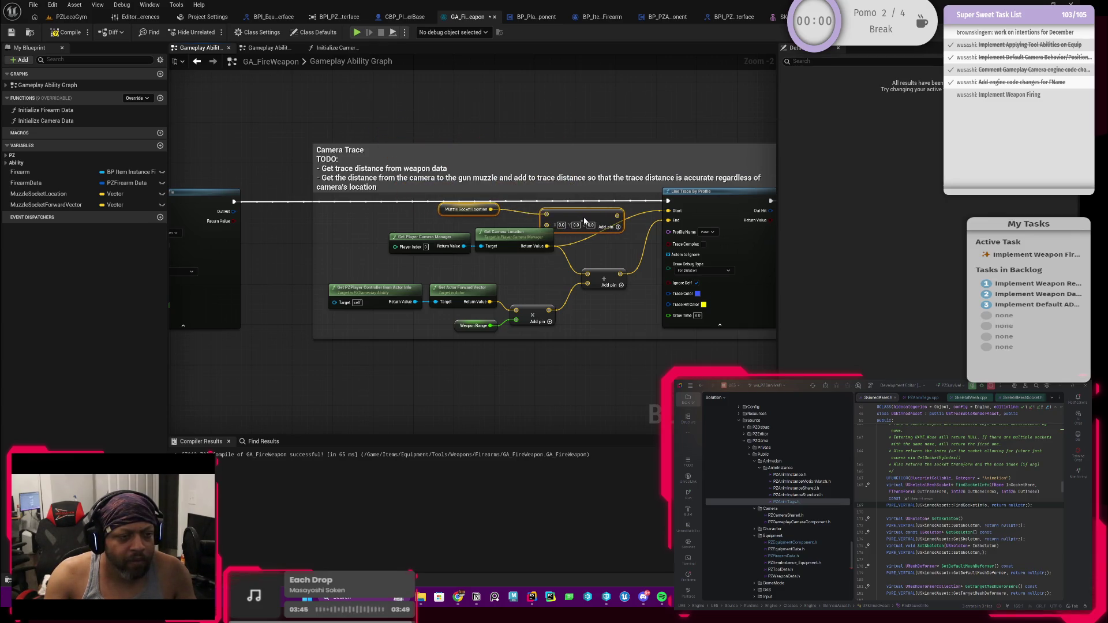
# Reposition the camera nodes and wire Get Camera Location into the subtraction's second input.
pyautogui.click(408, 238)
pyautogui.keyDown('ctrl'); pyautogui.click(496, 234); pyautogui.keyUp('ctrl')
pyautogui.moveTo(497, 234); pyautogui.dragTo(458, 245)
pyautogui.moveTo(552, 216); pyautogui.dragTo(554, 217)
pyautogui.moveTo(632, 218)
pyautogui.mouseDown()
pyautogui.moveTo(545, 217)
pyautogui.moveTo(668, 211)
pyautogui.mouseUp()
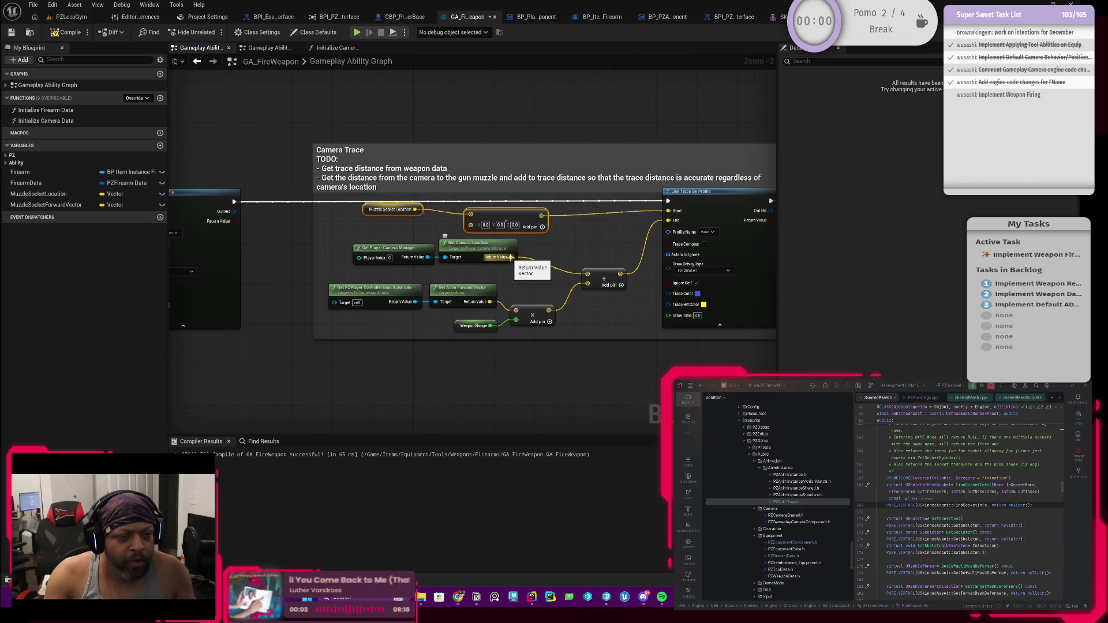
pyautogui.moveTo(510, 257)
pyautogui.mouseDown()
pyautogui.moveTo(470, 224)
pyautogui.moveTo(599, 216)
pyautogui.mouseUp()
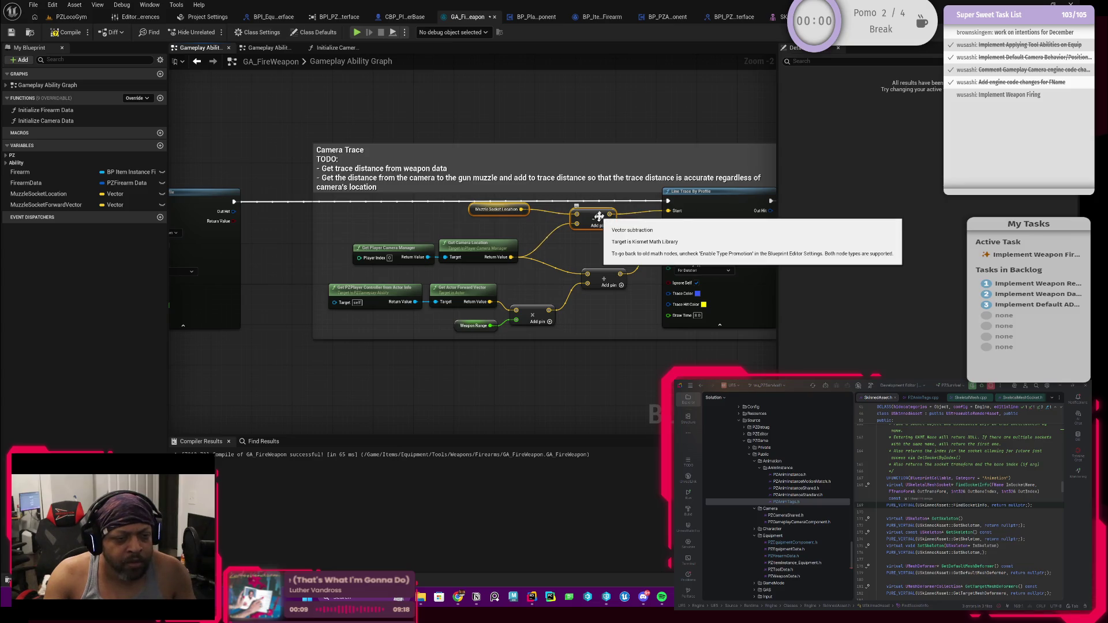
# Select the two camera nodes and adjust the view over the Camera Trace comment.
pyautogui.moveTo(503, 220)
pyautogui.mouseDown()
pyautogui.moveTo(463, 217)
pyautogui.moveTo(498, 239)
pyautogui.mouseUp()
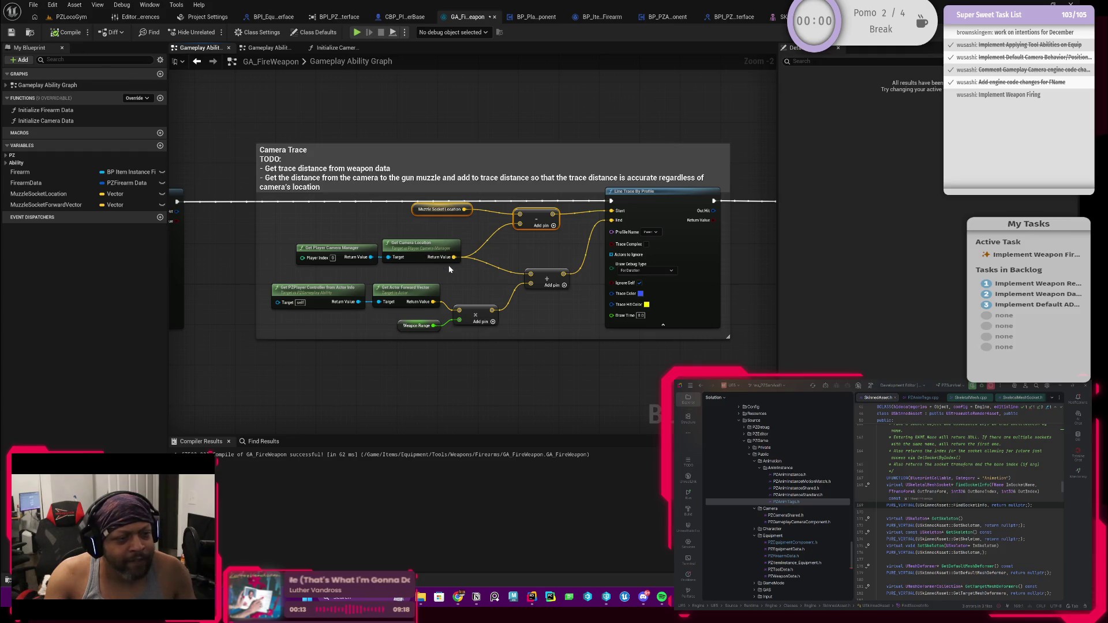
pyautogui.scroll(2, 492, 254)
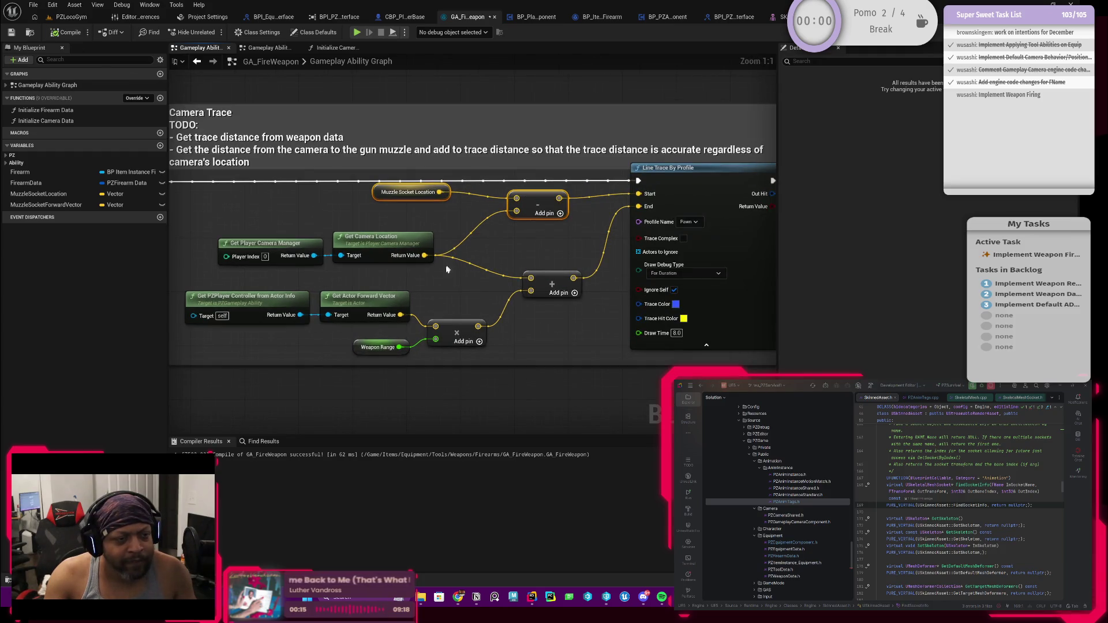
pyautogui.moveTo(424, 256); pyautogui.dragTo(537, 243)
pyautogui.moveTo(433, 217)
pyautogui.mouseDown()
pyautogui.moveTo(484, 232)
pyautogui.moveTo(398, 233)
pyautogui.moveTo(472, 233)
pyautogui.mouseUp()
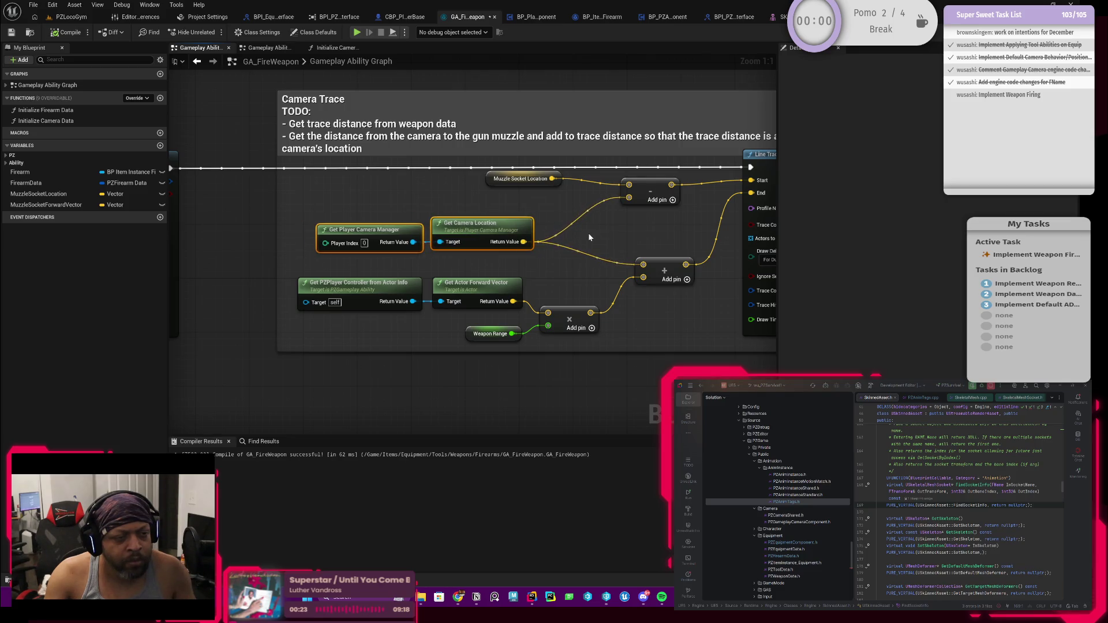
pyautogui.scroll(-6, 588, 233)
pyautogui.scroll(3, 432, 310)
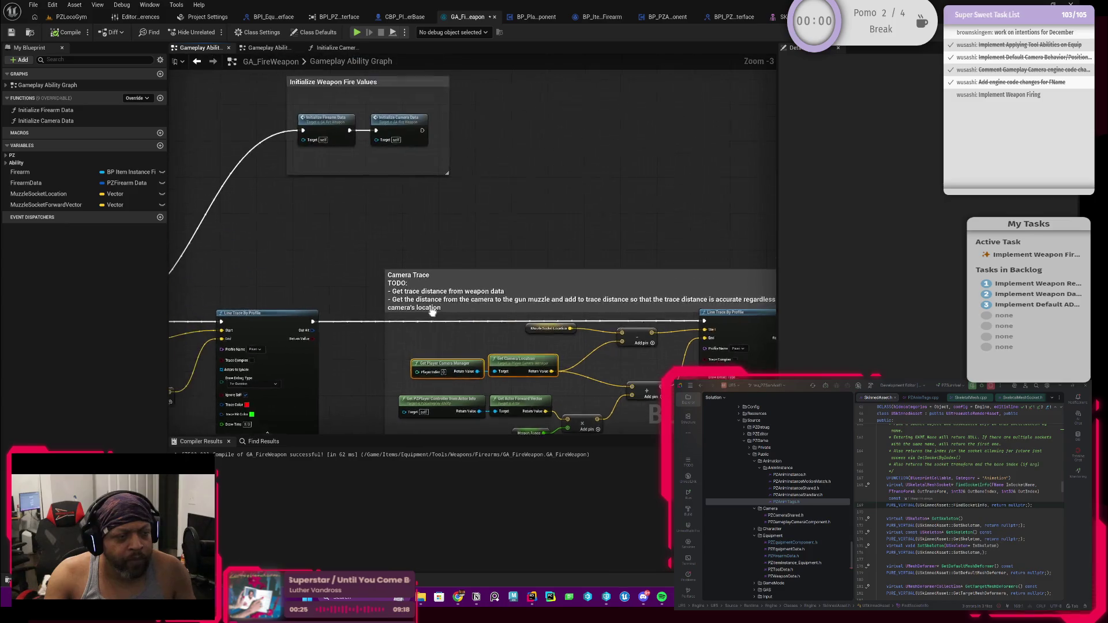
# Open the Initialize Camera Data function graph and nudge its entry node.
pyautogui.doubleClick(405, 136)
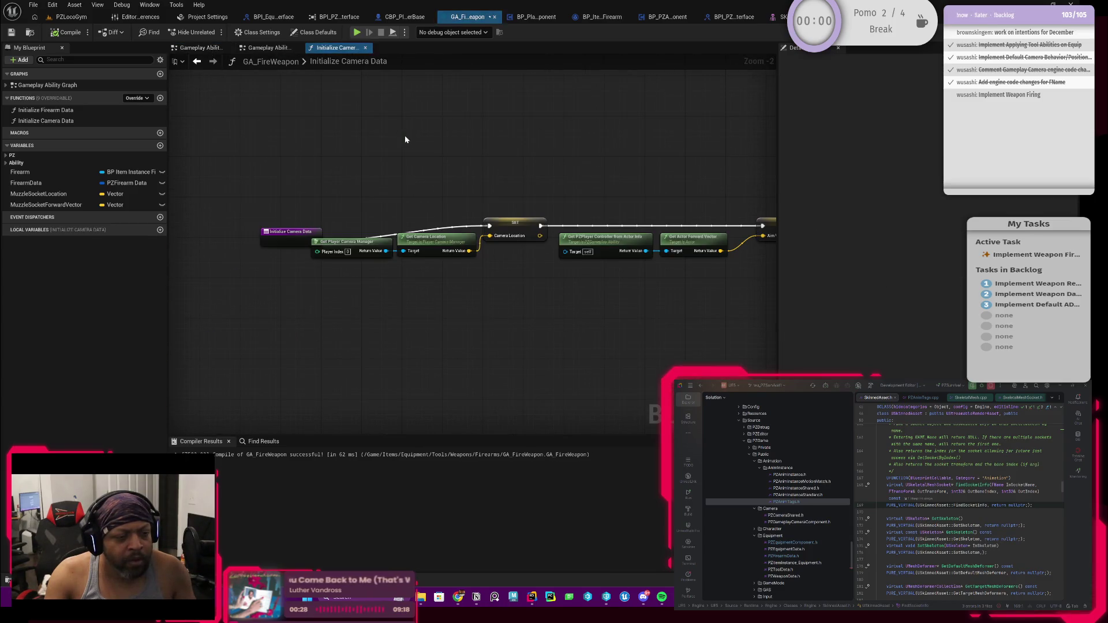
pyautogui.click(293, 221)
pyautogui.moveTo(294, 225); pyautogui.dragTo(278, 226)
# Return to the main Gameplay Ability Graph and frame the Camera Trace nodes.
pyautogui.click(197, 61)
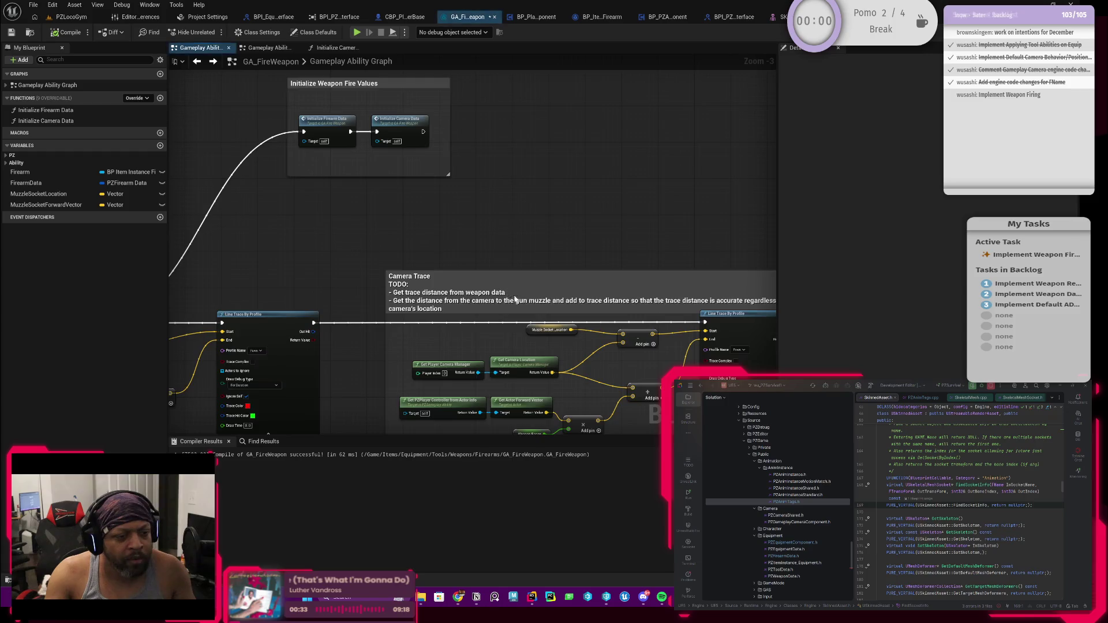
pyautogui.scroll(4, 539, 239)
pyautogui.moveTo(536, 252); pyautogui.dragTo(534, 271)
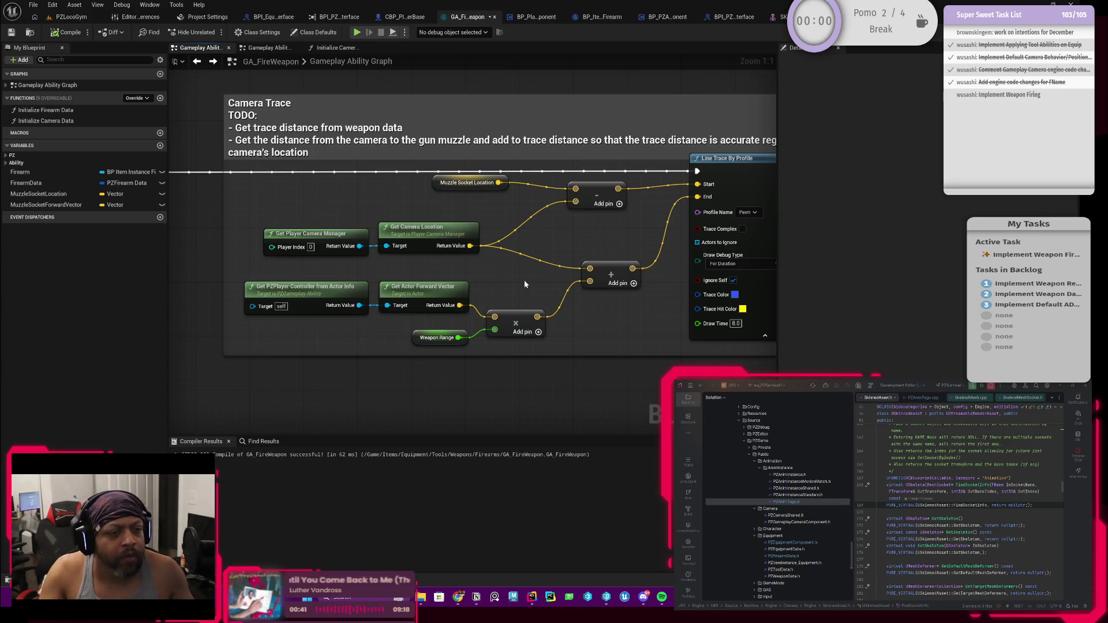
pyautogui.rightClick(505, 277)
# Add a Camera Location getter, wire it into the subtract and add nodes, and delete the camera lookup nodes.
pyautogui.write('ge')
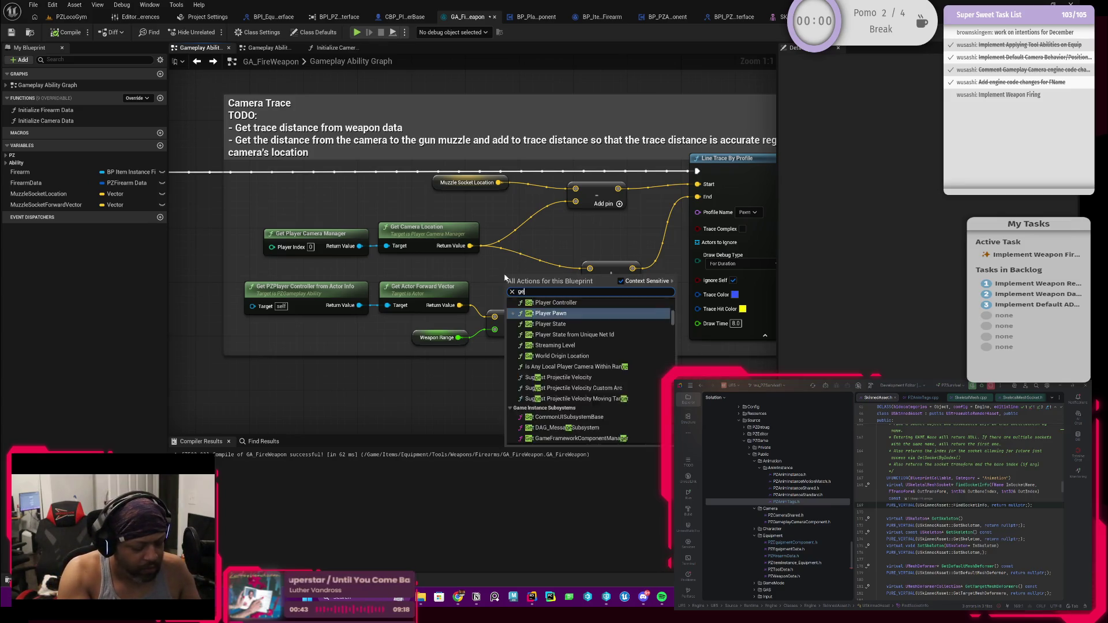
pyautogui.write('t came loc')
pyautogui.press('Return')
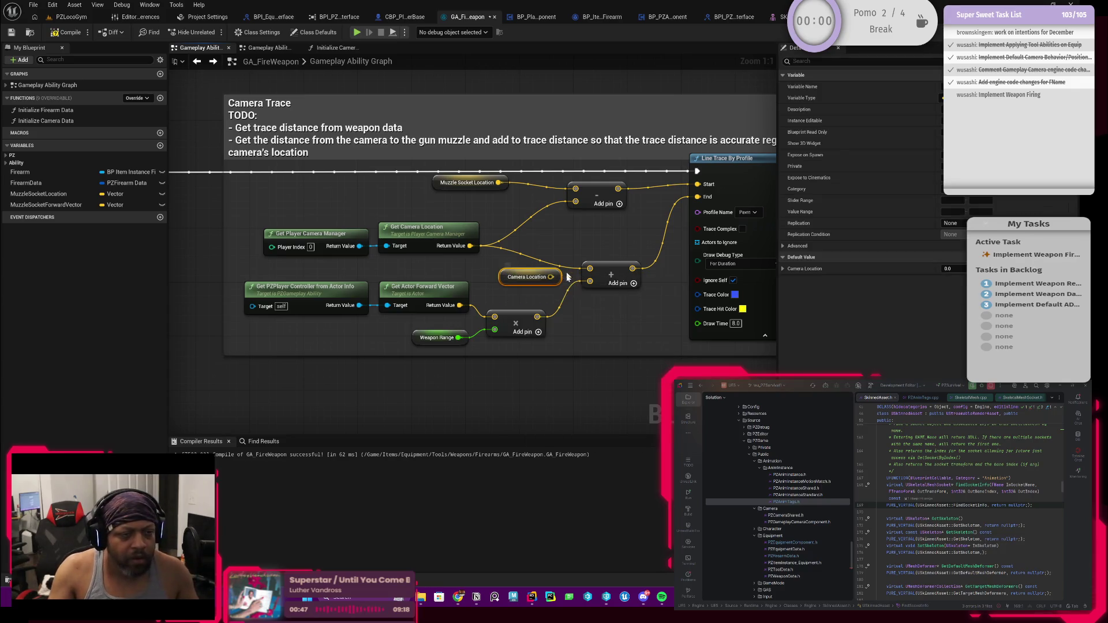
pyautogui.moveTo(551, 277); pyautogui.dragTo(576, 201)
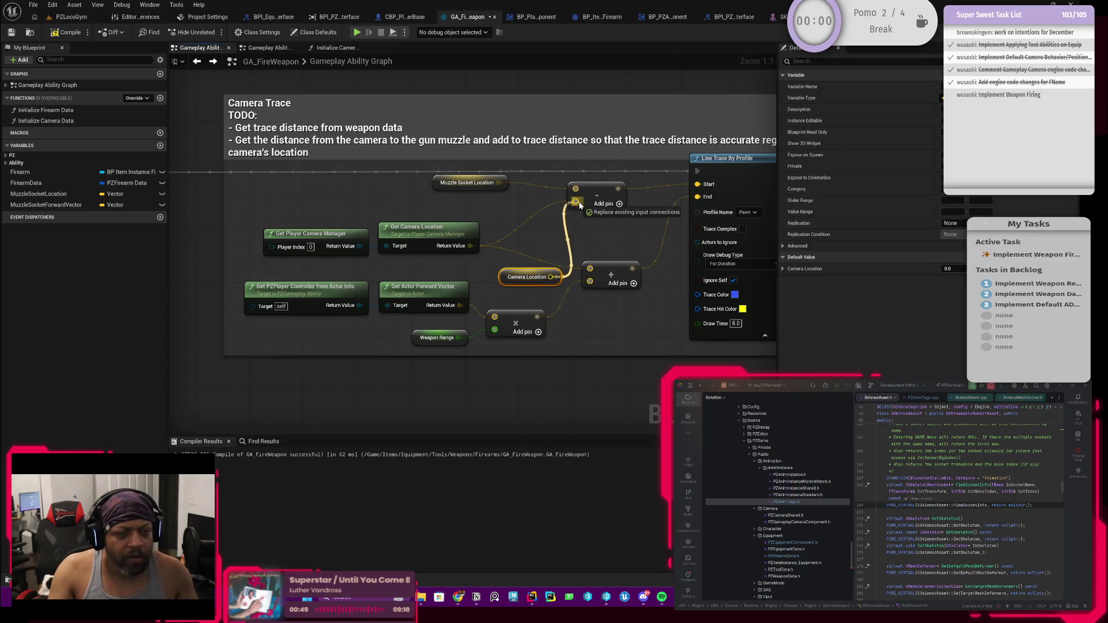
pyautogui.moveTo(500, 215); pyautogui.dragTo(333, 249)
pyautogui.moveTo(552, 278); pyautogui.dragTo(589, 269)
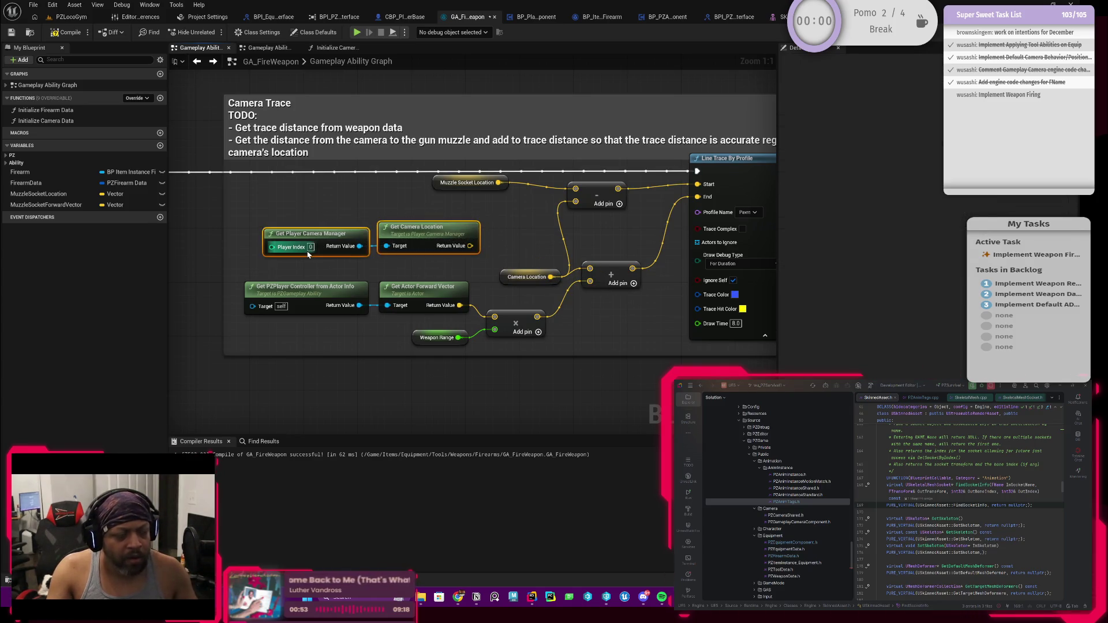
pyautogui.press('Delete')
pyautogui.moveTo(508, 281)
pyautogui.mouseDown()
pyautogui.moveTo(452, 243)
pyautogui.moveTo(451, 230)
pyautogui.moveTo(454, 239)
pyautogui.mouseUp()
# Frame the whole Camera Trace block and save GA_FireWeapon.
pyautogui.press('Home')
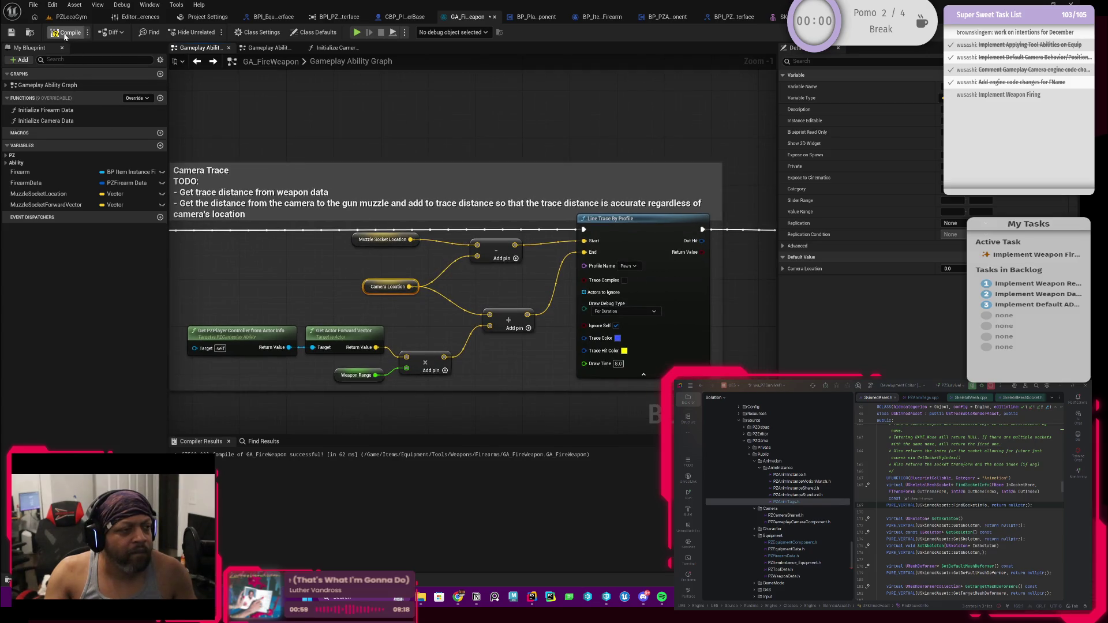
pyautogui.hotkey('ctrl', 's')
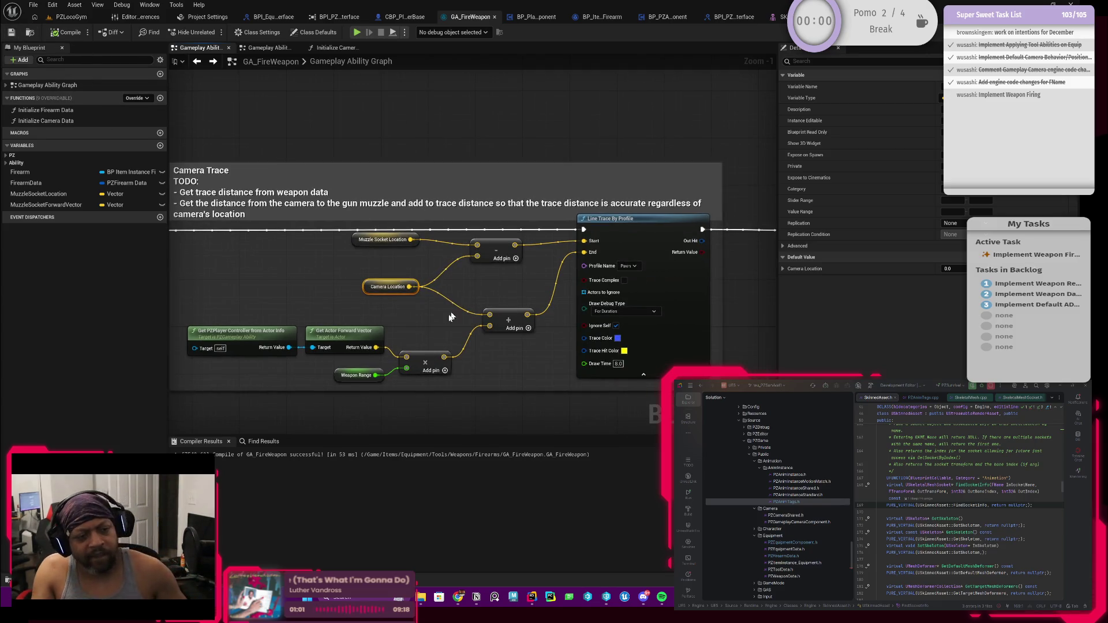
pyautogui.scroll(-3, 516, 285)
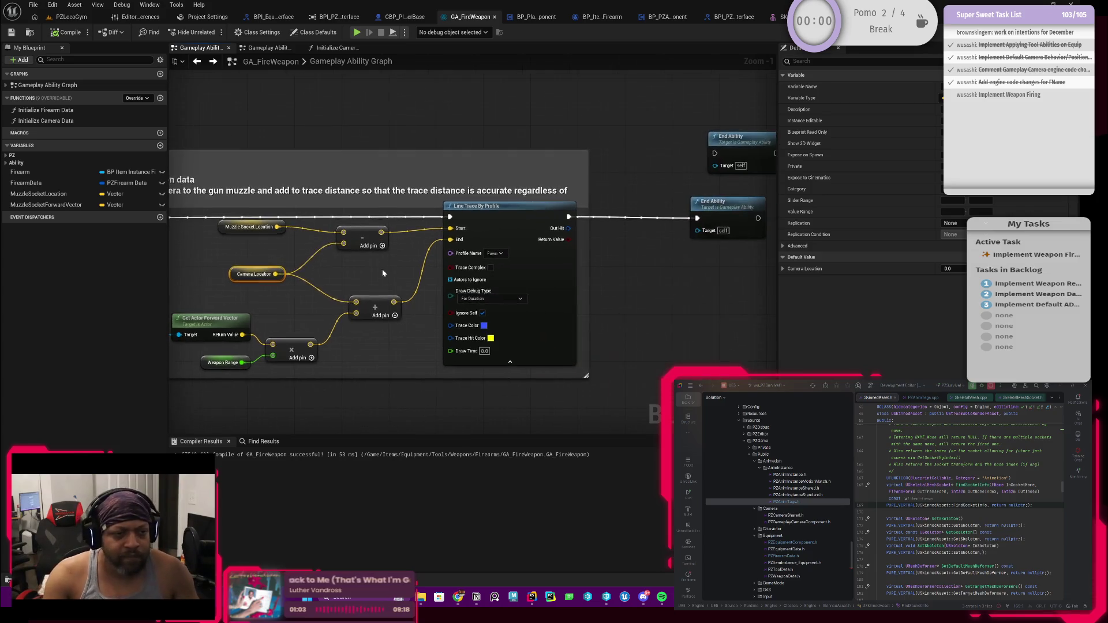
# Move the add node right and down among the Camera Trace math nodes.
pyautogui.scroll(-1, 415, 281)
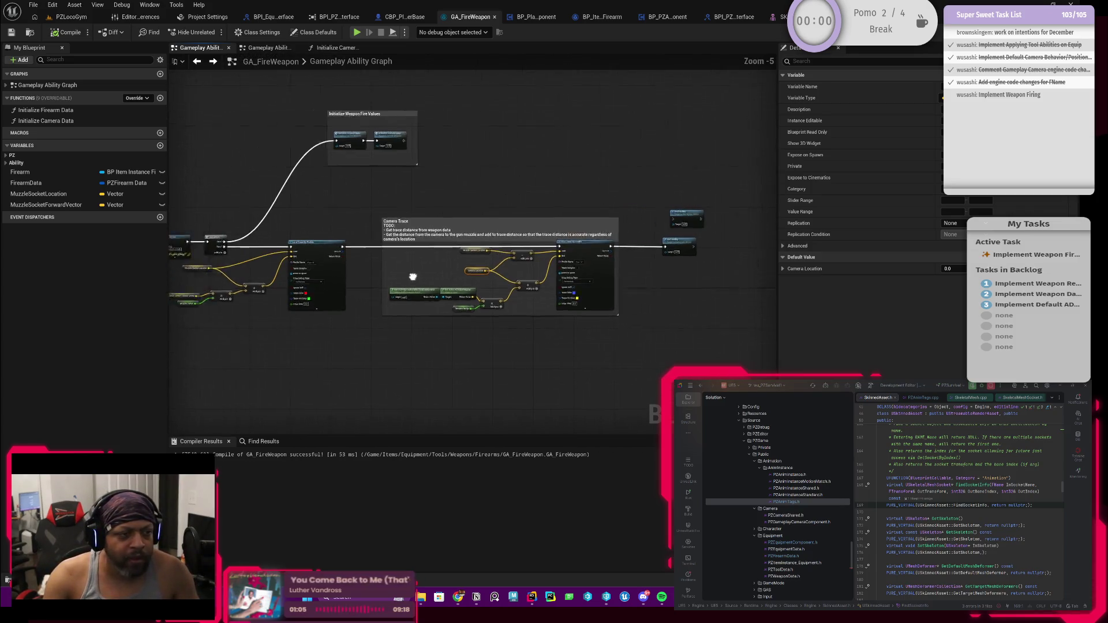
pyautogui.scroll(4, 461, 272)
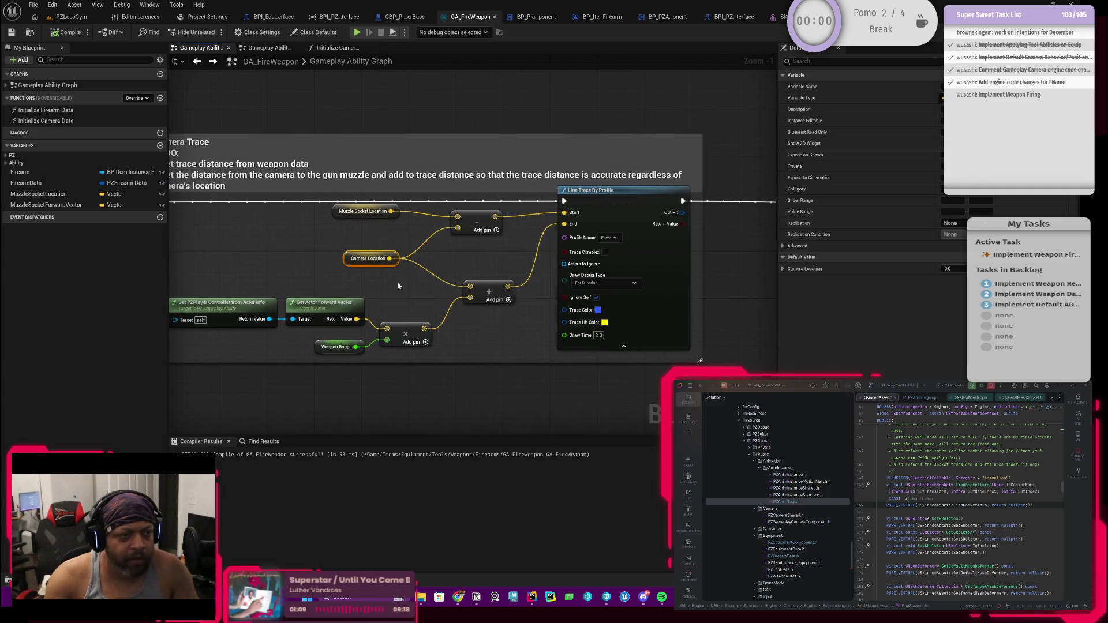
pyautogui.moveTo(397, 285); pyautogui.dragTo(334, 293)
pyautogui.scroll(-1, 396, 257)
pyautogui.scroll(1, 396, 257)
pyautogui.scroll(1, 396, 258)
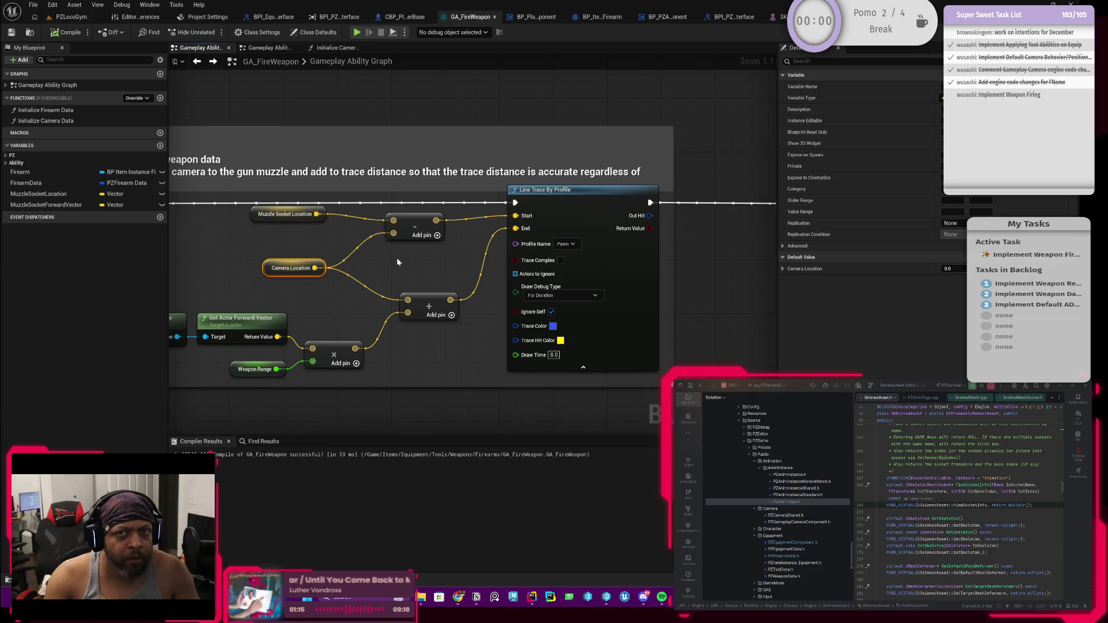
pyautogui.scroll(-1, 421, 258)
pyautogui.scroll(-1, 465, 252)
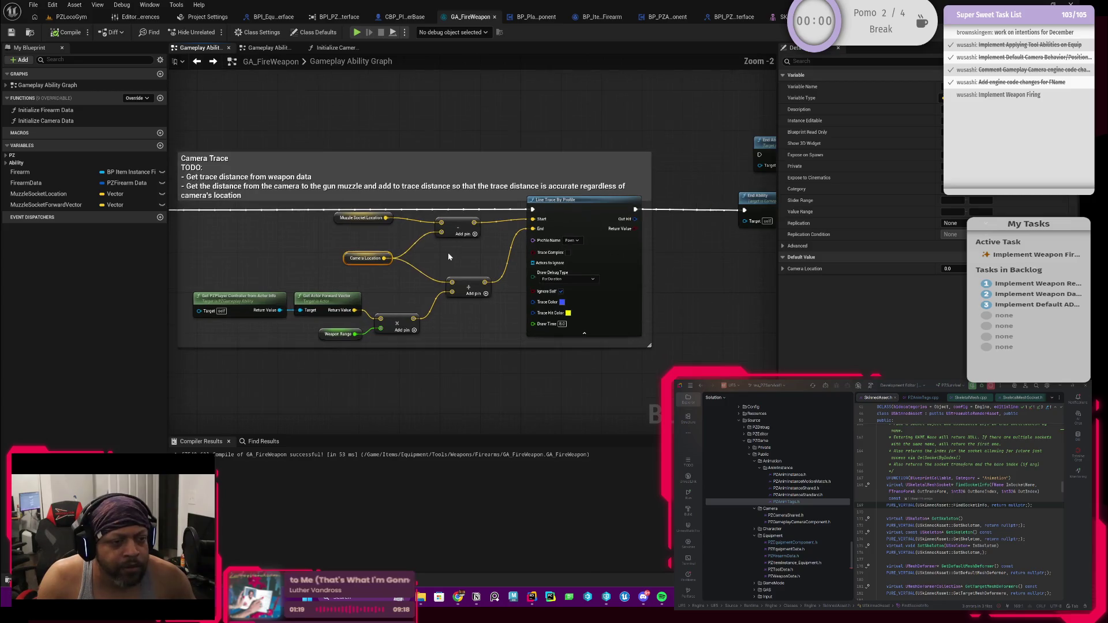
pyautogui.moveTo(455, 226)
pyautogui.mouseDown()
pyautogui.moveTo(472, 234)
pyautogui.moveTo(447, 261)
pyautogui.moveTo(412, 264)
pyautogui.mouseUp()
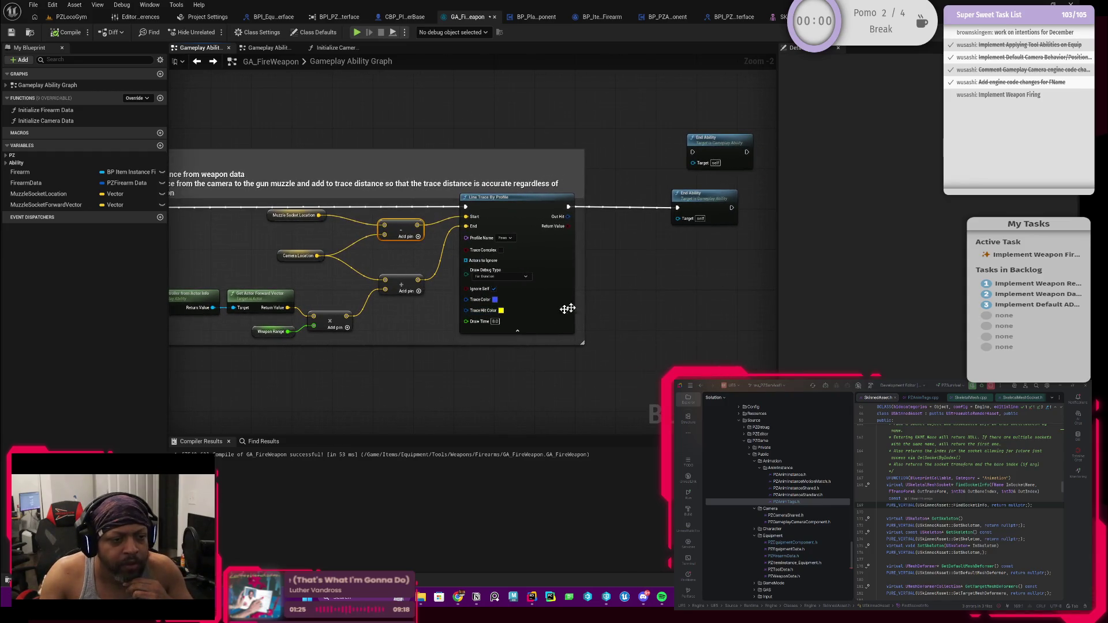
pyautogui.moveTo(625, 264); pyautogui.dragTo(472, 309)
pyautogui.scroll(2, 472, 309)
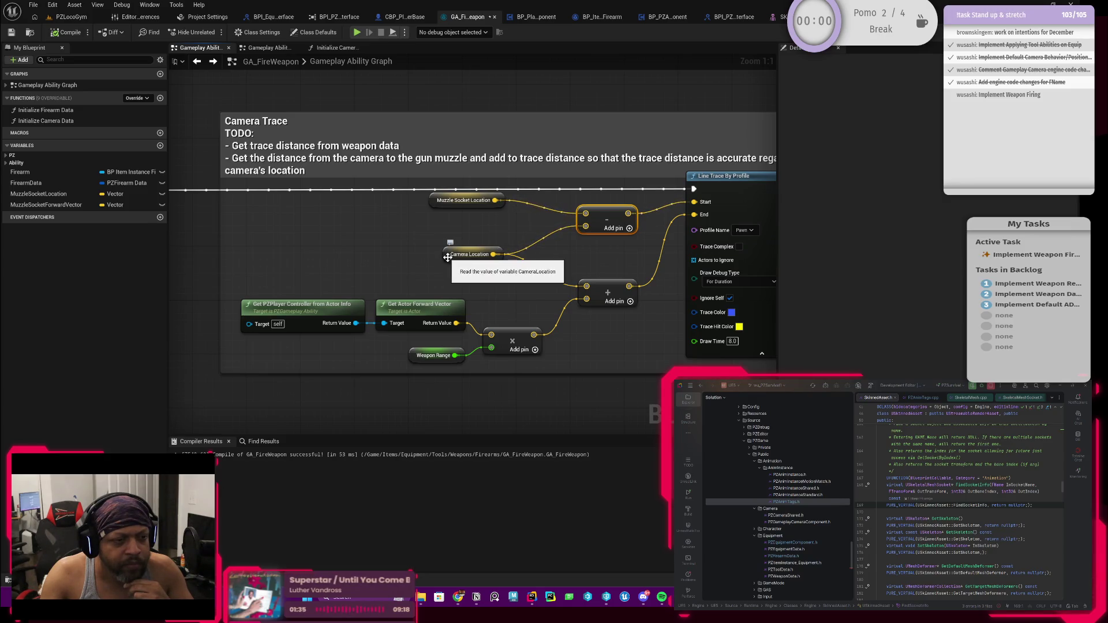
# Raise the Camera Location node, then start a play-in-editor session in PZLocoGym.
pyautogui.moveTo(447, 257)
pyautogui.mouseDown()
pyautogui.moveTo(438, 229)
pyautogui.moveTo(437, 259)
pyautogui.mouseUp()
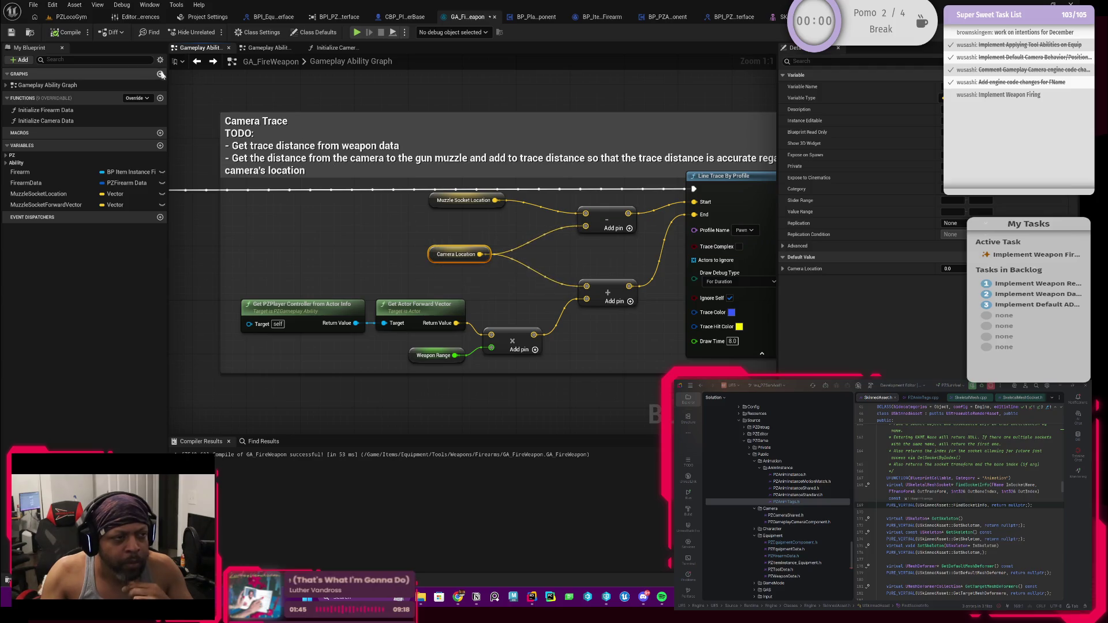
pyautogui.click(71, 16)
pyautogui.click(277, 33)
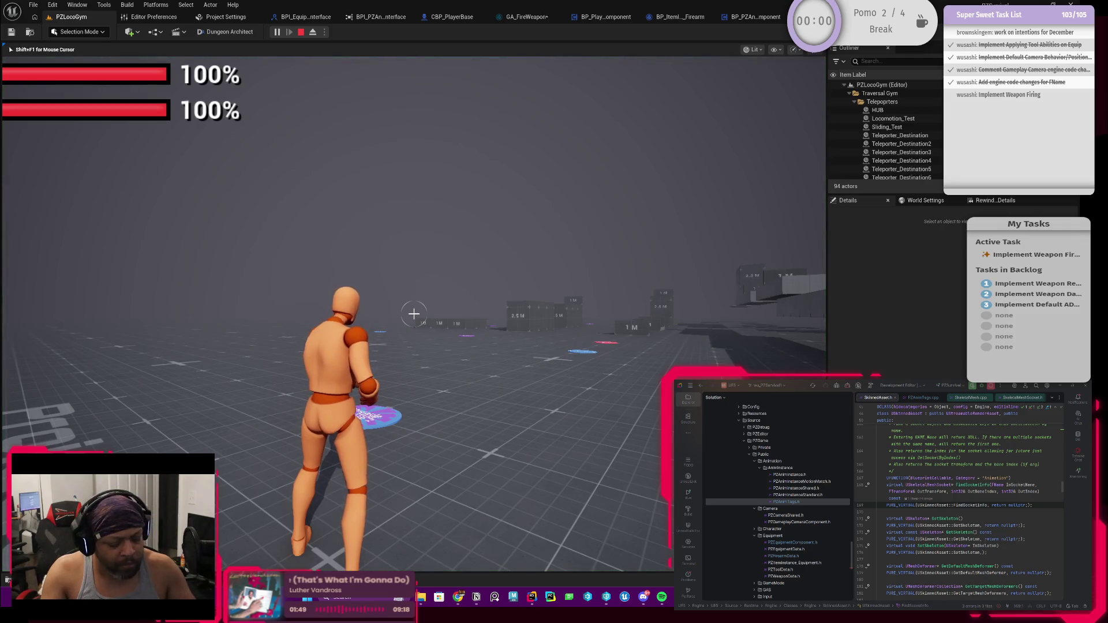
# Equip the pistol from the inventory, walk toward the structures, then stop the session.
pyautogui.press('i')
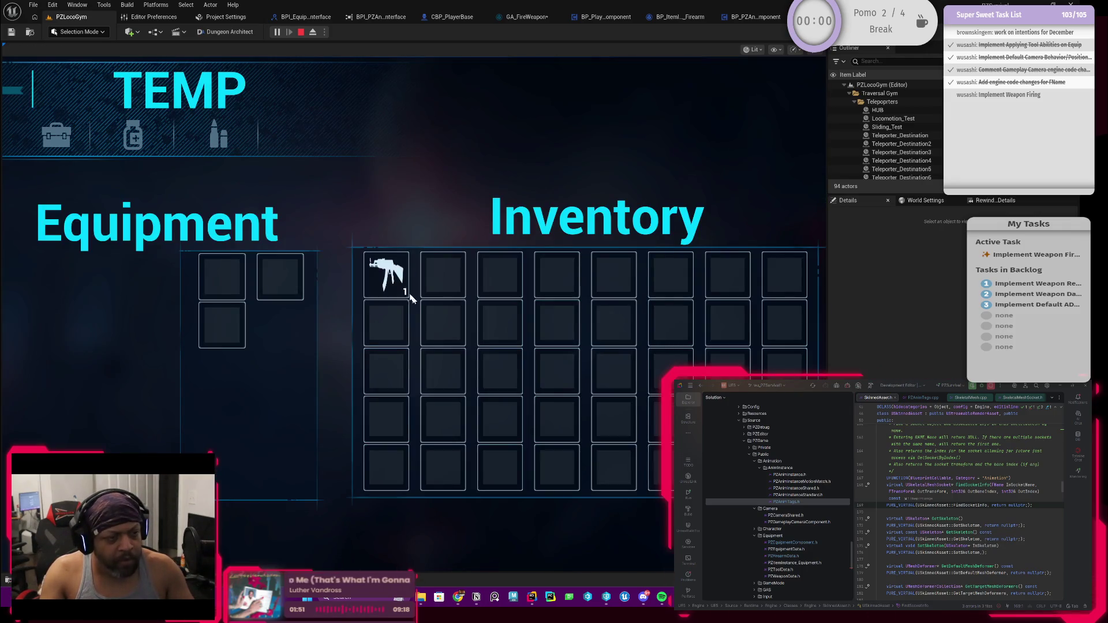
pyautogui.rightClick(396, 271)
pyautogui.press('i')
pyautogui.press('w')
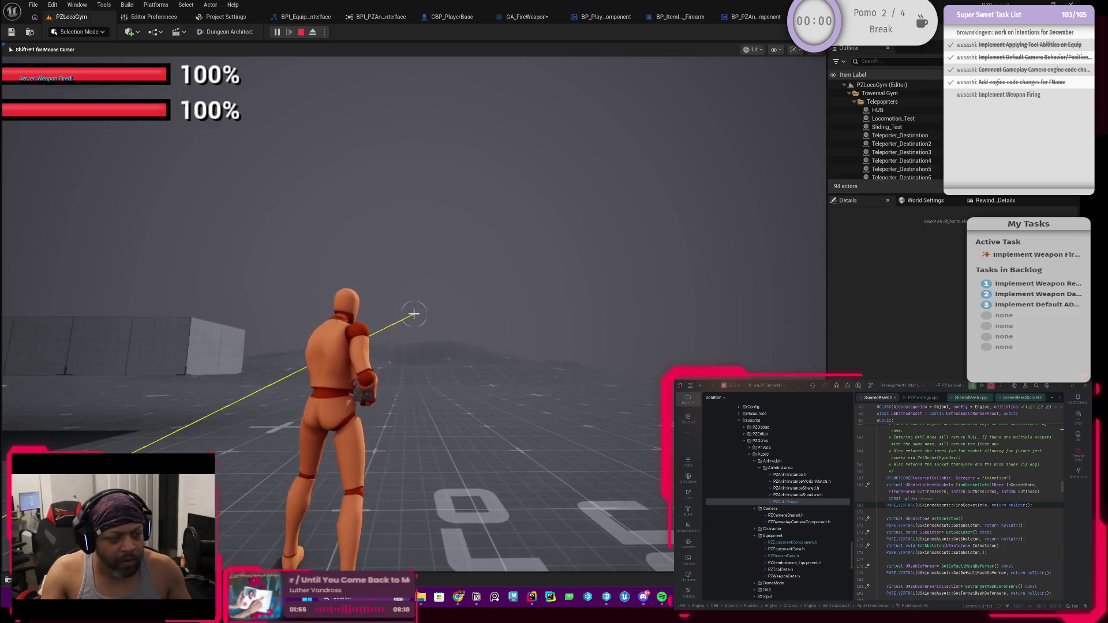
pyautogui.press('w')
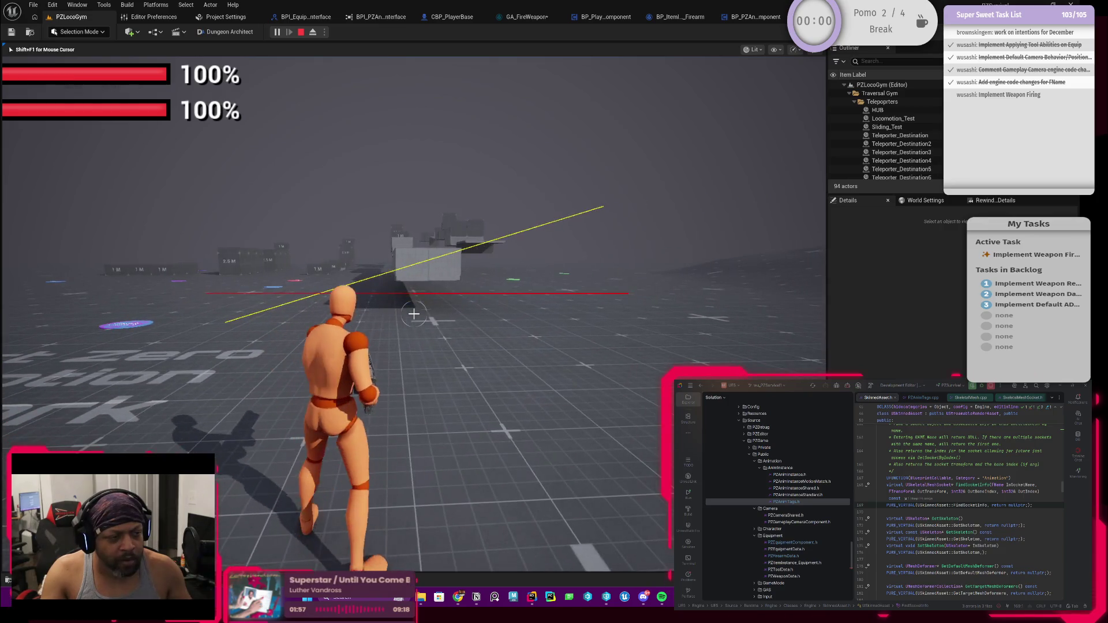
pyautogui.press('w')
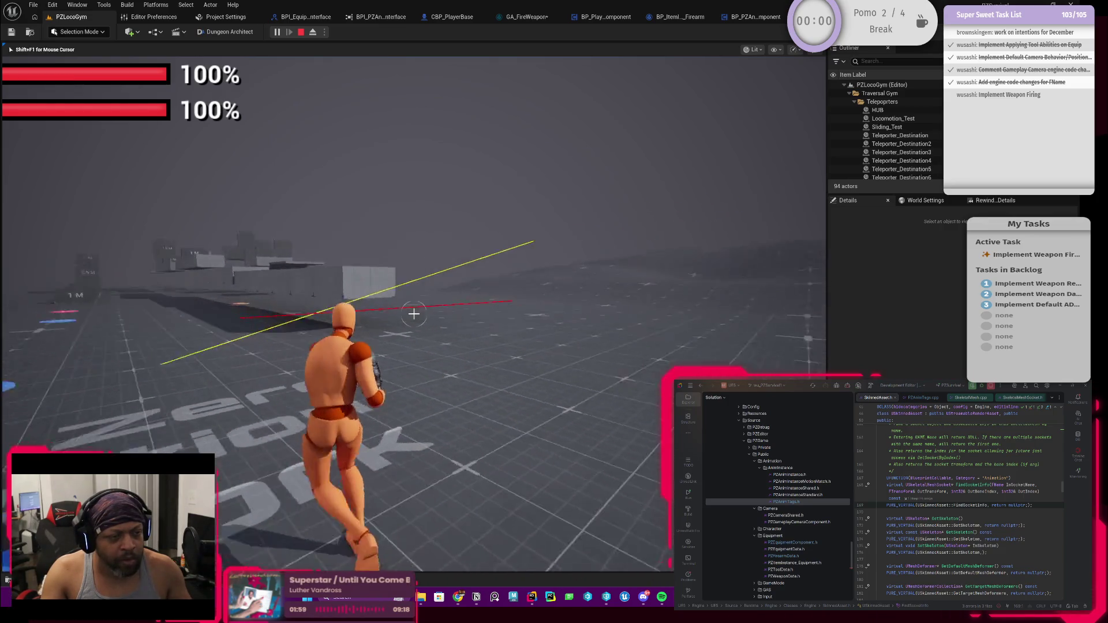
pyautogui.press('w')
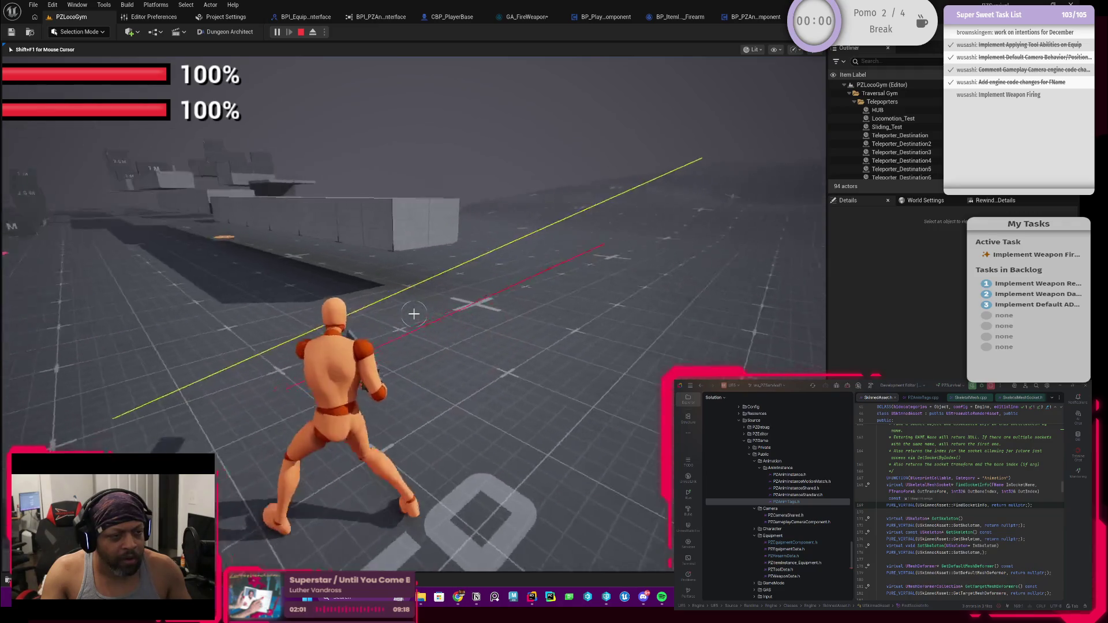
pyautogui.press('w')
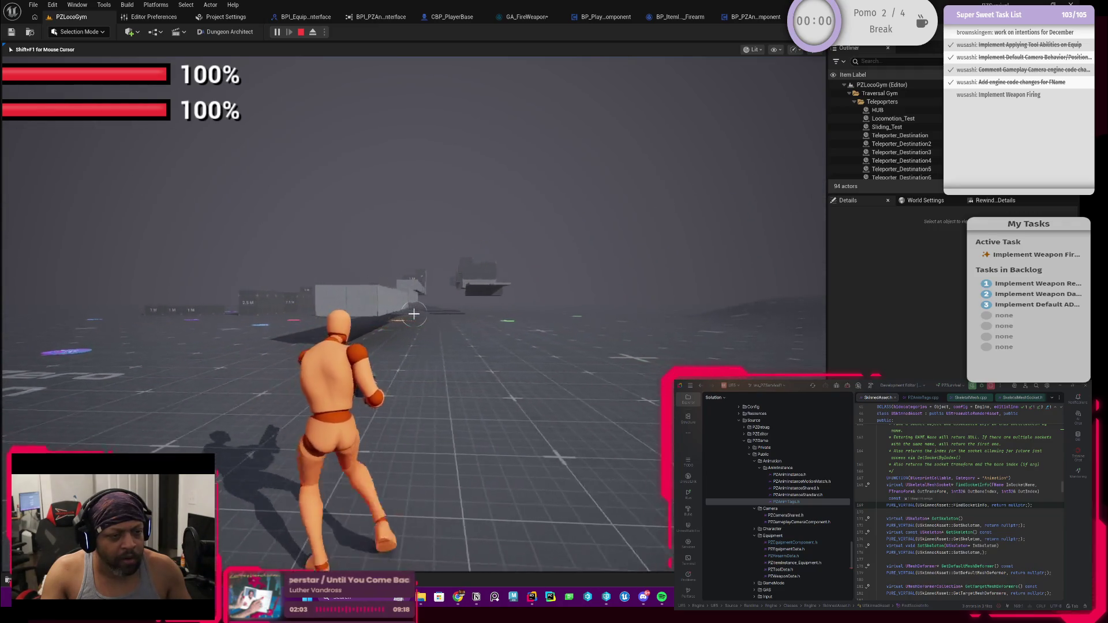
pyautogui.press('w')
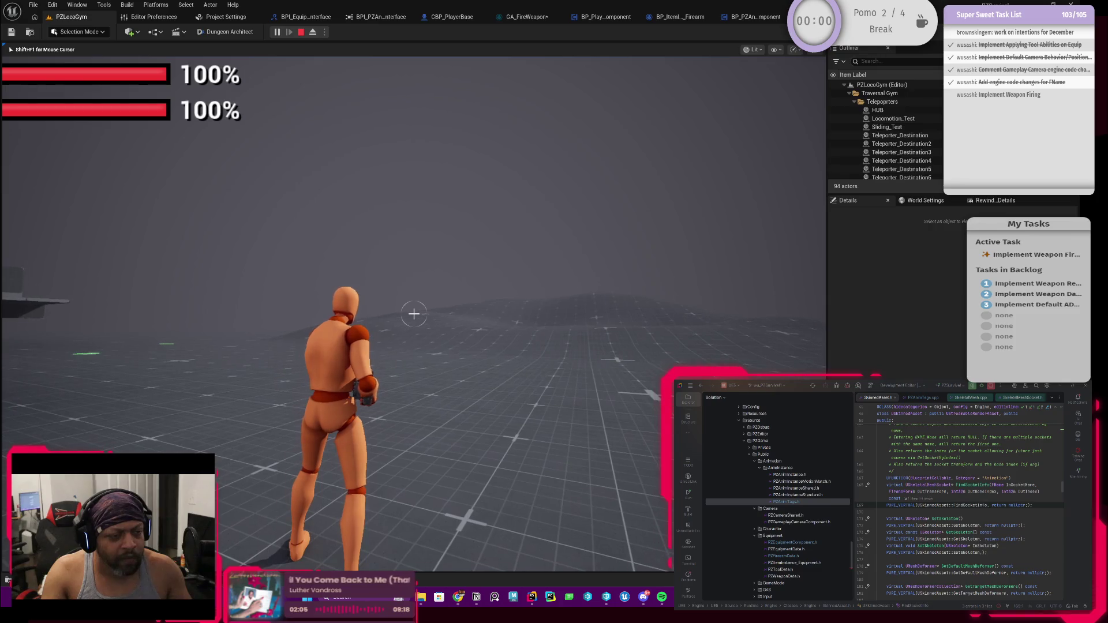
pyautogui.press('w')
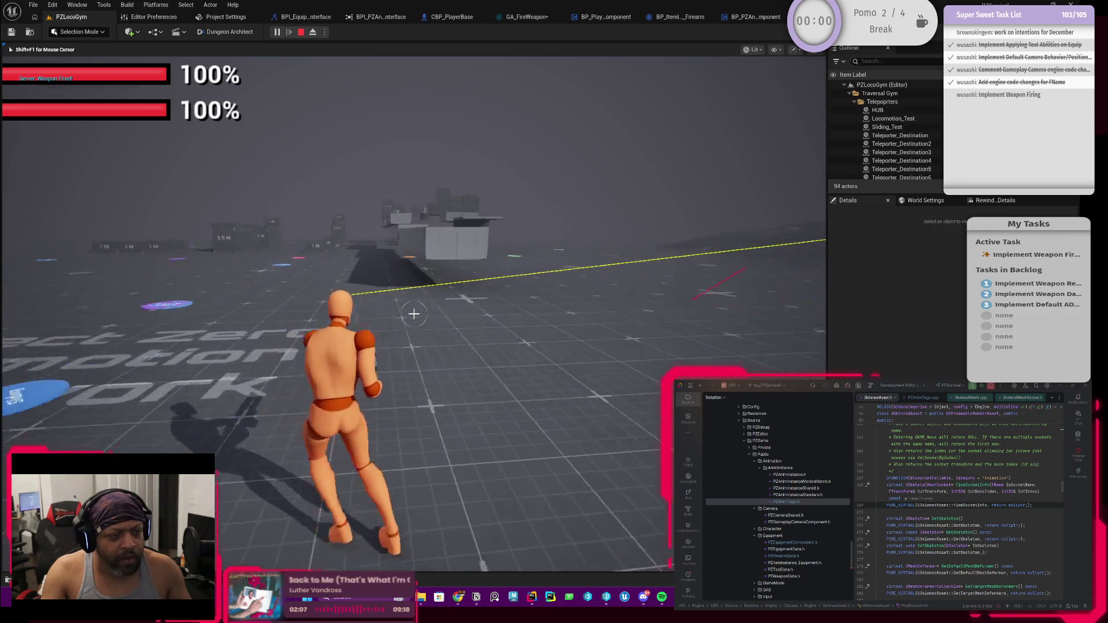
pyautogui.press('Escape')
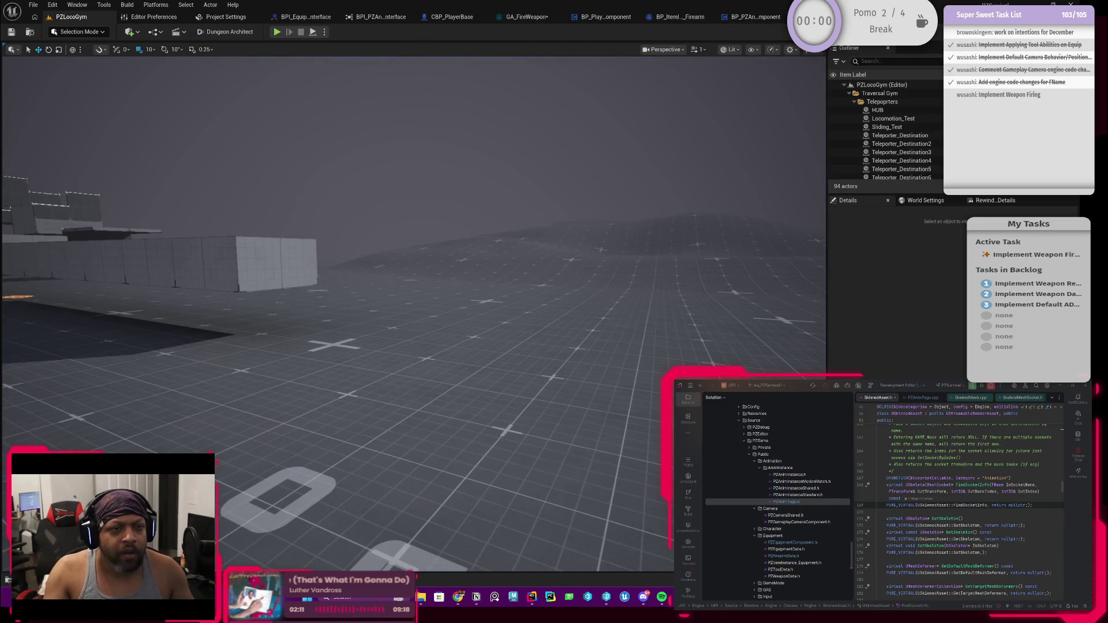
# Review CBP_PlayerBase and BP_PZAnimComponent's GetSocketLocation, then relaunch play in PZLocoGym.
pyautogui.click(456, 18)
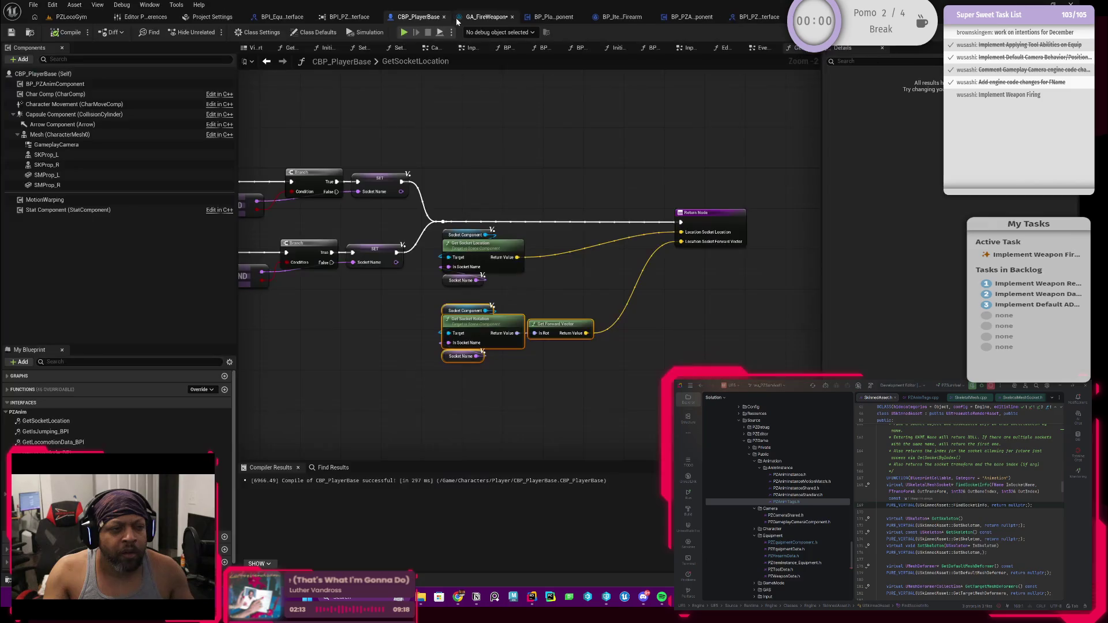
pyautogui.click(744, 22)
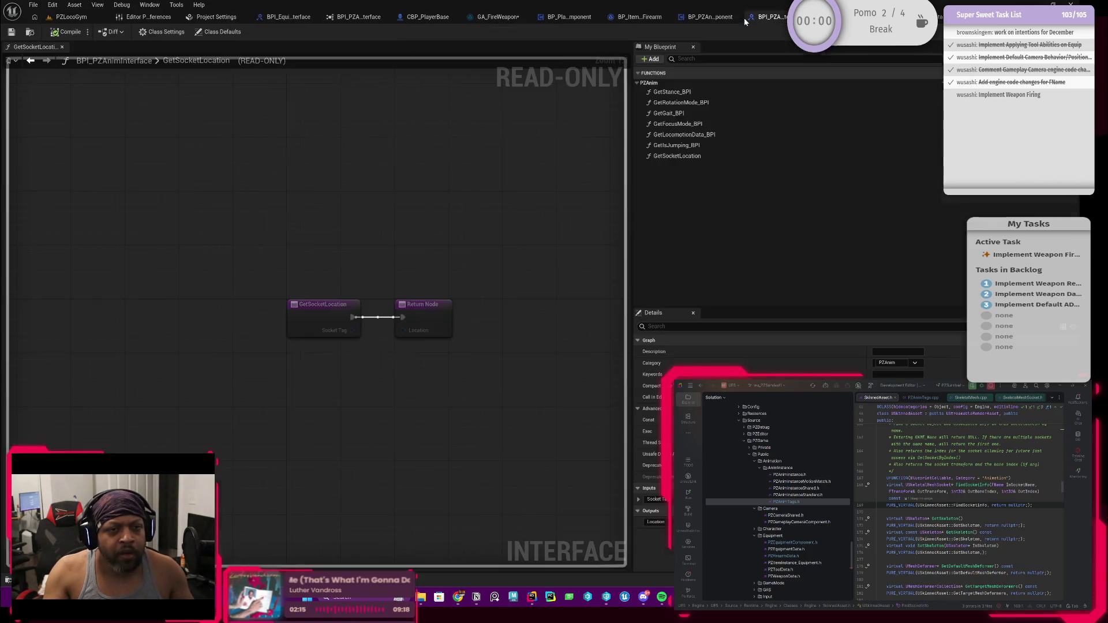
pyautogui.click(692, 18)
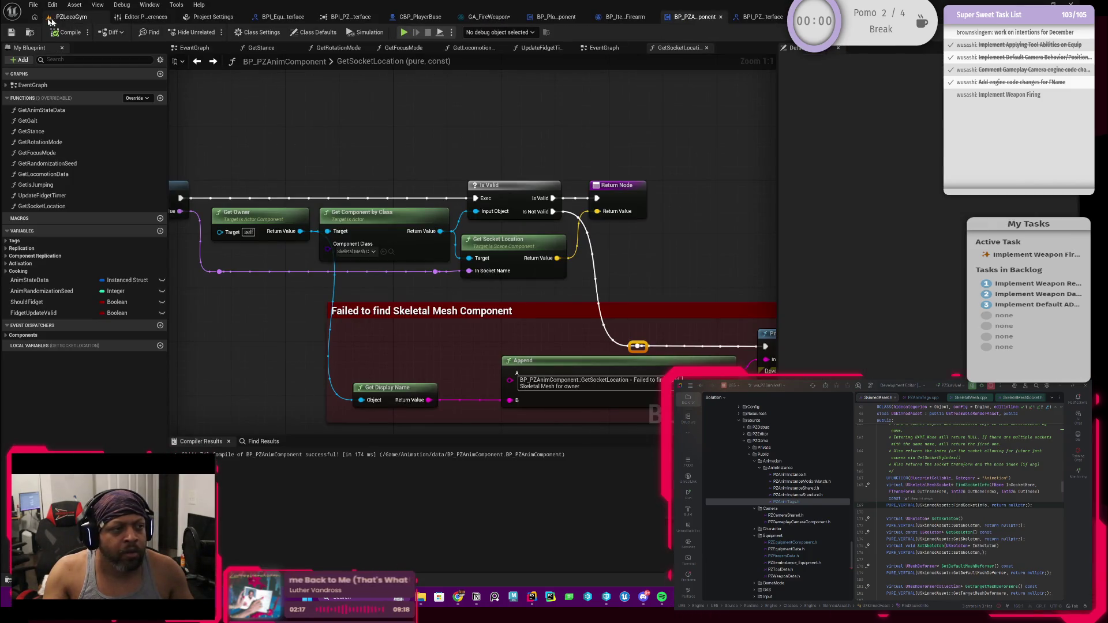
pyautogui.click(47, 19)
pyautogui.click(277, 33)
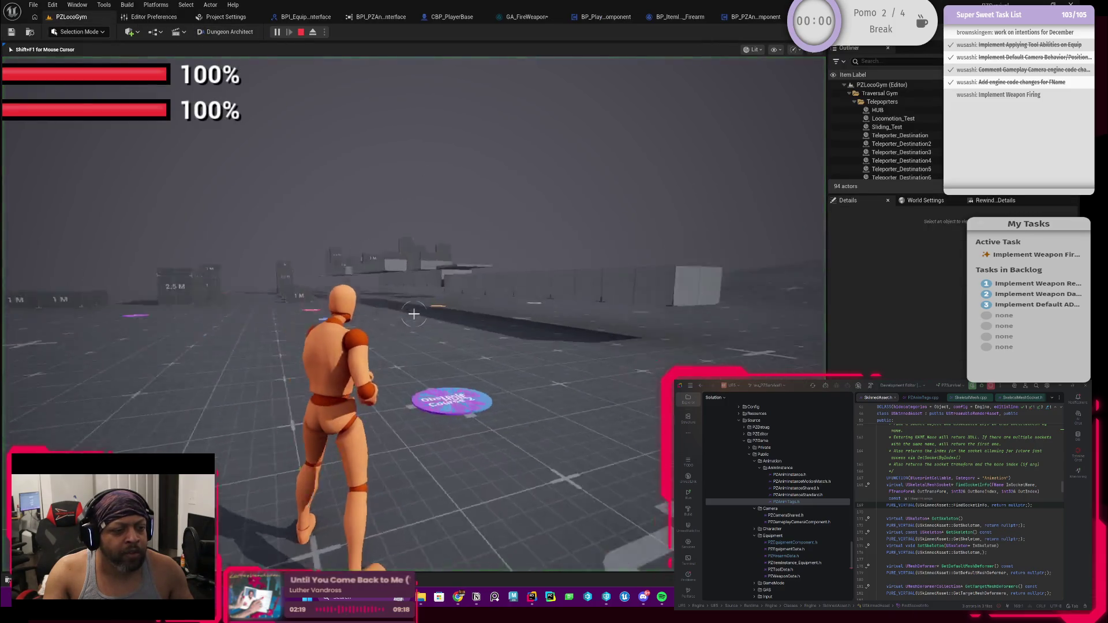
# Equip the pistol from the inventory screen.
pyautogui.press('i')
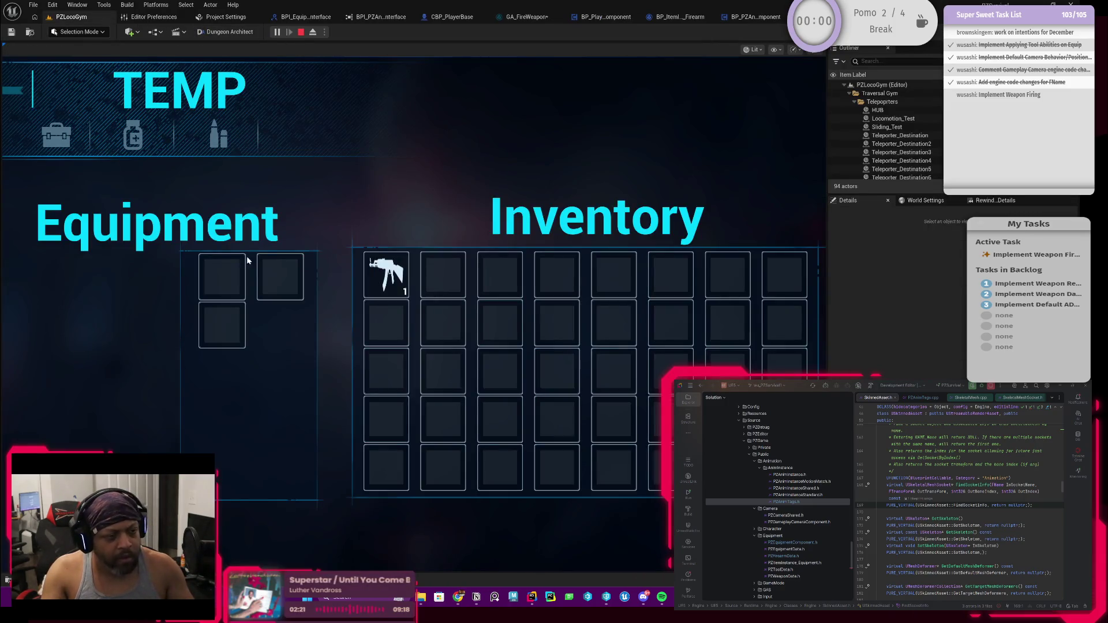
pyautogui.rightClick(386, 272)
pyautogui.press('i')
# Fire several shots while running across the level, then stop the session.
pyautogui.click(414, 313)
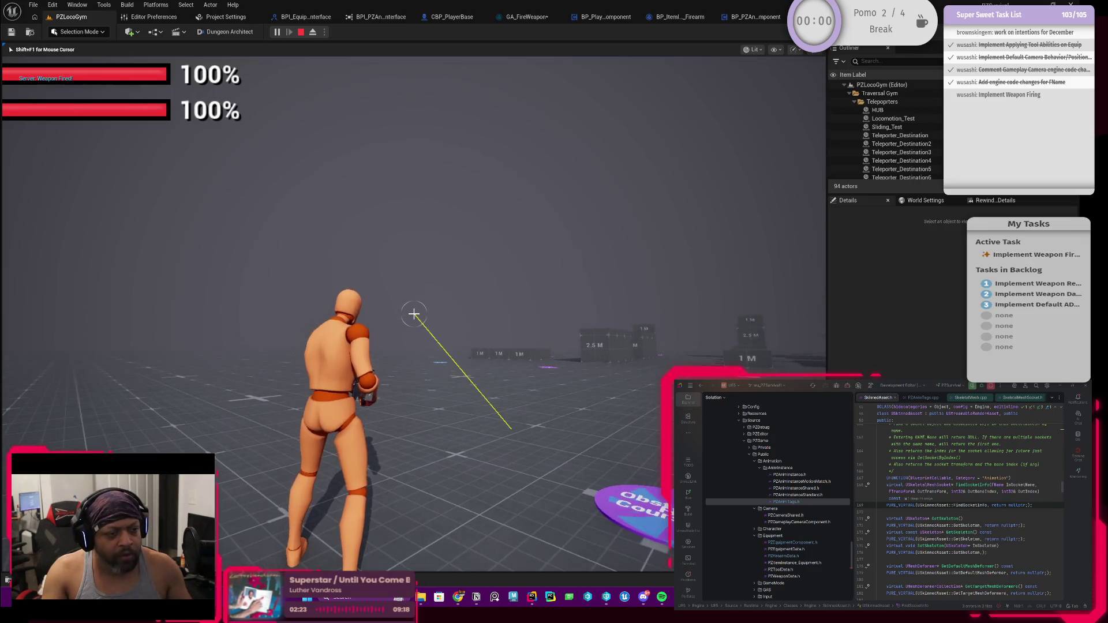
pyautogui.click(414, 313)
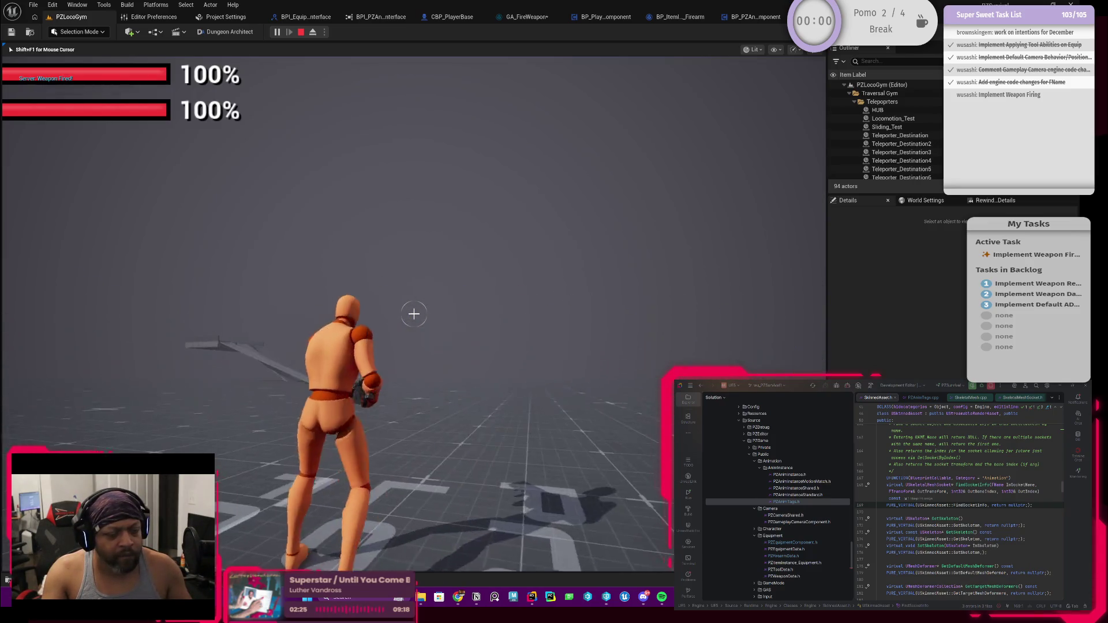
pyautogui.press('w')
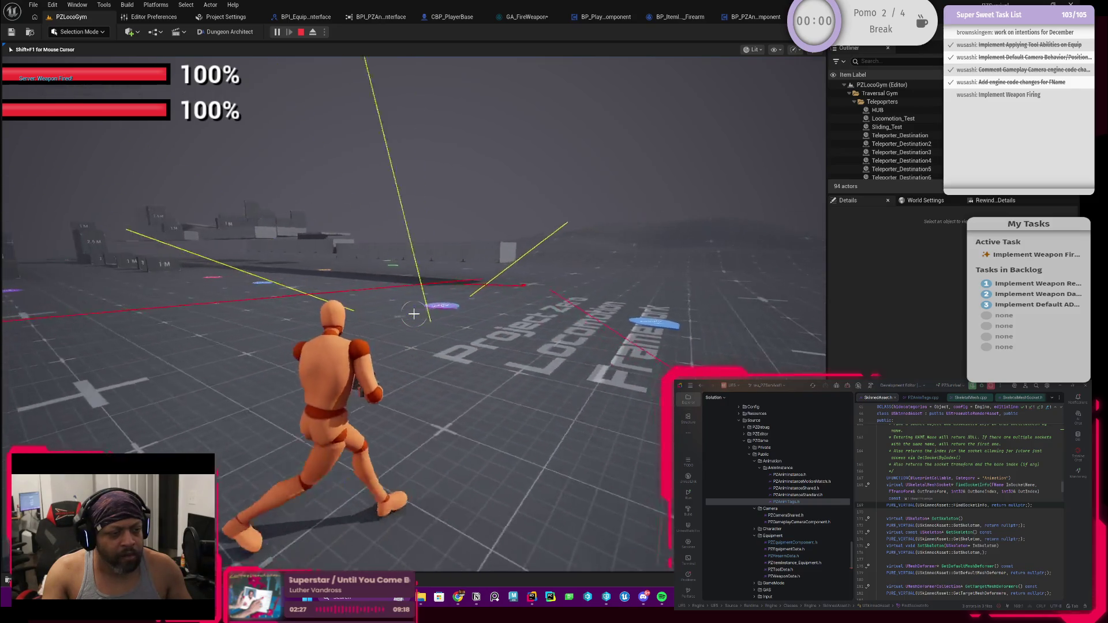
pyautogui.click(413, 314)
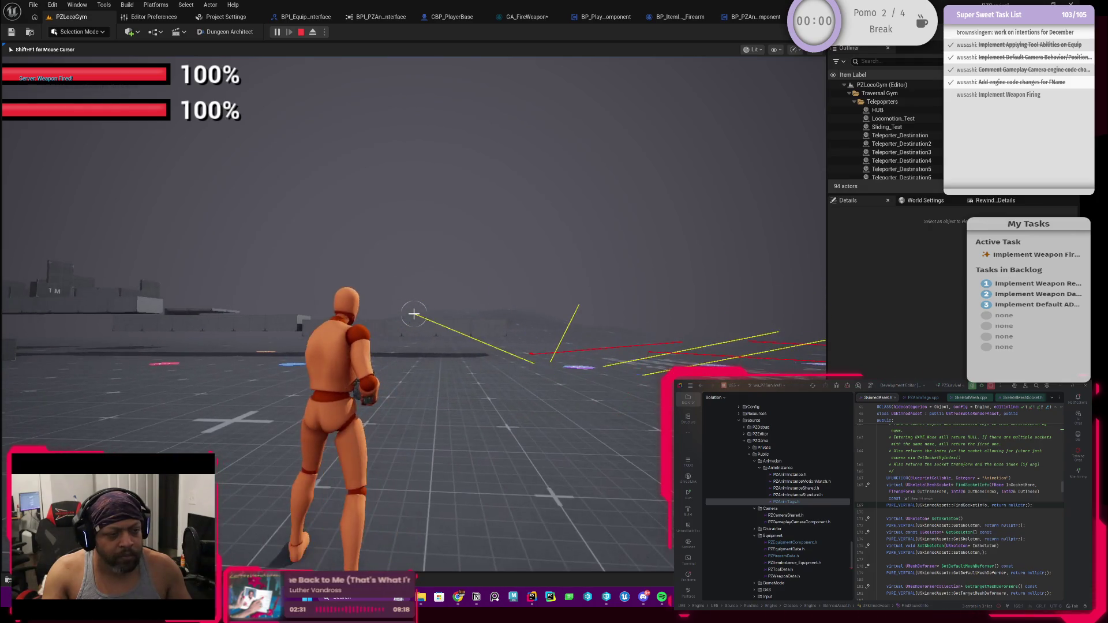
pyautogui.click(414, 313)
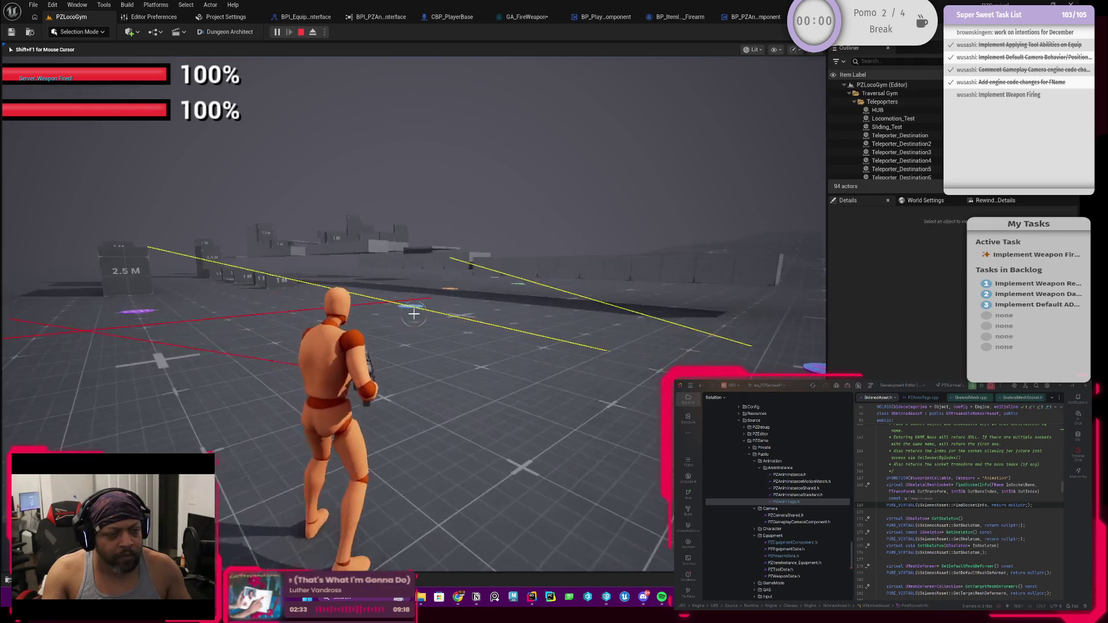
pyautogui.press('w')
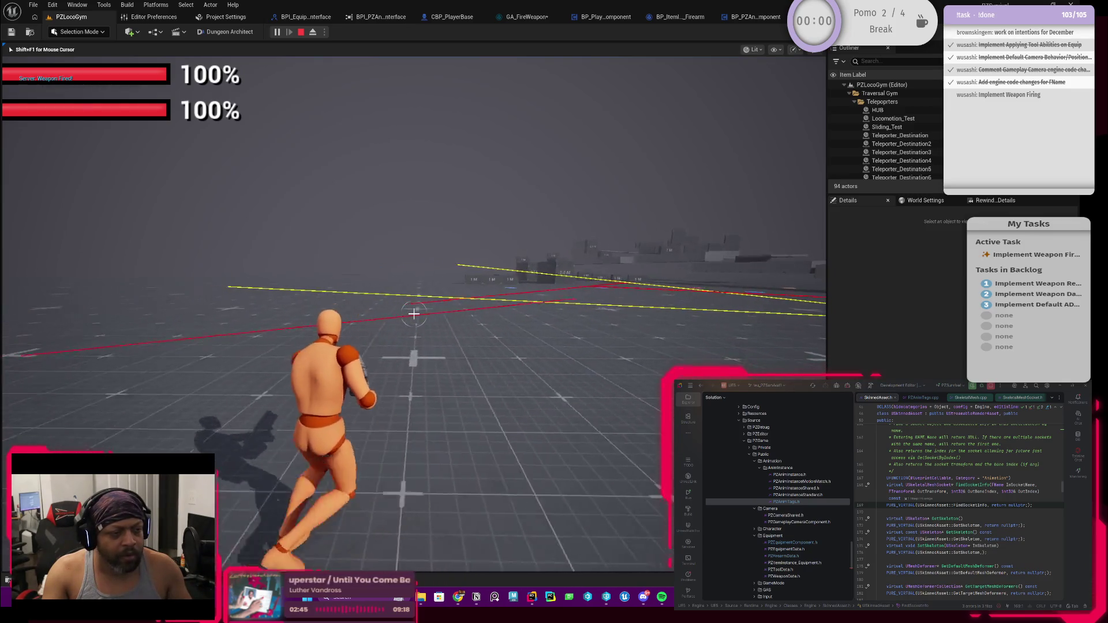
pyautogui.click(414, 314)
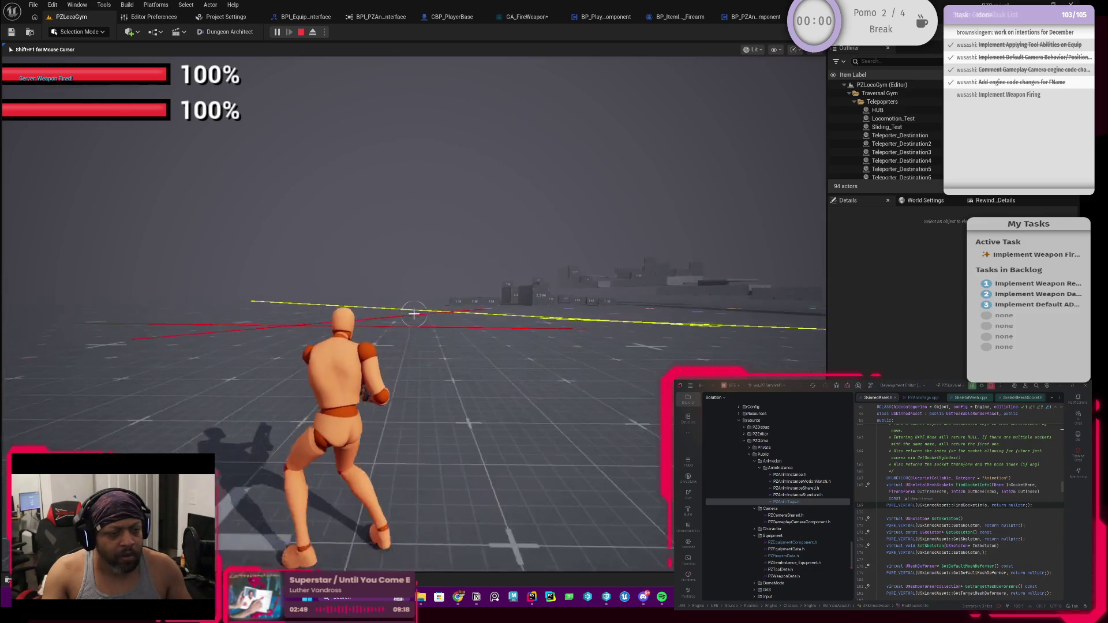
pyautogui.press('Escape')
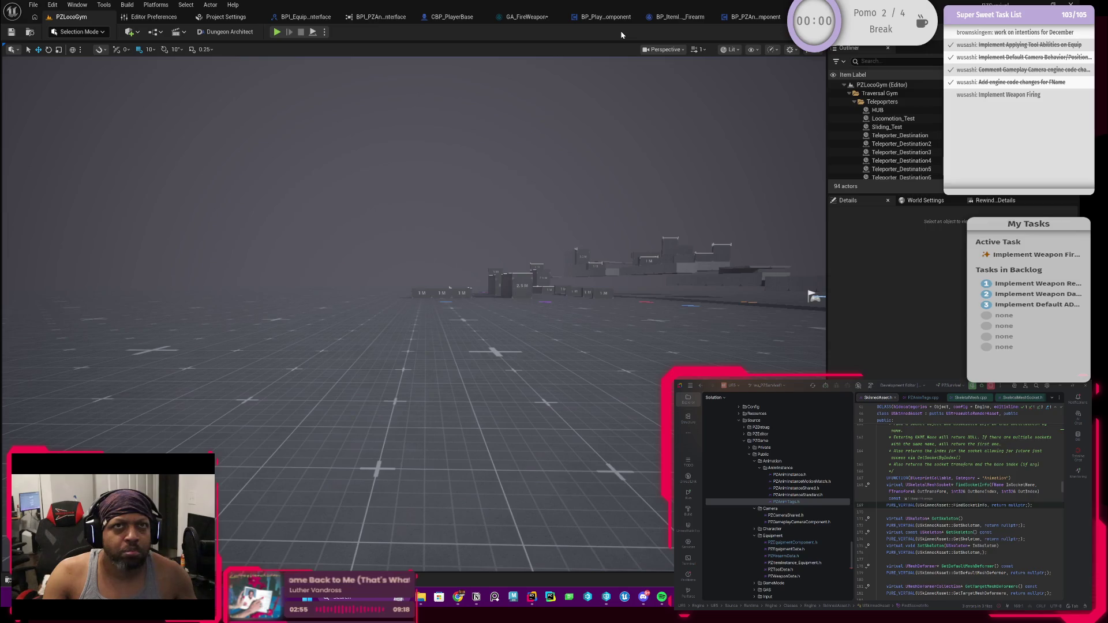
# In GA_FireWeapon, wire Camera Location to the subtract node's first input and Muzzle Socket Location to its second.
pyautogui.click(527, 17)
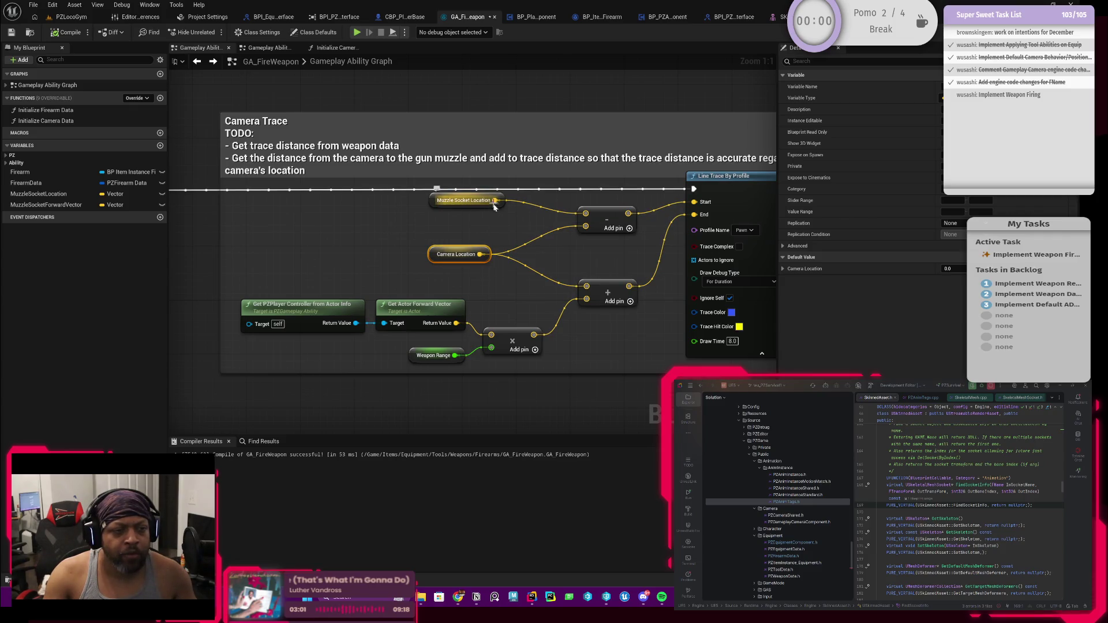
pyautogui.moveTo(479, 255)
pyautogui.mouseDown()
pyautogui.moveTo(532, 223)
pyautogui.moveTo(585, 213)
pyautogui.mouseUp()
pyautogui.moveTo(495, 200); pyautogui.dragTo(585, 226)
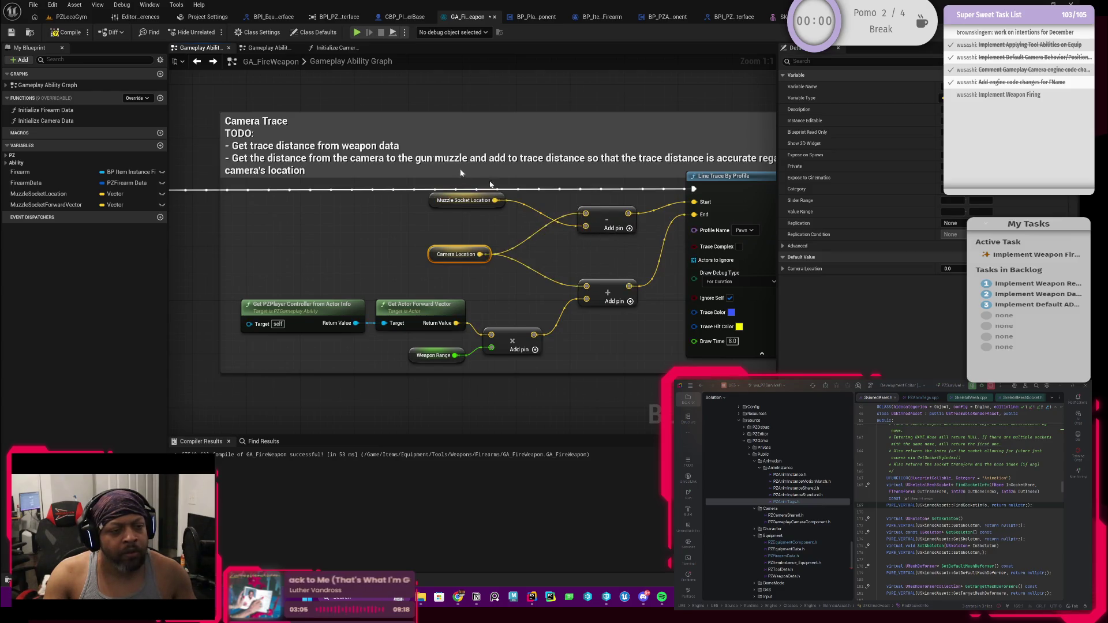
# Play PZLocoGym, equip the weapon, fire several shots on the Course 2 pad, then stop.
pyautogui.click(70, 19)
pyautogui.click(277, 33)
pyautogui.press('i')
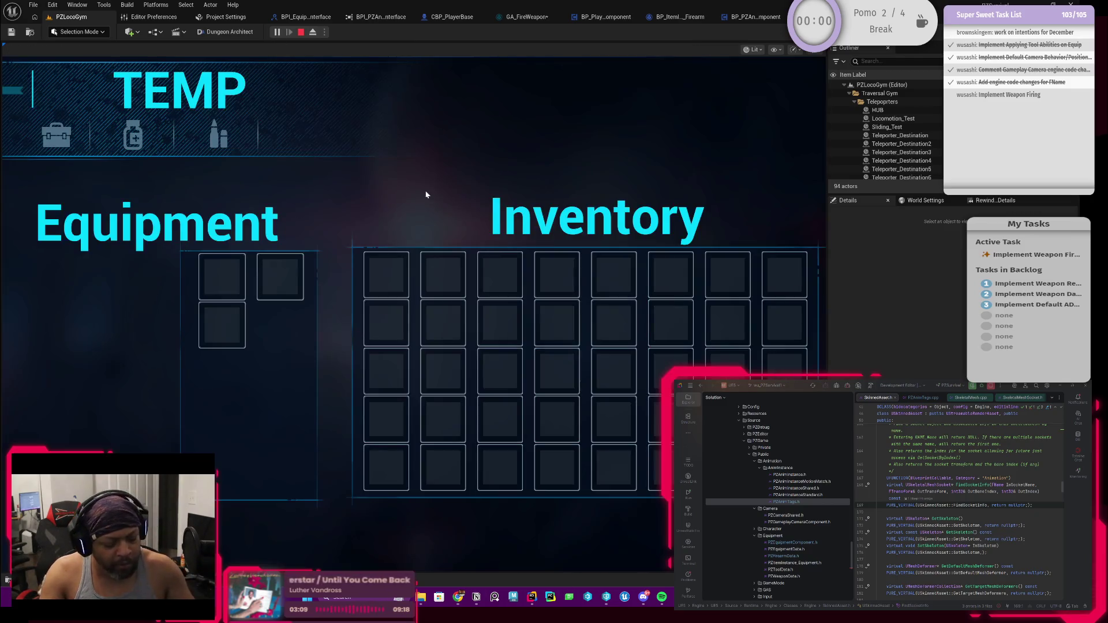
pyautogui.click(386, 275)
pyautogui.press('i')
pyautogui.click(413, 314)
pyautogui.press('w')
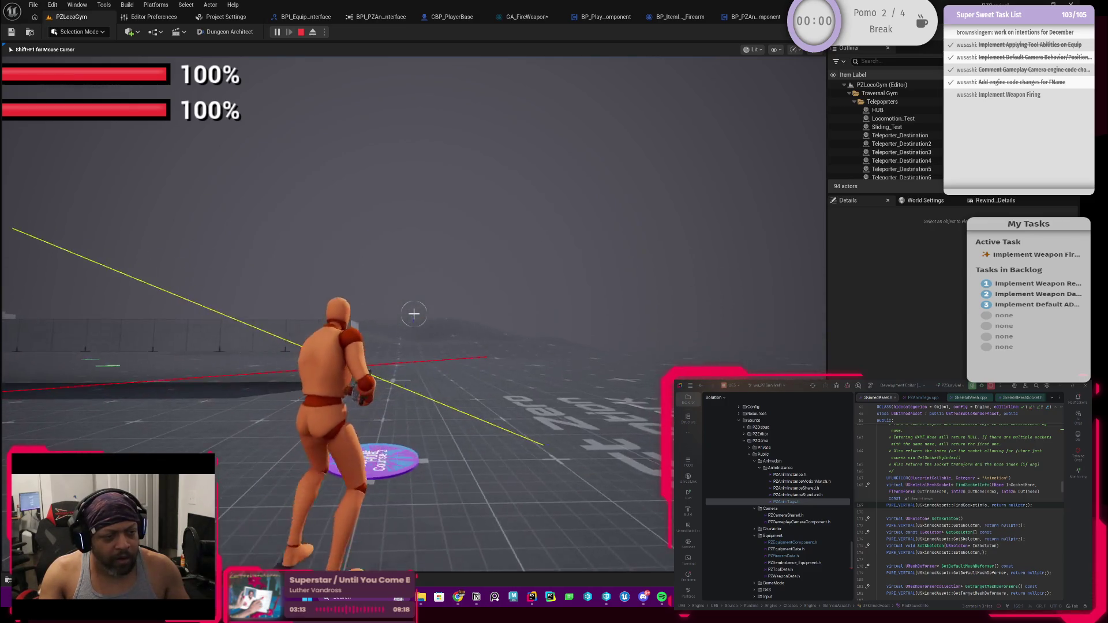
pyautogui.click(414, 314)
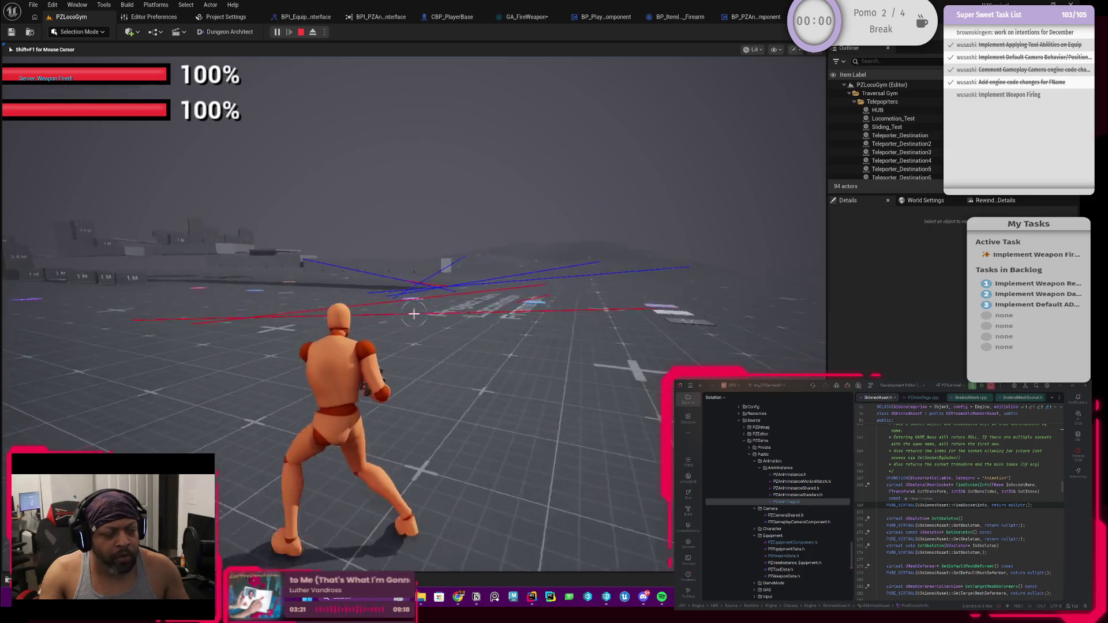
pyautogui.click(413, 313)
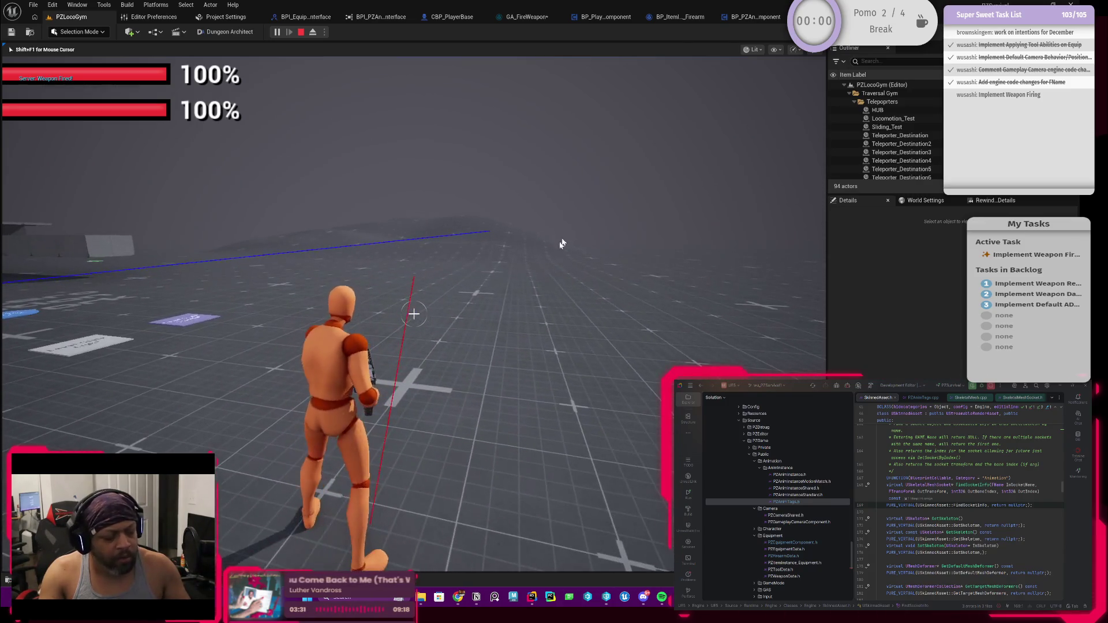
pyautogui.press('Escape')
# Delete the subtract node feeding the trace start and shift Muzzle Socket Location aside.
pyautogui.click(522, 17)
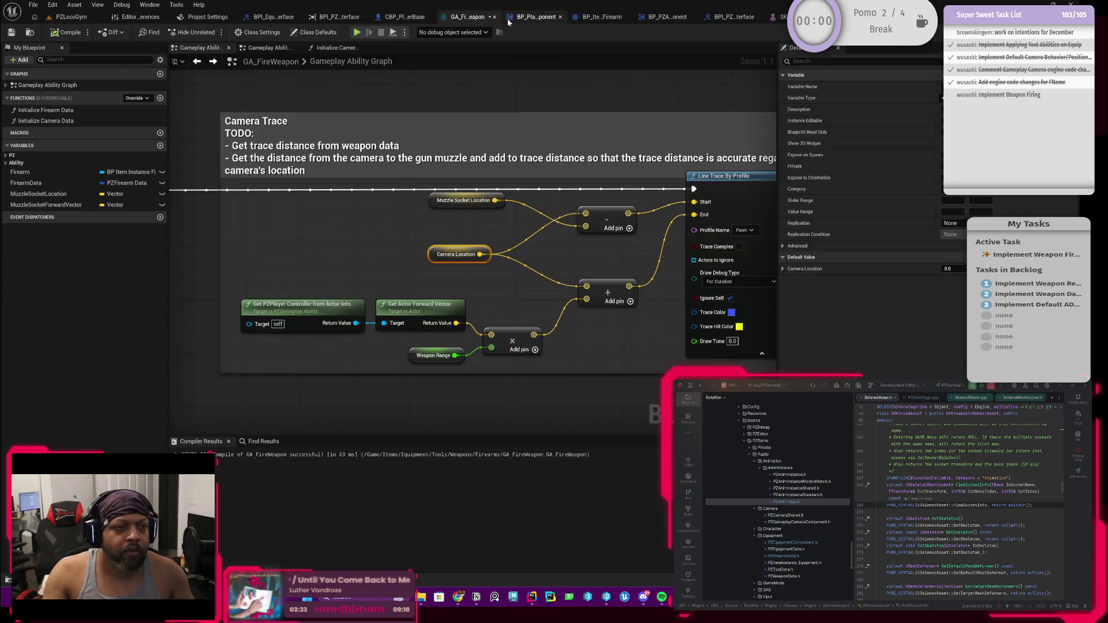
pyautogui.click(556, 251)
pyautogui.moveTo(556, 252); pyautogui.dragTo(480, 273)
pyautogui.click(525, 237)
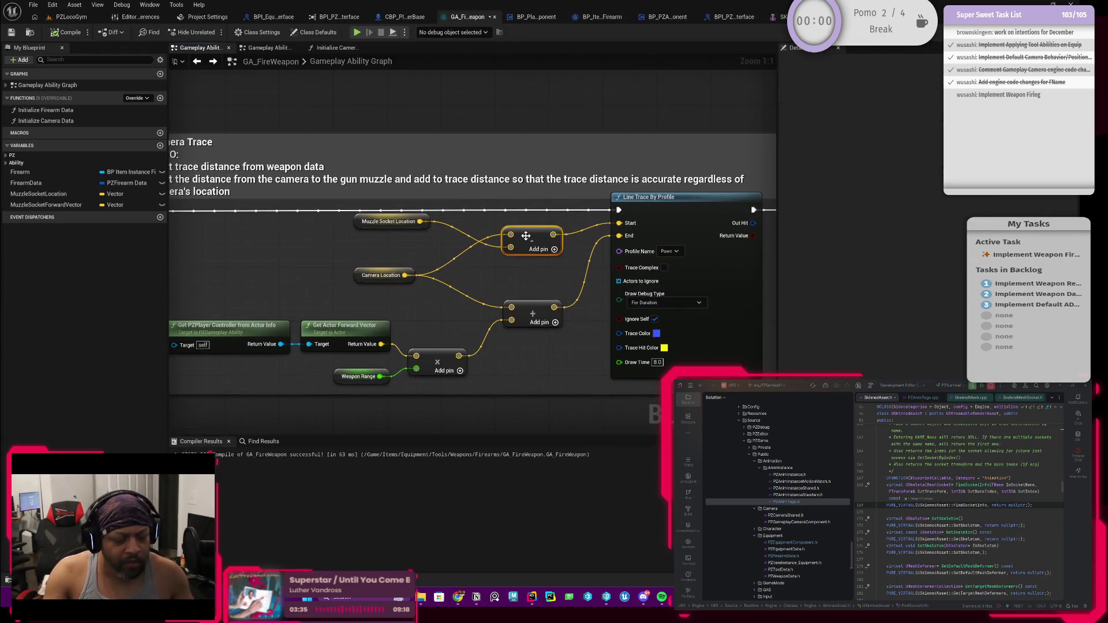
pyautogui.press('Delete')
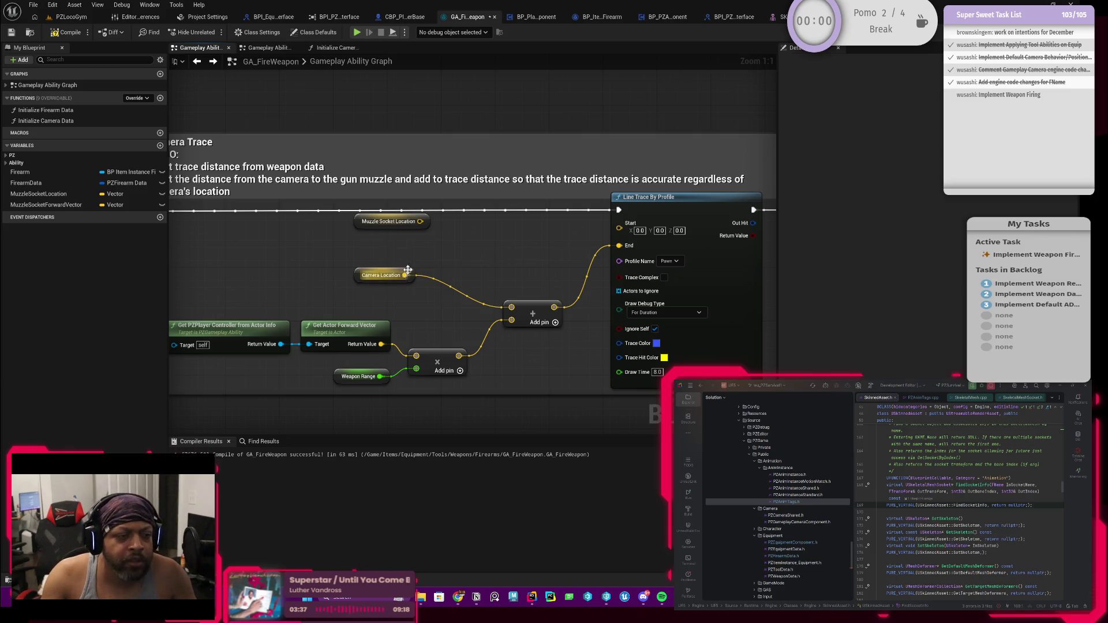
pyautogui.moveTo(363, 225)
pyautogui.mouseDown()
pyautogui.moveTo(282, 234)
pyautogui.moveTo(382, 237)
pyautogui.mouseUp()
# Add a Distance (Vector) node from Muzzle Socket Location and wire Camera Location into its V2.
pyautogui.write('dis')
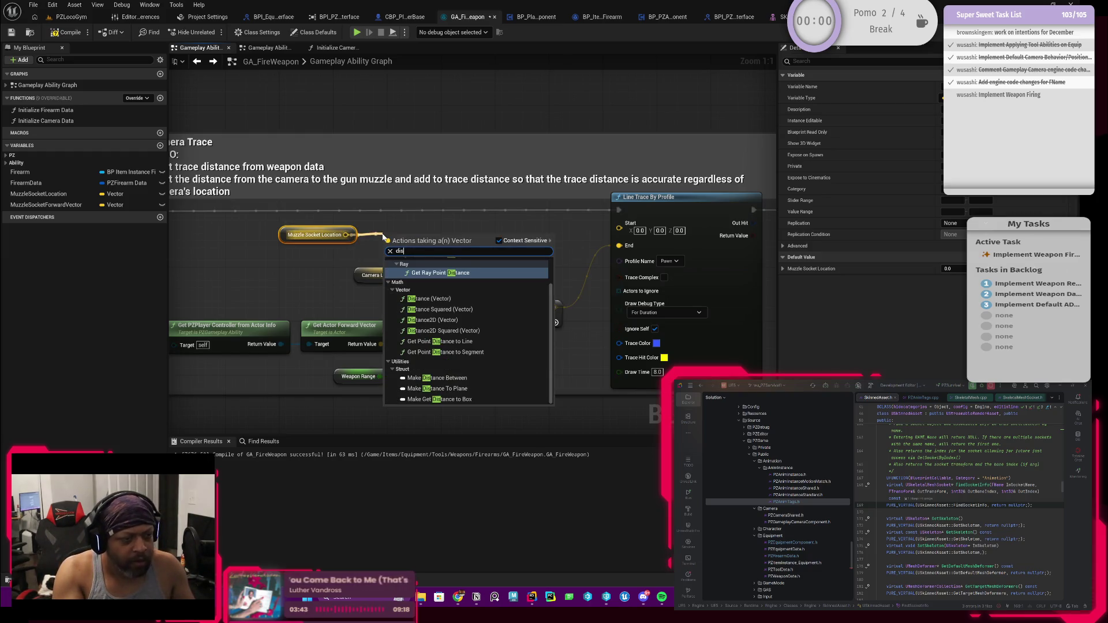
pyautogui.write('tance')
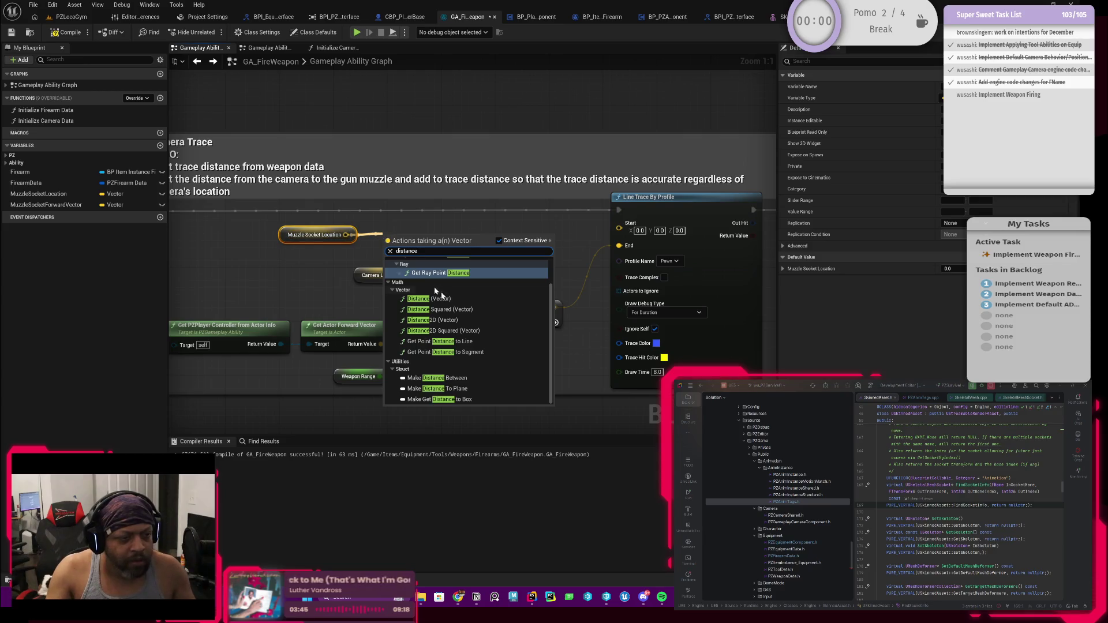
pyautogui.click(427, 299)
pyautogui.moveTo(459, 240); pyautogui.dragTo(468, 247)
pyautogui.moveTo(380, 268); pyautogui.dragTo(434, 264)
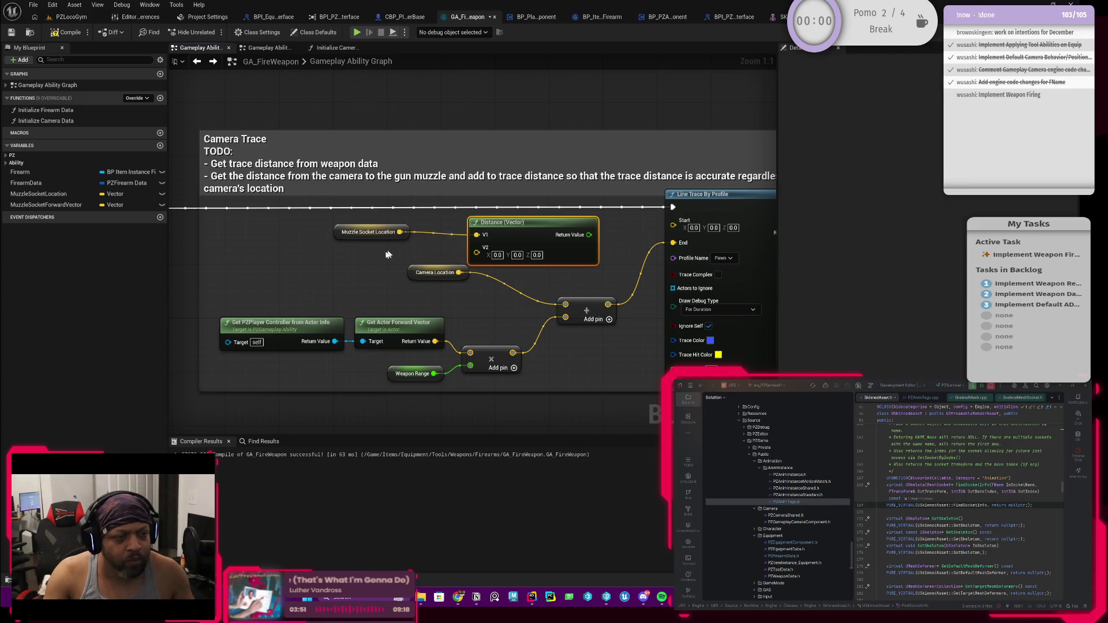
pyautogui.moveTo(412, 275); pyautogui.dragTo(413, 304)
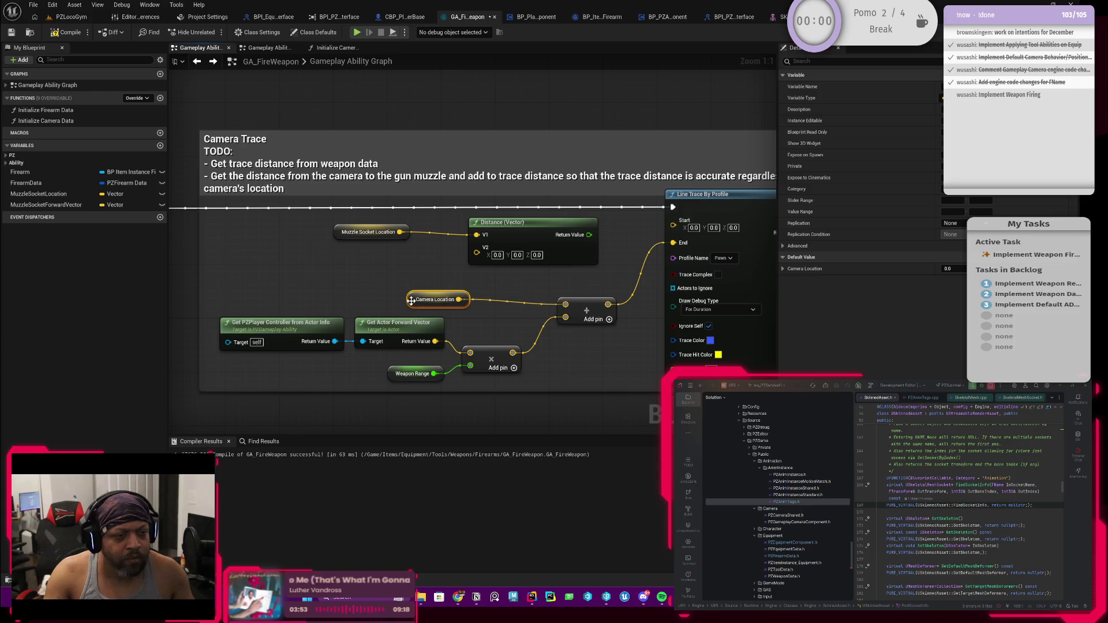
pyautogui.moveTo(519, 237); pyautogui.dragTo(388, 256)
pyautogui.moveTo(300, 224); pyautogui.dragTo(487, 289)
pyautogui.moveTo(439, 254)
pyautogui.mouseDown()
pyautogui.moveTo(389, 235)
pyautogui.moveTo(505, 241)
pyautogui.mouseUp()
pyautogui.moveTo(409, 305)
pyautogui.mouseDown()
pyautogui.moveTo(329, 305)
pyautogui.moveTo(416, 255)
pyautogui.moveTo(348, 234)
pyautogui.moveTo(313, 276)
pyautogui.moveTo(316, 238)
pyautogui.moveTo(287, 228)
pyautogui.mouseUp()
# Start another 'distance' search from Muzzle Socket Location, cancel it, and reposition the Distance node.
pyautogui.moveTo(358, 225); pyautogui.dragTo(364, 255)
pyautogui.write('distance')
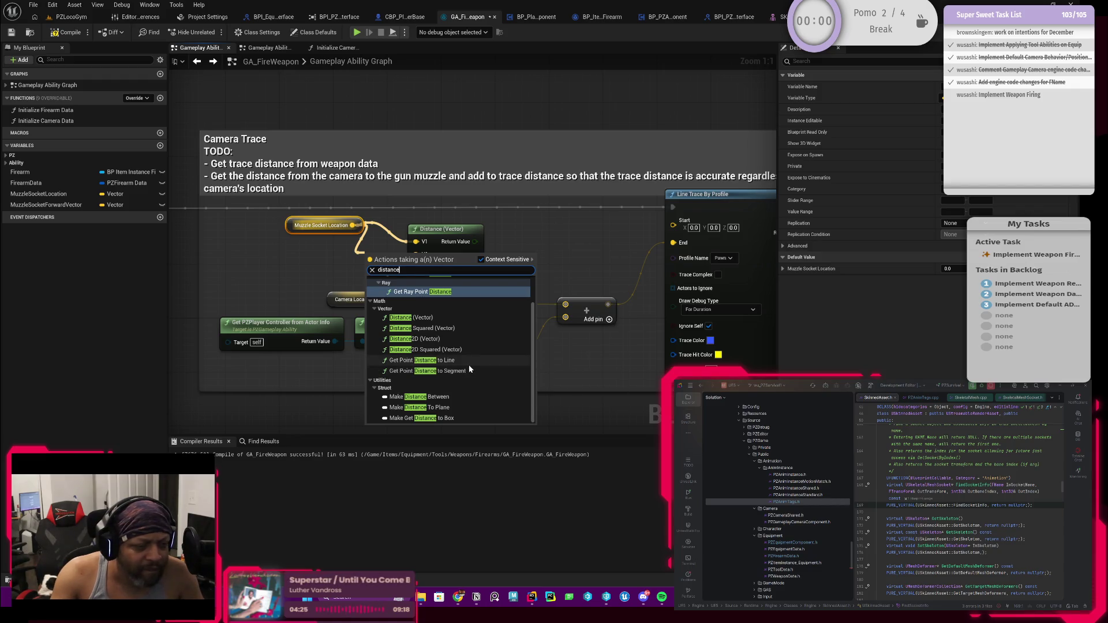
pyautogui.scroll(1, 469, 368)
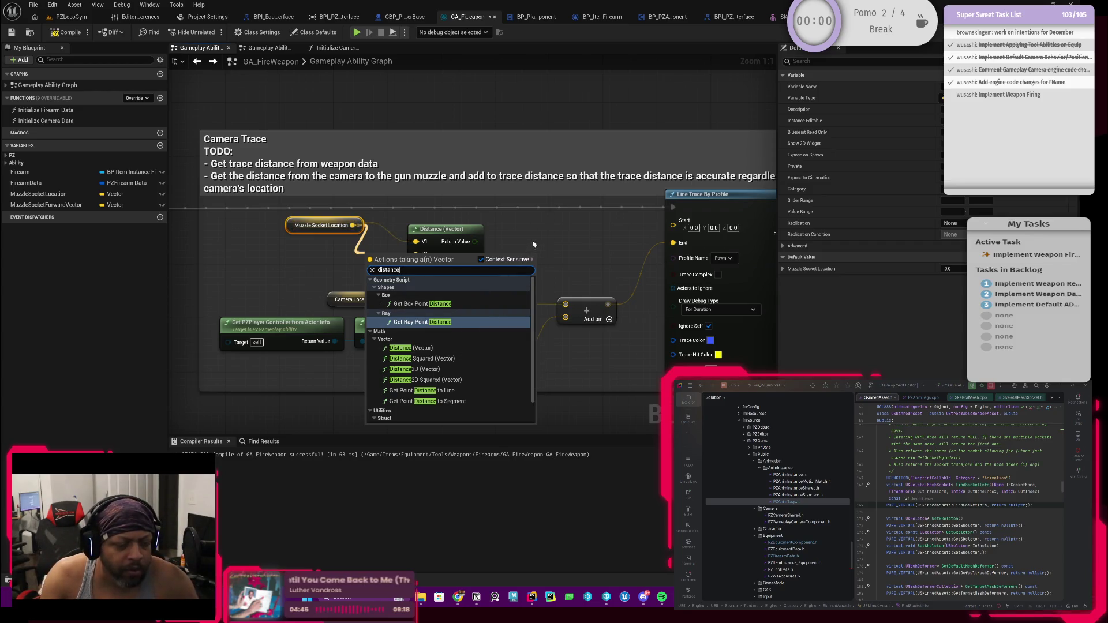
pyautogui.press('Escape')
pyautogui.moveTo(440, 237); pyautogui.dragTo(466, 251)
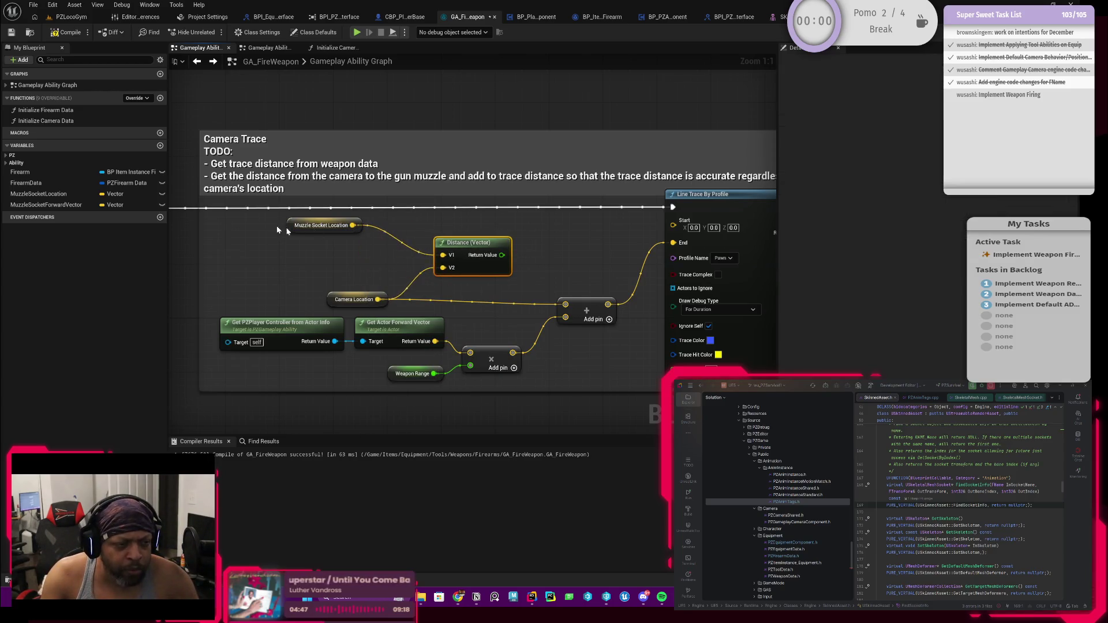
# Arrange Muzzle Socket Location beside the Distance (Vector) node, then select the Distance node.
pyautogui.moveTo(294, 227)
pyautogui.mouseDown()
pyautogui.moveTo(340, 261)
pyautogui.moveTo(328, 275)
pyautogui.mouseUp()
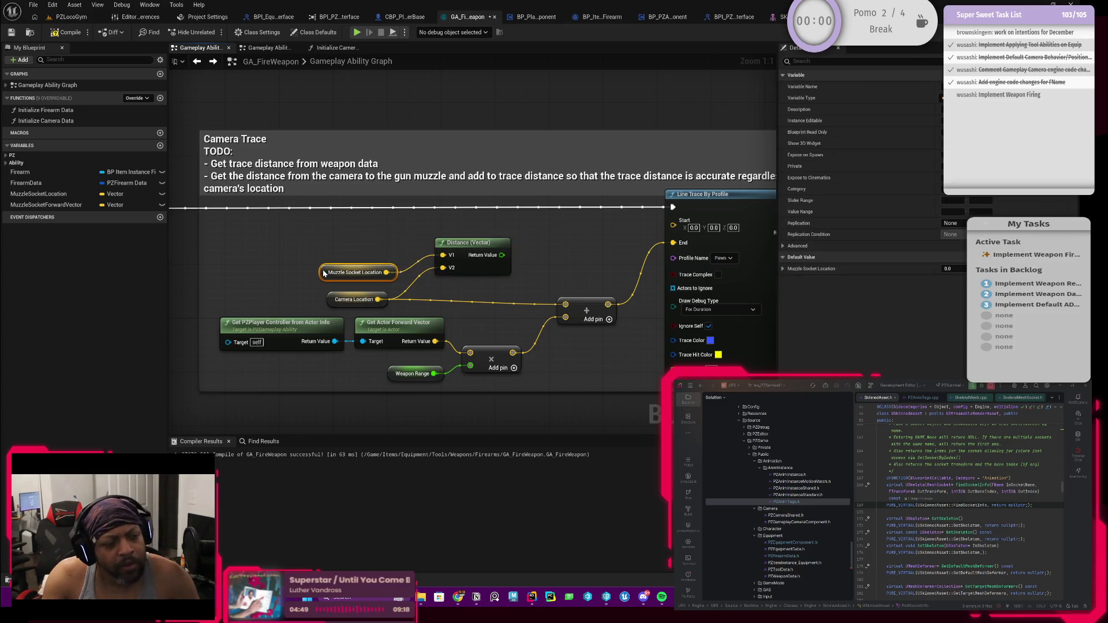
pyautogui.moveTo(481, 267); pyautogui.dragTo(475, 280)
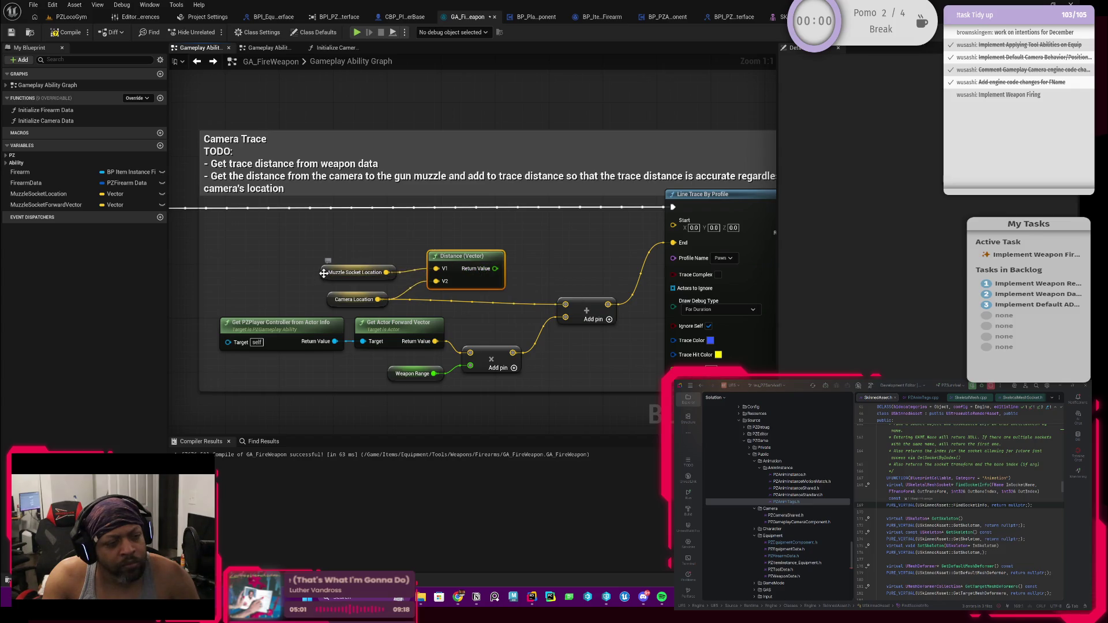
pyautogui.moveTo(323, 274); pyautogui.dragTo(324, 256)
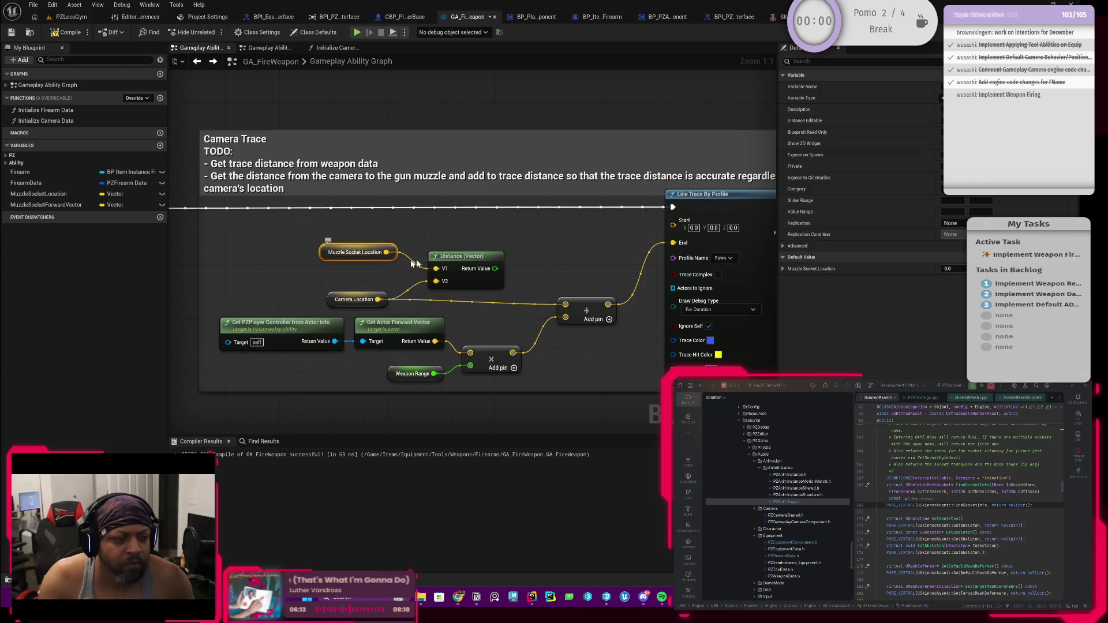
pyautogui.click(462, 261)
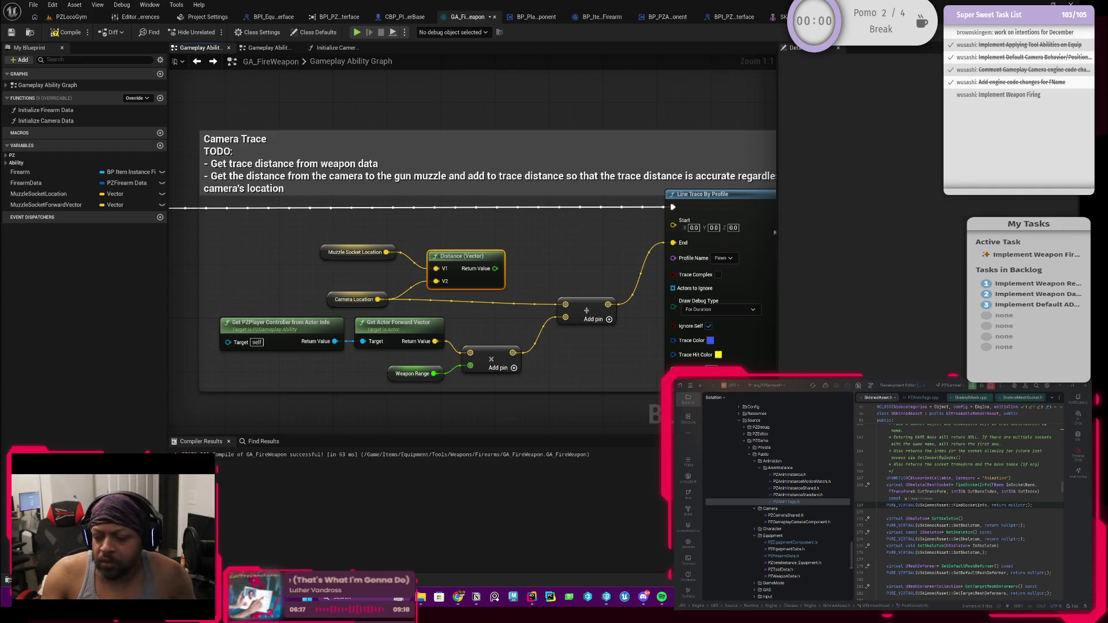
# In Rider, inspect the FindSocketInfo call on line 168, switching between the code and Blueprint graph.
pyautogui.click(876, 505)
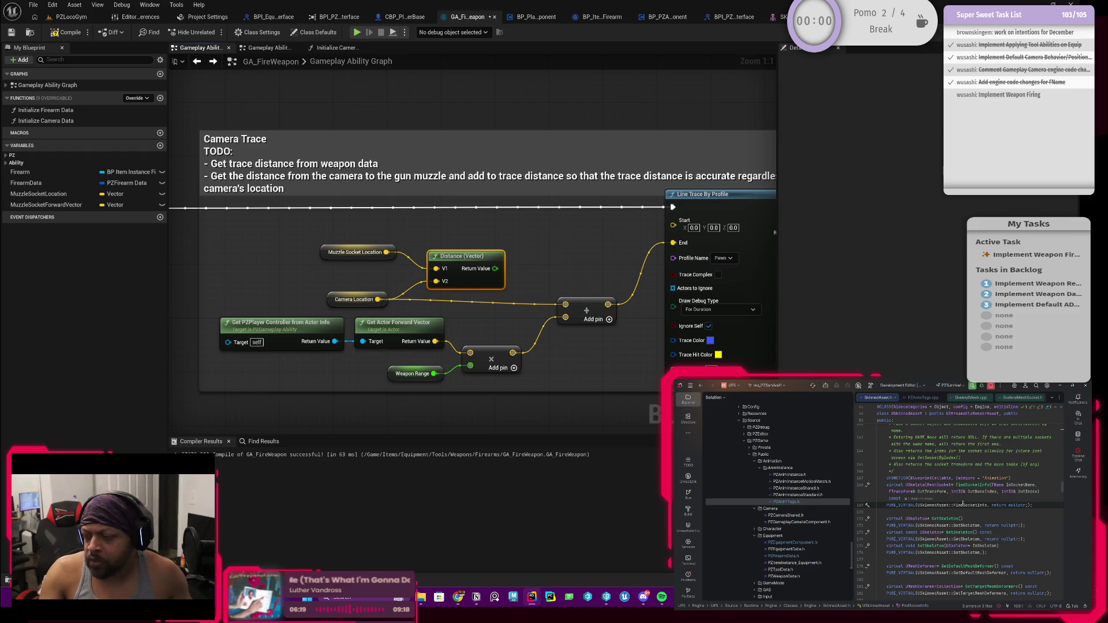
pyautogui.click(964, 485)
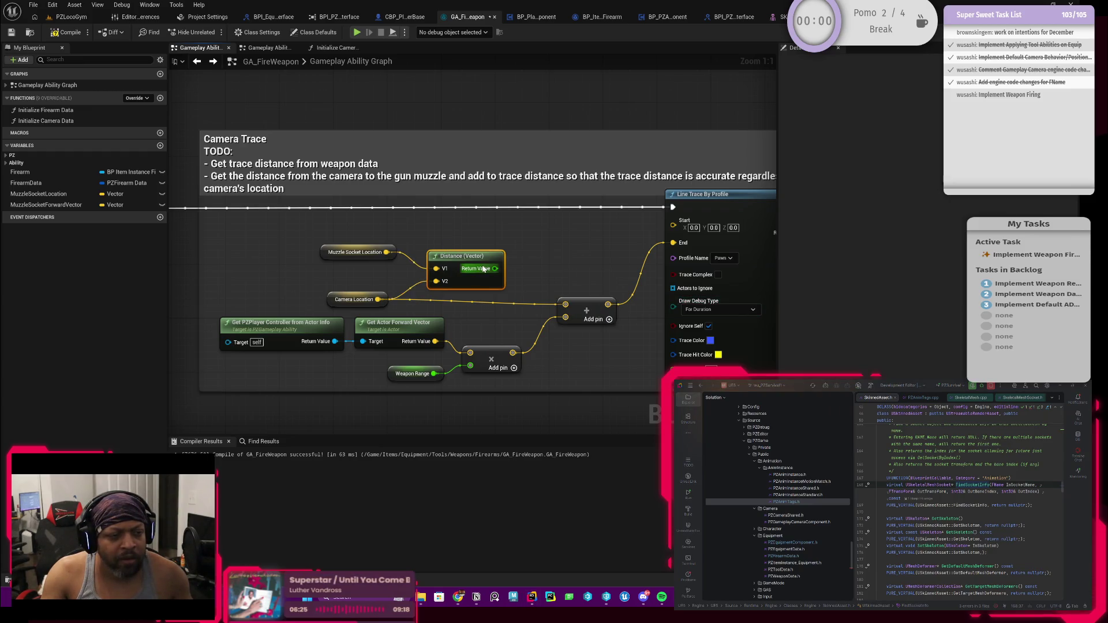
pyautogui.hotkey('alt', 'Tab')
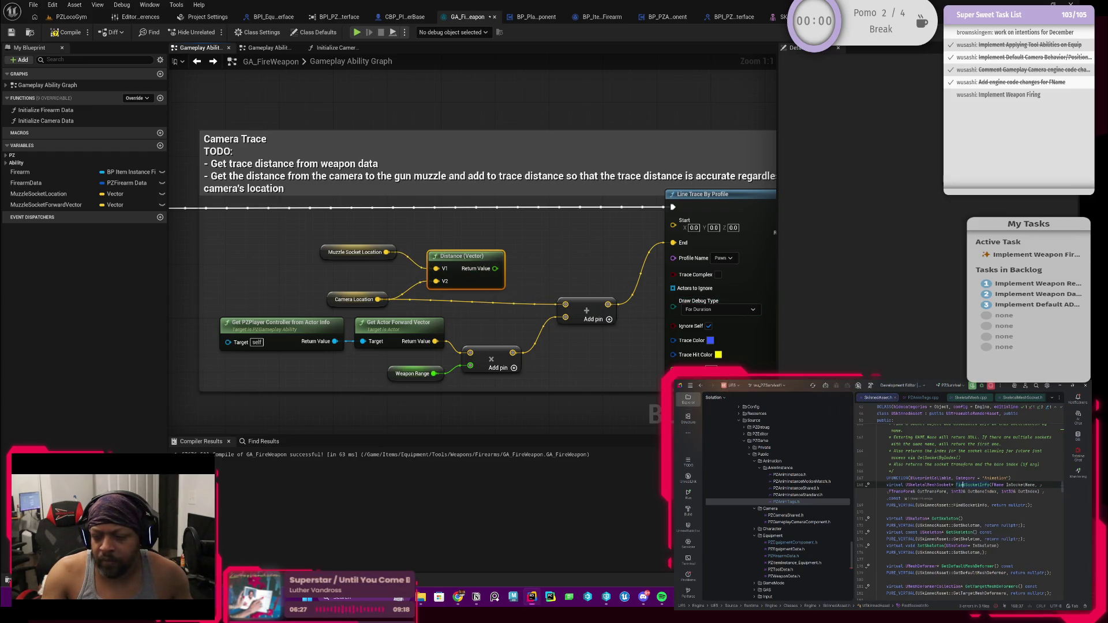
pyautogui.scroll(-3, 979, 398)
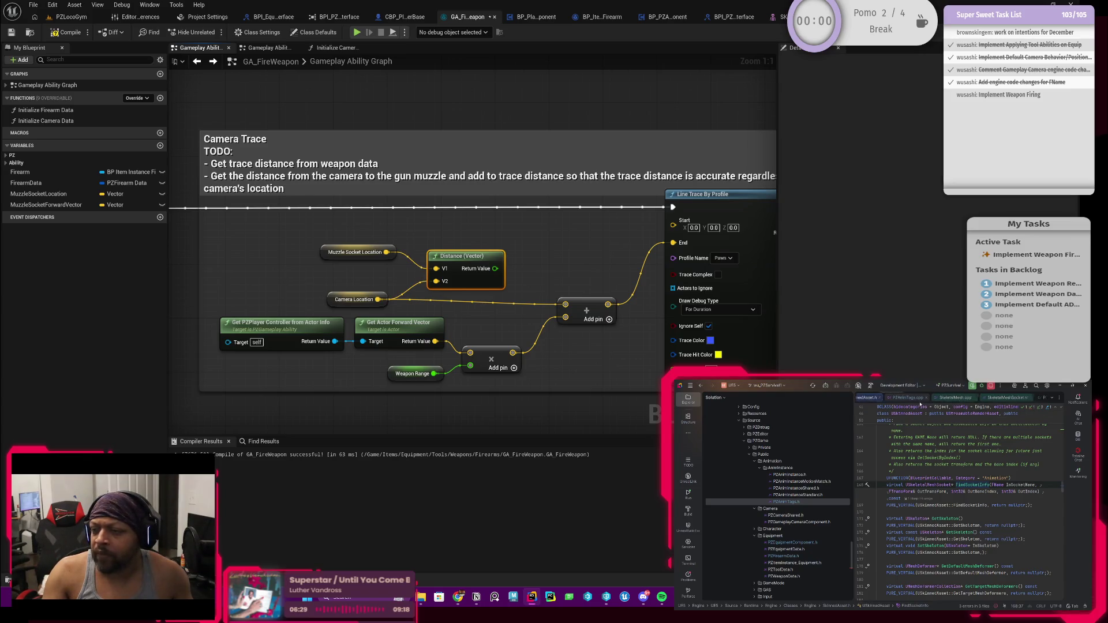
pyautogui.click(465, 254)
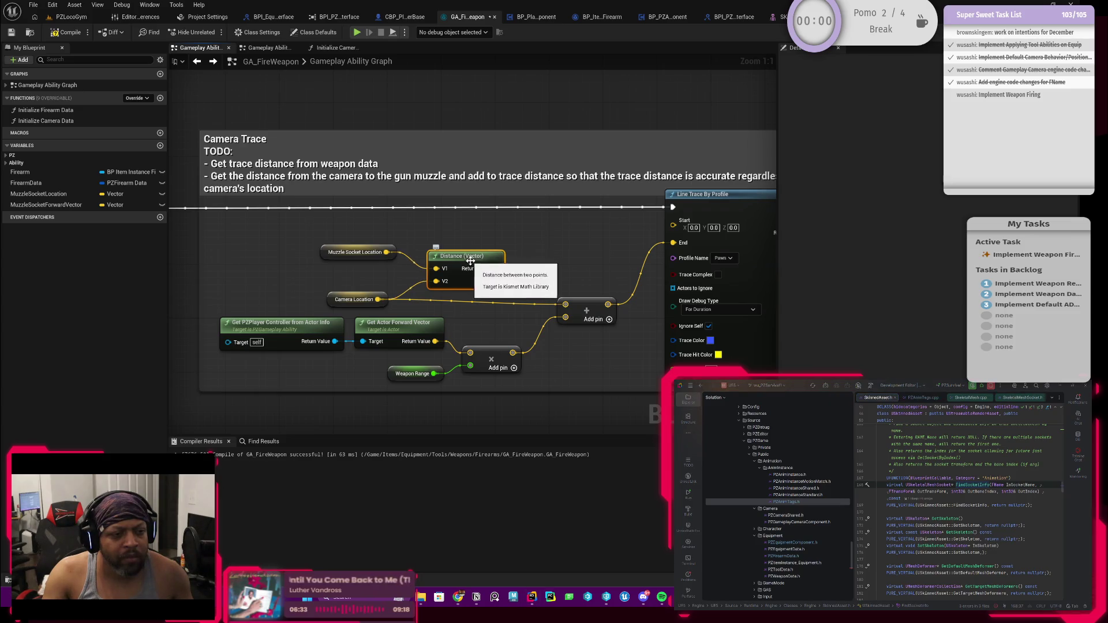
pyautogui.click(1004, 397)
pyautogui.scroll(-5, 1004, 398)
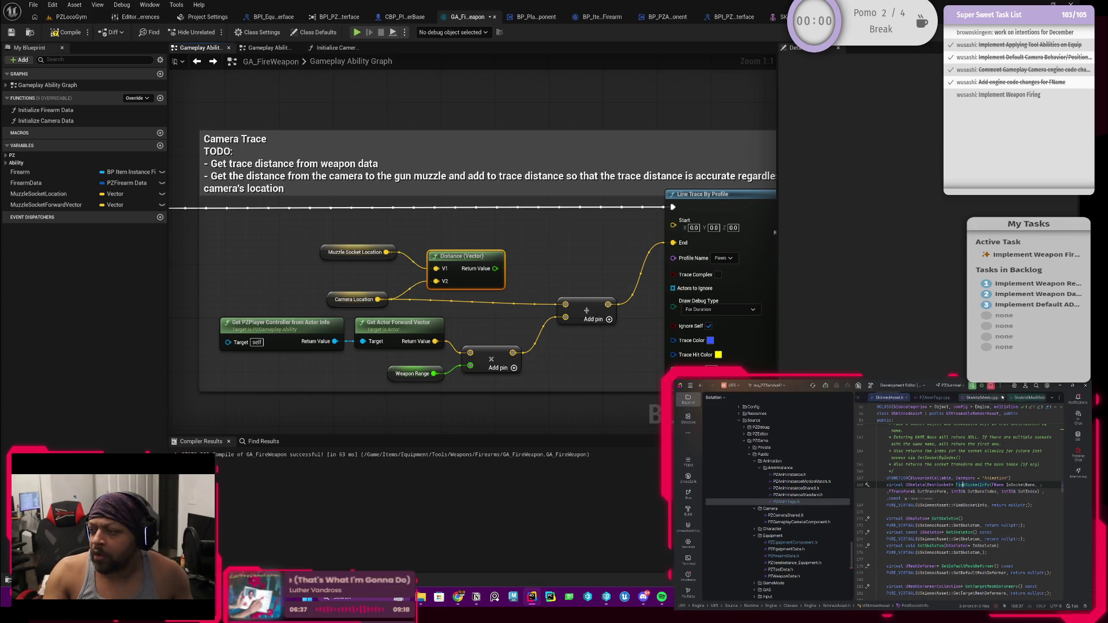
pyautogui.scroll(-8, 1002, 397)
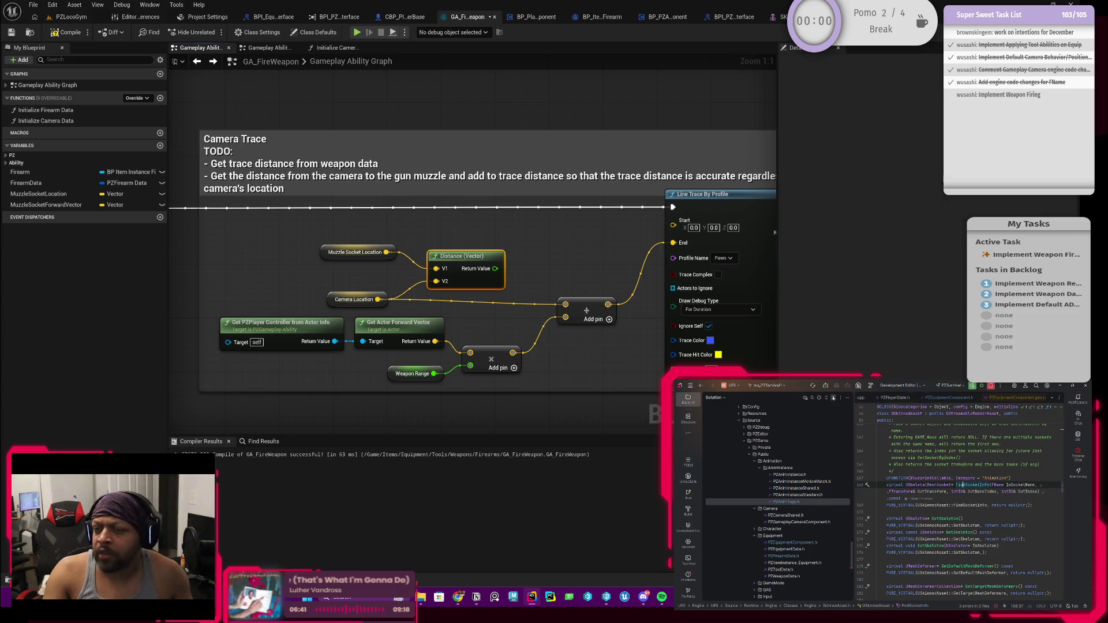
# Locate SkinnedAsset.h in the solution tree and jump to its SkinnedAsset.cpp source file.
pyautogui.click(819, 397)
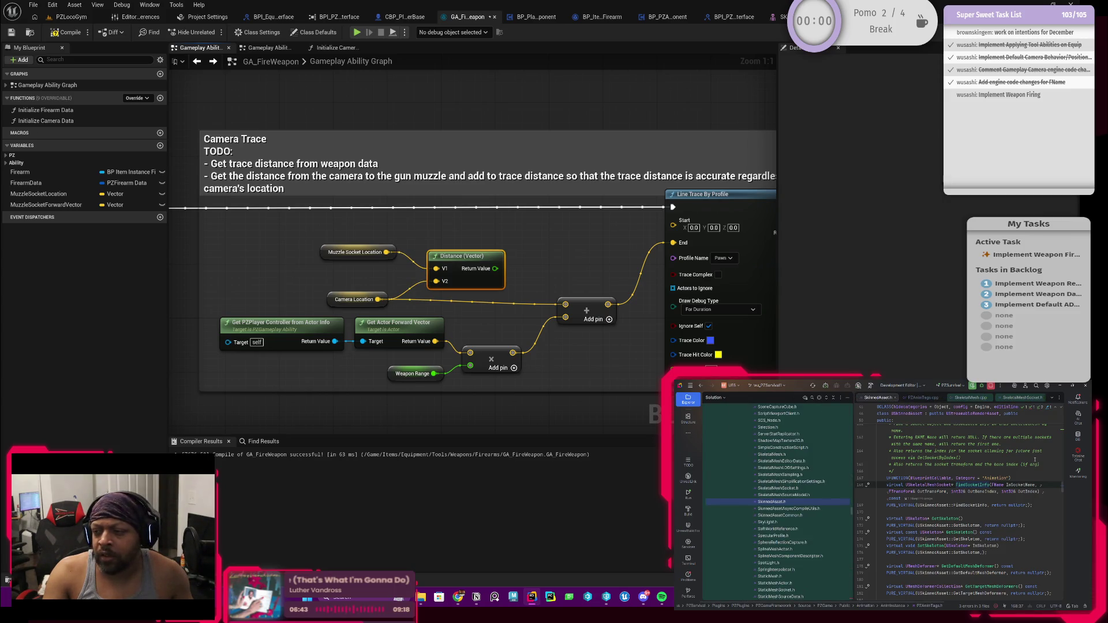
pyautogui.scroll(1, 923, 462)
pyautogui.scroll(4, 968, 398)
pyautogui.scroll(-1, 981, 398)
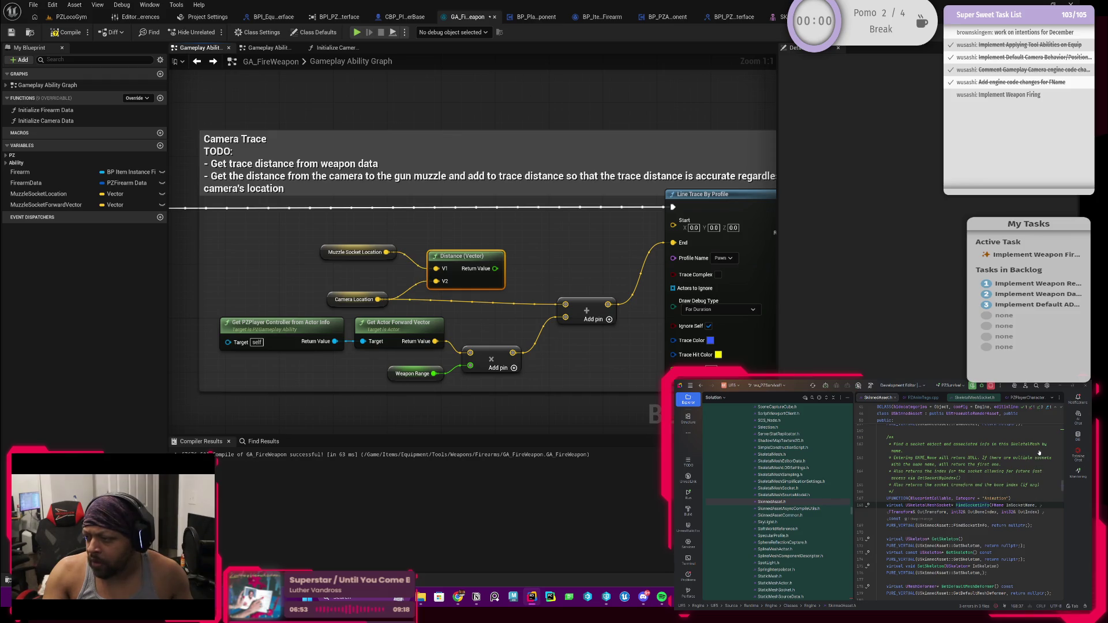
pyautogui.click(944, 464)
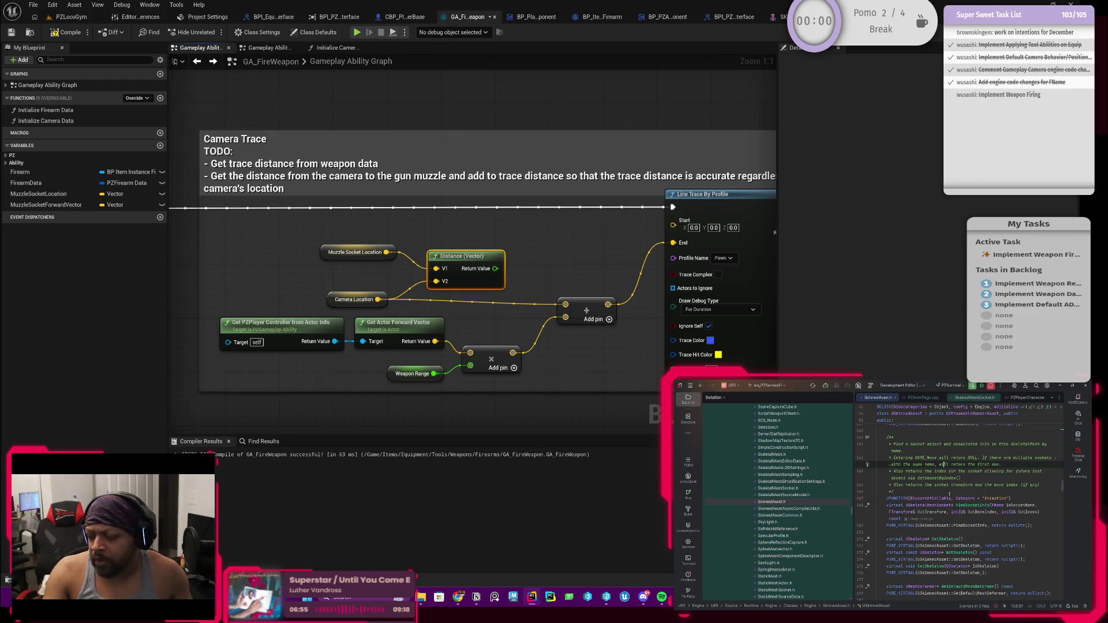
pyautogui.hotkey('ctrl', 'alt', 'Home')
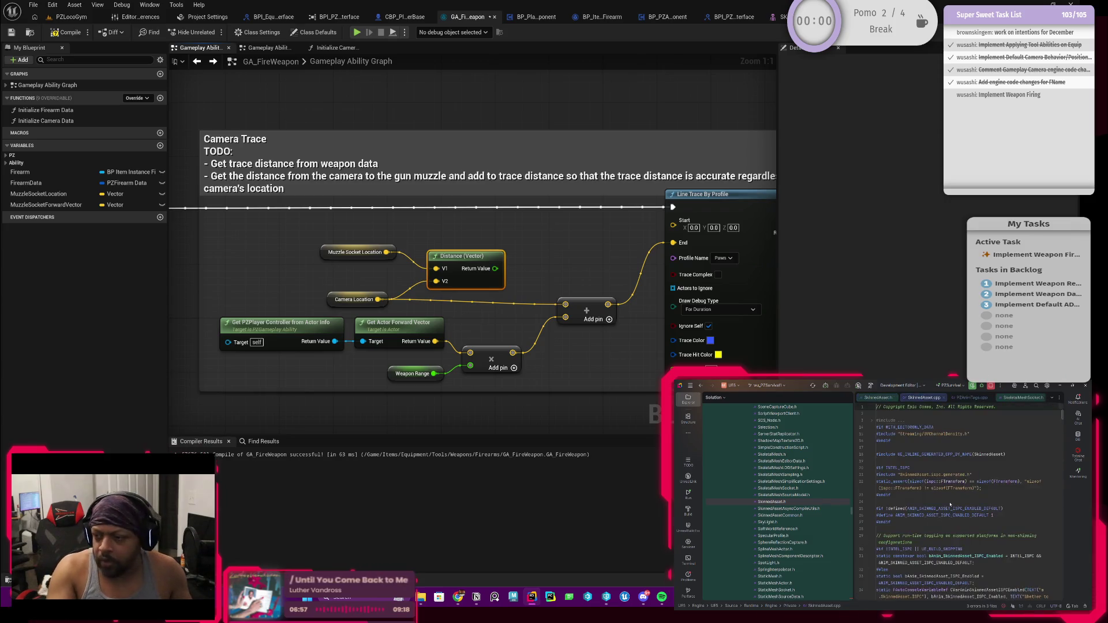
pyautogui.hotkey('ctrl', 'f')
pyautogui.write('skinnedm')
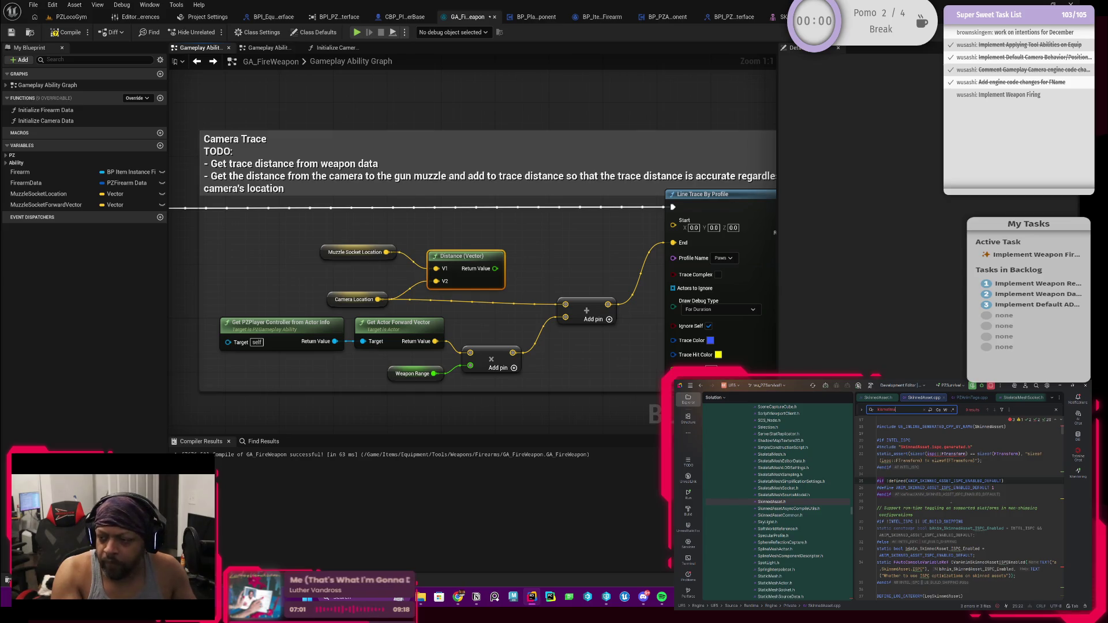
pyautogui.hotkey('ctrl', 'a')
pyautogui.press('BackSpace')
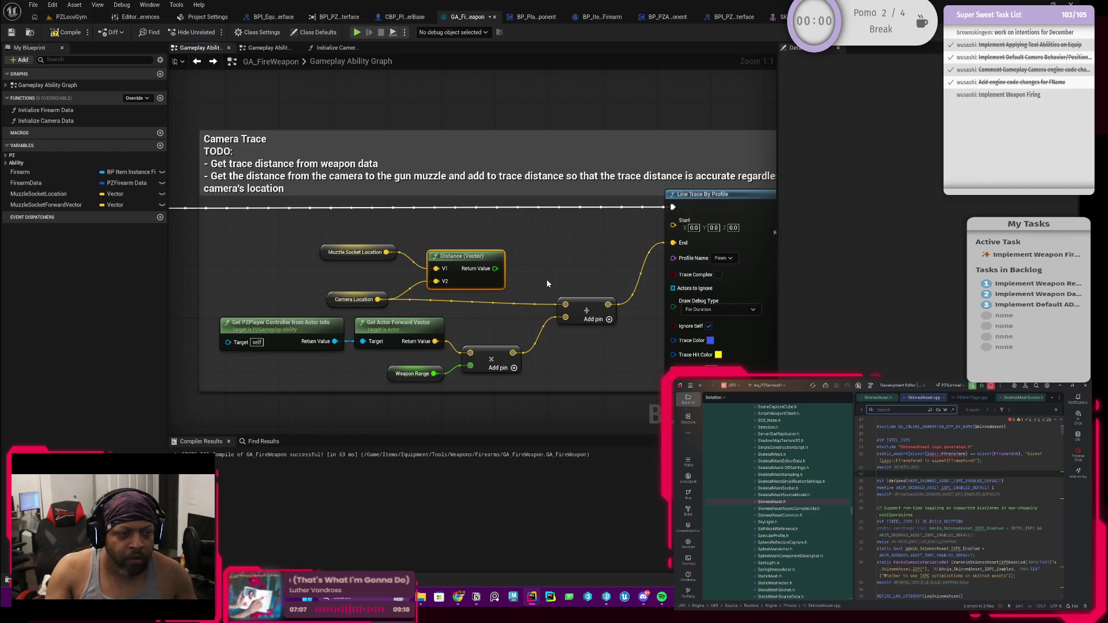
pyautogui.moveTo(566, 272)
pyautogui.mouseDown()
pyautogui.moveTo(530, 298)
pyautogui.moveTo(554, 301)
pyautogui.mouseUp()
pyautogui.scroll(-1, 530, 299)
pyautogui.scroll(1, 530, 299)
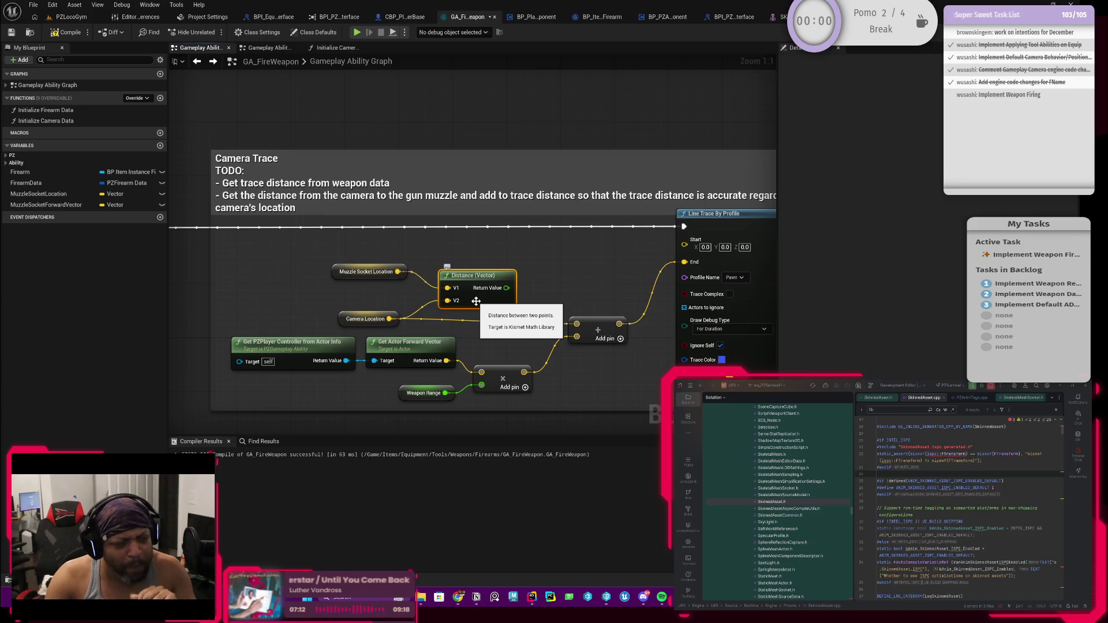
pyautogui.moveTo(506, 287); pyautogui.dragTo(560, 281)
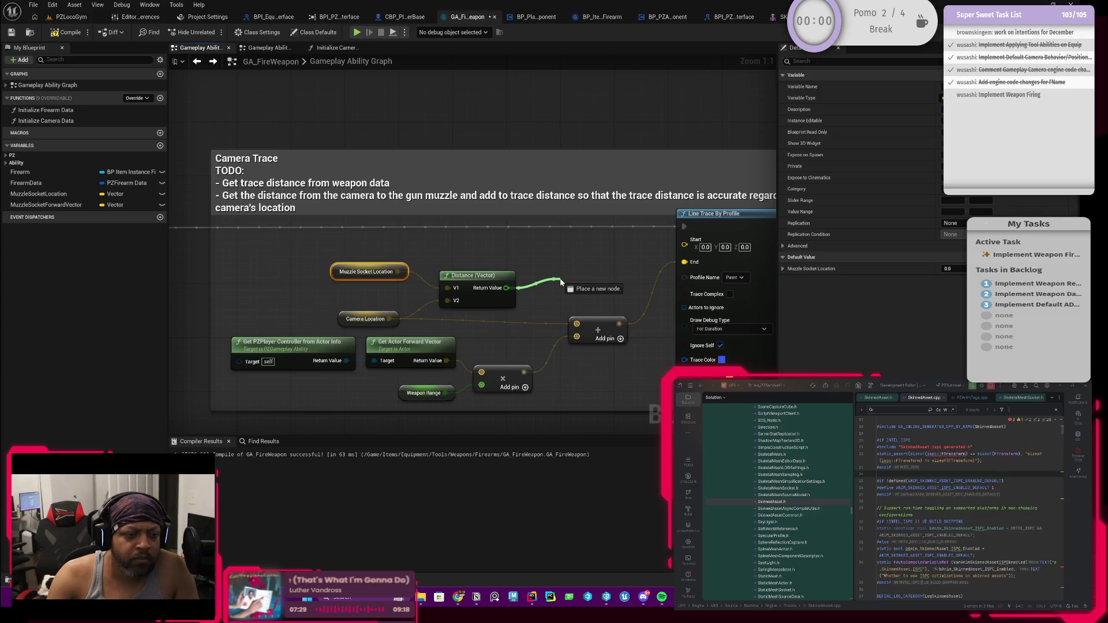
pyautogui.moveTo(560, 281); pyautogui.dragTo(561, 281)
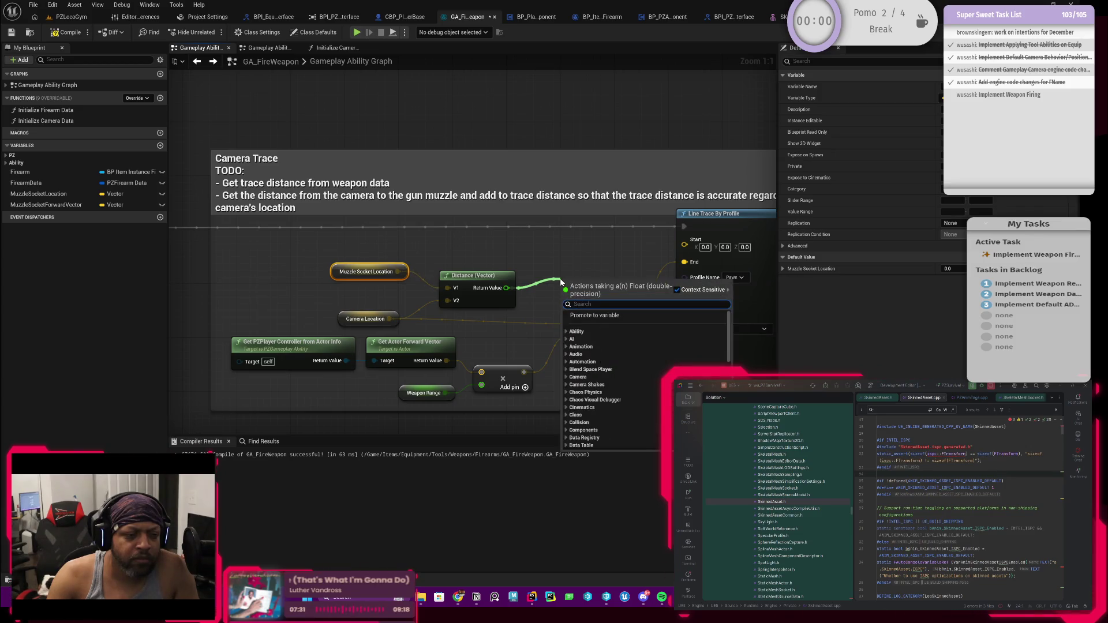
pyautogui.click(562, 265)
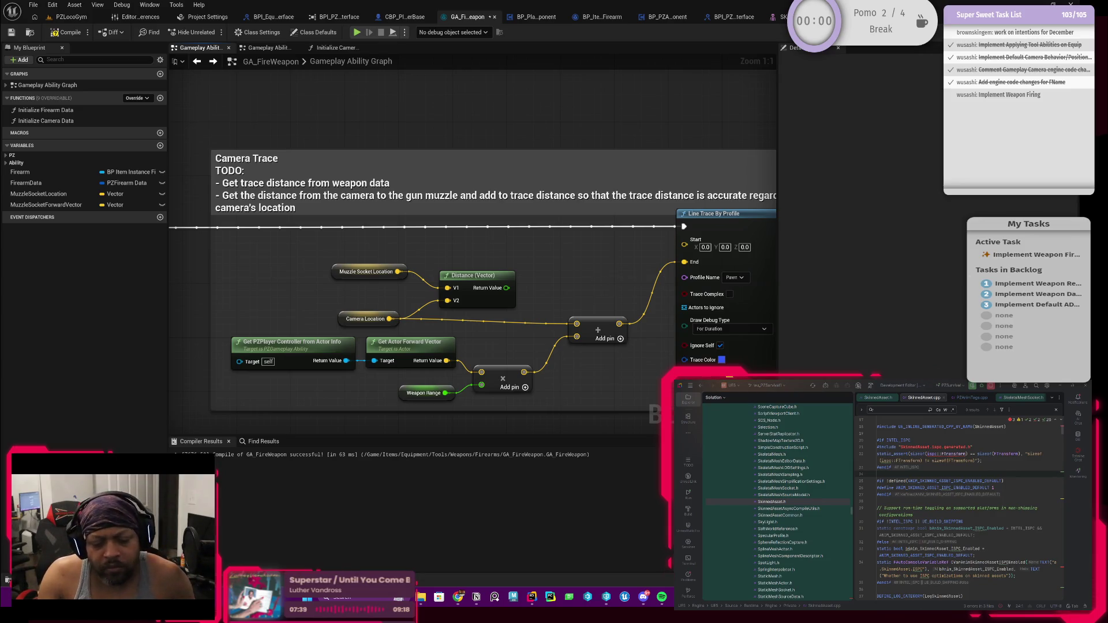
pyautogui.press('super+e')
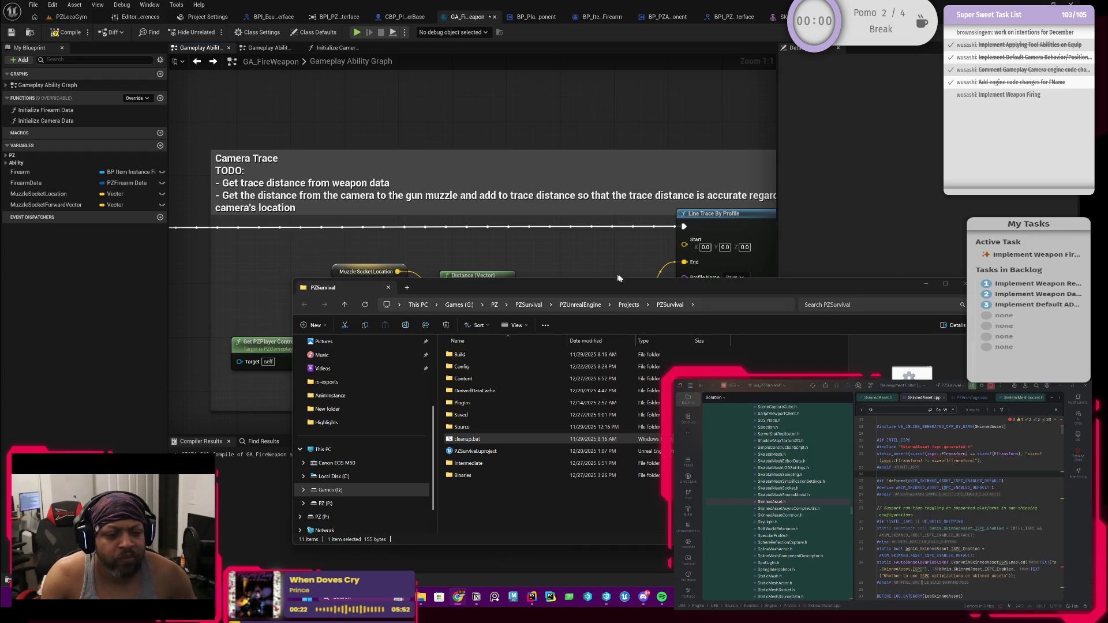
pyautogui.click(964, 284)
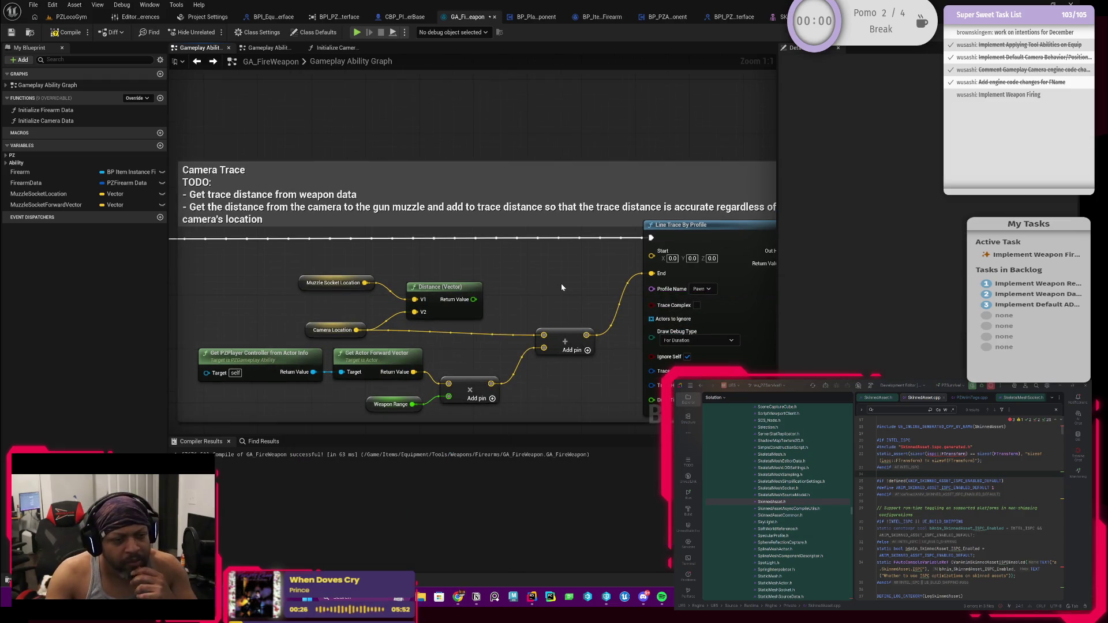
# Frame the Camera Trace comment and the earlier muzzle Line Trace By Profile node.
pyautogui.moveTo(561, 283); pyautogui.dragTo(445, 246)
pyautogui.moveTo(251, 280); pyautogui.dragTo(361, 287)
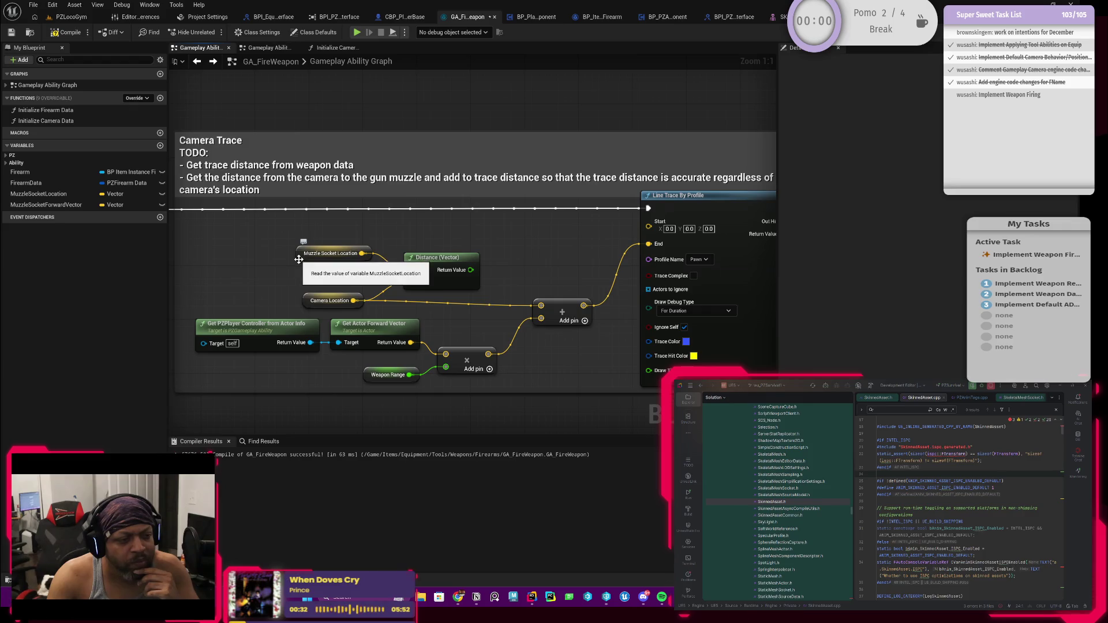
pyautogui.moveTo(646, 259)
pyautogui.mouseDown()
pyautogui.moveTo(178, 262)
pyautogui.moveTo(416, 265)
pyautogui.mouseUp()
pyautogui.moveTo(611, 266)
pyautogui.mouseDown()
pyautogui.moveTo(483, 248)
pyautogui.moveTo(539, 267)
pyautogui.moveTo(494, 278)
pyautogui.mouseUp()
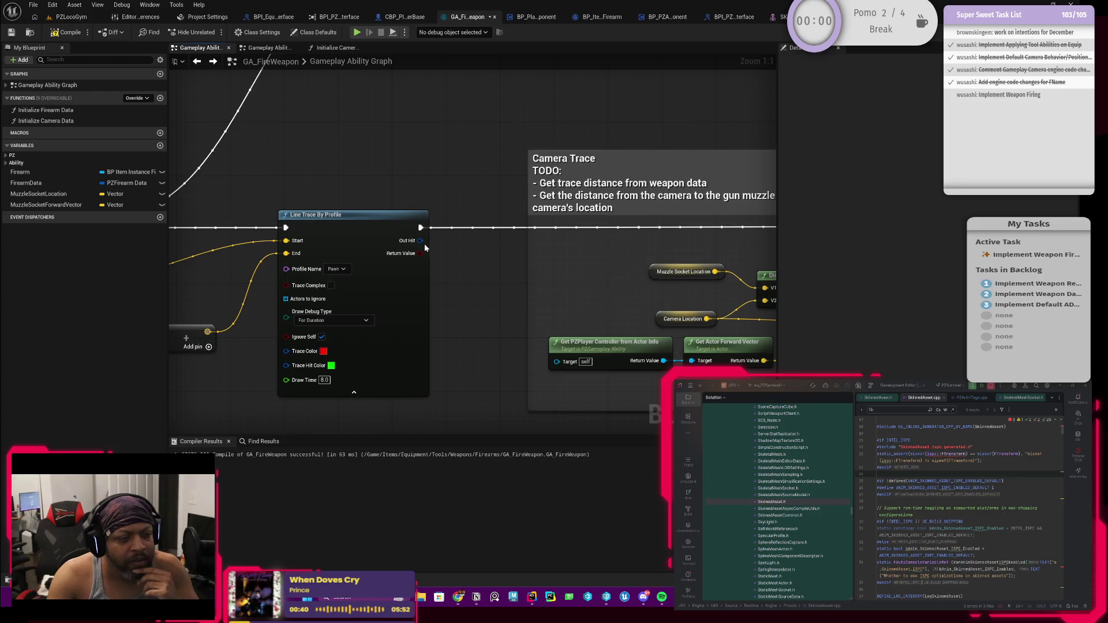
pyautogui.moveTo(425, 245)
pyautogui.mouseDown()
pyautogui.moveTo(690, 247)
pyautogui.moveTo(547, 237)
pyautogui.mouseUp()
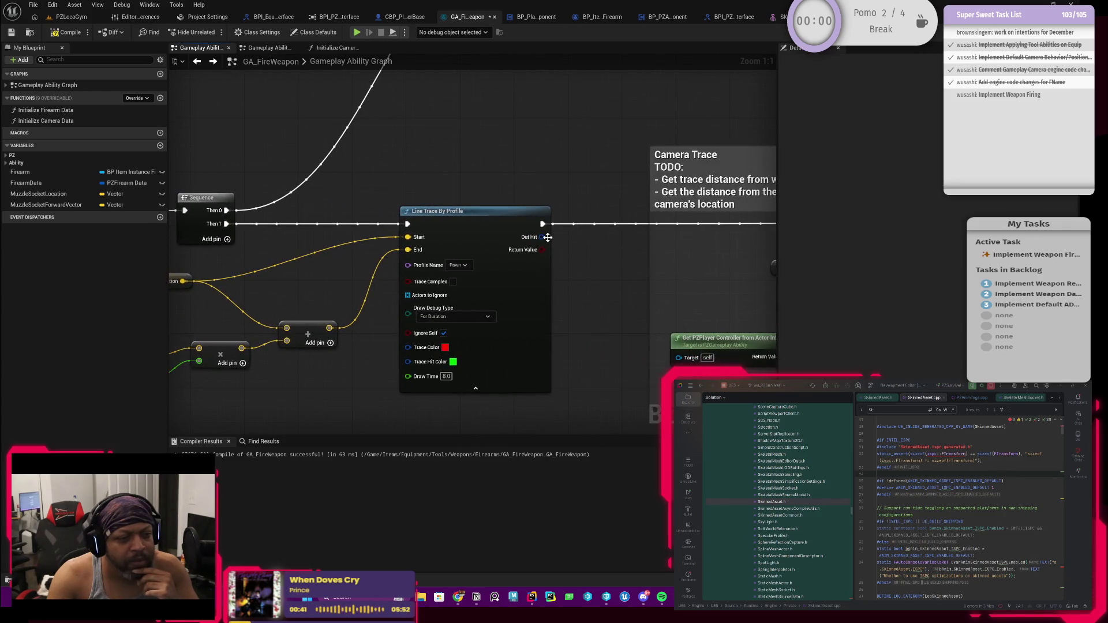
# Split the Out Hit struct pin, then pan along its fields to the Distance and add nodes.
pyautogui.rightClick(545, 238)
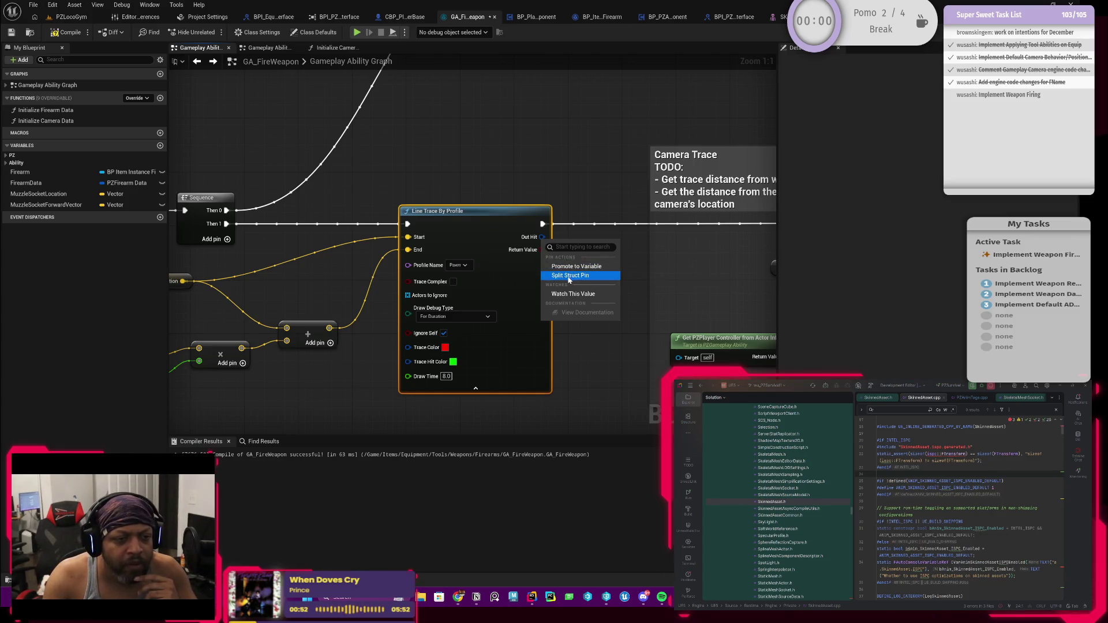
pyautogui.click(589, 276)
pyautogui.moveTo(605, 272)
pyautogui.mouseDown()
pyautogui.moveTo(546, 199)
pyautogui.moveTo(486, 246)
pyautogui.mouseUp()
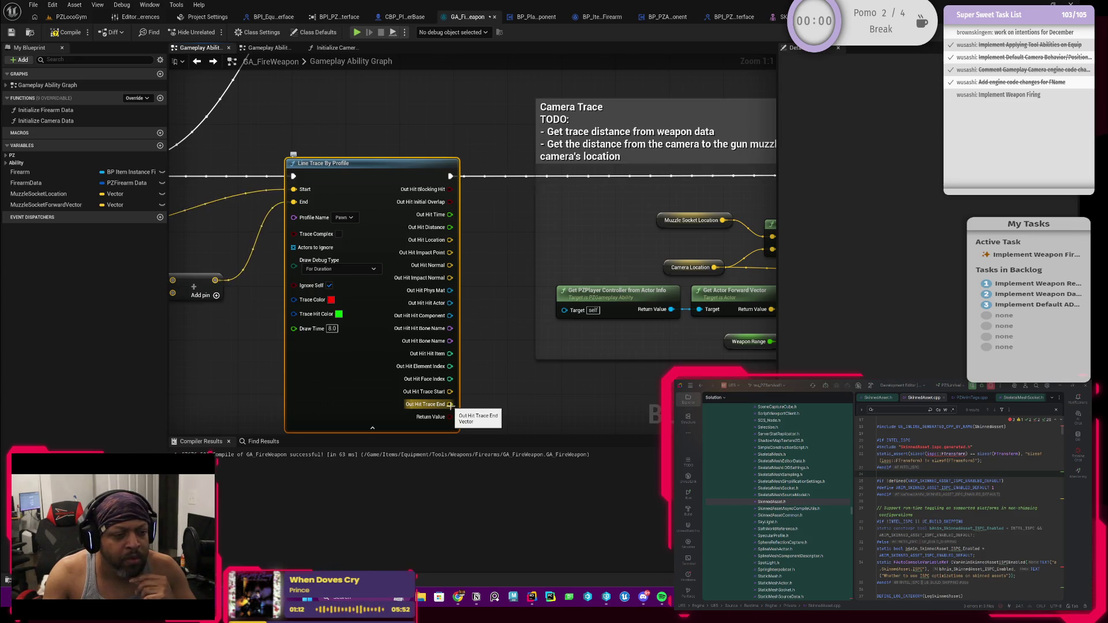
pyautogui.moveTo(541, 389)
pyautogui.mouseDown()
pyautogui.moveTo(322, 345)
pyautogui.moveTo(238, 355)
pyautogui.moveTo(445, 327)
pyautogui.mouseUp()
pyautogui.moveTo(383, 314); pyautogui.dragTo(372, 300)
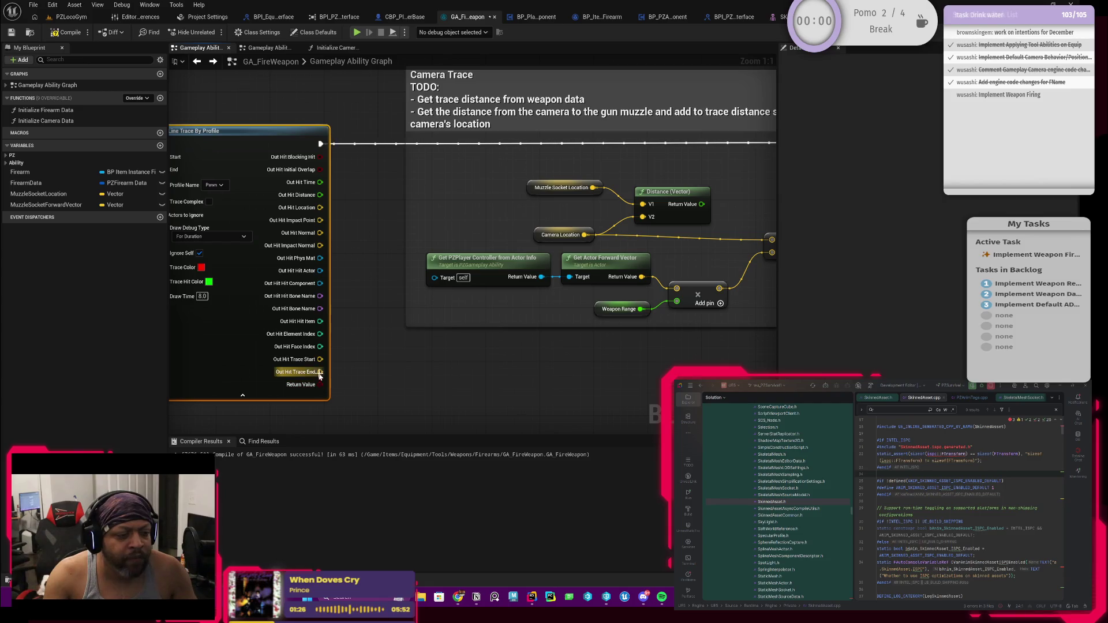
pyautogui.moveTo(319, 372)
pyautogui.mouseDown()
pyautogui.moveTo(378, 358)
pyautogui.moveTo(657, 372)
pyautogui.moveTo(558, 381)
pyautogui.moveTo(767, 365)
pyautogui.moveTo(369, 161)
pyautogui.moveTo(495, 173)
pyautogui.moveTo(599, 162)
pyautogui.mouseUp()
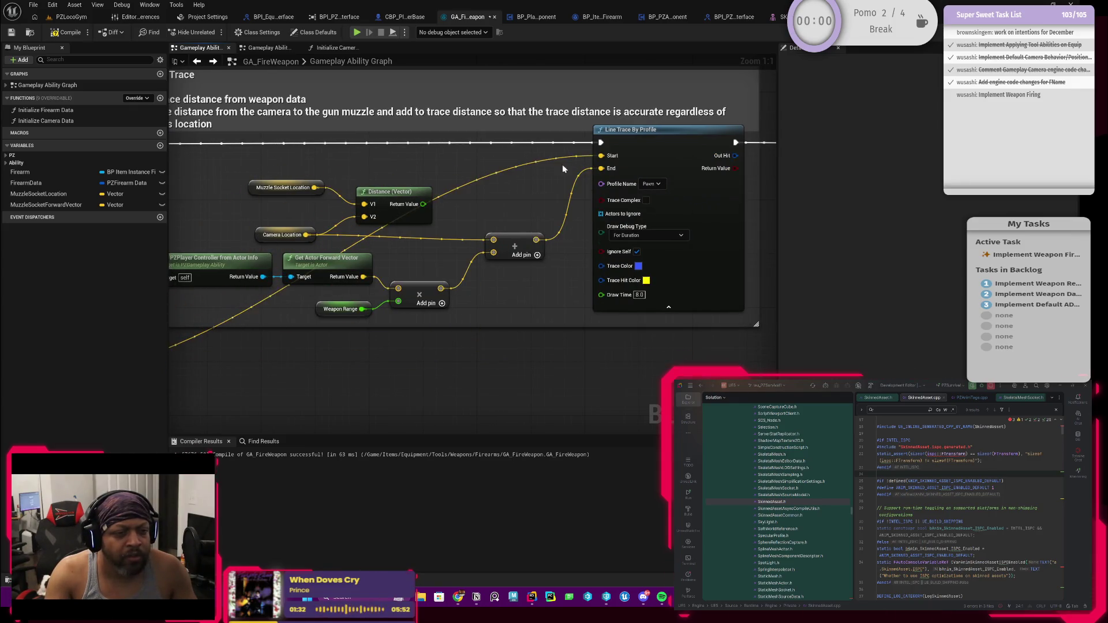
pyautogui.doubleClick(526, 157)
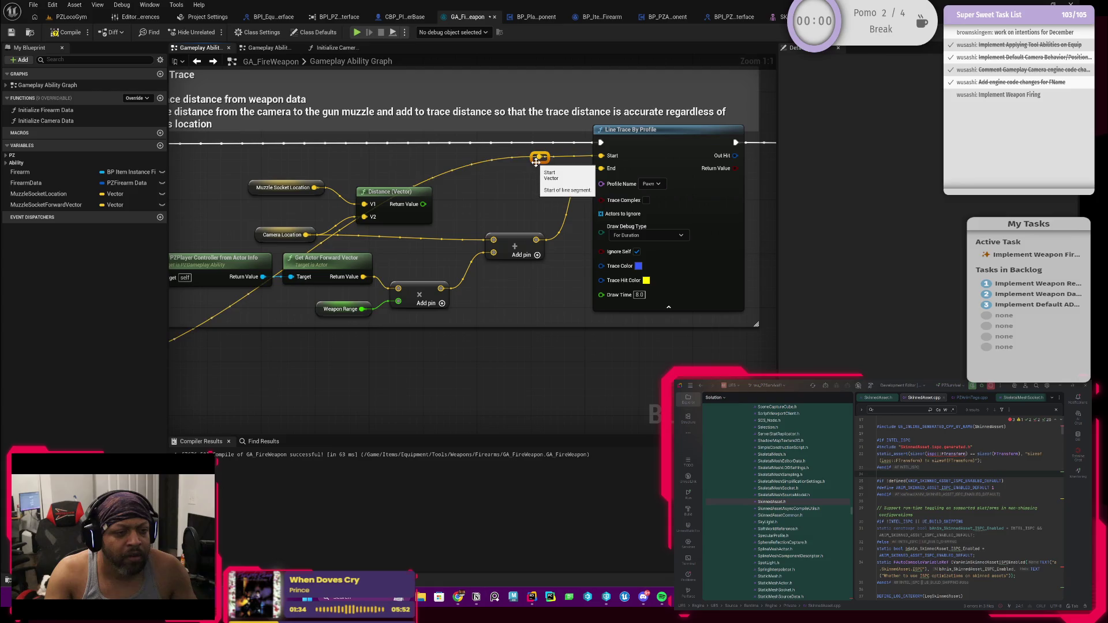
pyautogui.moveTo(521, 165); pyautogui.dragTo(225, 165)
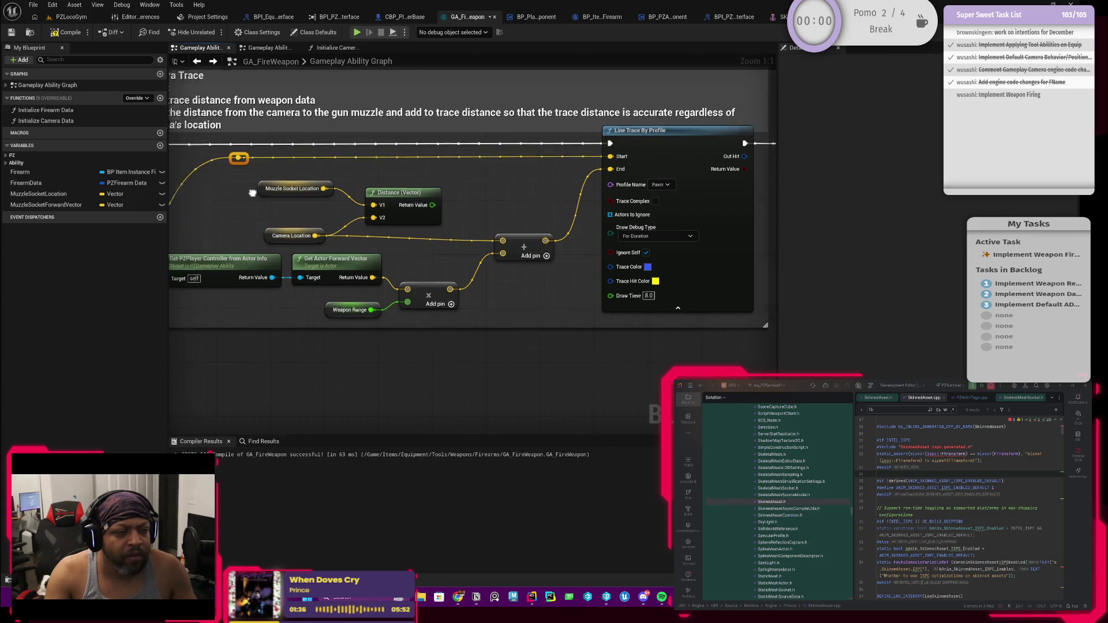
pyautogui.moveTo(239, 210); pyautogui.dragTo(405, 217)
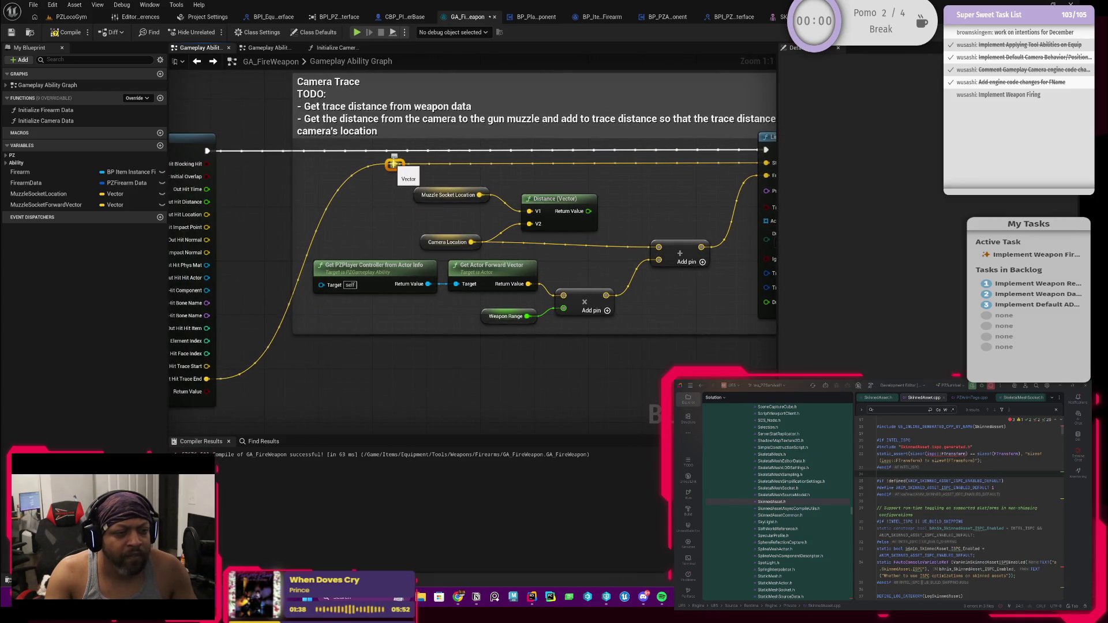
pyautogui.moveTo(394, 163)
pyautogui.mouseDown()
pyautogui.moveTo(418, 163)
pyautogui.moveTo(306, 216)
pyautogui.mouseUp()
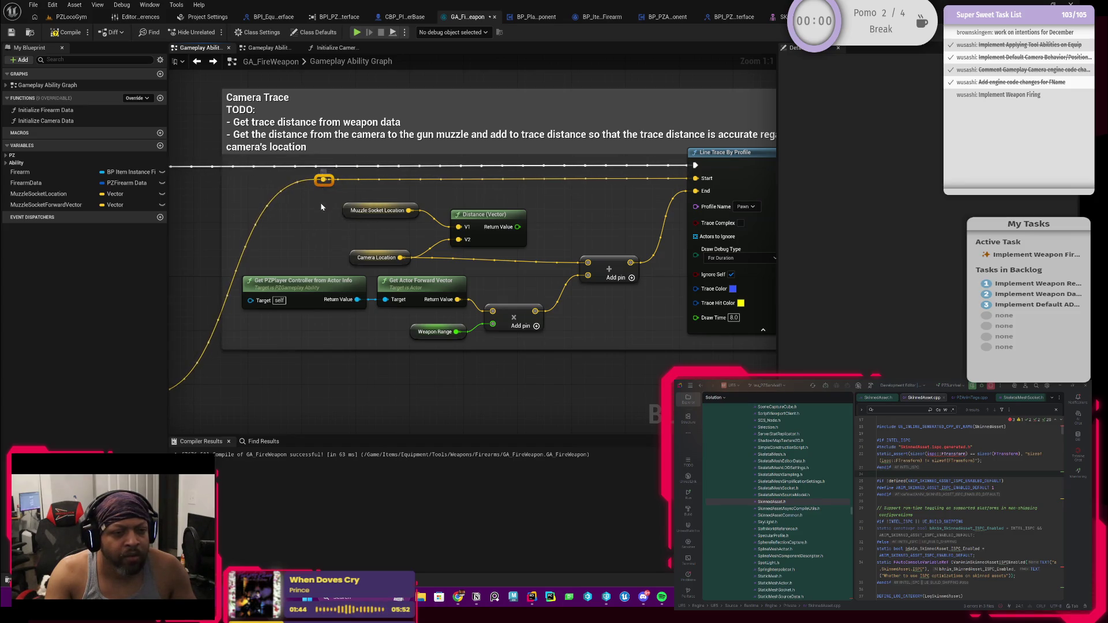
pyautogui.moveTo(293, 214); pyautogui.dragTo(331, 210)
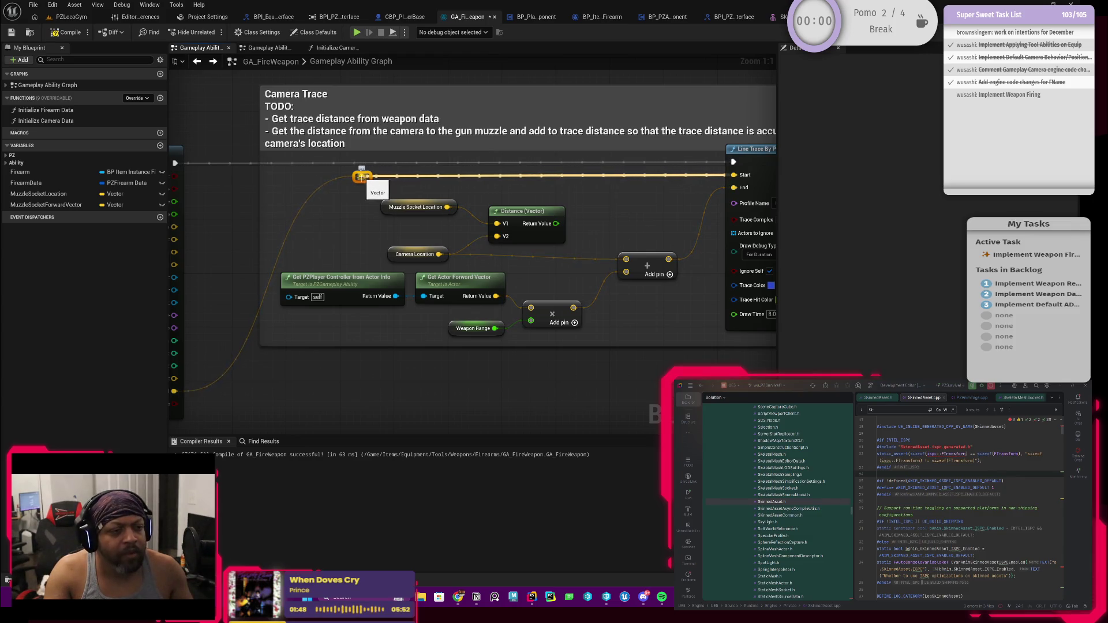
pyautogui.press('Delete')
pyautogui.moveTo(310, 231); pyautogui.dragTo(328, 221)
pyautogui.moveTo(267, 340); pyautogui.dragTo(281, 316)
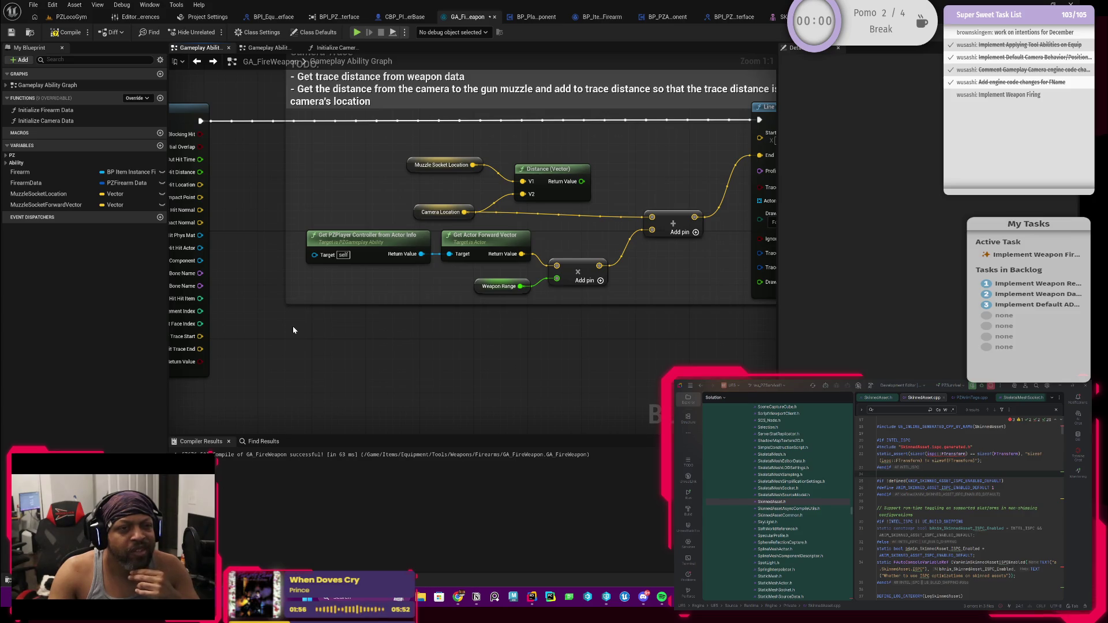
pyautogui.moveTo(391, 347)
pyautogui.mouseDown()
pyautogui.moveTo(316, 378)
pyautogui.moveTo(414, 343)
pyautogui.moveTo(552, 342)
pyautogui.moveTo(301, 350)
pyautogui.mouseUp()
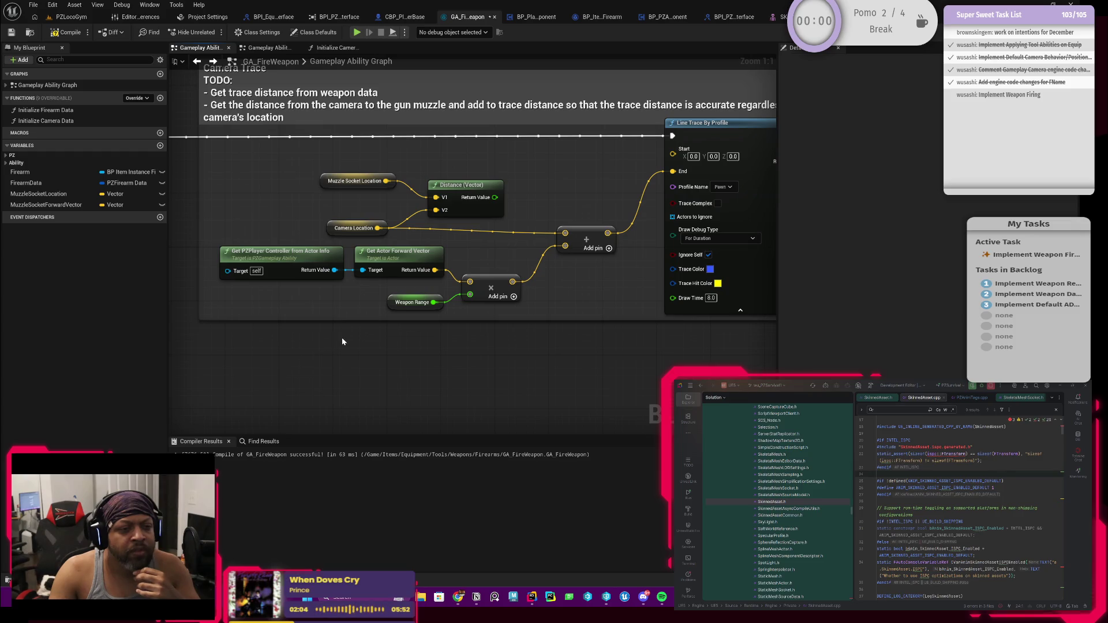
# Move the Camera Trace comment down and left, then select three of its nodes together.
pyautogui.scroll(-3, 343, 341)
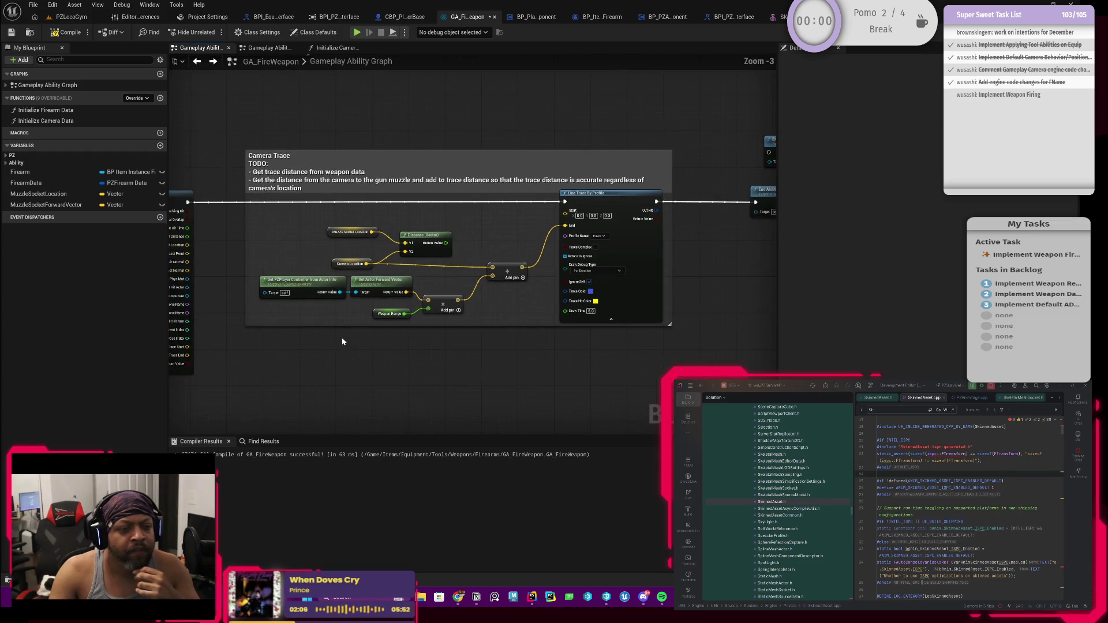
pyautogui.scroll(-1, 365, 316)
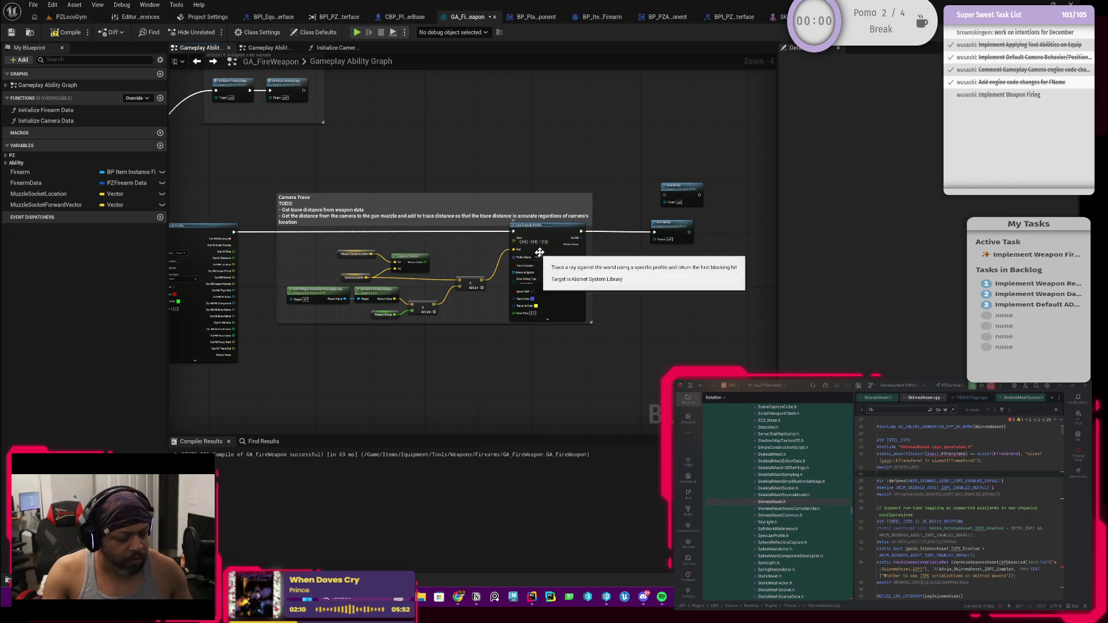
pyautogui.scroll(1, 559, 231)
pyautogui.scroll(-2, 577, 231)
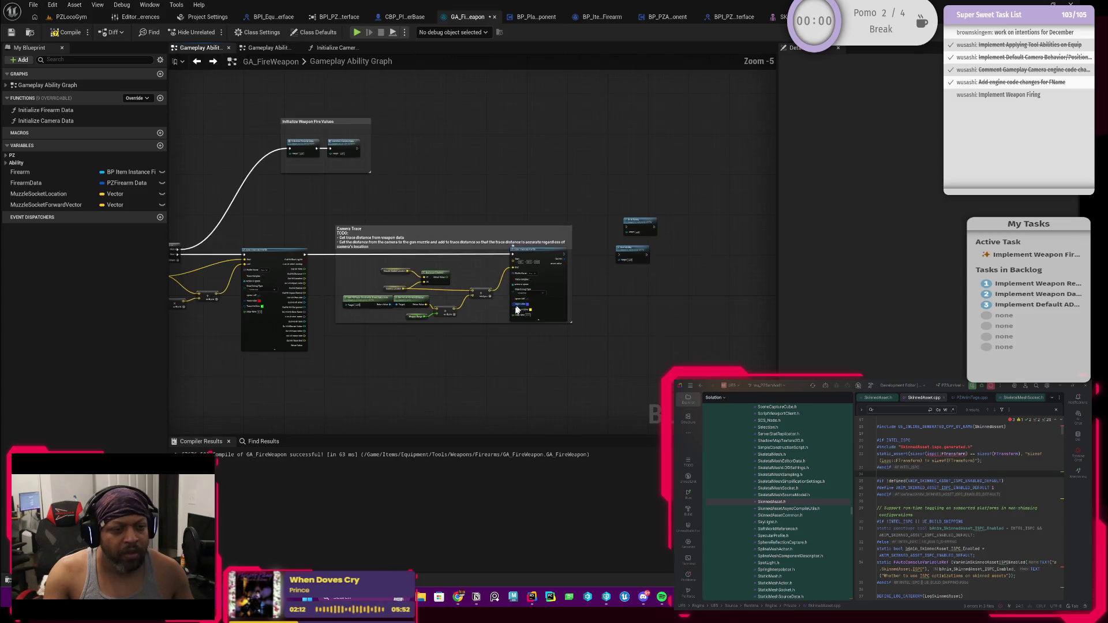
pyautogui.click(562, 229)
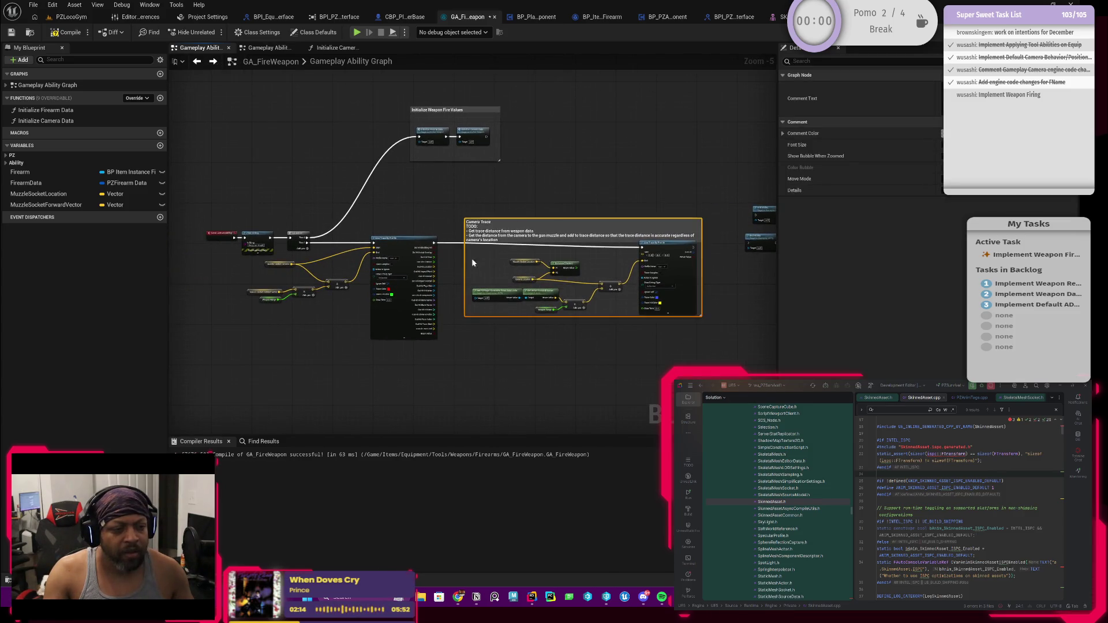
pyautogui.scroll(2, 473, 257)
pyautogui.scroll(-3, 491, 260)
pyautogui.moveTo(548, 245)
pyautogui.mouseDown()
pyautogui.moveTo(544, 290)
pyautogui.moveTo(284, 326)
pyautogui.mouseUp()
pyautogui.scroll(1, 309, 257)
pyautogui.moveTo(310, 257)
pyautogui.mouseDown()
pyautogui.moveTo(578, 257)
pyautogui.moveTo(356, 254)
pyautogui.mouseUp()
# Connect Sequence Then 1 to the trace and chain the lower Line Trace into the upper one.
pyautogui.scroll(3, 370, 286)
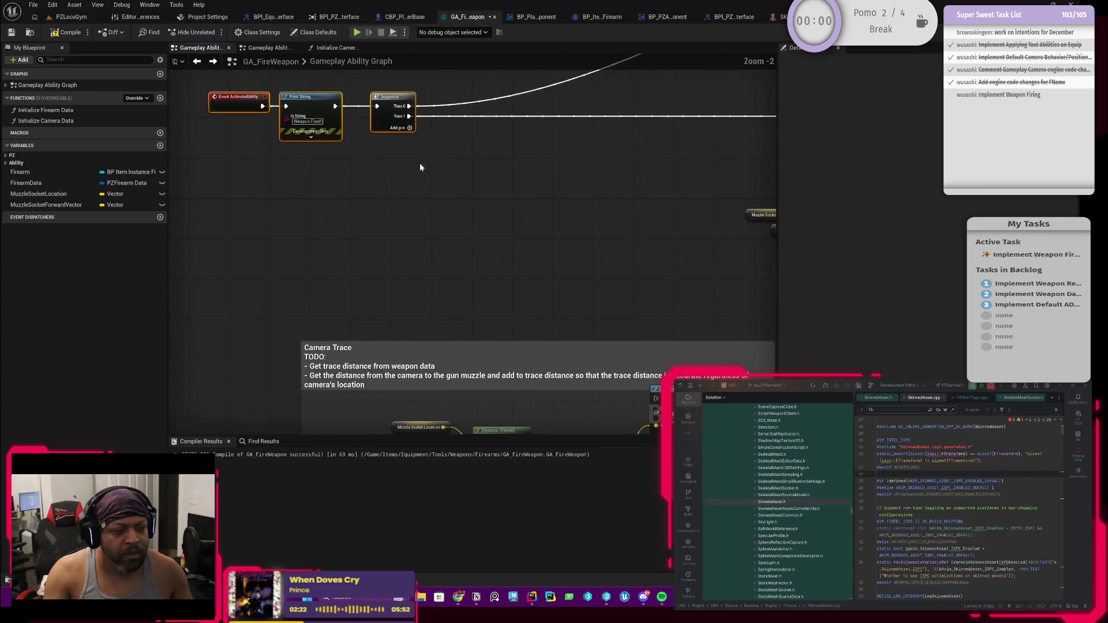
pyautogui.moveTo(409, 116)
pyautogui.mouseDown()
pyautogui.moveTo(440, 208)
pyautogui.moveTo(642, 372)
pyautogui.moveTo(655, 398)
pyautogui.mouseUp()
pyautogui.scroll(-4, 459, 304)
pyautogui.scroll(3, 468, 342)
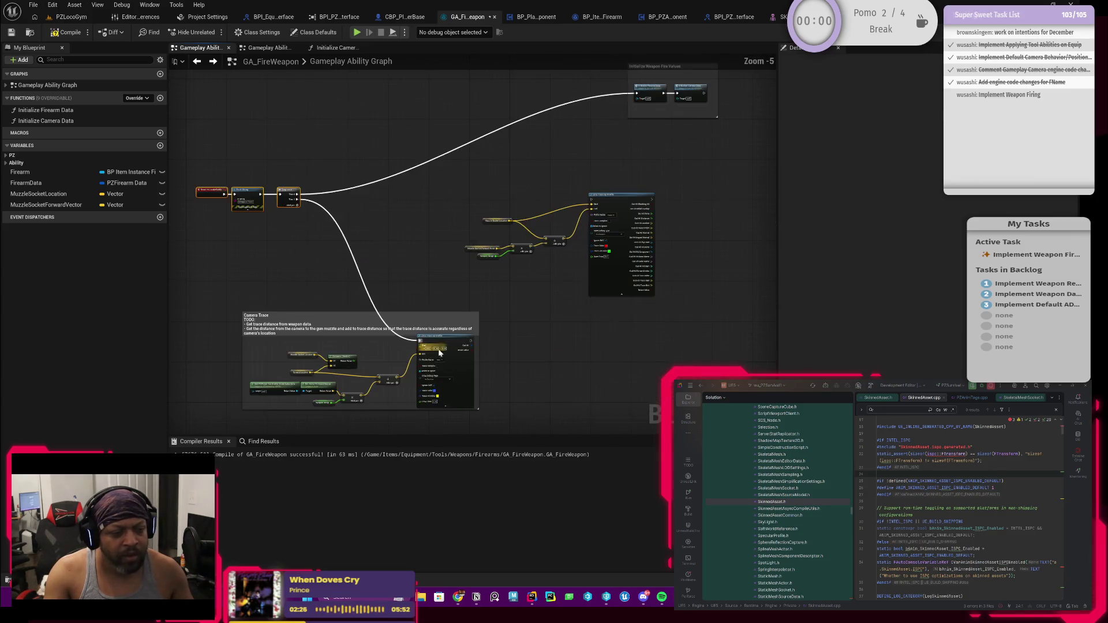
pyautogui.moveTo(465, 338); pyautogui.dragTo(683, 90)
pyautogui.scroll(-4, 539, 301)
pyautogui.scroll(1, 596, 227)
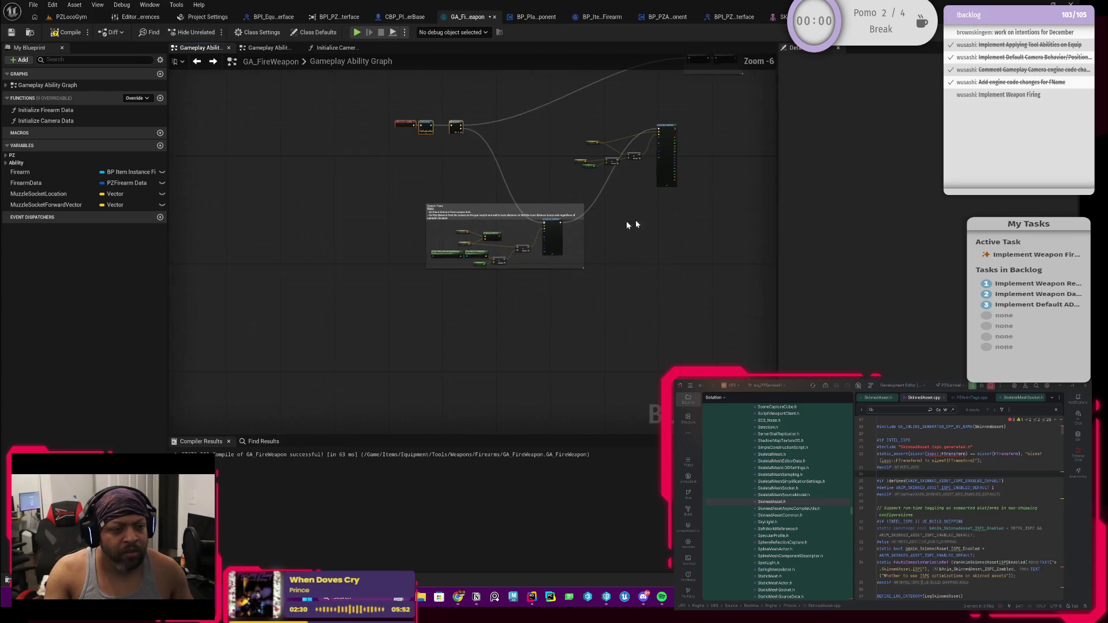
# Move the Camera Trace group up-right and the weapon initialization comment beside the Sequence.
pyautogui.moveTo(400, 191)
pyautogui.mouseDown()
pyautogui.moveTo(452, 234)
pyautogui.moveTo(572, 257)
pyautogui.mouseUp()
pyautogui.moveTo(424, 278)
pyautogui.mouseDown()
pyautogui.moveTo(469, 206)
pyautogui.moveTo(461, 225)
pyautogui.mouseUp()
pyautogui.scroll(2, 475, 213)
pyautogui.moveTo(714, 82)
pyautogui.mouseDown()
pyautogui.moveTo(565, 87)
pyautogui.moveTo(318, 123)
pyautogui.mouseUp()
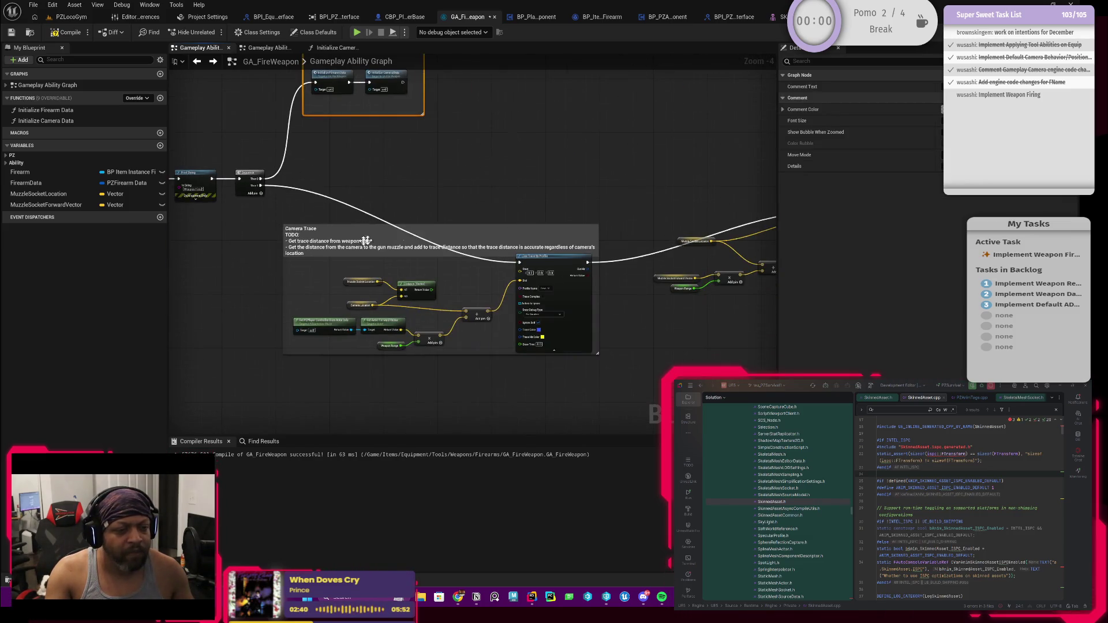
# Add a reroute point on the exec wire, shift the Line Trace down-left, and drag from its exec output.
pyautogui.doubleClick(496, 263)
pyautogui.moveTo(496, 263); pyautogui.dragTo(310, 272)
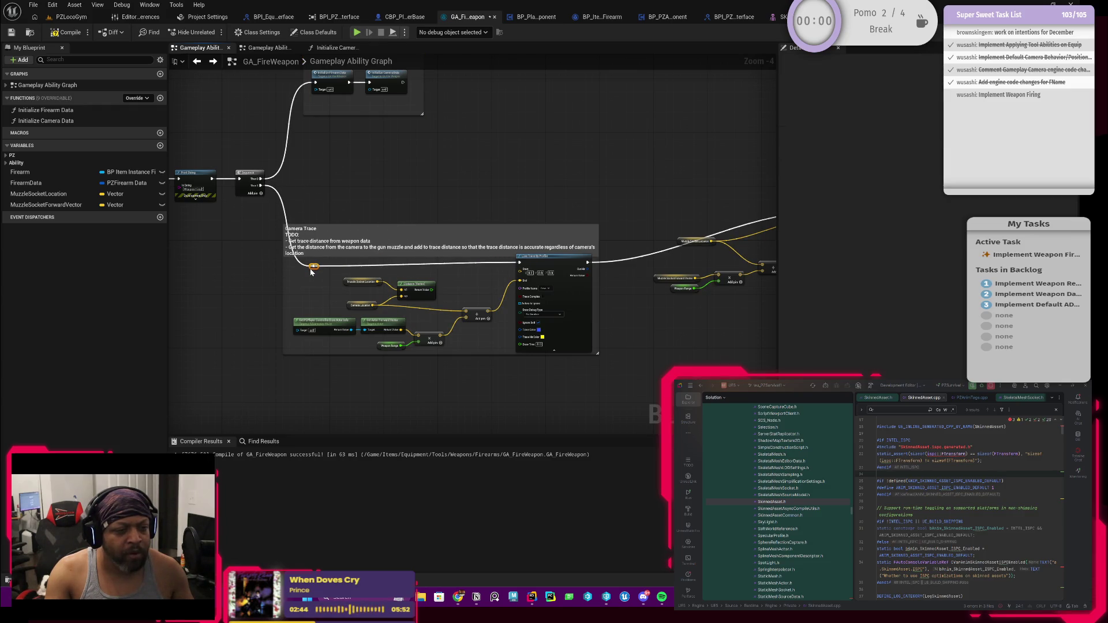
pyautogui.scroll(-1, 426, 271)
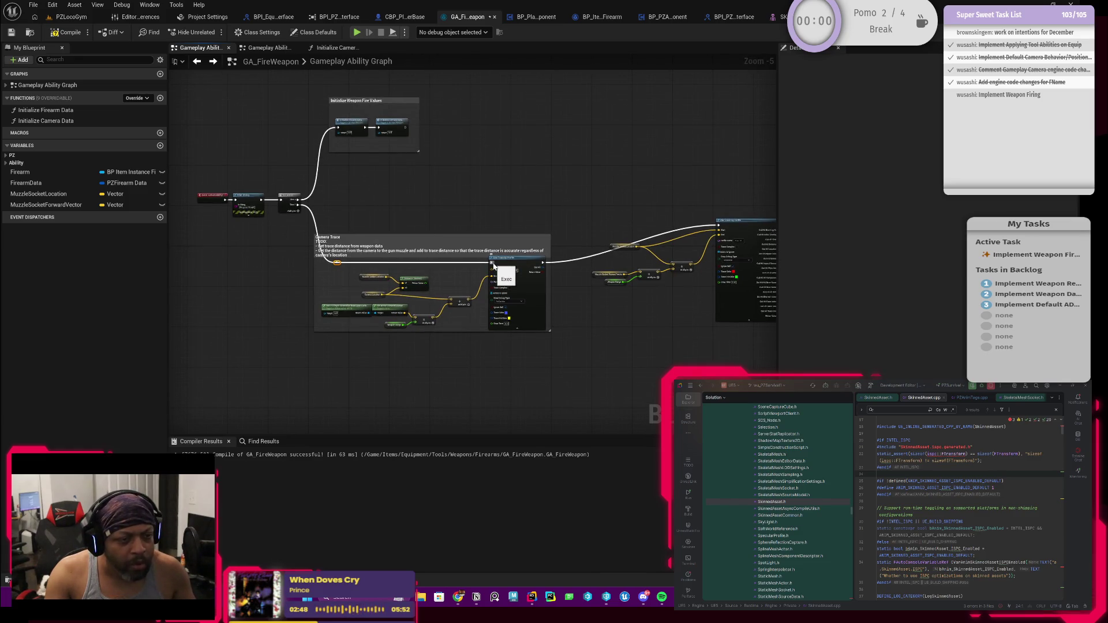
pyautogui.scroll(-2, 484, 209)
pyautogui.scroll(2, 538, 234)
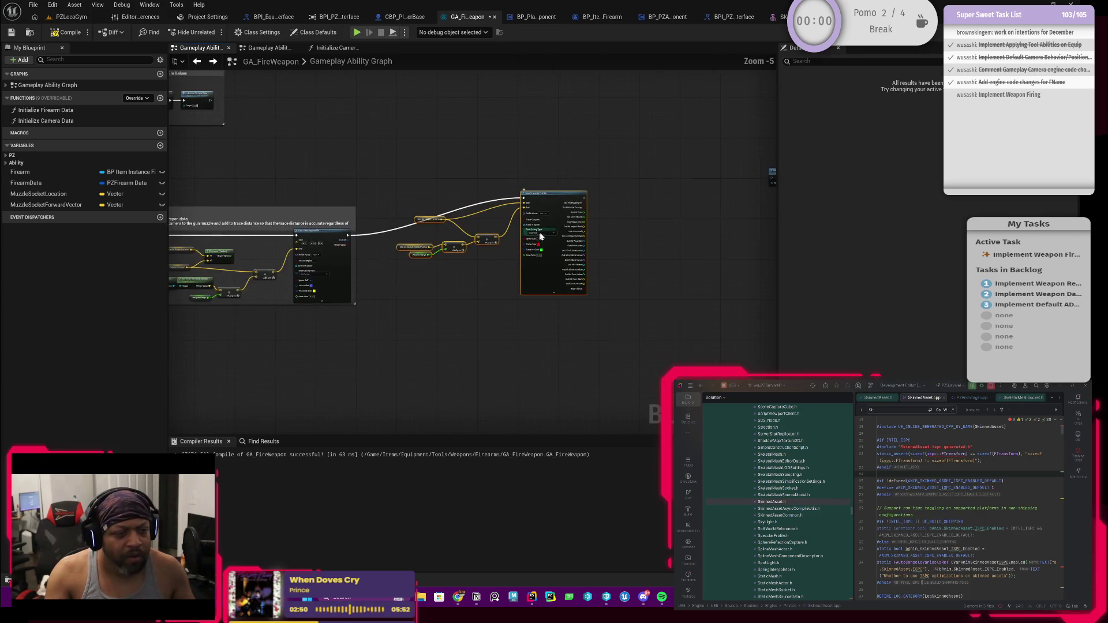
pyautogui.moveTo(537, 233); pyautogui.dragTo(502, 259)
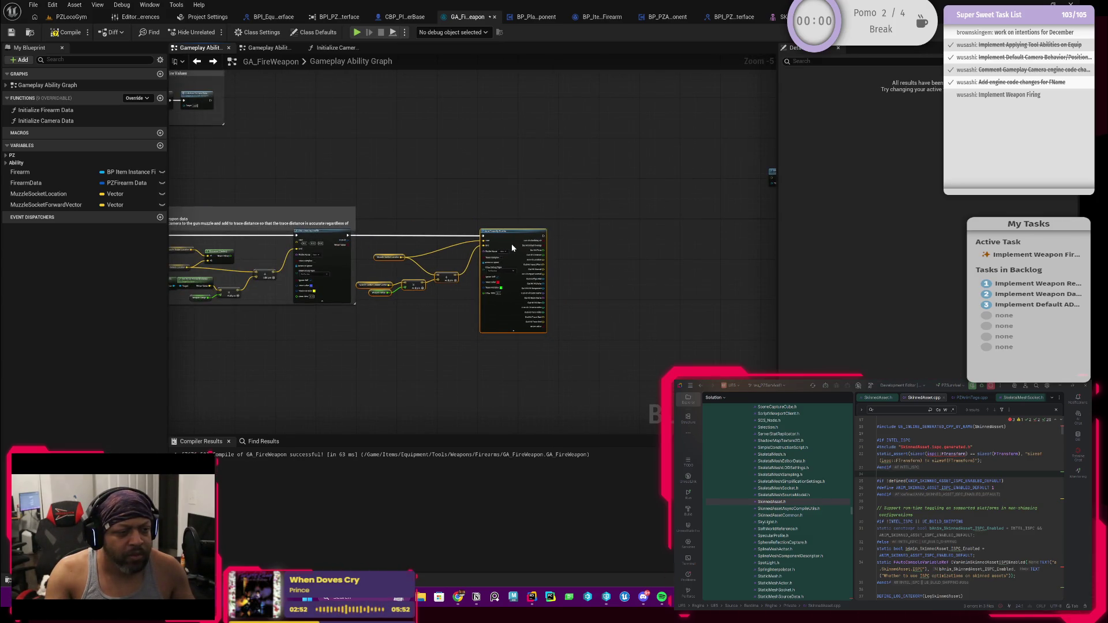
pyautogui.moveTo(581, 240)
pyautogui.mouseDown()
pyautogui.moveTo(499, 263)
pyautogui.moveTo(688, 203)
pyautogui.moveTo(520, 267)
pyautogui.moveTo(489, 260)
pyautogui.mouseUp()
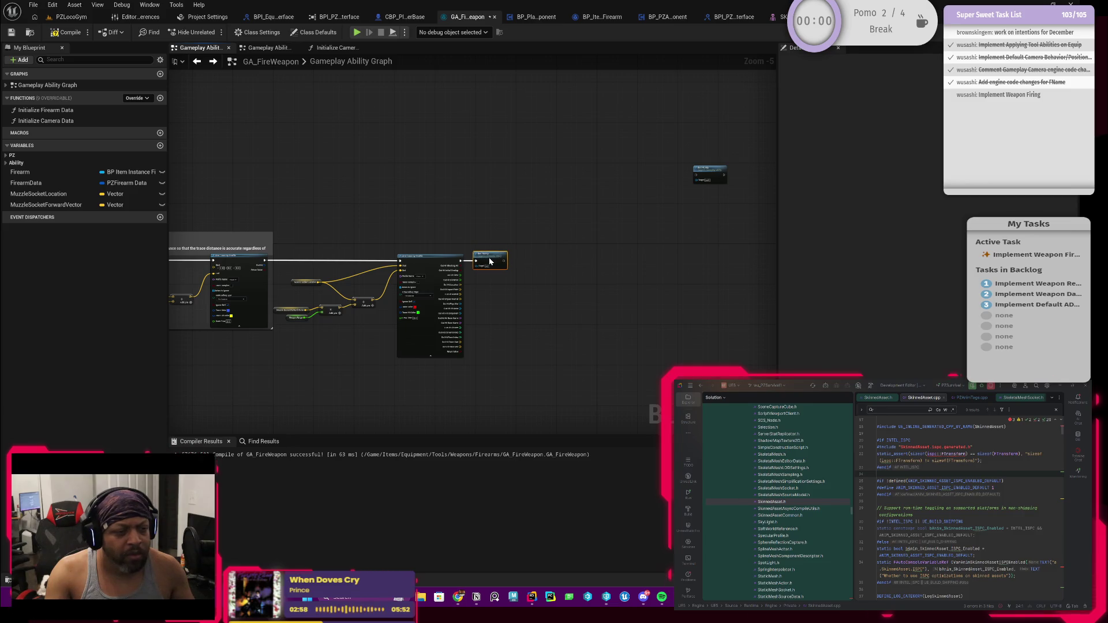
pyautogui.scroll(3, 375, 302)
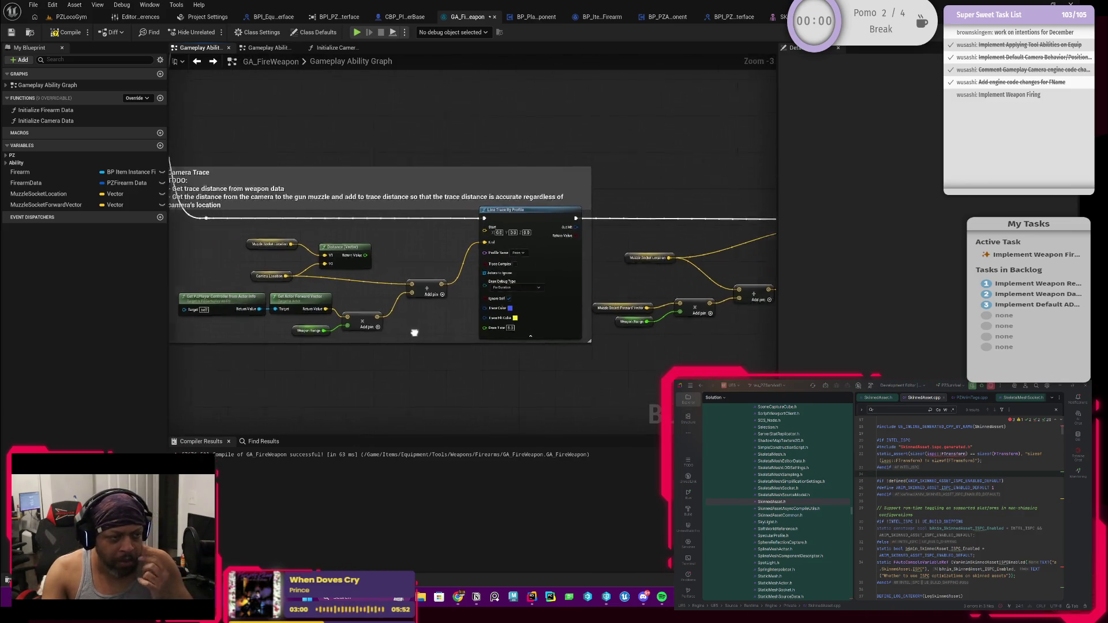
pyautogui.scroll(2, 408, 285)
pyautogui.moveTo(434, 307); pyautogui.dragTo(418, 305)
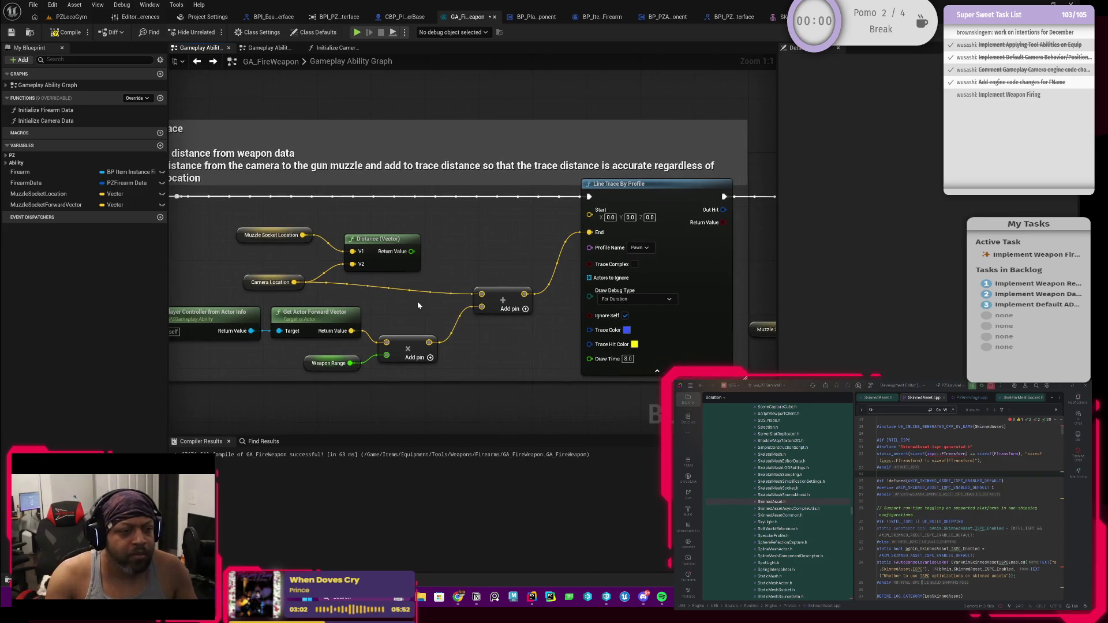
pyautogui.click(289, 283)
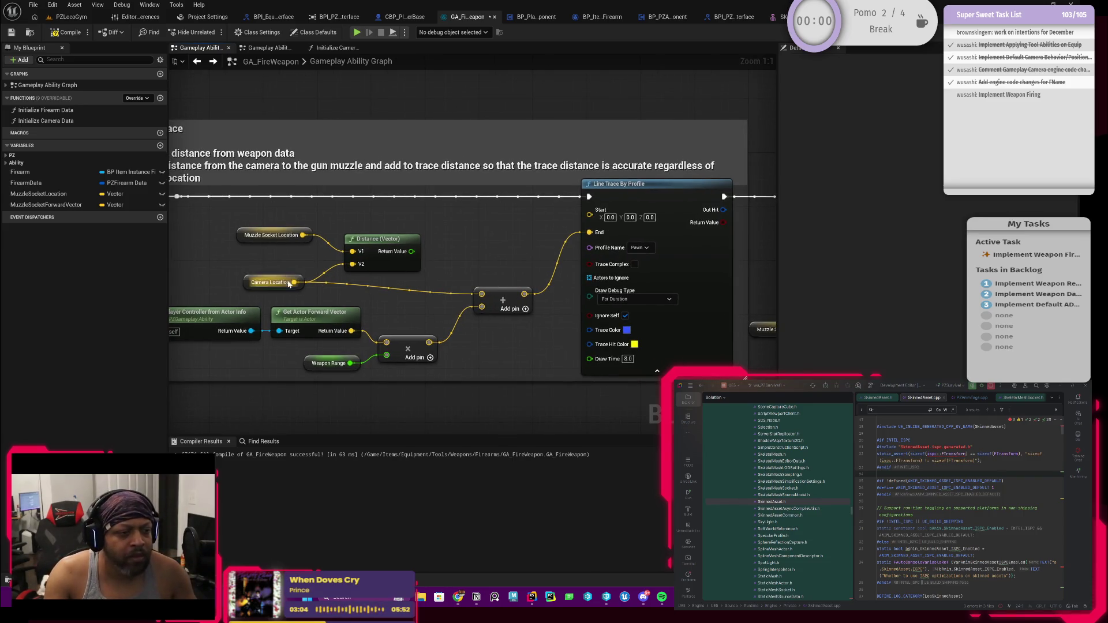
pyautogui.moveTo(276, 292); pyautogui.dragTo(298, 298)
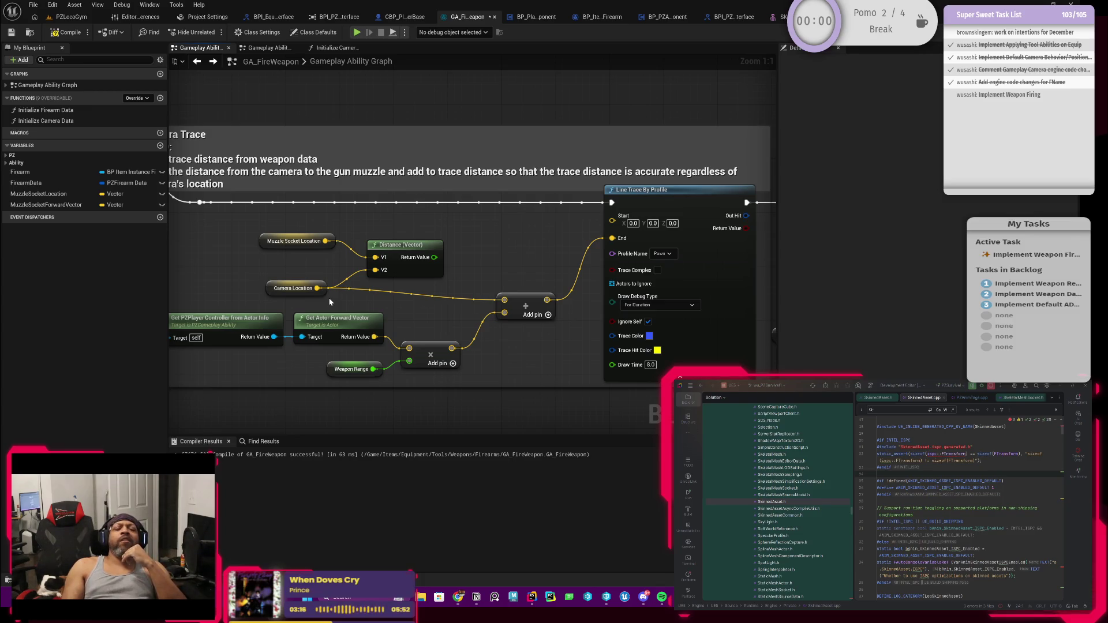
pyautogui.scroll(-3, 509, 283)
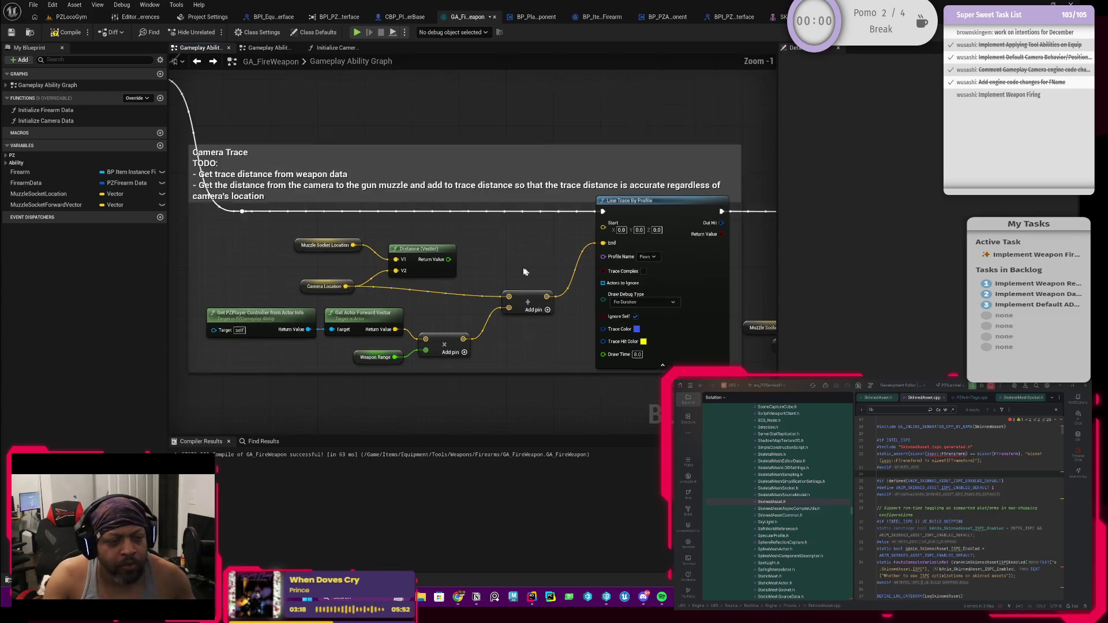
pyautogui.moveTo(509, 283); pyautogui.dragTo(392, 298)
pyautogui.moveTo(453, 359); pyautogui.dragTo(240, 366)
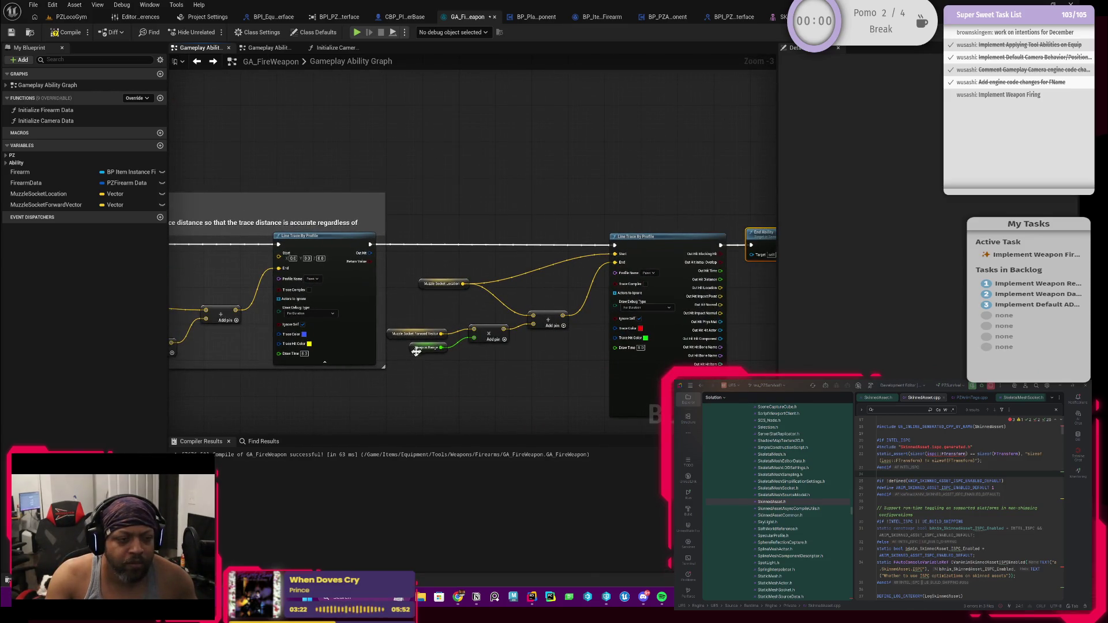
pyautogui.scroll(-2, 413, 353)
pyautogui.scroll(2, 246, 255)
pyautogui.moveTo(237, 260)
pyautogui.mouseDown()
pyautogui.moveTo(569, 284)
pyautogui.moveTo(631, 314)
pyautogui.moveTo(661, 257)
pyautogui.mouseUp()
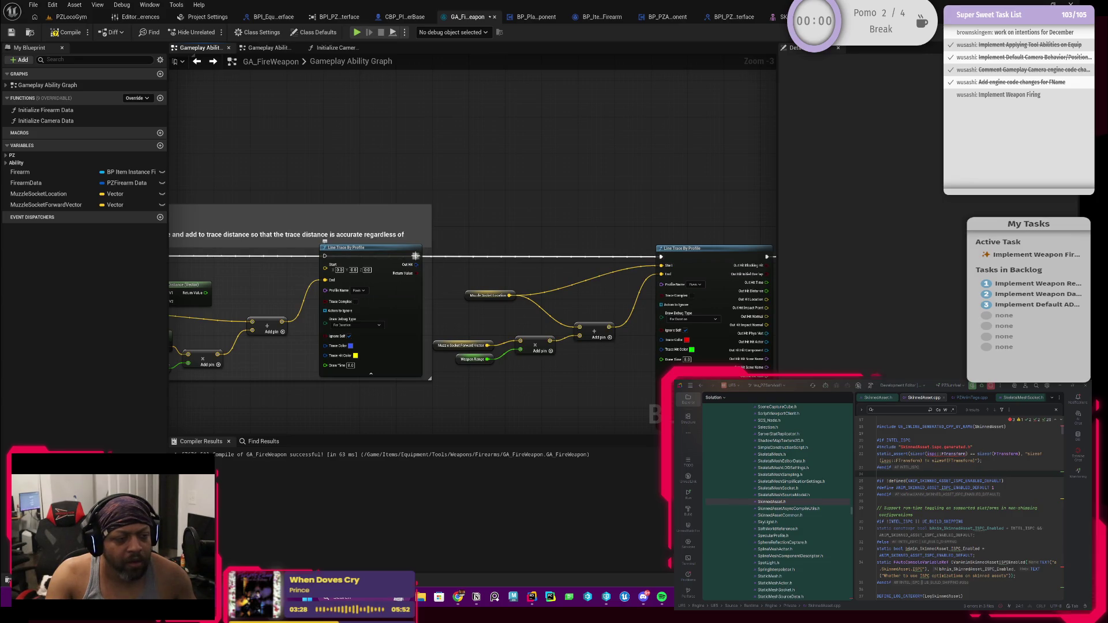
# Move the Camera Trace section up-right, straighten the reroute point, and shift the muzzle trace group left.
pyautogui.moveTo(381, 231); pyautogui.dragTo(515, 121)
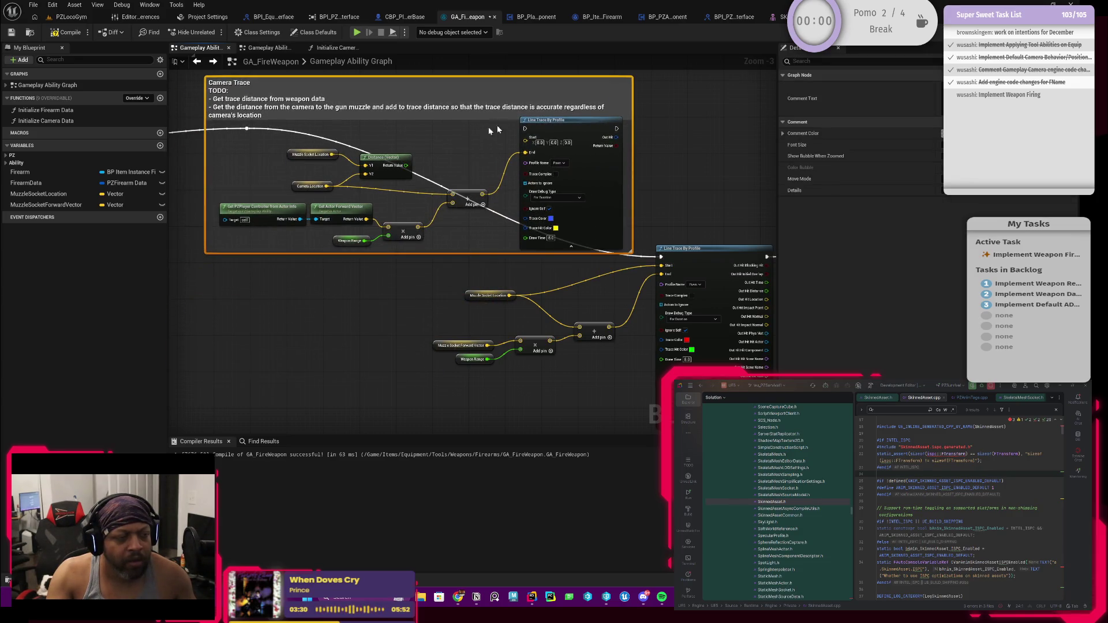
pyautogui.click(235, 146)
pyautogui.moveTo(242, 134); pyautogui.dragTo(188, 267)
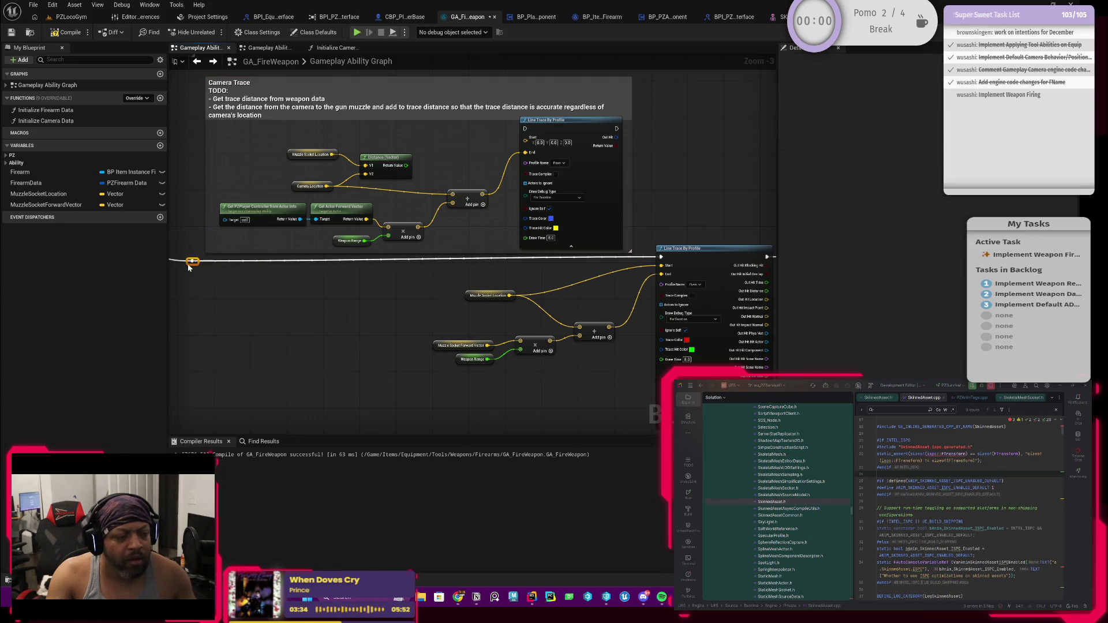
pyautogui.scroll(-2, 450, 266)
pyautogui.moveTo(408, 340)
pyautogui.mouseDown()
pyautogui.moveTo(562, 257)
pyautogui.moveTo(604, 249)
pyautogui.moveTo(458, 269)
pyautogui.moveTo(349, 261)
pyautogui.moveTo(233, 283)
pyautogui.moveTo(393, 266)
pyautogui.moveTo(347, 258)
pyautogui.moveTo(366, 269)
pyautogui.mouseUp()
# Place the End Ability node to the right of the Camera Trace comment.
pyautogui.scroll(2, 225, 258)
pyautogui.scroll(-2, 321, 278)
pyautogui.scroll(2, 338, 280)
pyautogui.scroll(-2, 508, 319)
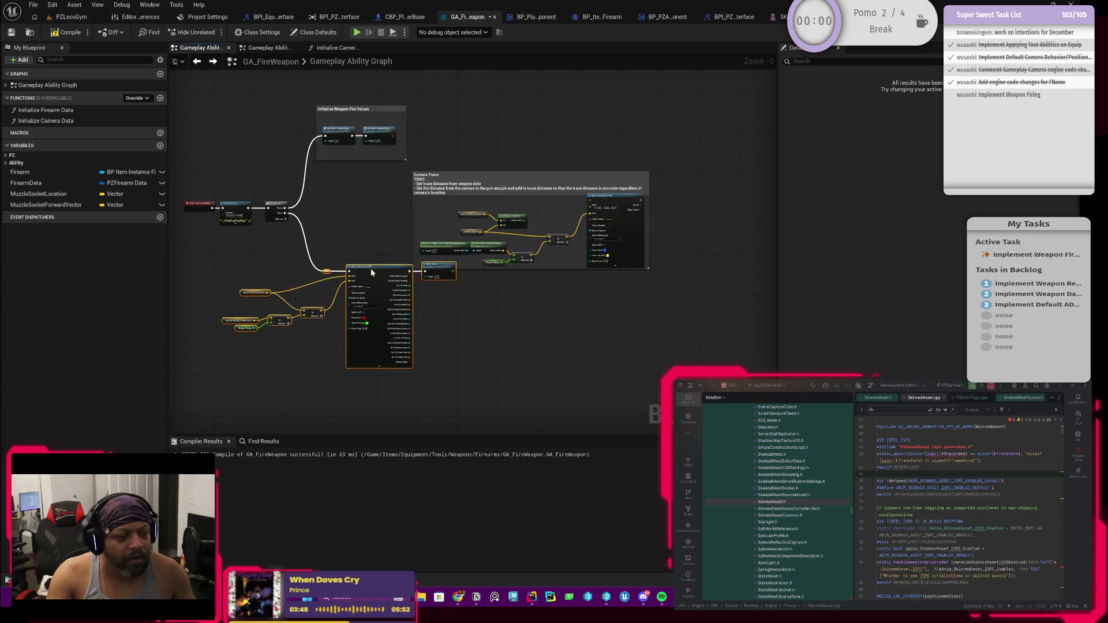
pyautogui.moveTo(439, 266); pyautogui.dragTo(678, 265)
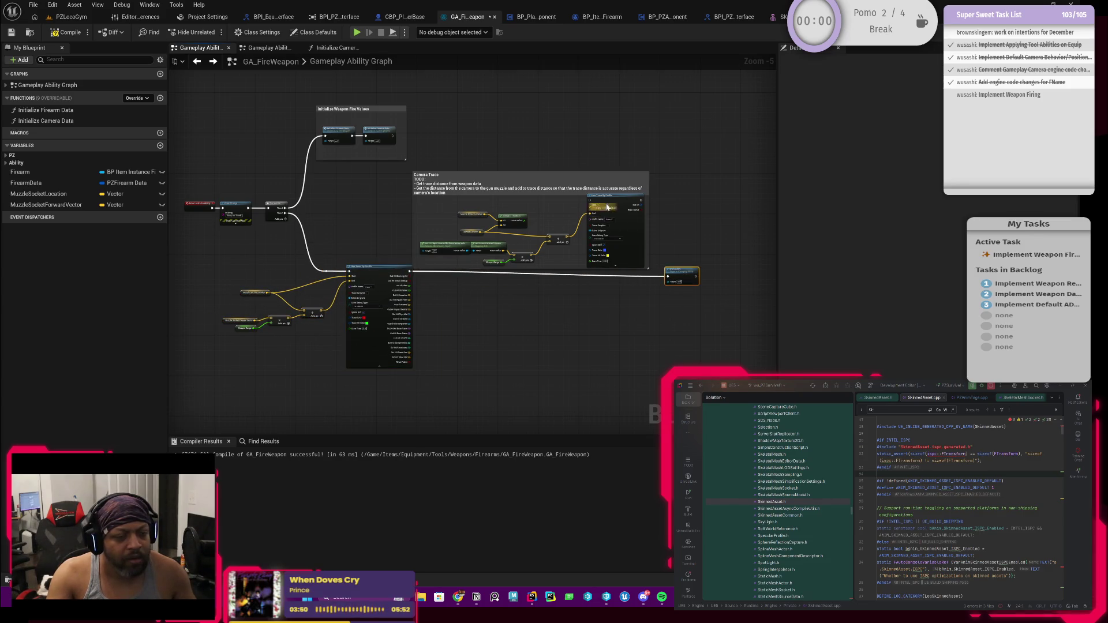
pyautogui.scroll(2, 606, 207)
# Wire the muzzle trace into the camera Line Trace and that into End Ability, then reposition the Camera Trace section.
pyautogui.moveTo(719, 334); pyautogui.dragTo(577, 197)
pyautogui.moveTo(669, 197)
pyautogui.mouseDown()
pyautogui.moveTo(709, 263)
pyautogui.moveTo(718, 334)
pyautogui.mouseUp()
pyautogui.moveTo(739, 322); pyautogui.dragTo(733, 186)
pyautogui.click(610, 158)
pyautogui.moveTo(597, 166)
pyautogui.mouseDown()
pyautogui.moveTo(627, 255)
pyautogui.moveTo(609, 291)
pyautogui.moveTo(638, 239)
pyautogui.mouseUp()
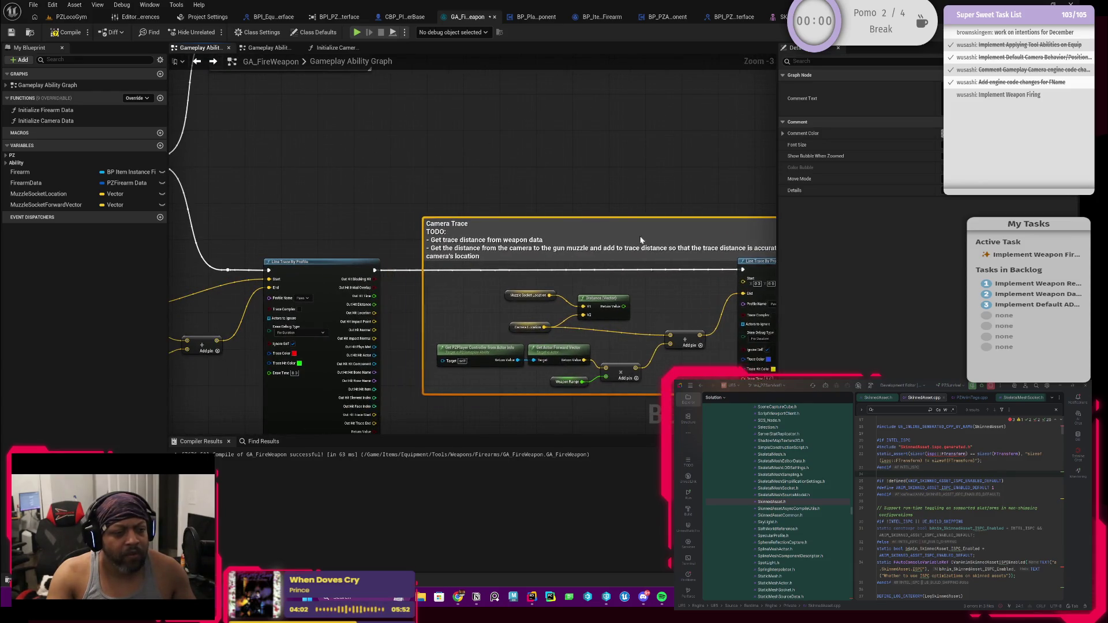
# Add a Print String after the muzzle Line Trace that prints its Out Hit Distance.
pyautogui.scroll(-1, 600, 231)
pyautogui.scroll(1, 445, 208)
pyautogui.scroll(1, 499, 152)
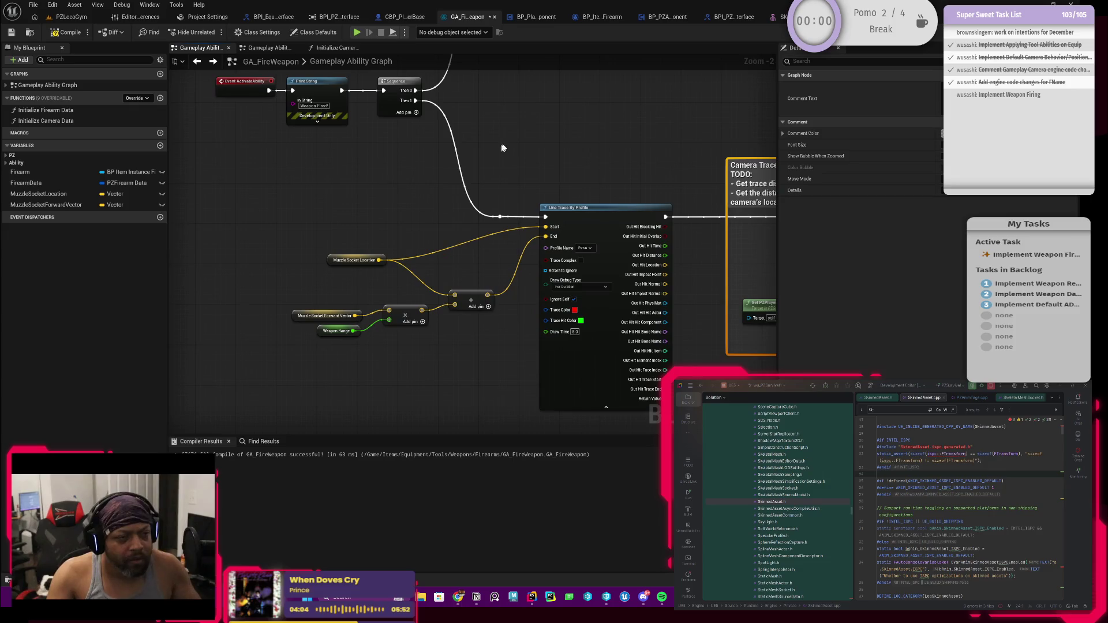
pyautogui.moveTo(507, 152); pyautogui.dragTo(488, 171)
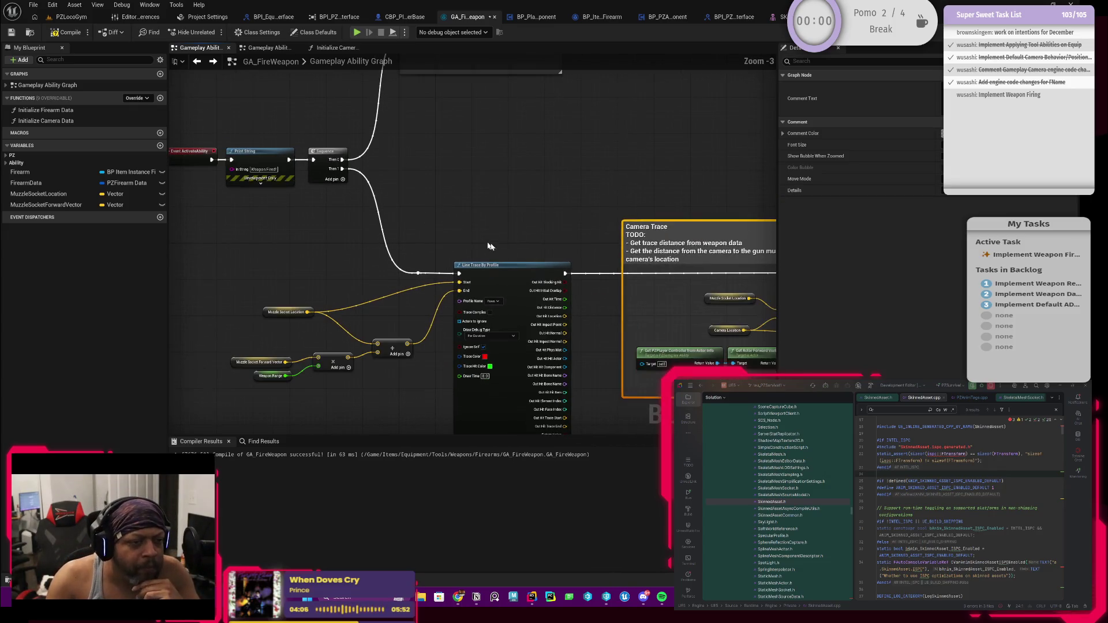
pyautogui.scroll(1, 481, 248)
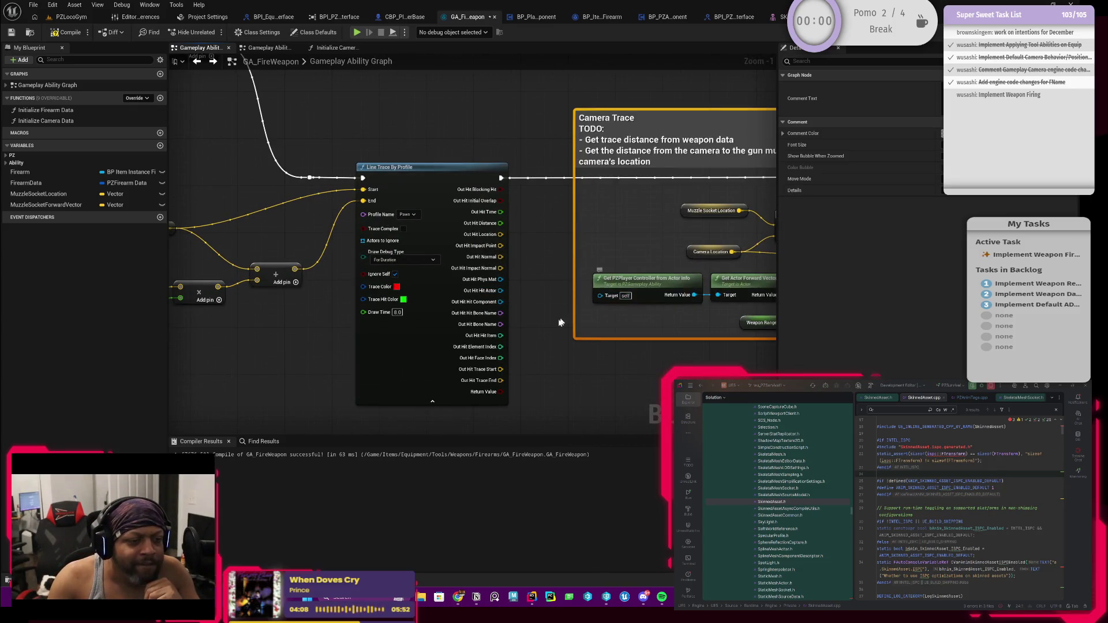
pyautogui.scroll(1, 495, 300)
pyautogui.moveTo(155, 283)
pyautogui.mouseDown()
pyautogui.moveTo(450, 295)
pyautogui.moveTo(432, 282)
pyautogui.mouseUp()
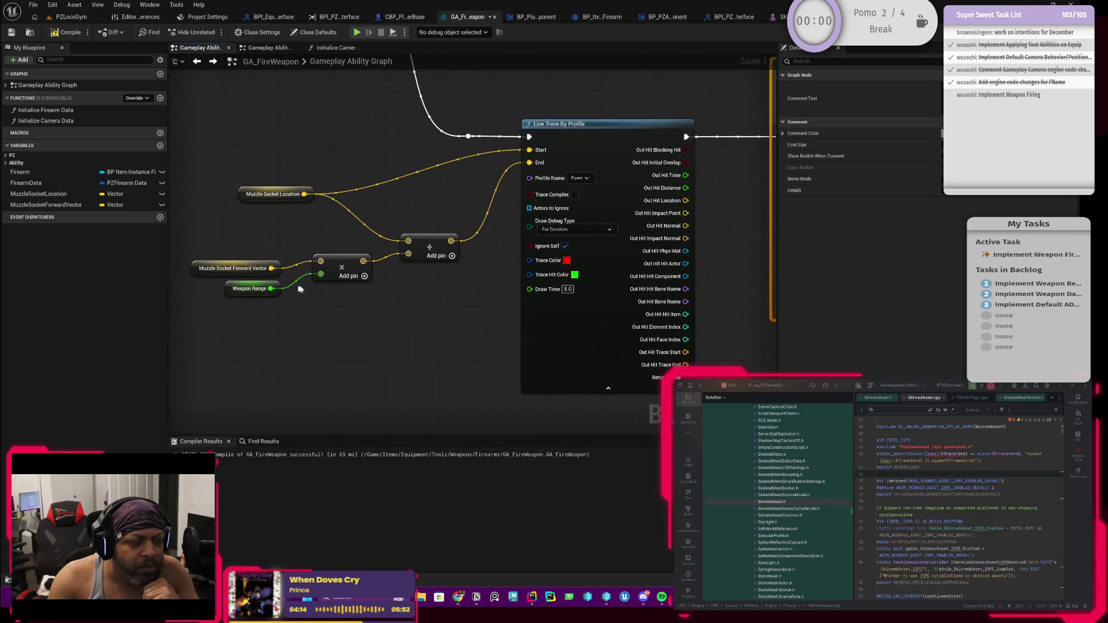
pyautogui.moveTo(404, 288); pyautogui.dragTo(255, 300)
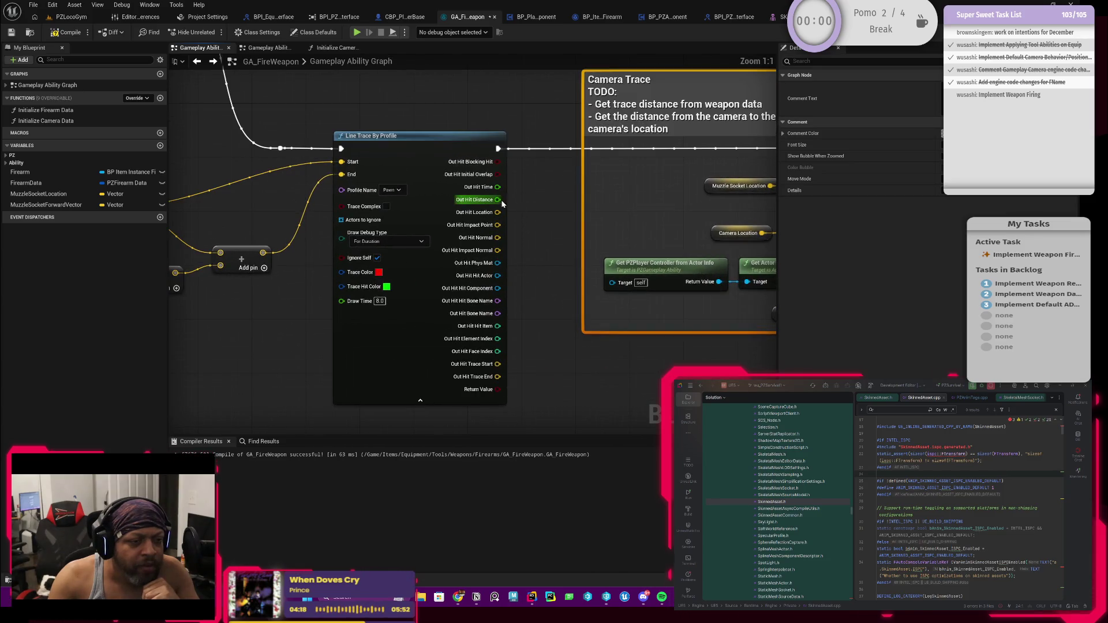
pyautogui.moveTo(502, 290); pyautogui.dragTo(571, 327)
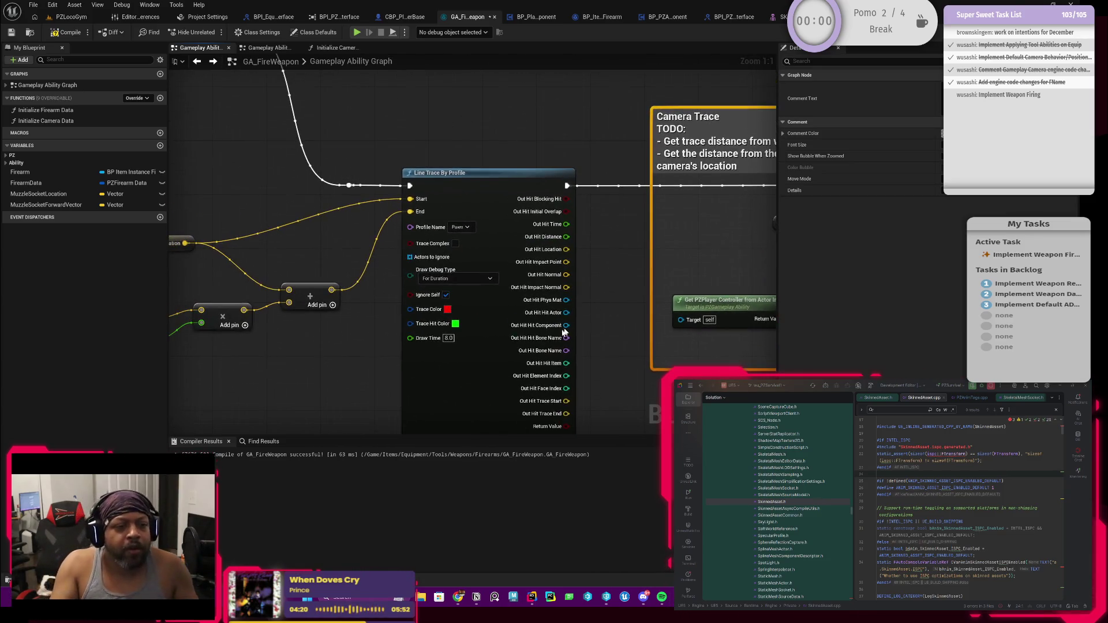
pyautogui.moveTo(363, 352); pyautogui.dragTo(436, 333)
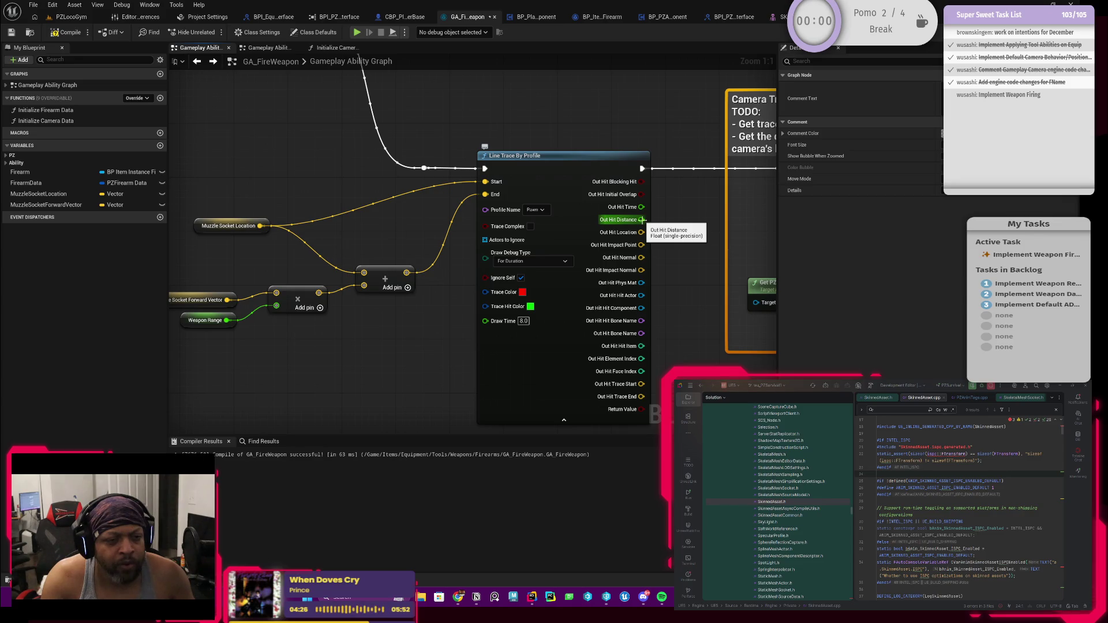
pyautogui.scroll(-3, 674, 251)
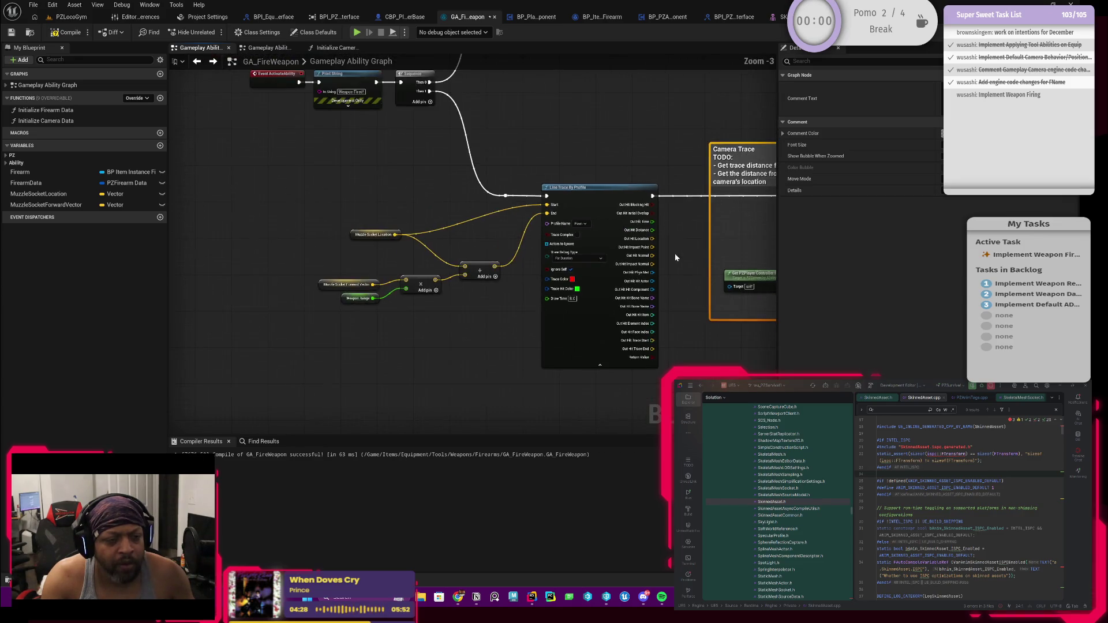
pyautogui.moveTo(674, 251); pyautogui.dragTo(556, 262)
pyautogui.scroll(3, 553, 248)
pyautogui.moveTo(516, 192); pyautogui.dragTo(531, 148)
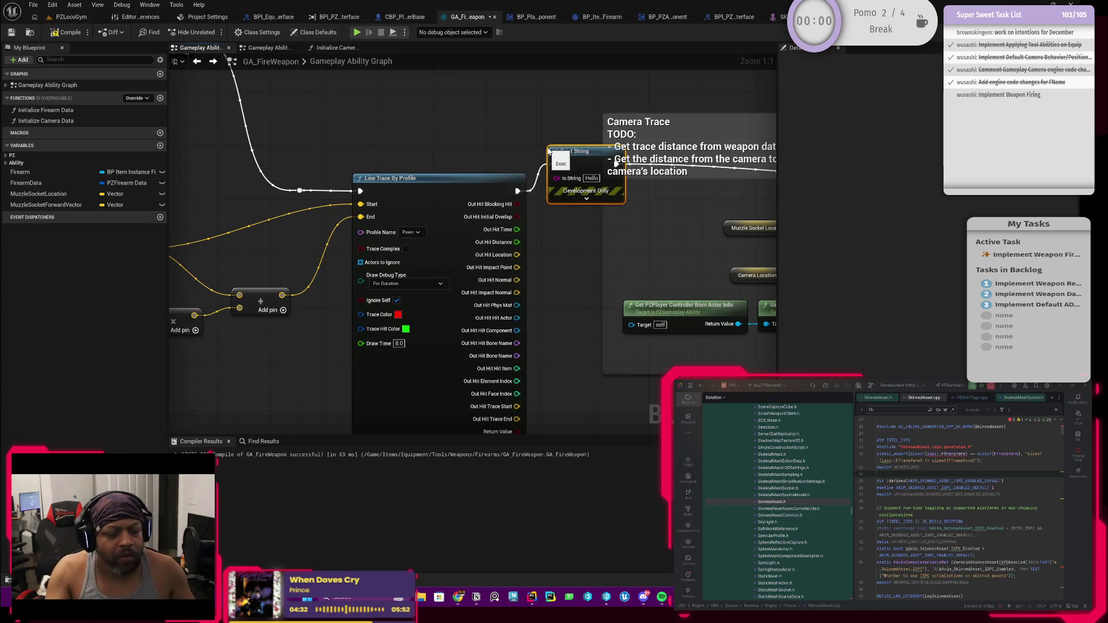
pyautogui.moveTo(580, 177); pyautogui.dragTo(607, 200)
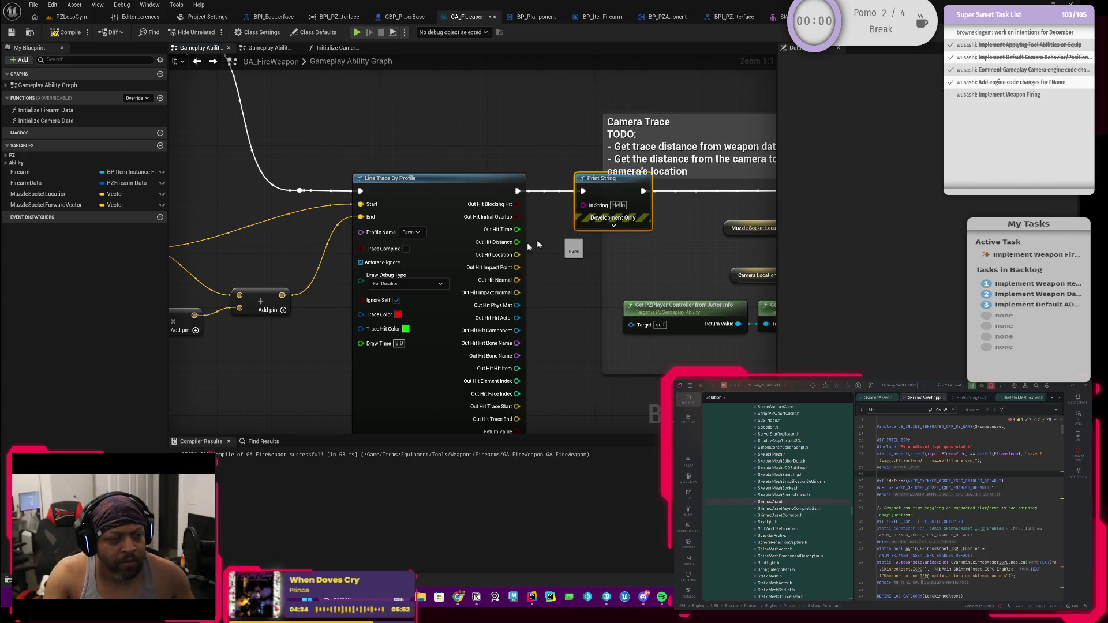
pyautogui.moveTo(516, 242)
pyautogui.mouseDown()
pyautogui.moveTo(547, 245)
pyautogui.moveTo(581, 207)
pyautogui.mouseUp()
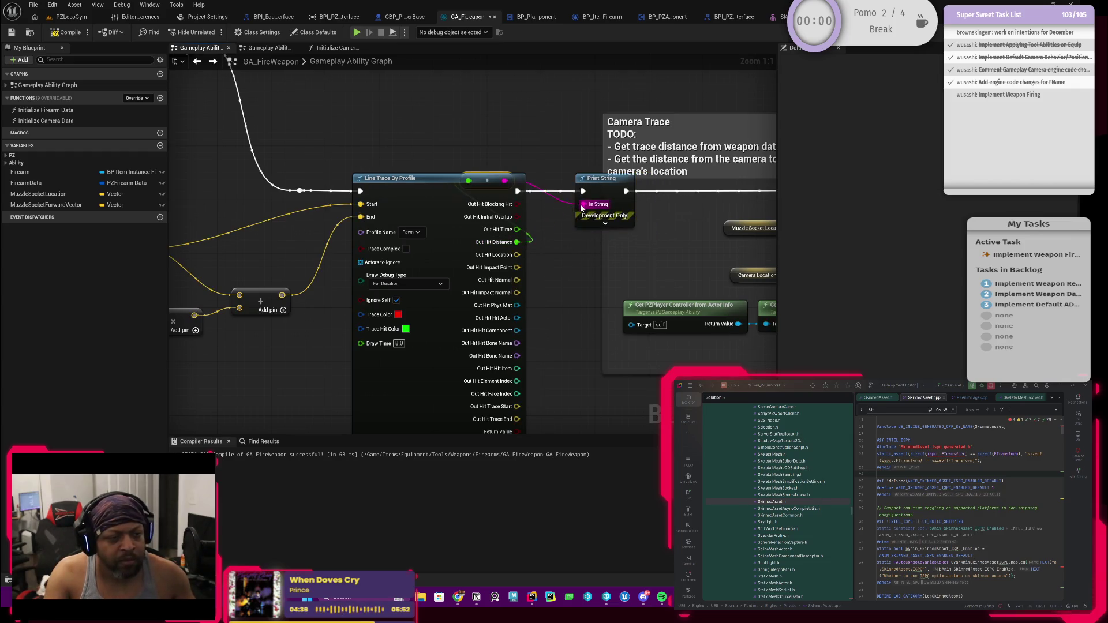
# Compile GA_FireWeapon and start a play session in the PZLocoGym level.
pyautogui.click(66, 32)
pyautogui.click(73, 18)
pyautogui.click(277, 33)
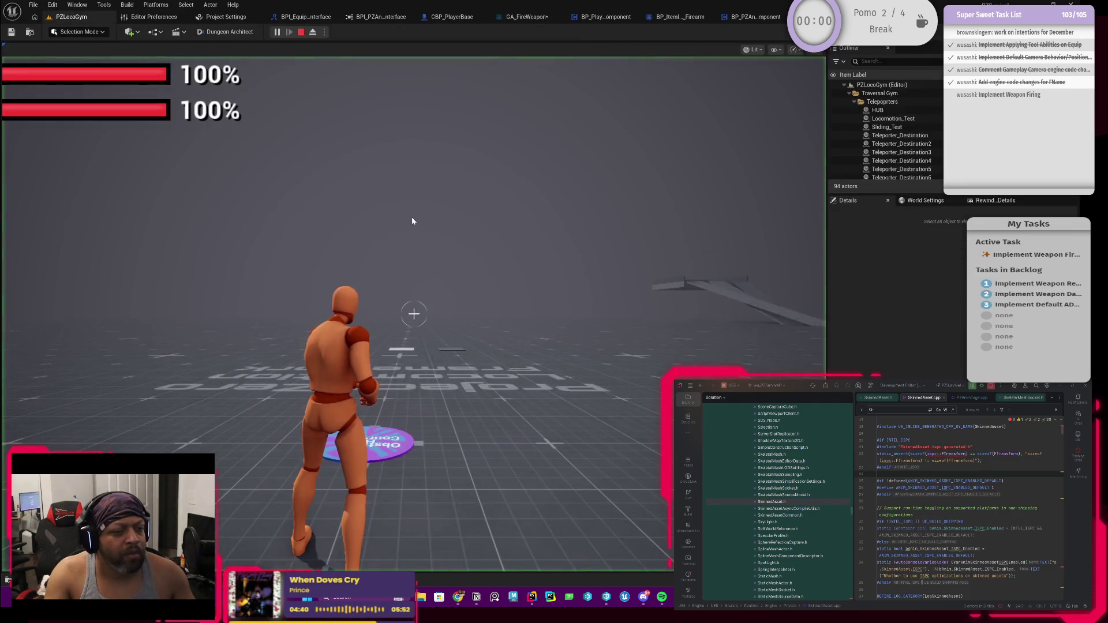
# Equip the weapon from the in-game inventory and fire three shots.
pyautogui.press('Tab')
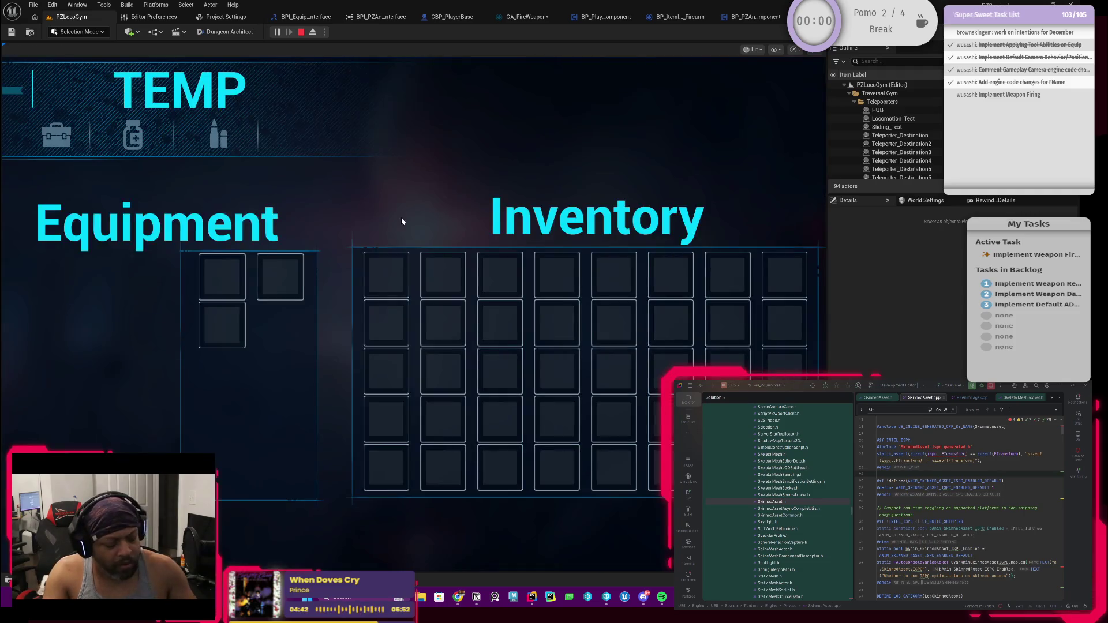
pyautogui.rightClick(387, 277)
pyautogui.press('Tab')
pyautogui.click(414, 314)
pyautogui.click(414, 314)
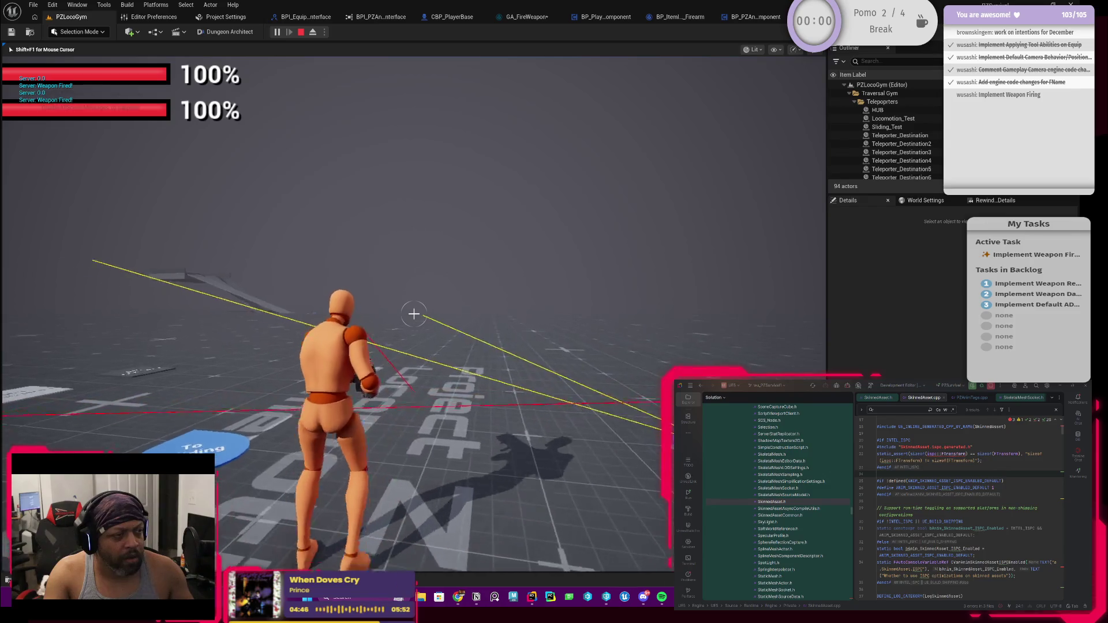
pyautogui.click(414, 314)
# Walk across the level, fire more shots toward the far wall, and stop playing.
pyautogui.press('w')
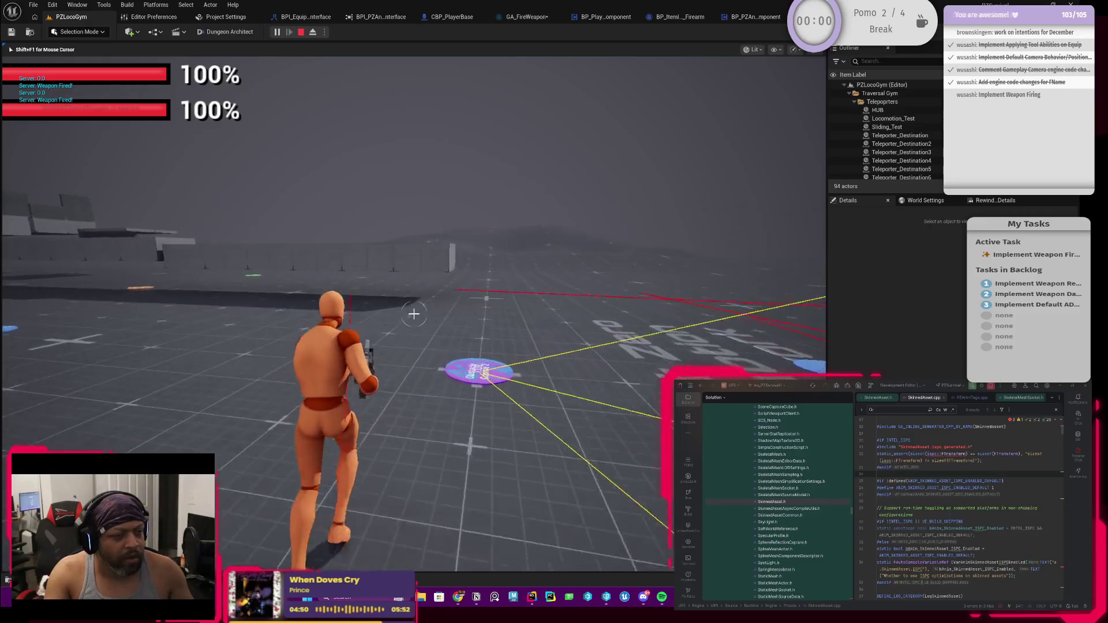
pyautogui.click(413, 314)
pyautogui.click(414, 314)
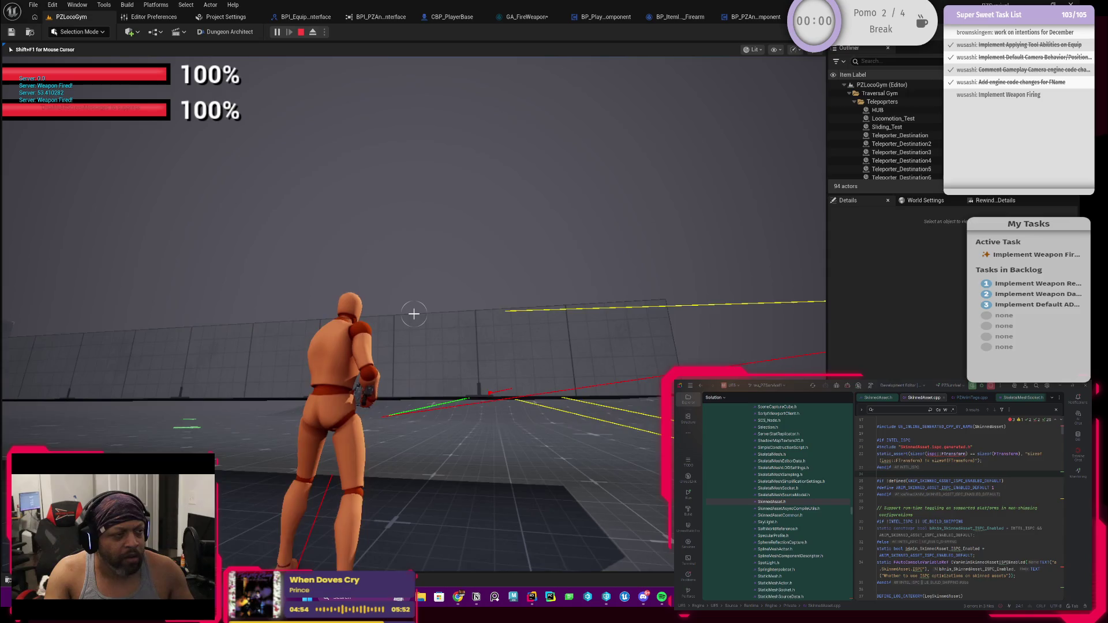
pyautogui.click(414, 314)
pyautogui.click(413, 314)
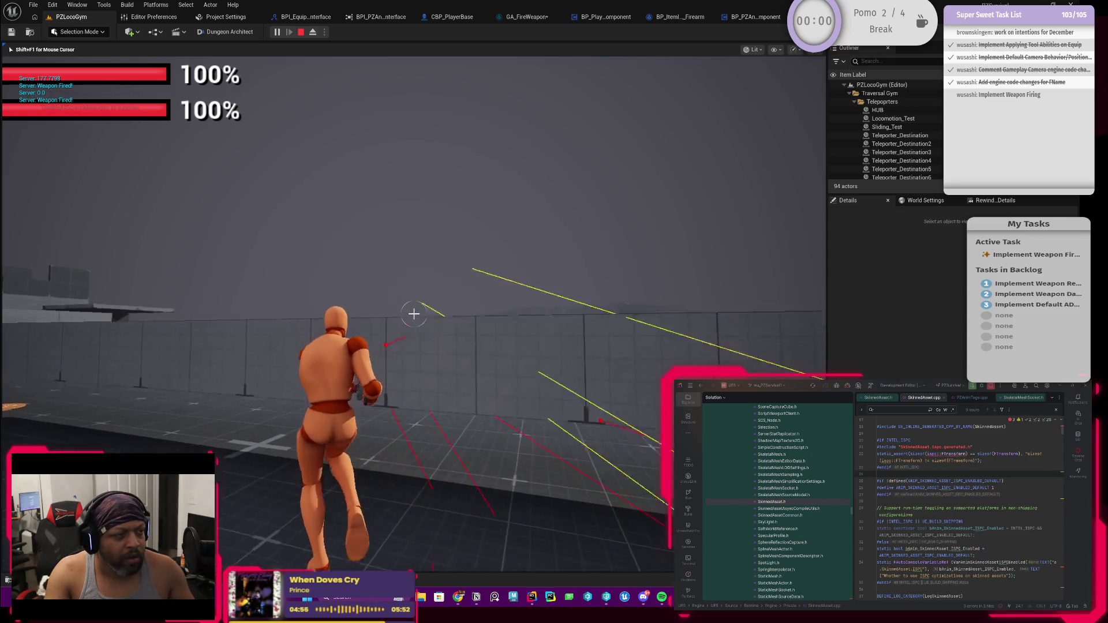
pyautogui.press('Escape')
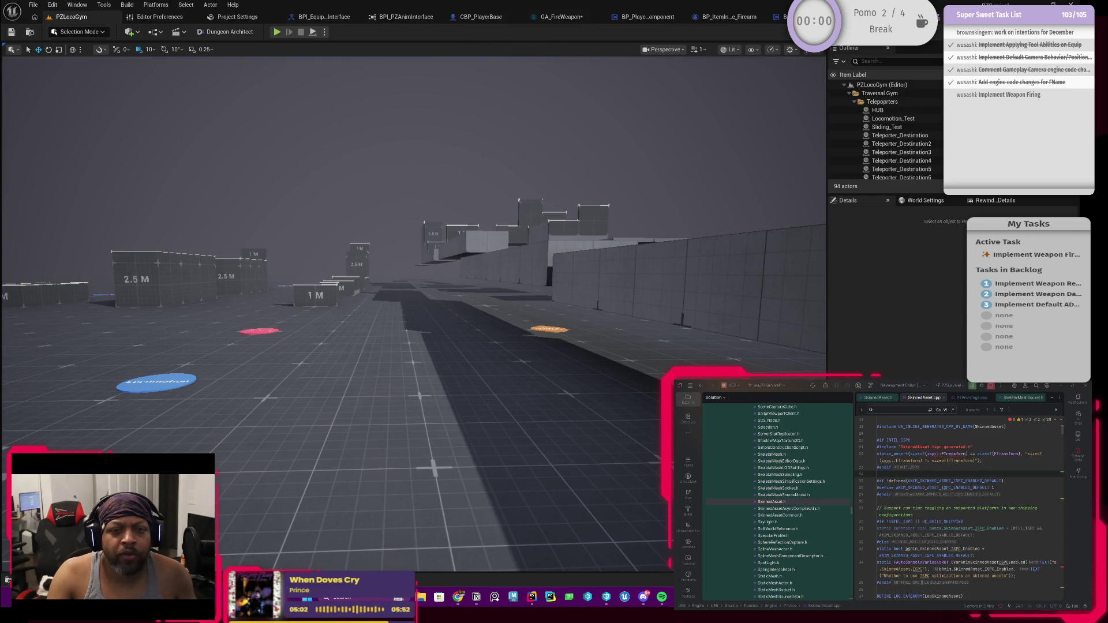
# Review GetSocketLocation in BPI_PZAnimInterface and BP_PZAnimComponent, plus the firearm and equipment component graphs, then close the last one.
pyautogui.click(405, 17)
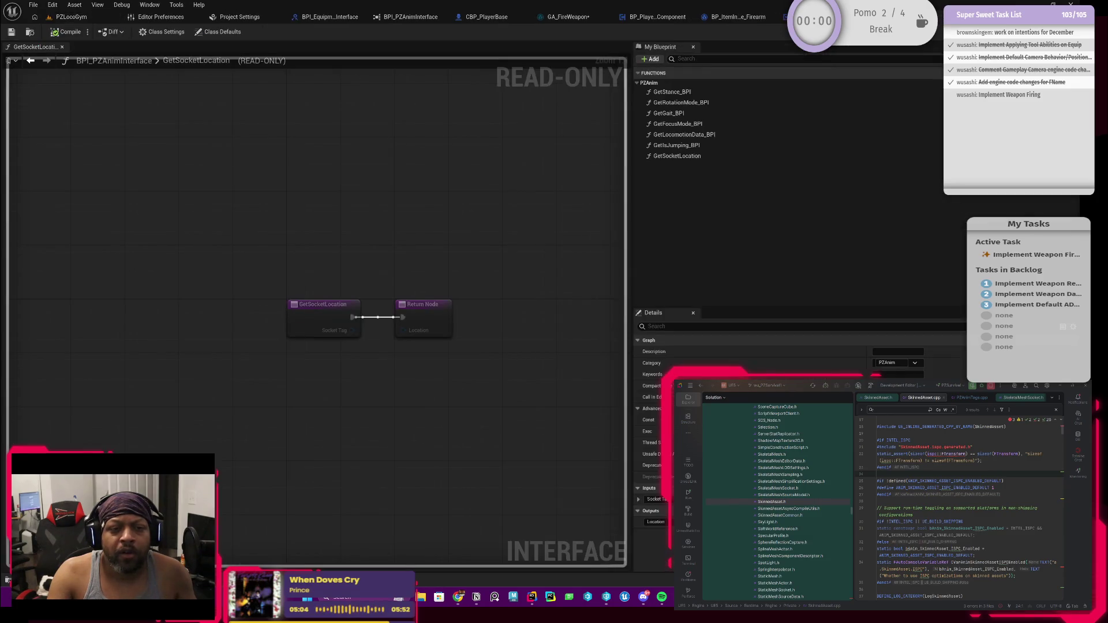
pyautogui.hotkey('ctrl', 'Tab')
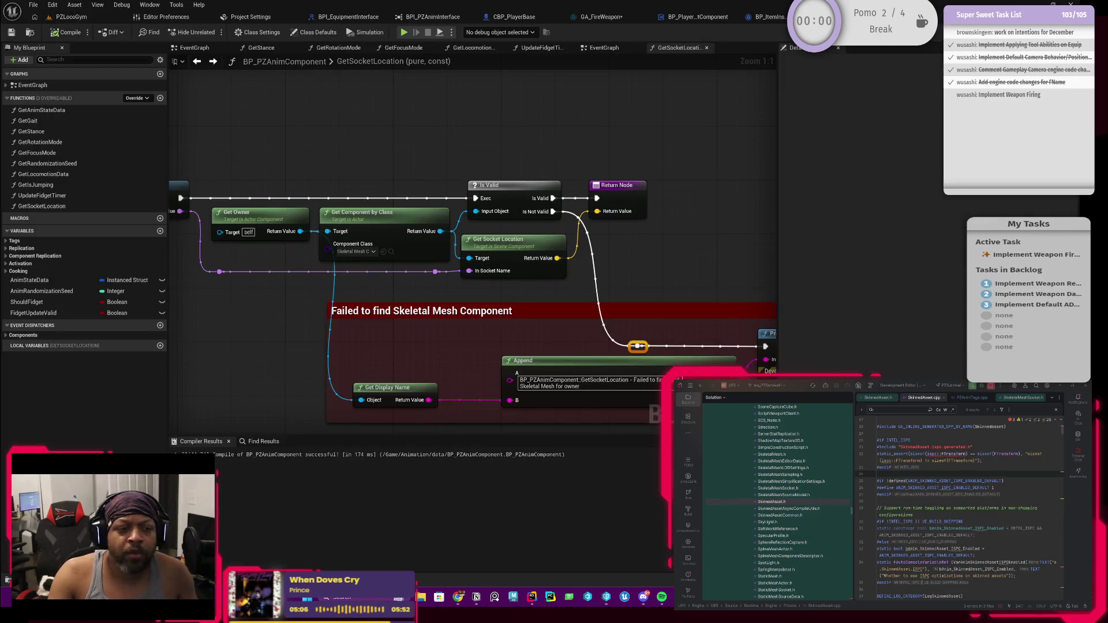
pyautogui.scroll(-2, 740, 132)
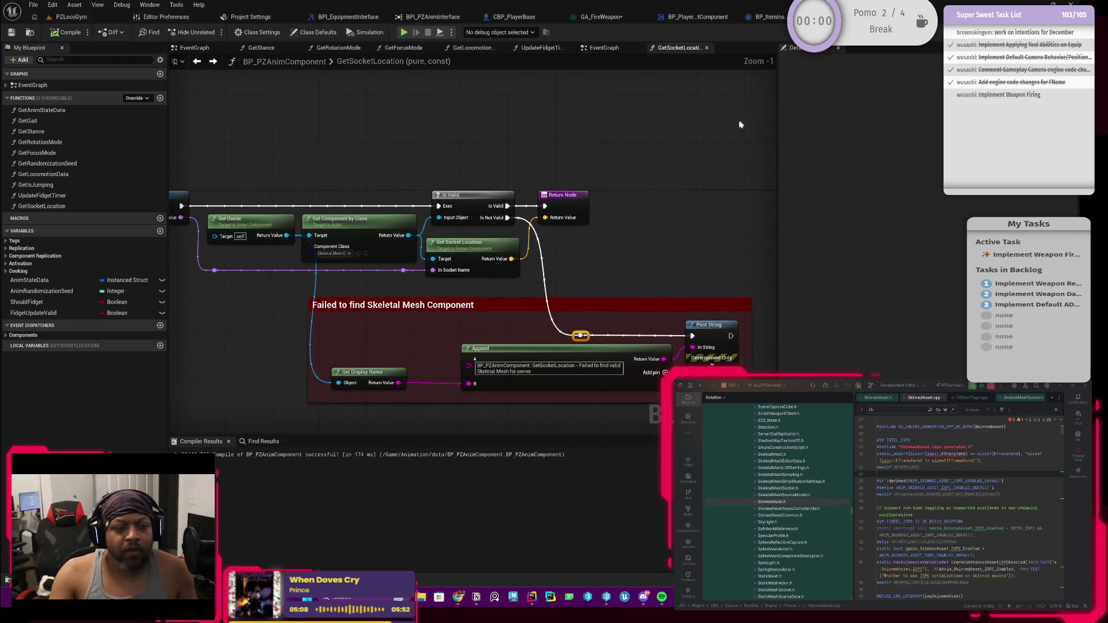
pyautogui.hotkey('ctrl', 'Tab')
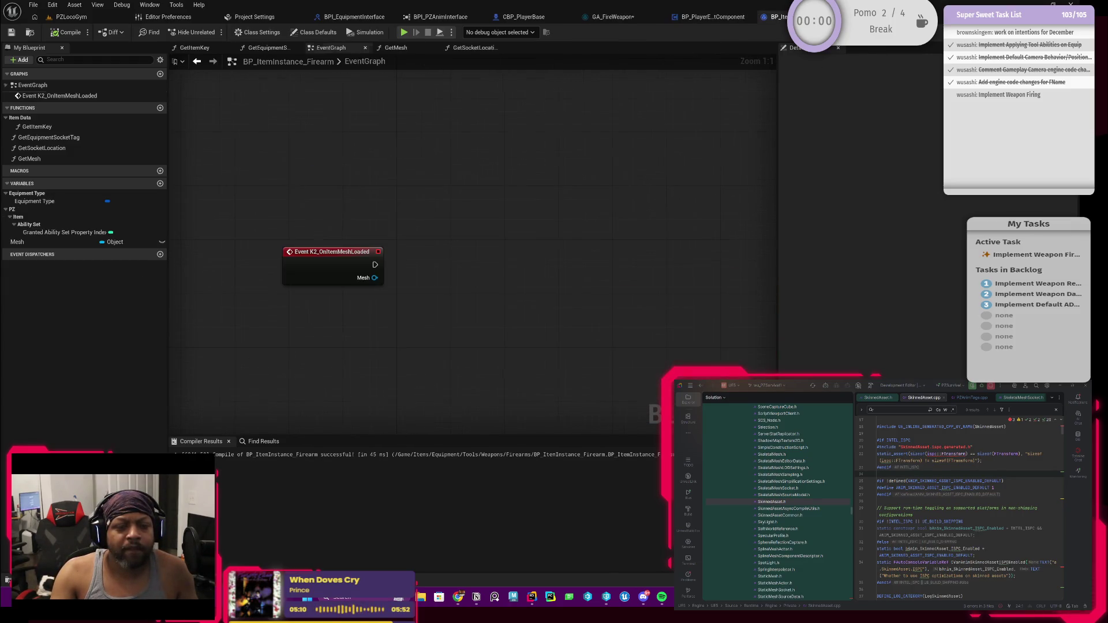
pyautogui.hotkey('ctrl', 'Tab')
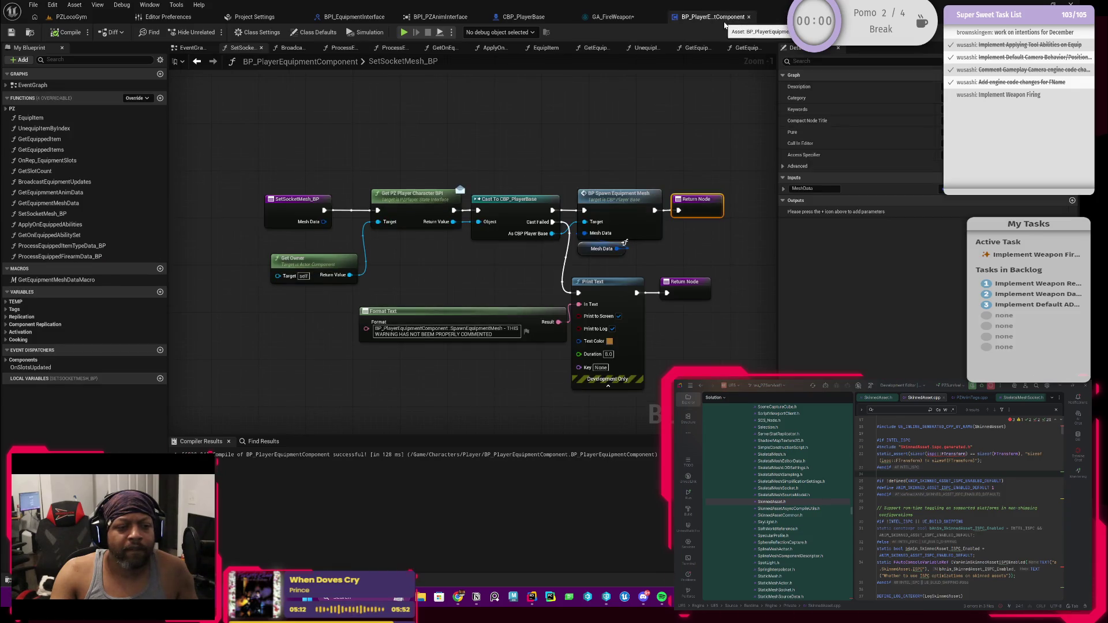
pyautogui.click(749, 17)
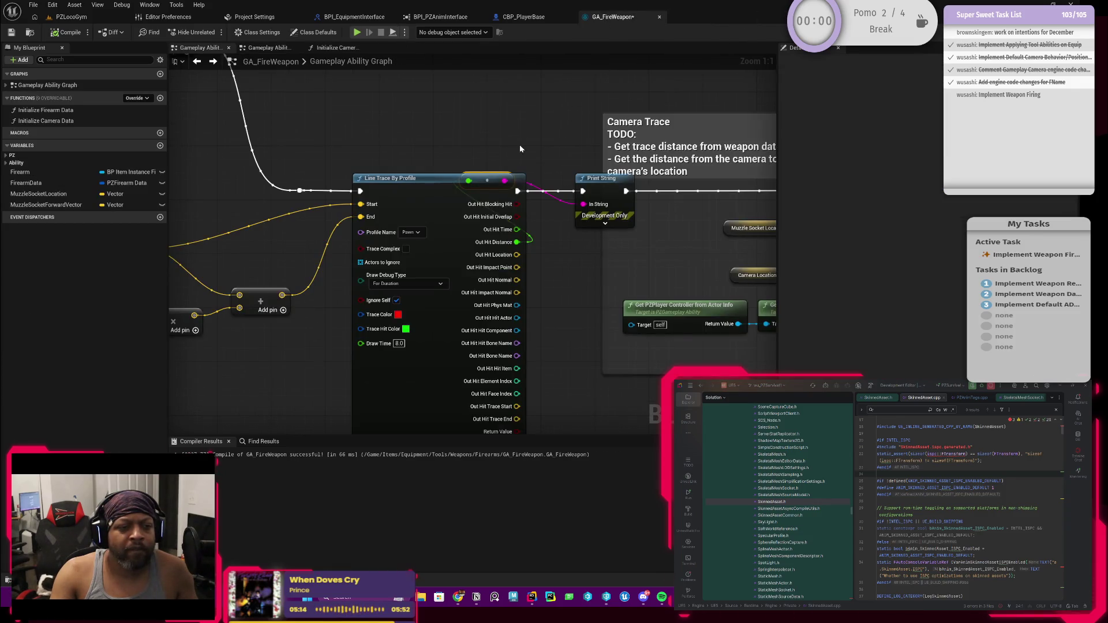
# Select the Forward Vector, Weapon Range and multiply nodes and nudge them slightly upward.
pyautogui.moveTo(520, 146)
pyautogui.mouseDown()
pyautogui.moveTo(404, 144)
pyautogui.moveTo(380, 219)
pyautogui.moveTo(381, 190)
pyautogui.mouseUp()
pyautogui.moveTo(321, 322); pyautogui.dragTo(595, 319)
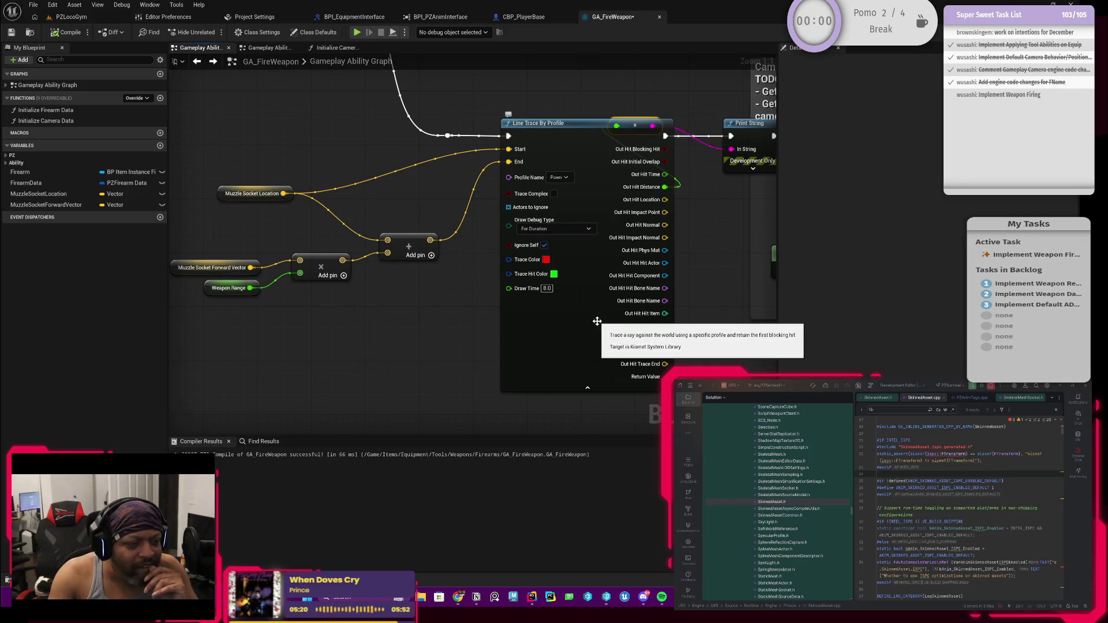
pyautogui.moveTo(477, 329)
pyautogui.mouseDown()
pyautogui.moveTo(470, 324)
pyautogui.moveTo(527, 321)
pyautogui.mouseUp()
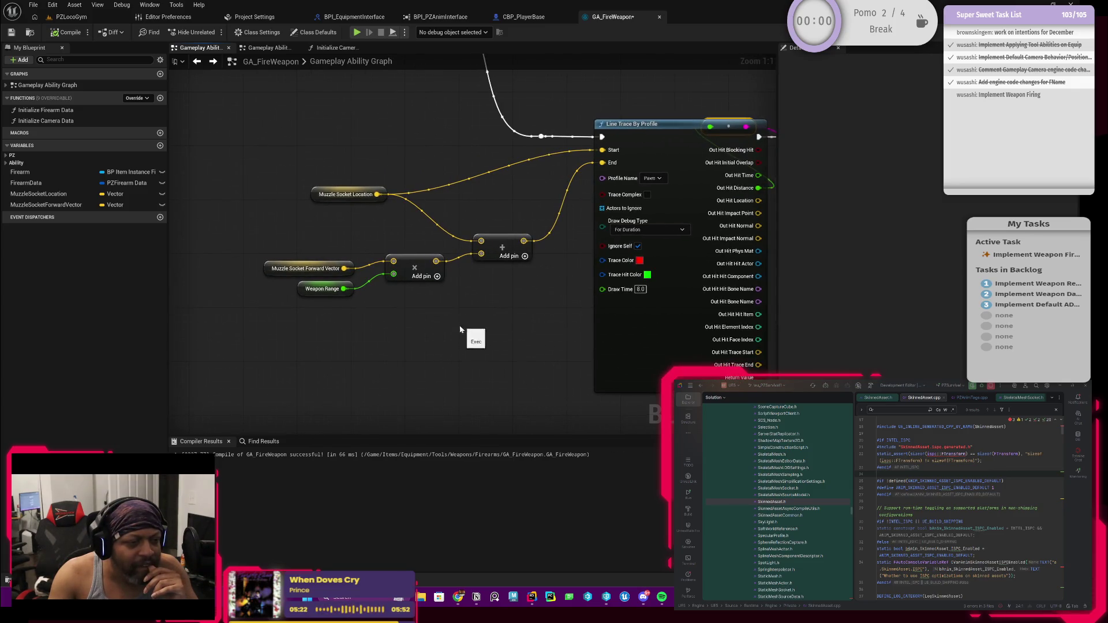
pyautogui.moveTo(462, 330); pyautogui.dragTo(532, 345)
pyautogui.moveTo(366, 259); pyautogui.dragTo(502, 348)
pyautogui.moveTo(486, 281)
pyautogui.mouseDown()
pyautogui.moveTo(482, 295)
pyautogui.moveTo(485, 276)
pyautogui.mouseUp()
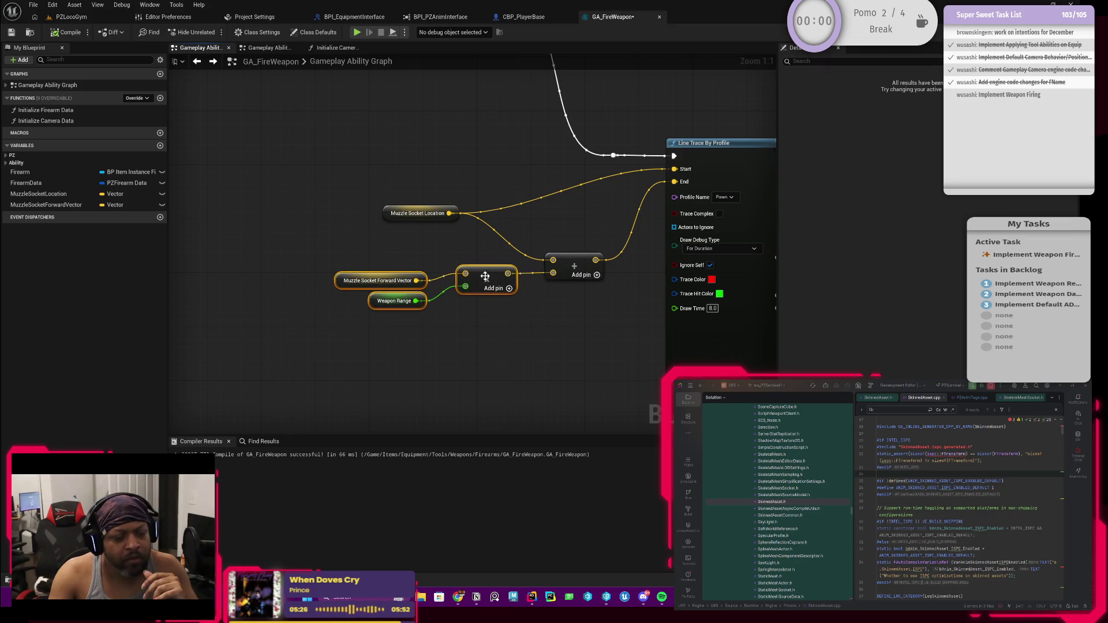
pyautogui.scroll(-2, 517, 330)
pyautogui.moveTo(532, 329)
pyautogui.mouseDown()
pyautogui.moveTo(426, 331)
pyautogui.moveTo(521, 342)
pyautogui.mouseUp()
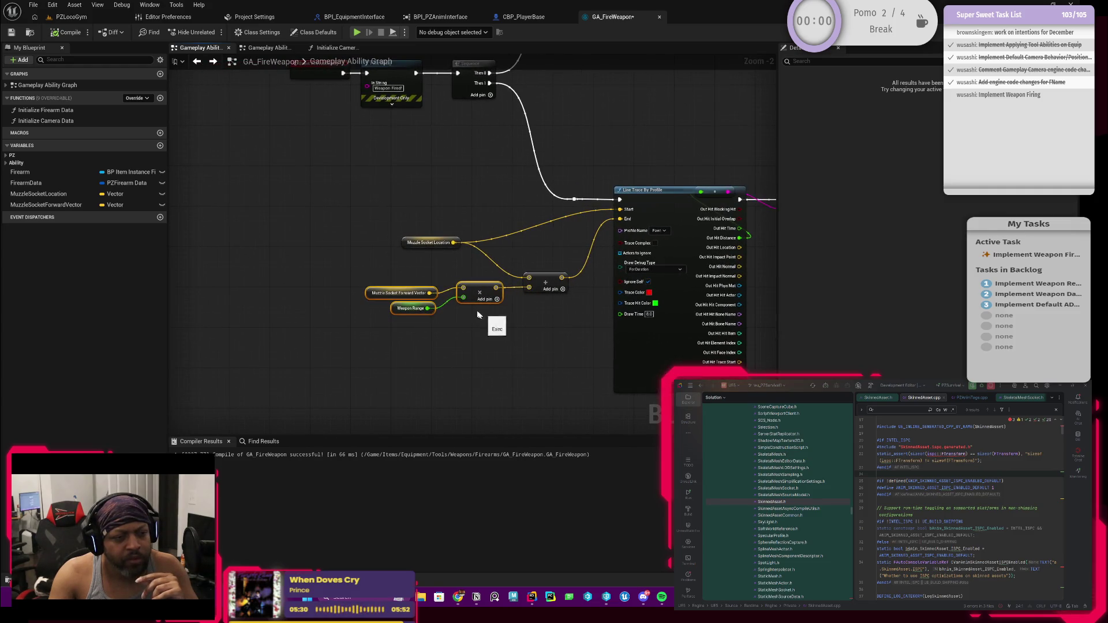
pyautogui.moveTo(376, 267); pyautogui.dragTo(429, 285)
pyautogui.scroll(2, 438, 284)
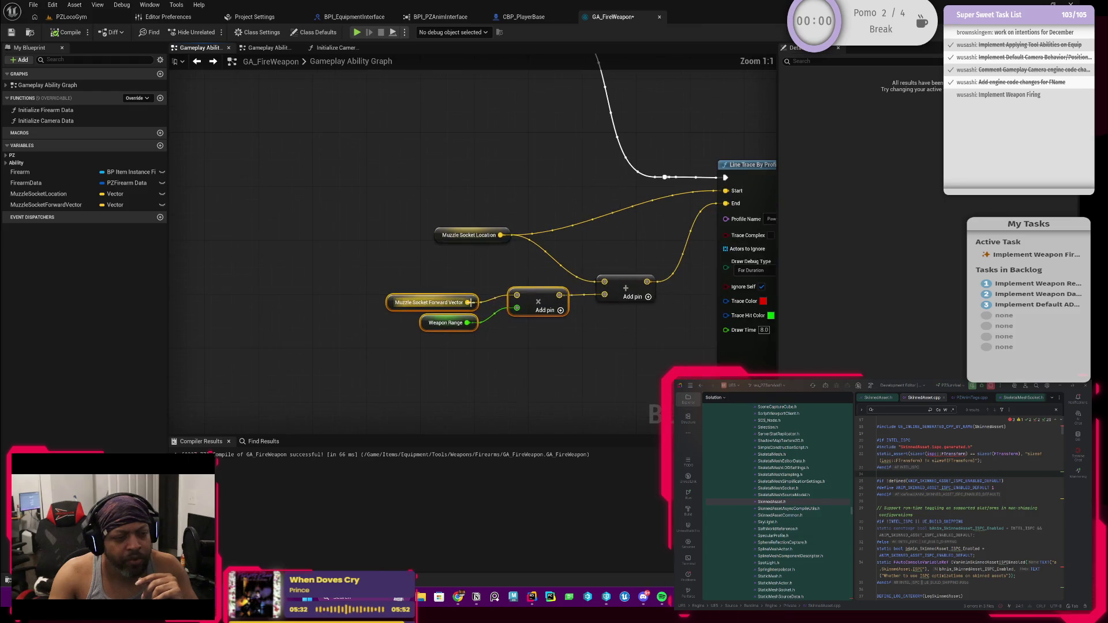
# Add the Add node to the selection, move the trace-end nodes left, and list nodes for the Add result.
pyautogui.moveTo(543, 357); pyautogui.dragTo(479, 350)
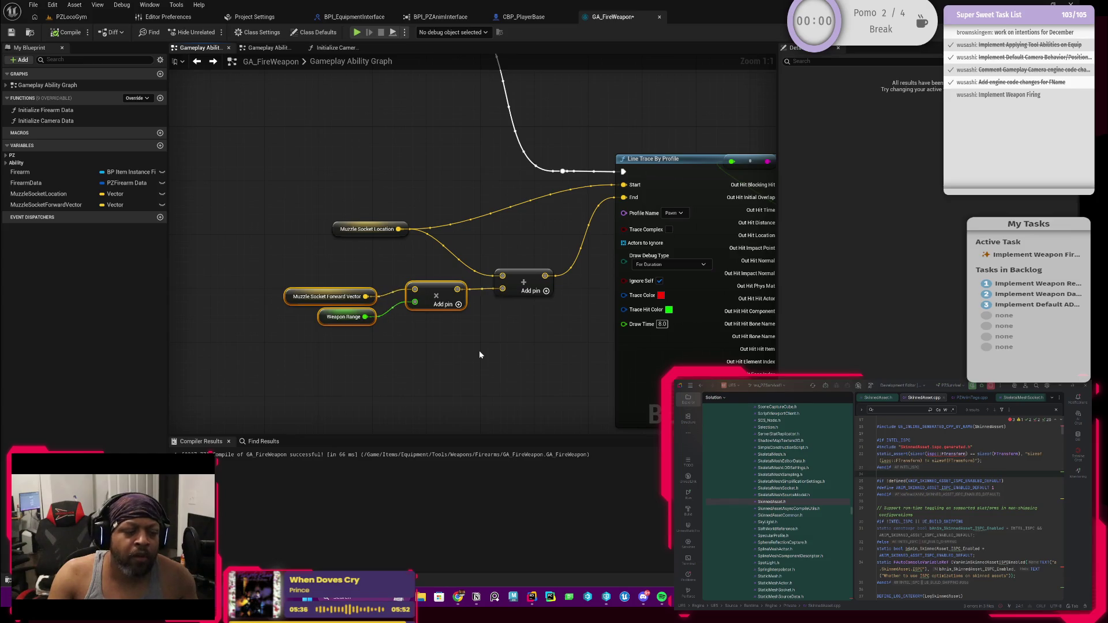
pyautogui.moveTo(290, 266)
pyautogui.mouseDown()
pyautogui.moveTo(507, 335)
pyautogui.moveTo(535, 318)
pyautogui.mouseUp()
pyautogui.moveTo(525, 280); pyautogui.dragTo(465, 279)
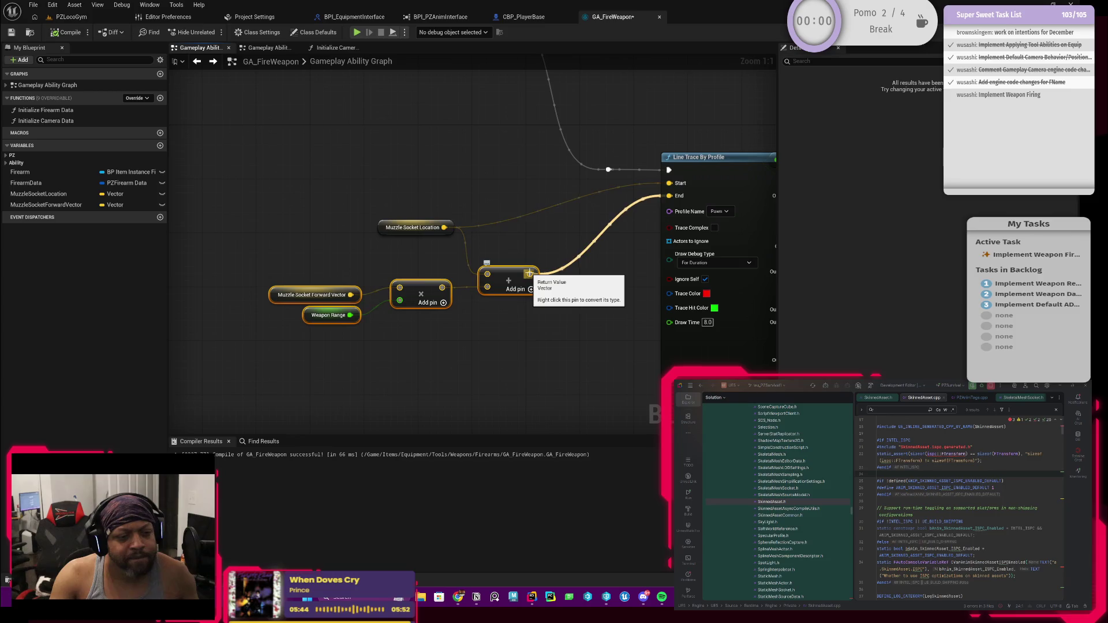
pyautogui.moveTo(529, 273)
pyautogui.mouseDown()
pyautogui.moveTo(577, 275)
pyautogui.moveTo(581, 252)
pyautogui.mouseUp()
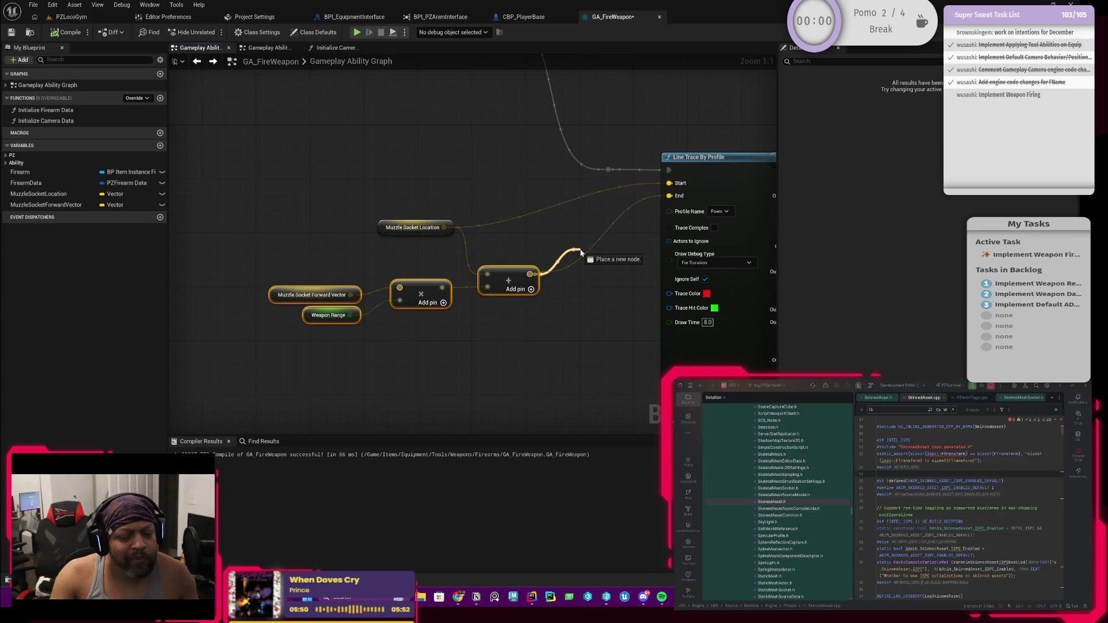
pyautogui.moveTo(581, 252); pyautogui.dragTo(581, 253)
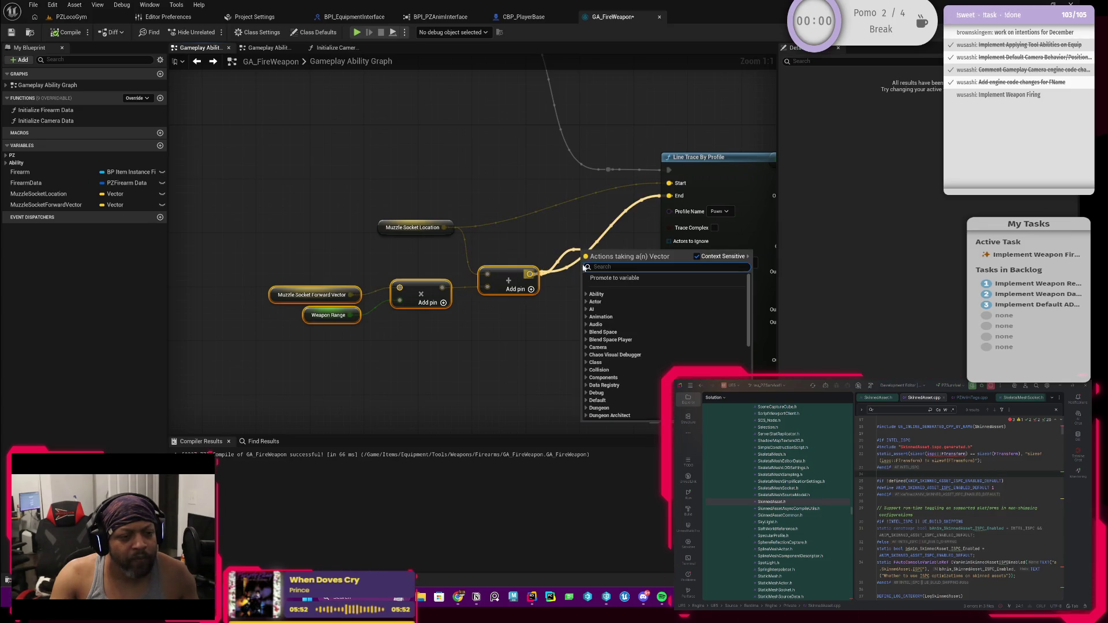
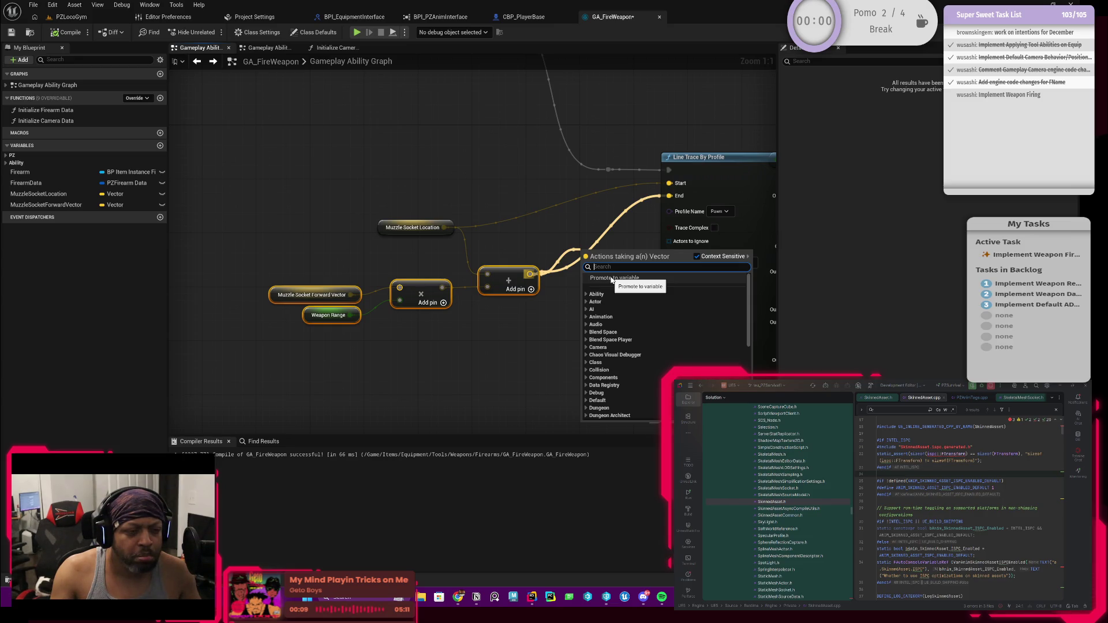
# Select the forward vector, Weapon Range and Add nodes, then bring Initialize Weapon Fire Values into view.
pyautogui.click(524, 317)
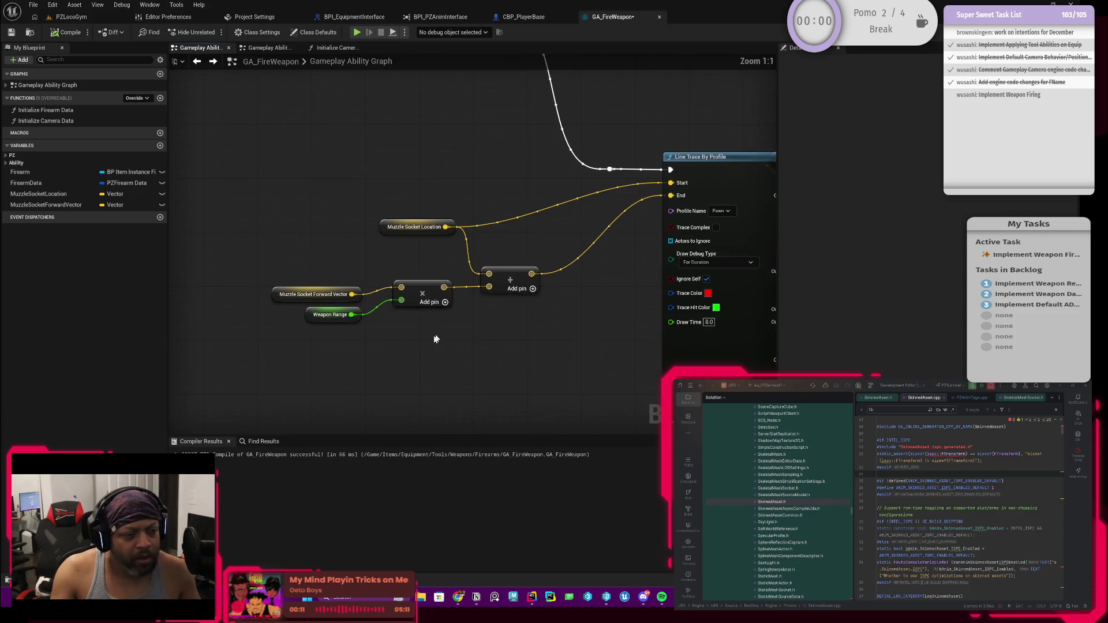
pyautogui.moveTo(338, 338)
pyautogui.mouseDown()
pyautogui.moveTo(545, 262)
pyautogui.moveTo(556, 213)
pyautogui.mouseUp()
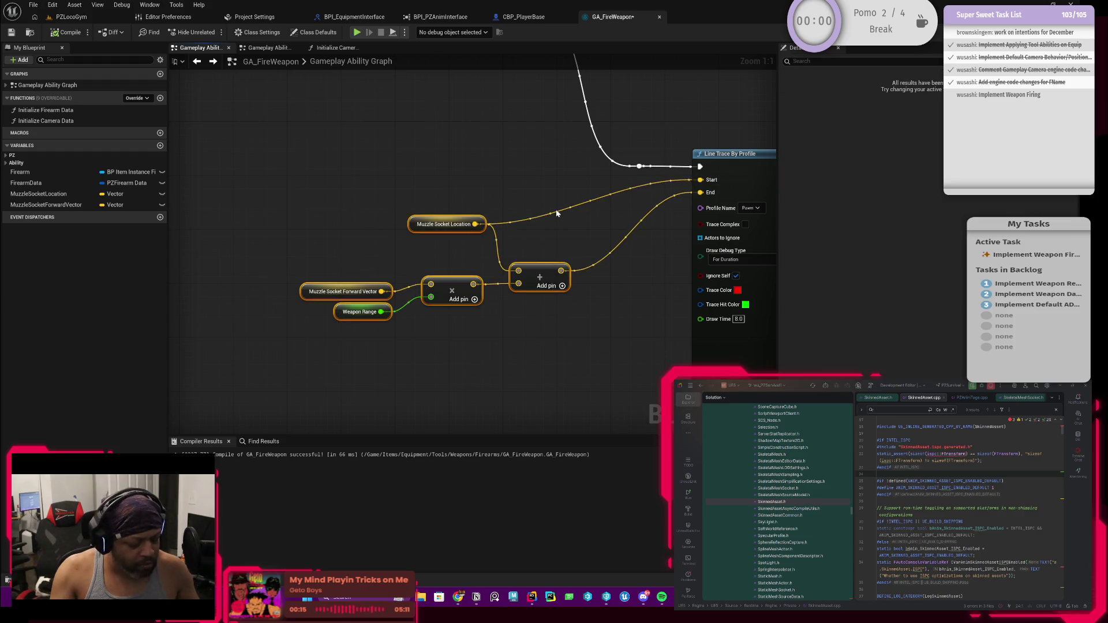
pyautogui.scroll(-3, 566, 182)
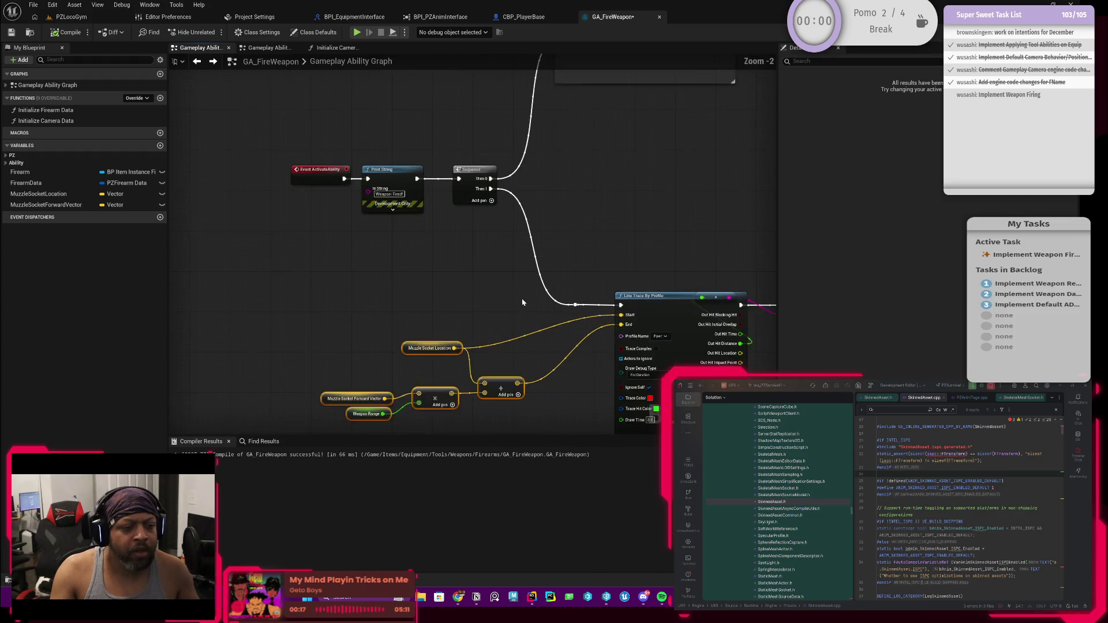
pyautogui.moveTo(512, 272)
pyautogui.mouseDown()
pyautogui.moveTo(537, 240)
pyautogui.moveTo(457, 364)
pyautogui.moveTo(456, 392)
pyautogui.mouseUp()
pyautogui.scroll(3, 600, 185)
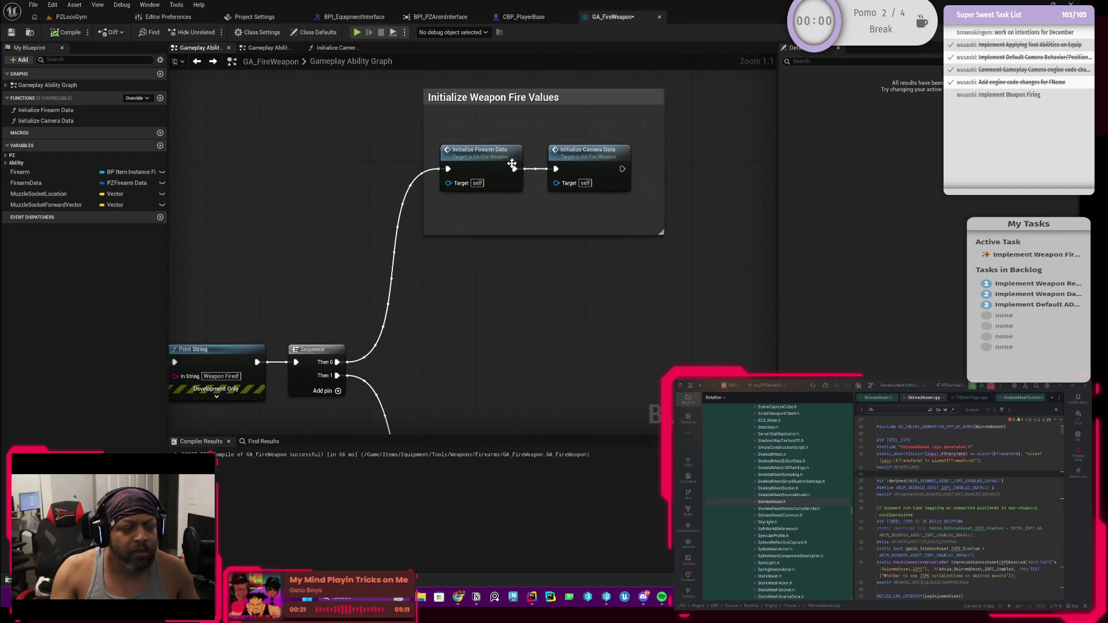
# Paste the muzzle location plus forward-vector-times-range nodes into Initialize Firearm Data and pull from the Add output.
pyautogui.moveTo(497, 236)
pyautogui.mouseDown()
pyautogui.moveTo(519, 180)
pyautogui.moveTo(557, 143)
pyautogui.moveTo(441, 304)
pyautogui.mouseUp()
pyautogui.doubleClick(448, 183)
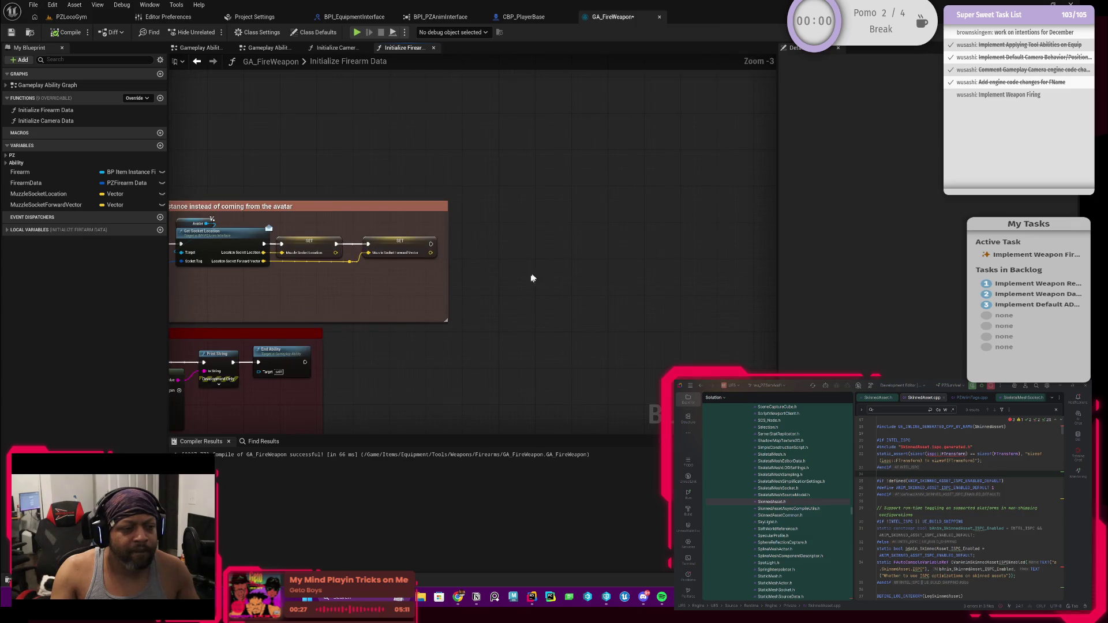
pyautogui.hotkey('ctrl', 'v')
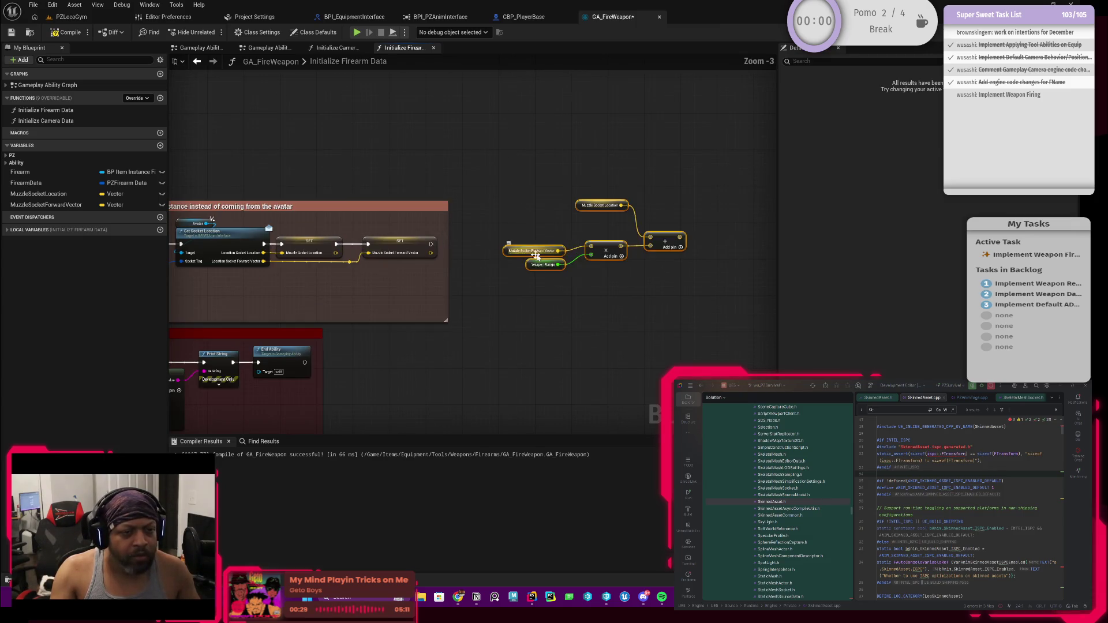
pyautogui.scroll(1, 577, 265)
pyautogui.scroll(1, 635, 259)
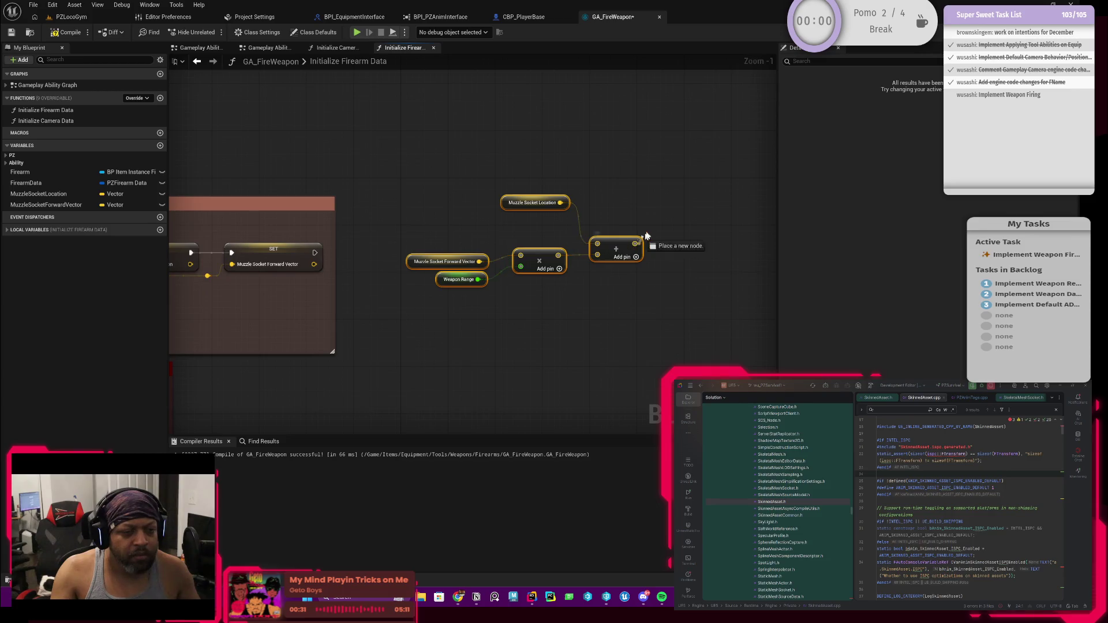
pyautogui.moveTo(636, 257); pyautogui.dragTo(675, 195)
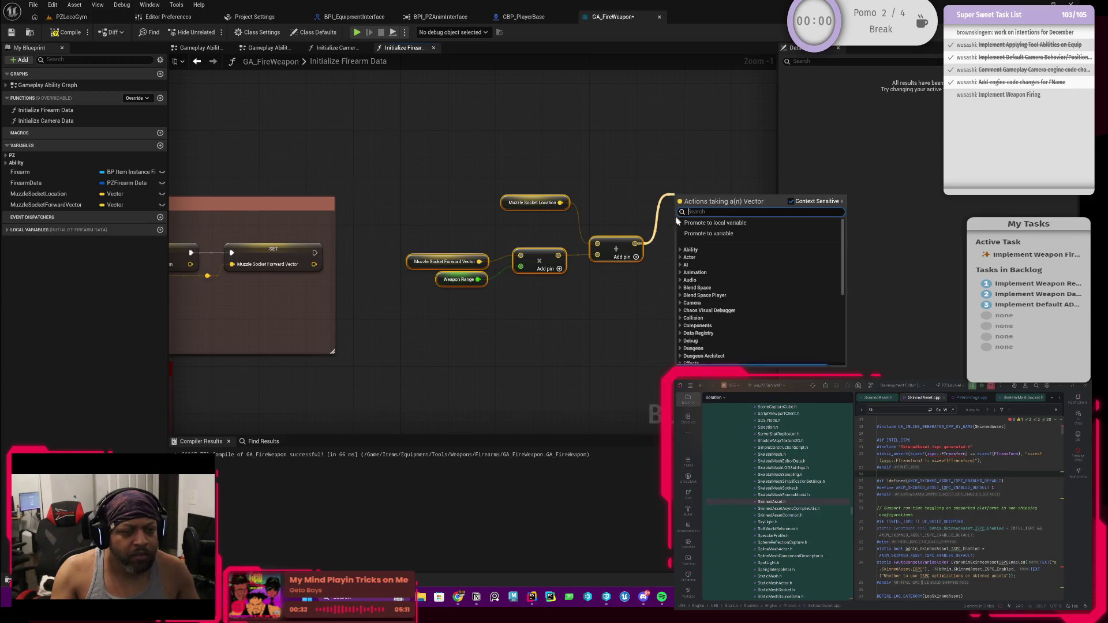
# Promote the Add node's summed vector to a new variable named TrueFireTraceDistance.
pyautogui.click(716, 233)
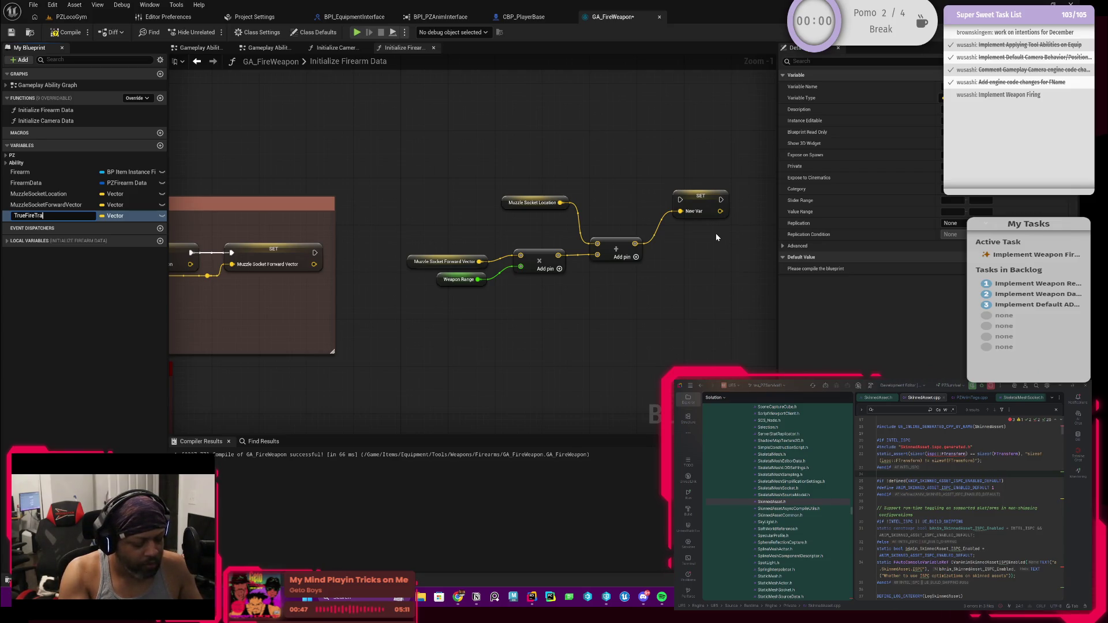
pyautogui.write('ceDistanc')
pyautogui.press('Return')
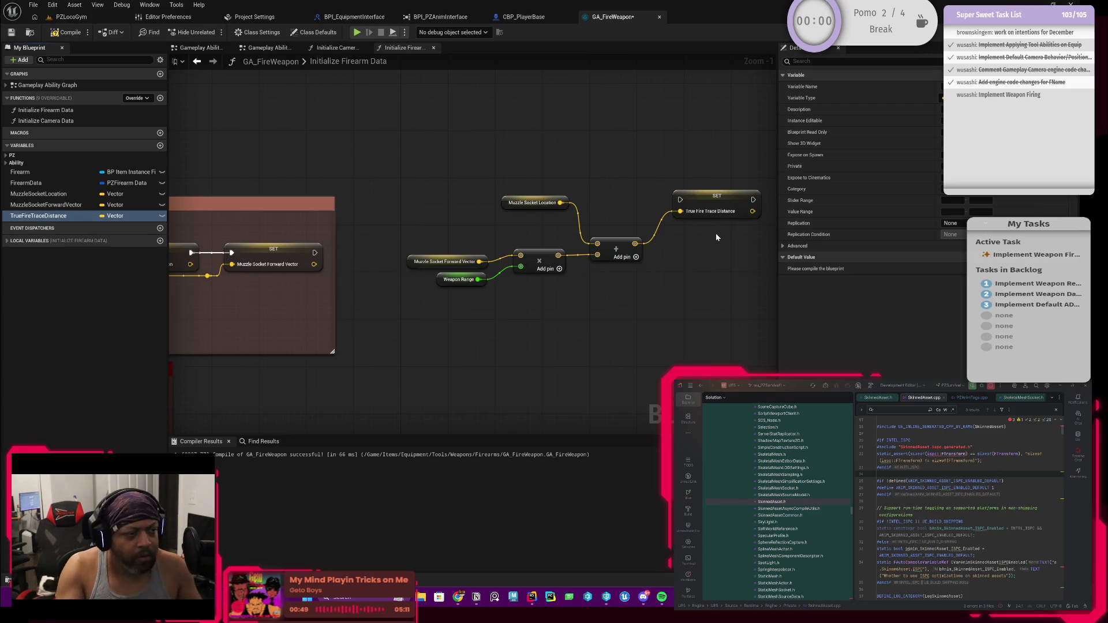
pyautogui.moveTo(454, 239)
pyautogui.mouseDown()
pyautogui.moveTo(553, 217)
pyautogui.moveTo(447, 235)
pyautogui.moveTo(413, 228)
pyautogui.mouseUp()
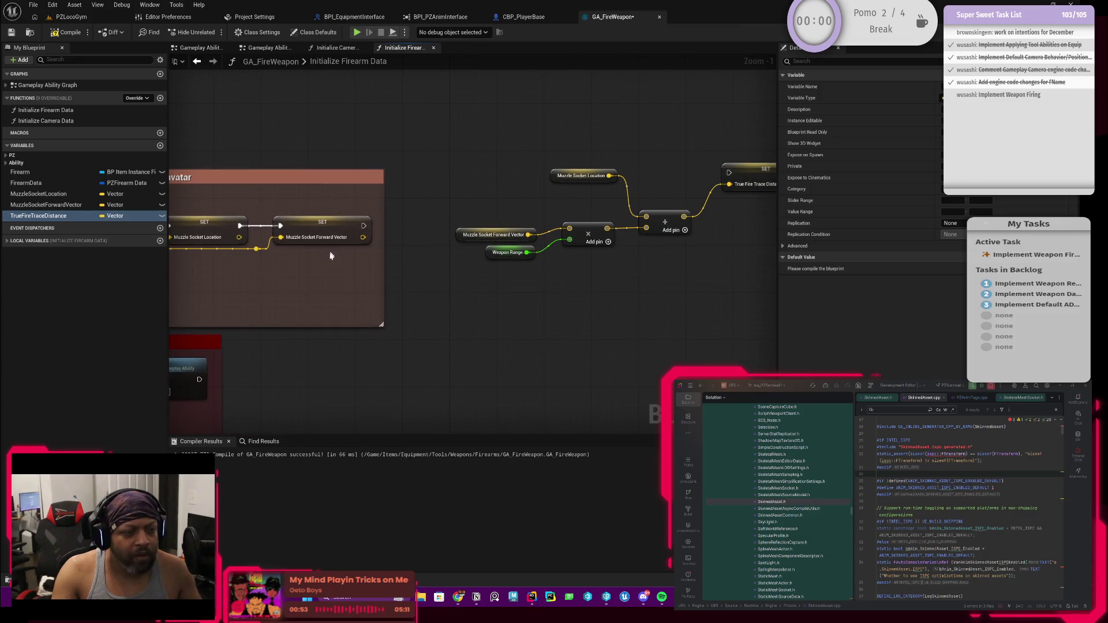
pyautogui.scroll(-3, 332, 252)
pyautogui.moveTo(761, 207)
pyautogui.mouseDown()
pyautogui.moveTo(432, 198)
pyautogui.moveTo(635, 191)
pyautogui.moveTo(657, 245)
pyautogui.mouseUp()
pyautogui.scroll(3, 656, 244)
pyautogui.click(649, 218)
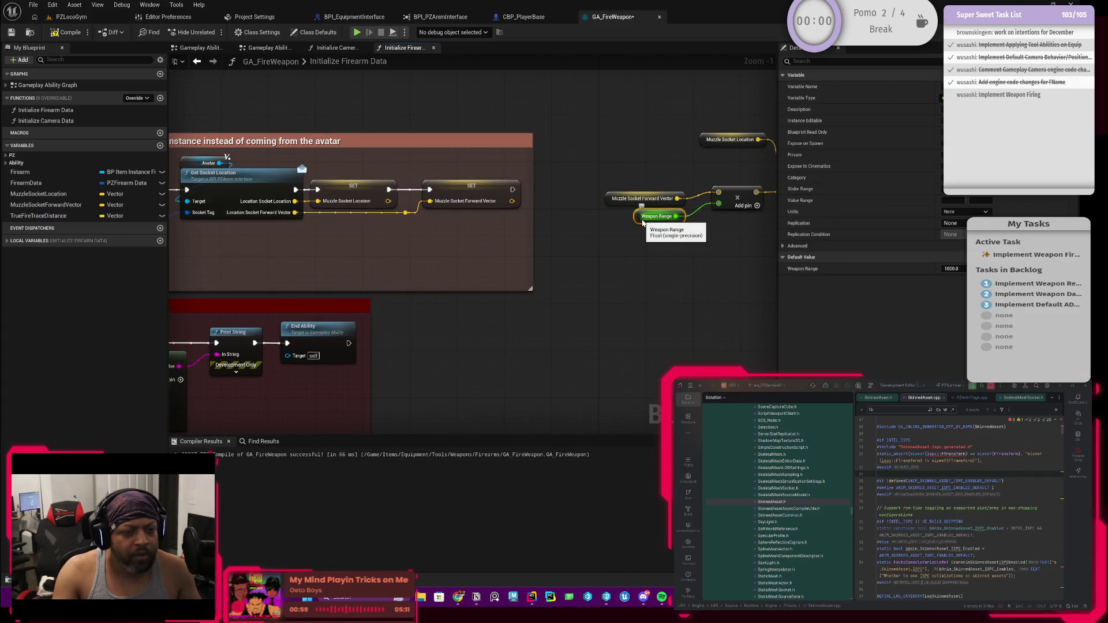
pyautogui.moveTo(630, 246); pyautogui.dragTo(508, 285)
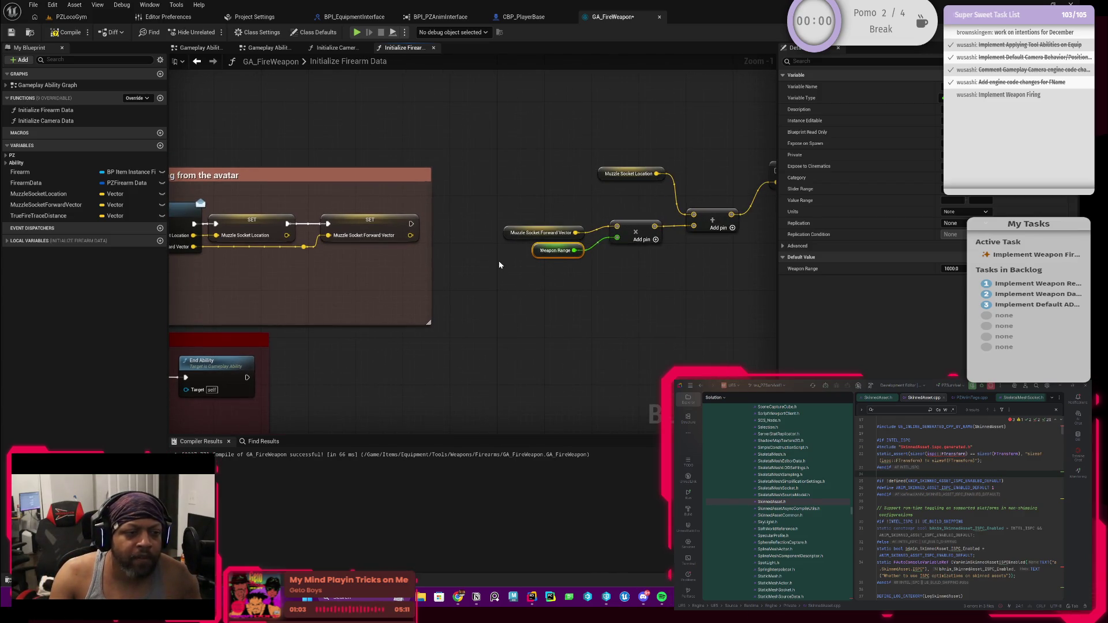
pyautogui.scroll(-3, 499, 265)
pyautogui.scroll(5, 396, 241)
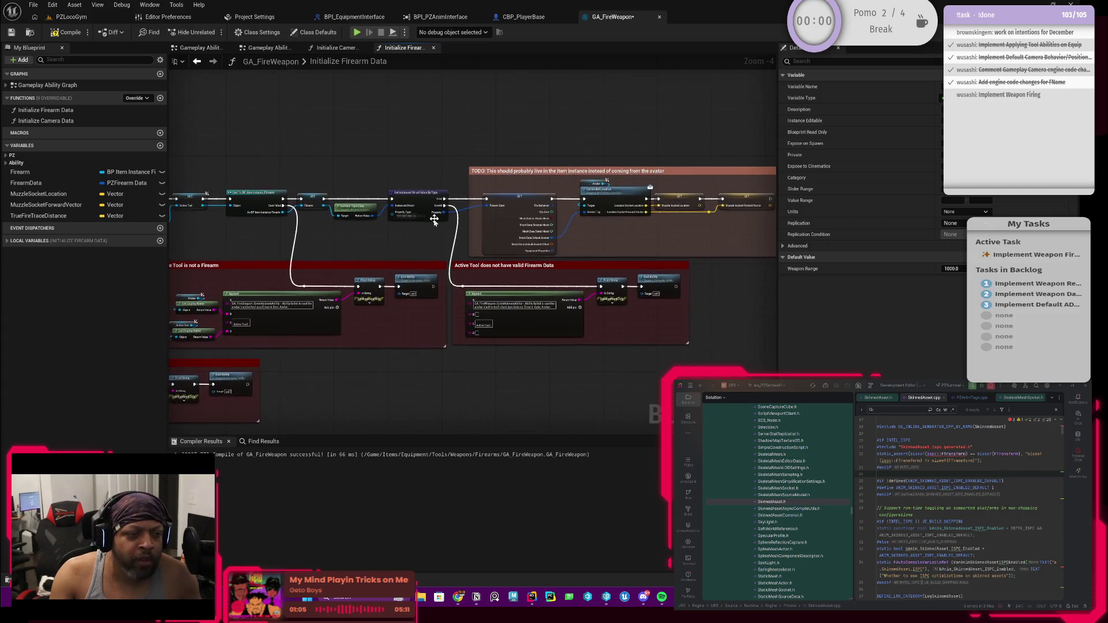
pyautogui.click(533, 252)
pyautogui.moveTo(533, 252); pyautogui.dragTo(398, 266)
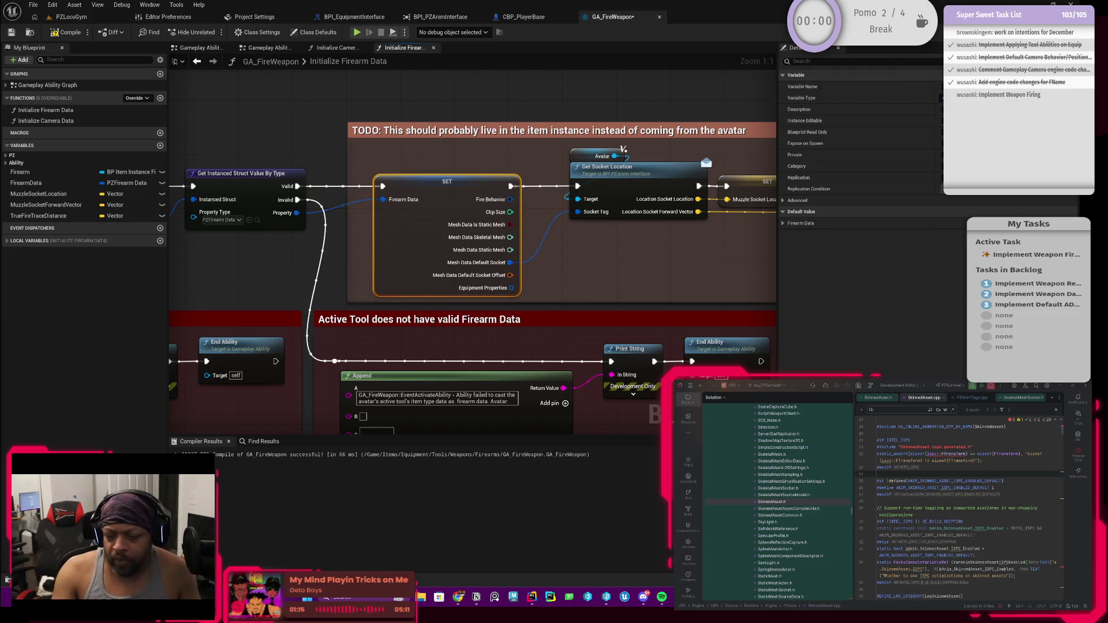
# Close the SkinnedAsset.cpp, SkeletalMeshSocket.h and SkinnedAsset.h tabs in Rider.
pyautogui.click(897, 410)
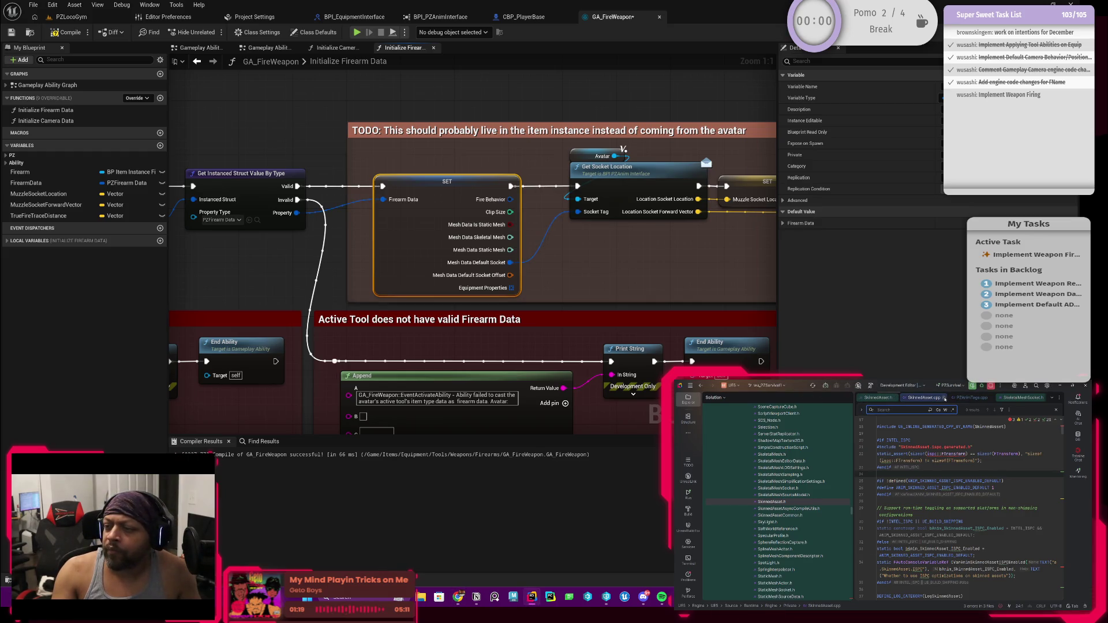
pyautogui.click(945, 397)
pyautogui.click(998, 398)
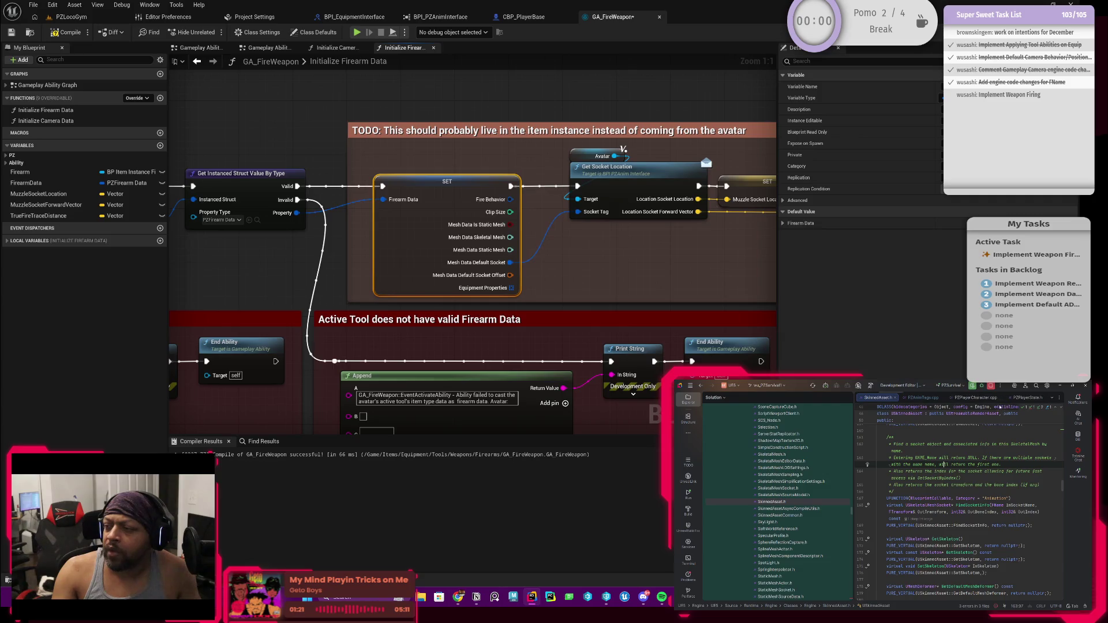
pyautogui.click(896, 398)
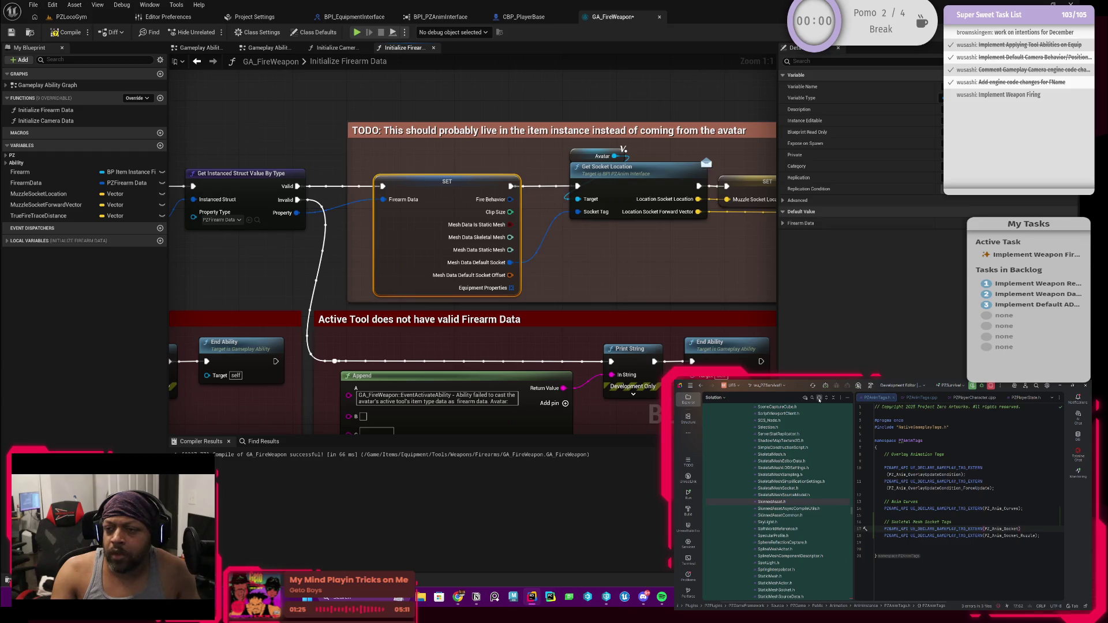
# Open PZFirearmData.h from the solution tree and scroll to the FPZFirearmData struct.
pyautogui.click(818, 398)
pyautogui.scroll(-3, 777, 528)
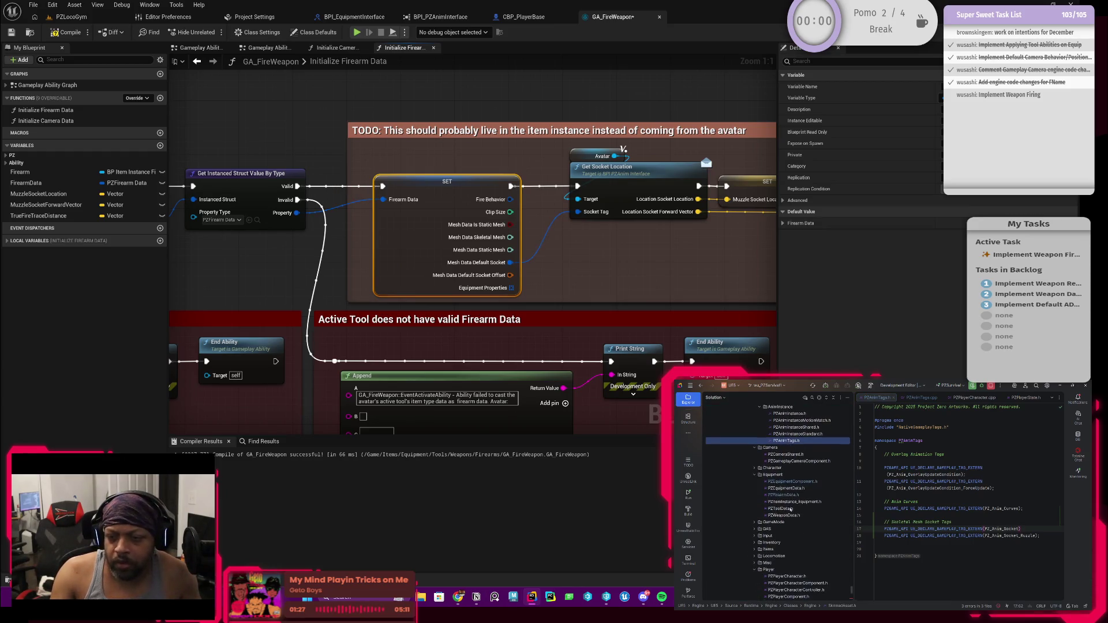
pyautogui.doubleClick(786, 495)
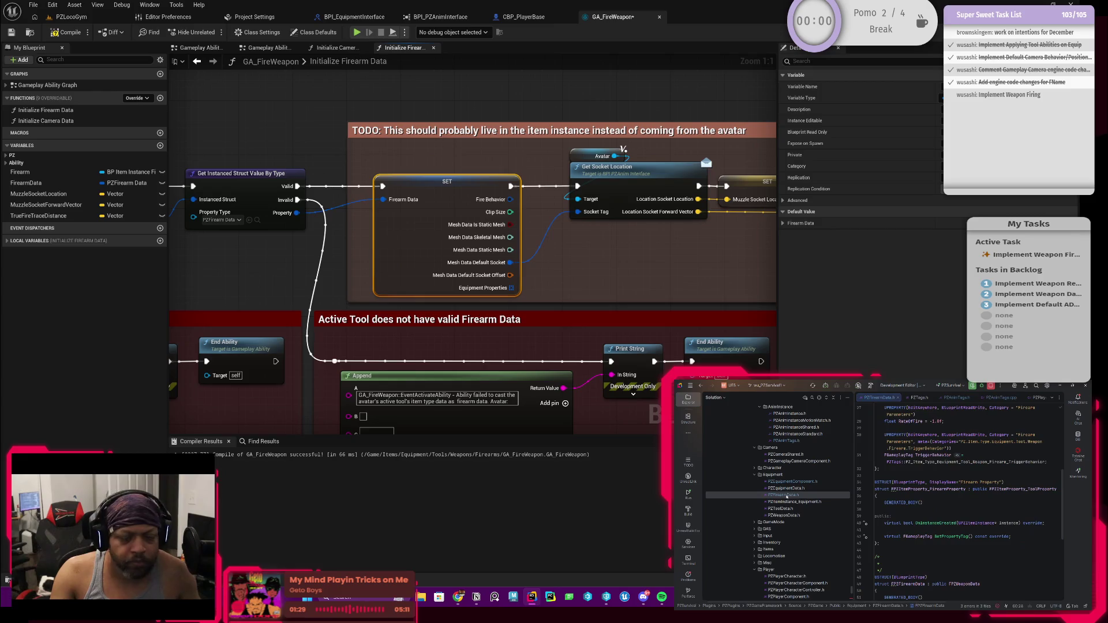
pyautogui.scroll(-1, 943, 530)
pyautogui.scroll(-6, 943, 530)
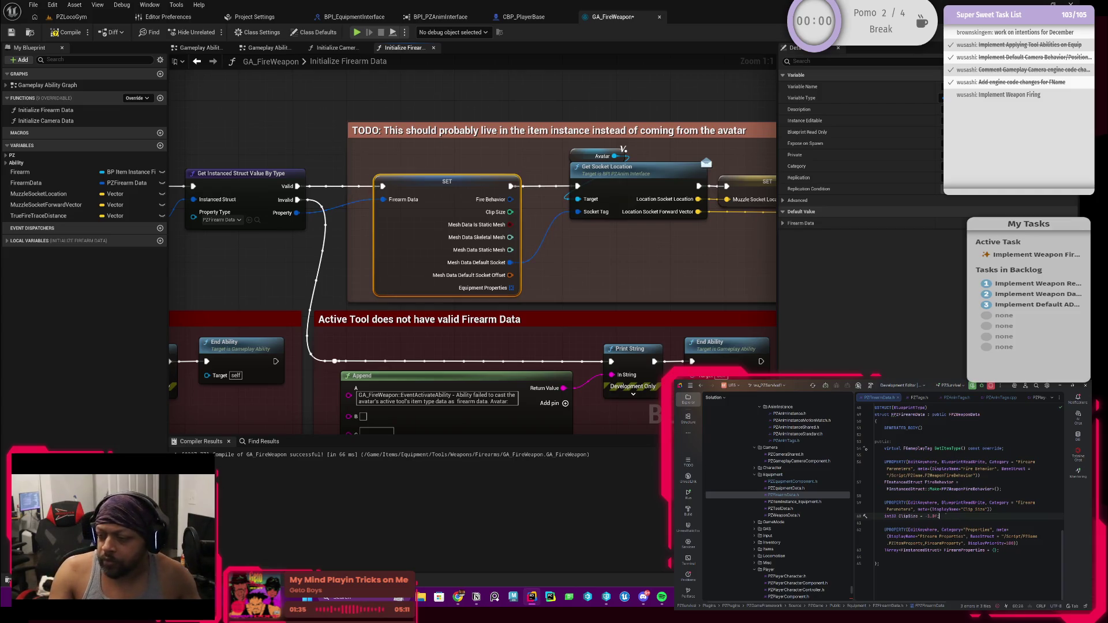
# Below ClipSize, add UPROPERTY(EditAnywhere, BlueprintReadWrite, Category="Firearm Parameters") without display-name metadata.
pyautogui.press('Return')
pyautogui.write('UPR')
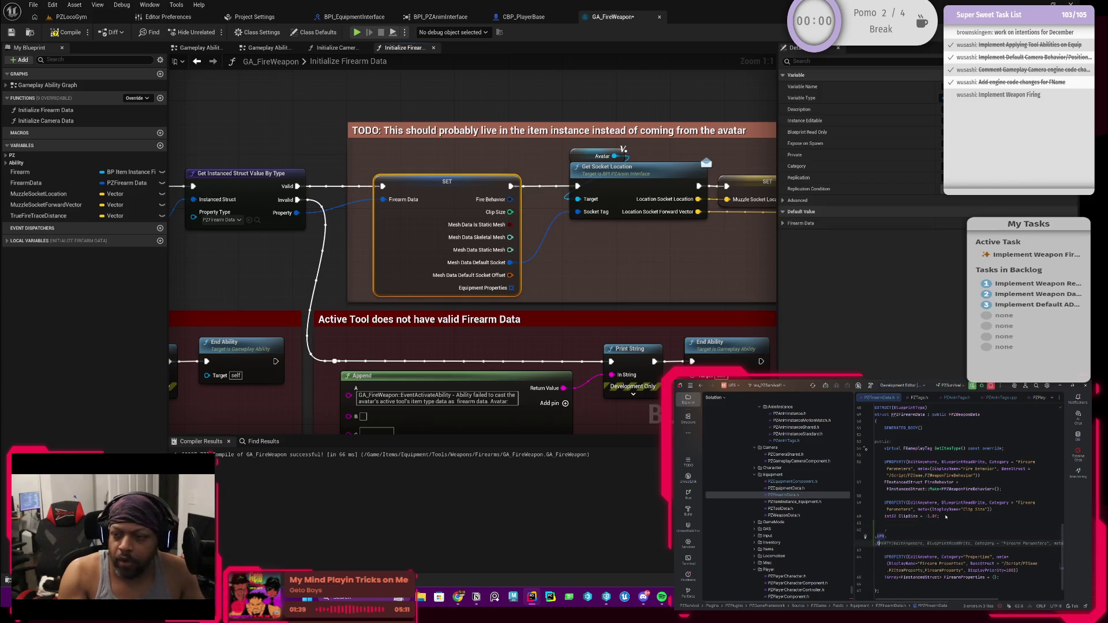
pyautogui.press('Return')
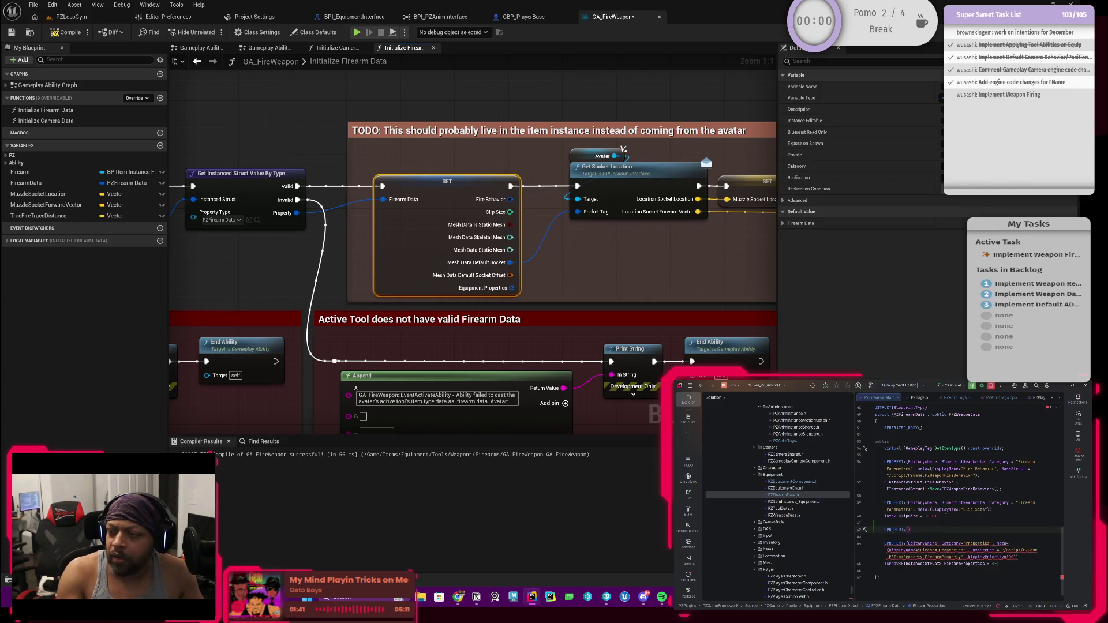
pyautogui.write('Edit')
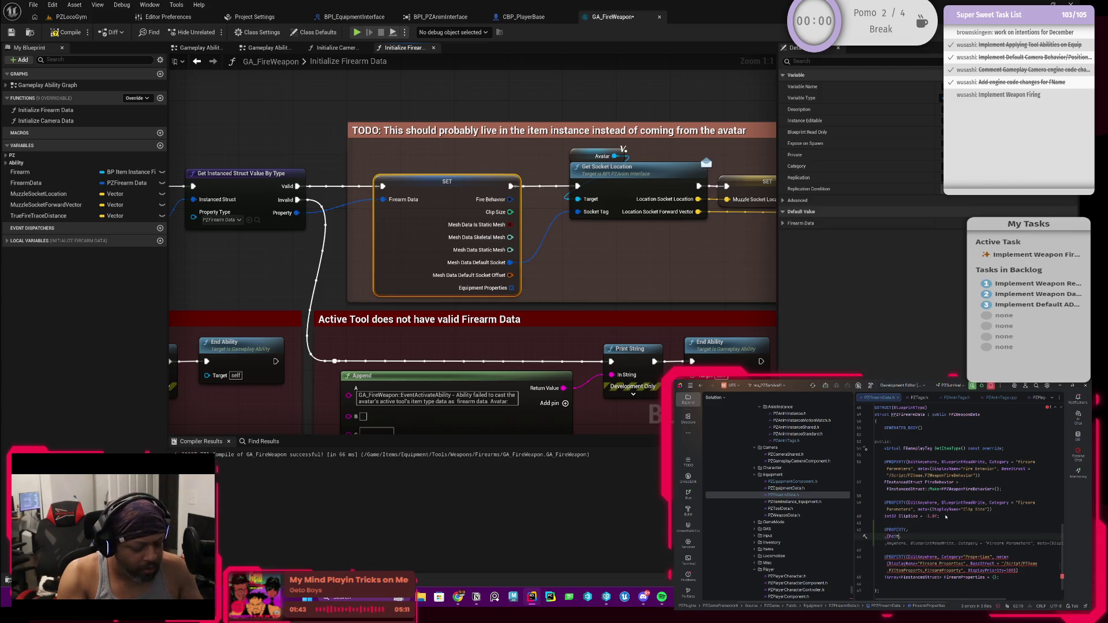
pyautogui.write('Anywhere')
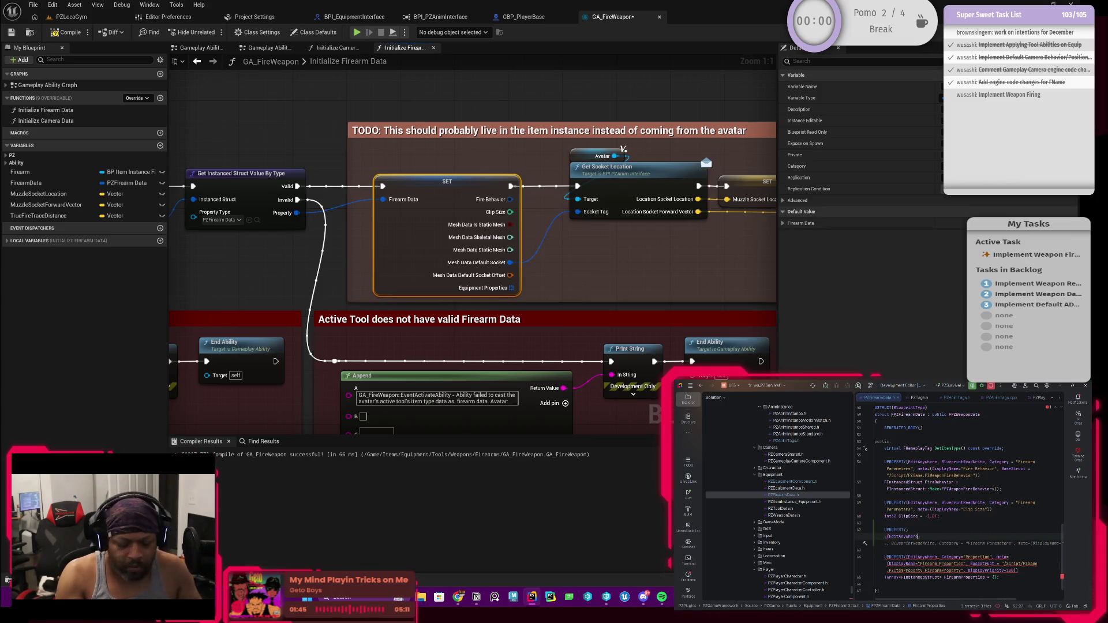
pyautogui.write(', Blueprint')
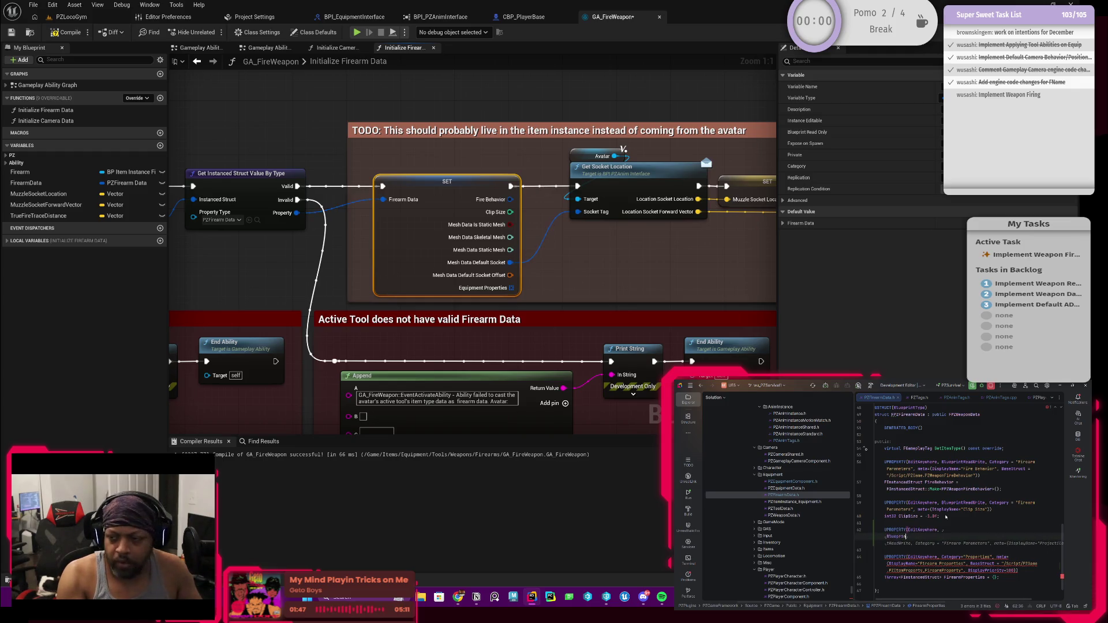
pyautogui.write('ReadWrit')
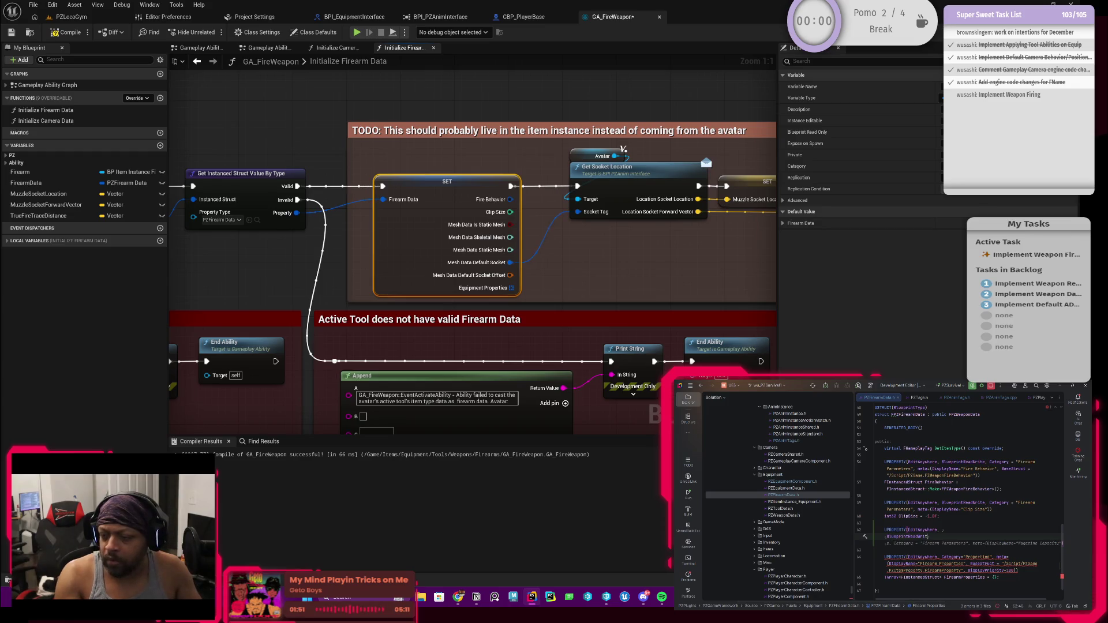
pyautogui.write('e')
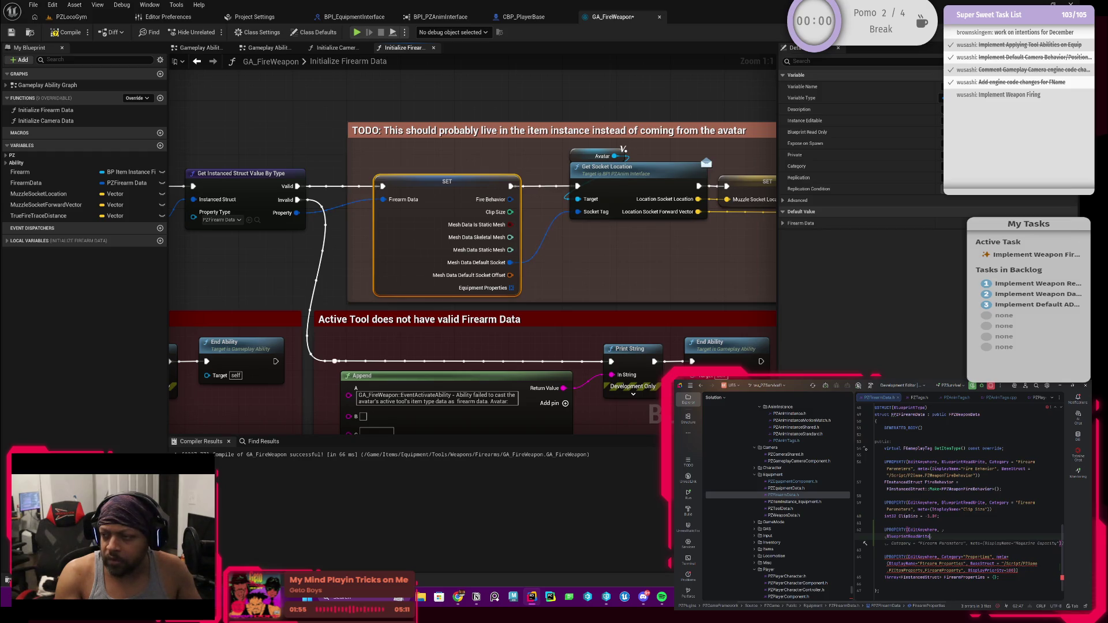
pyautogui.write(',')
pyautogui.press('Return')
pyautogui.write('Category,')
pyautogui.press('Return')
pyautogui.press('BackSpace')
pyautogui.press('BackSpace')
pyautogui.write('=')
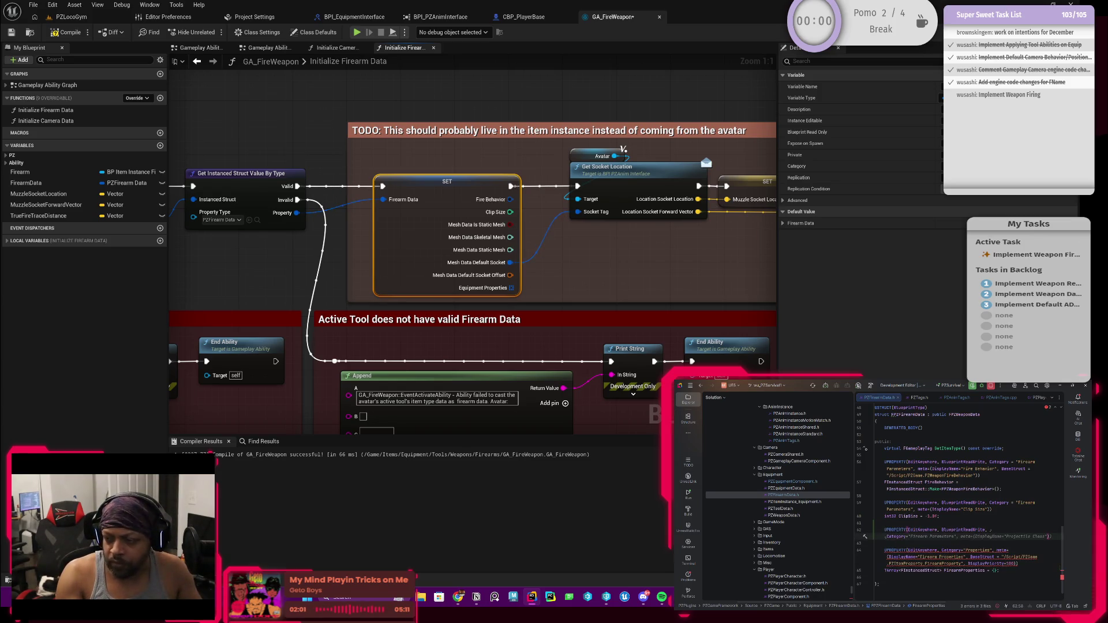
pyautogui.write('"Firea')
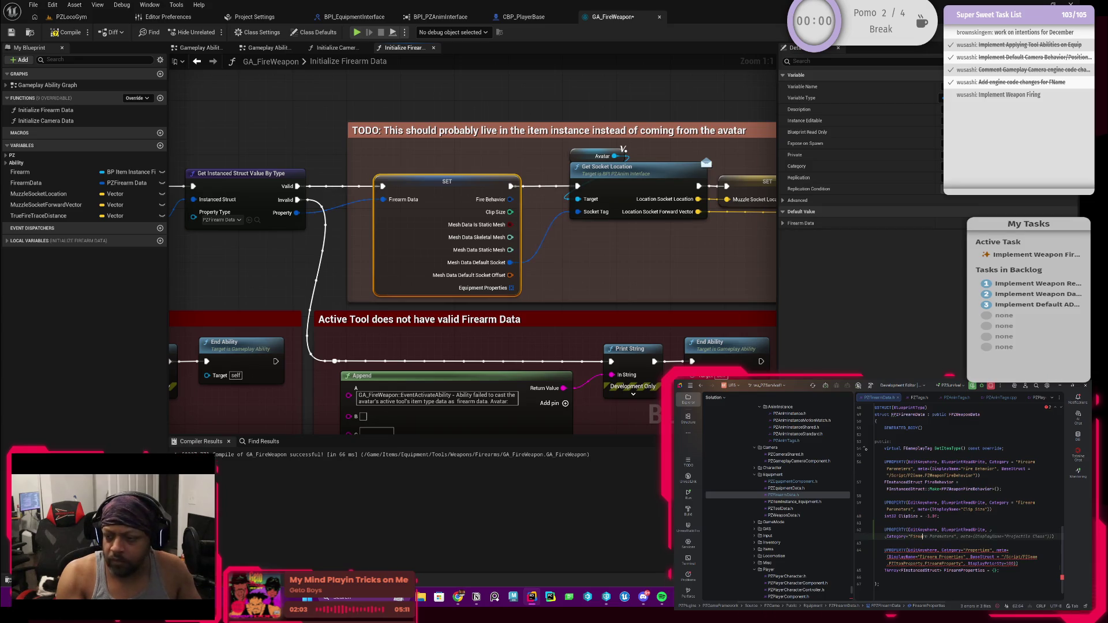
pyautogui.press('Tab')
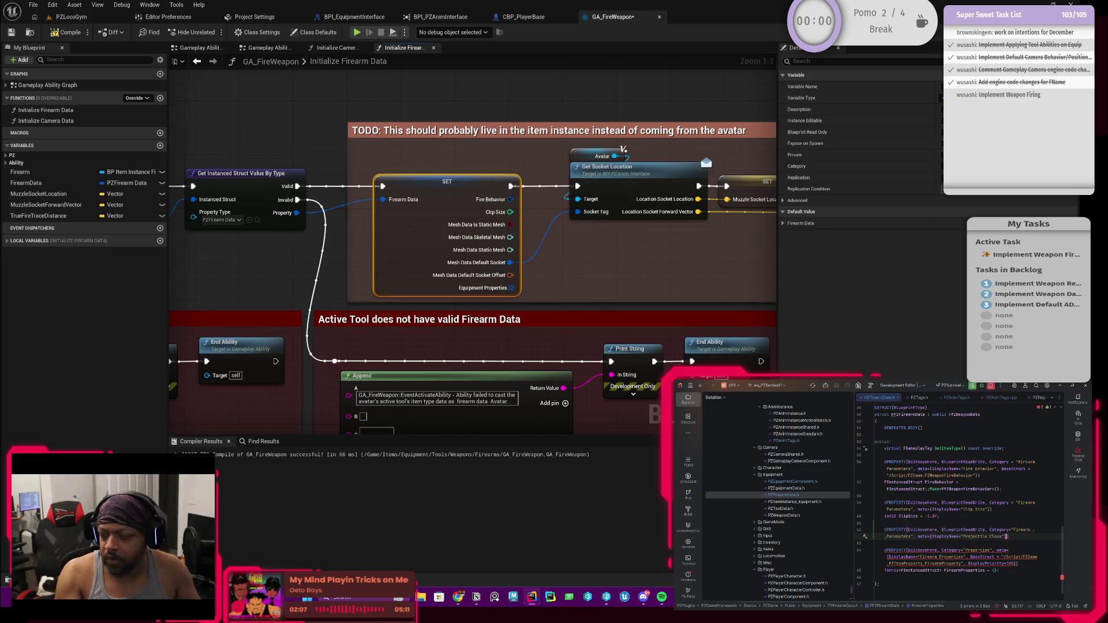
pyautogui.press('BackSpace')
pyautogui.press('BackSpace')
pyautogui.press('BackSpace')
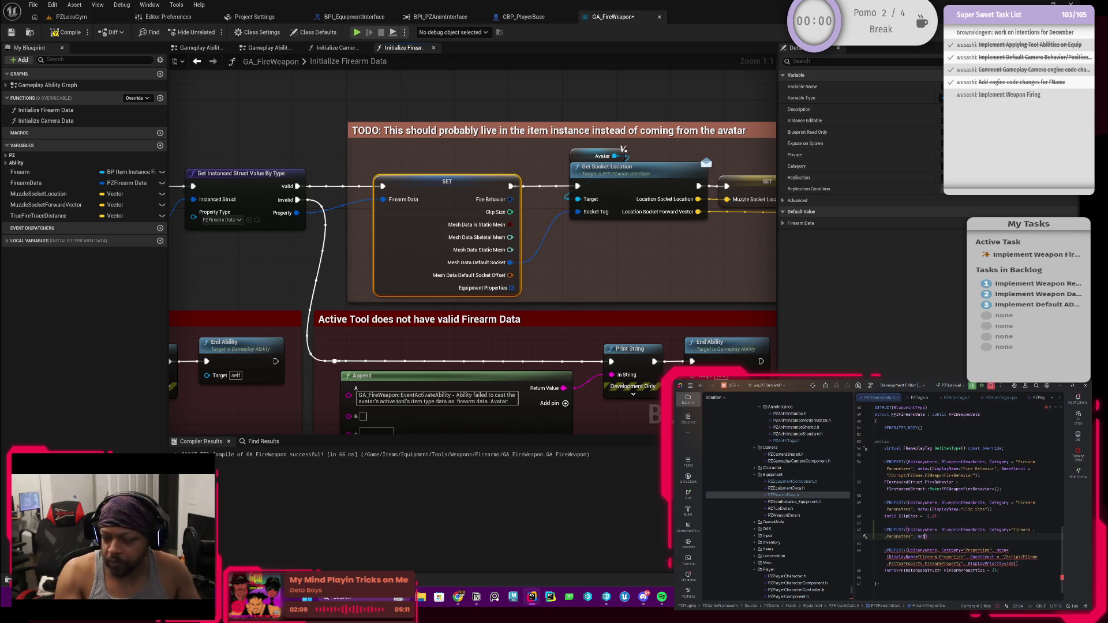
pyautogui.press('Return')
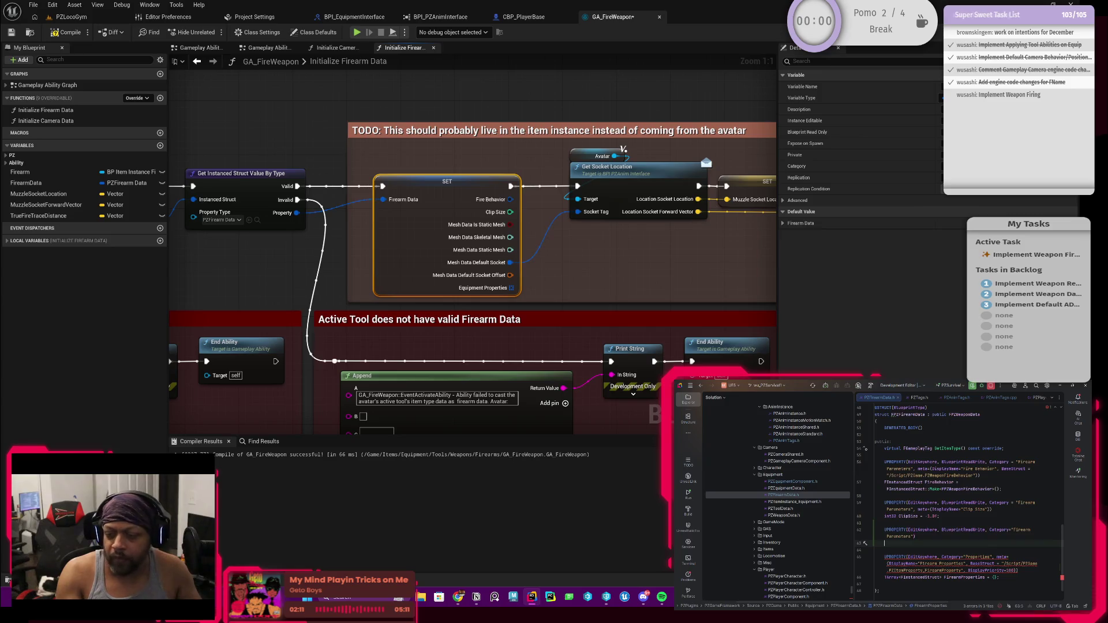
# Declare the float field as Range with a default value of 1000.0f.
pyautogui.write('FI')
pyautogui.press('Tab')
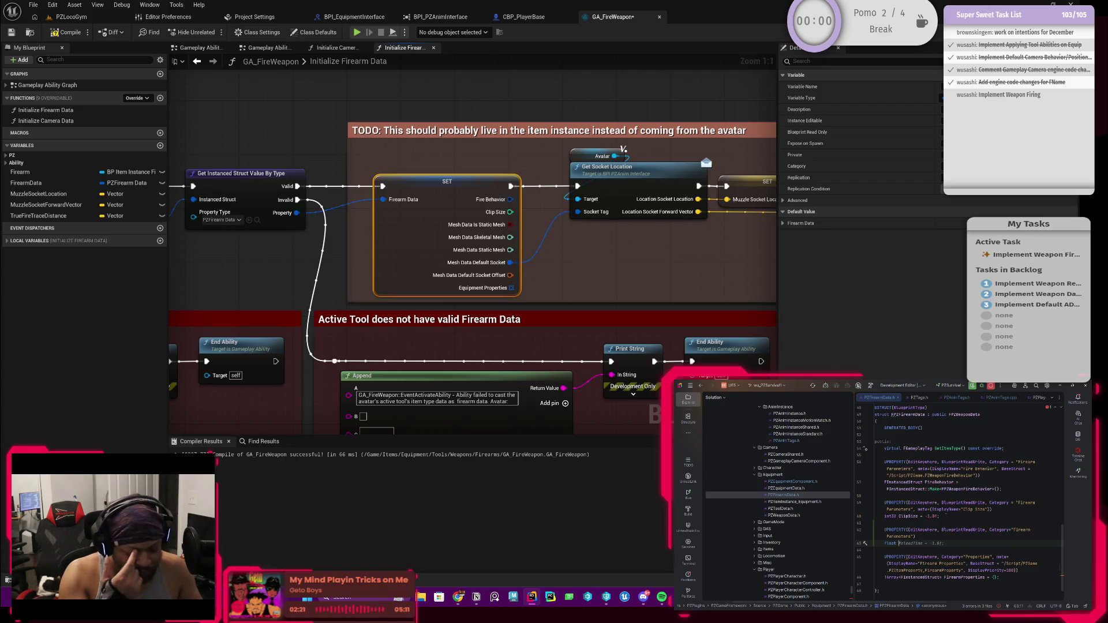
pyautogui.write('WeaponRange')
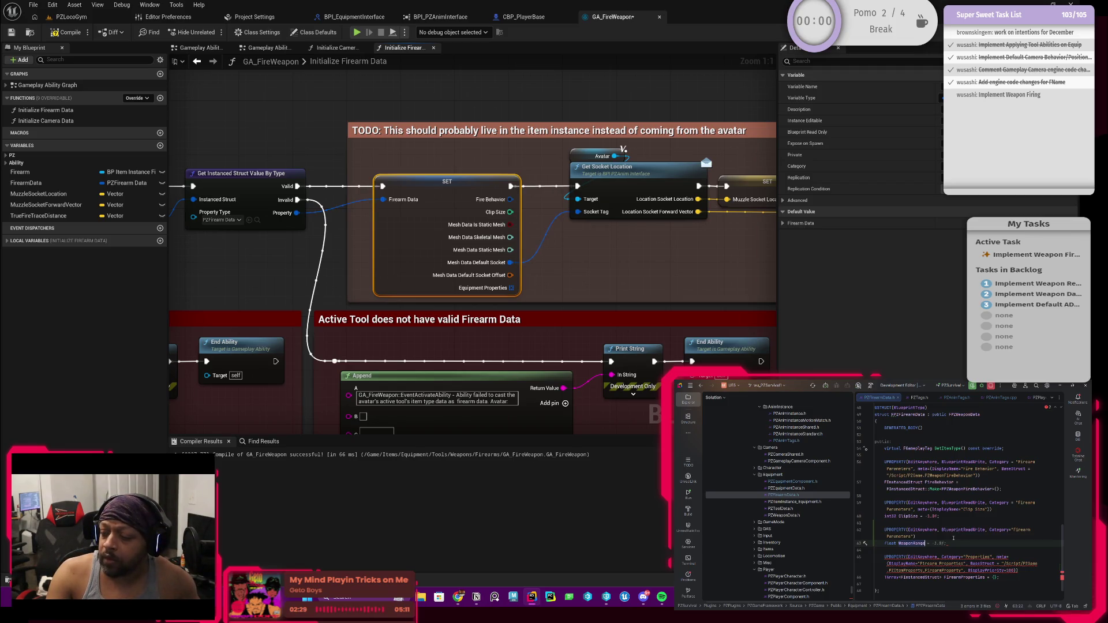
pyautogui.moveTo(950, 542)
pyautogui.mouseDown()
pyautogui.moveTo(900, 543)
pyautogui.moveTo(884, 529)
pyautogui.mouseUp()
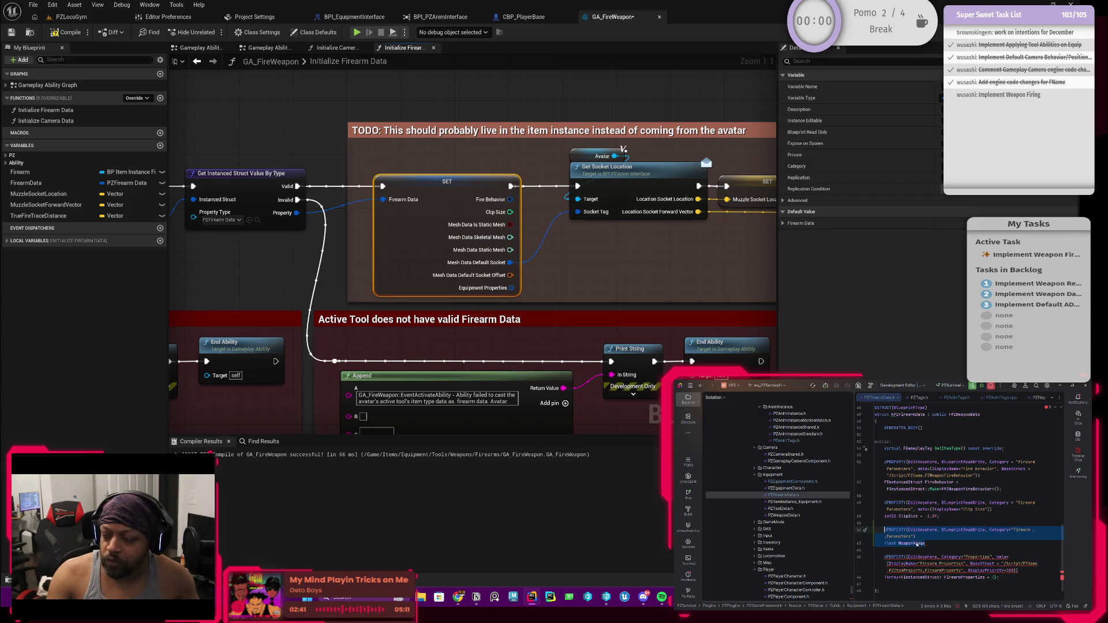
pyautogui.click(899, 544)
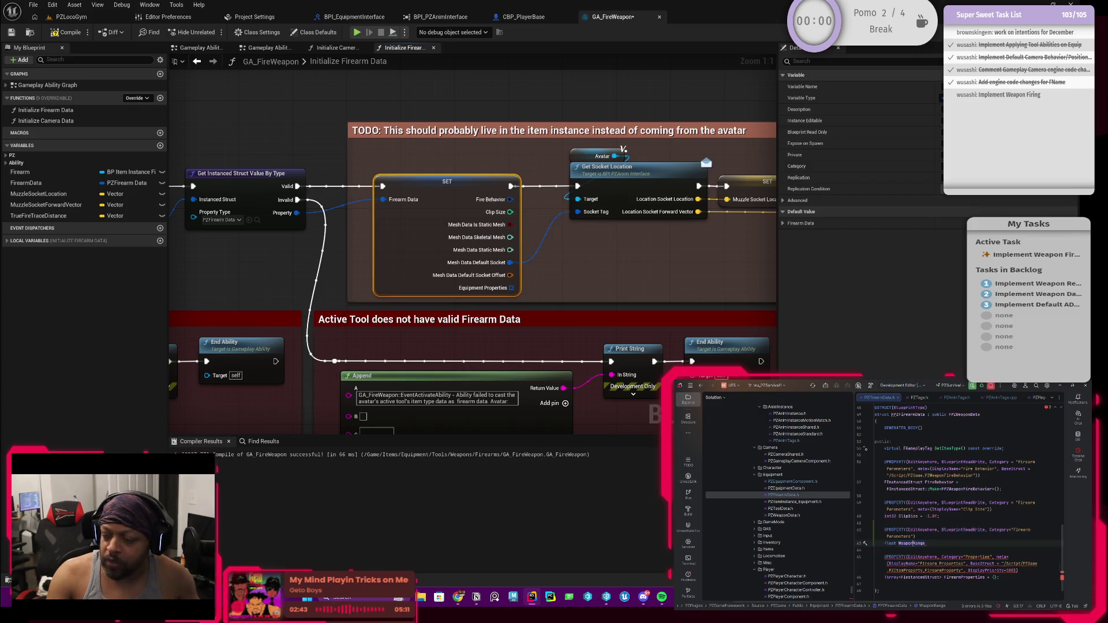
pyautogui.hotkey('ctrl', 'shift', 'Left')
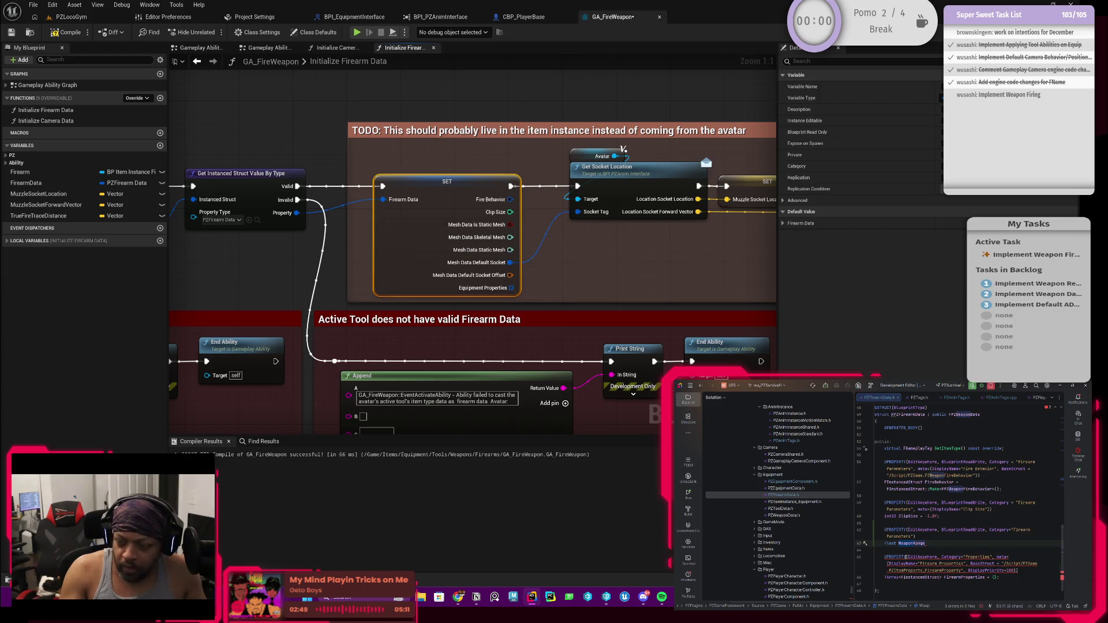
pyautogui.press('BackSpace')
pyautogui.press('End')
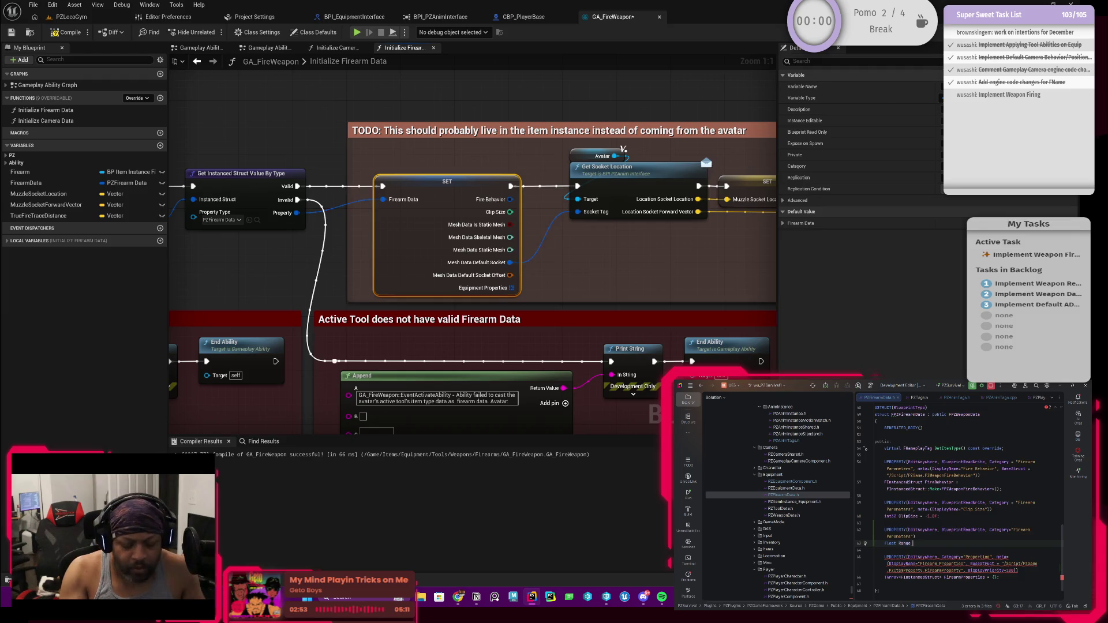
pyautogui.write('= 1')
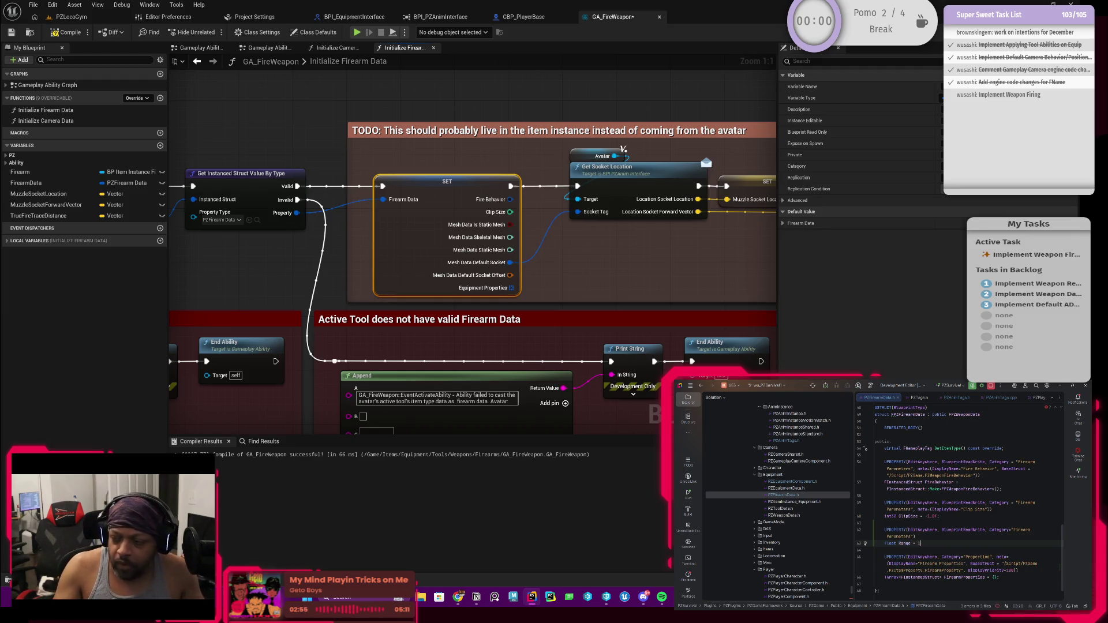
pyautogui.write('000.0f;')
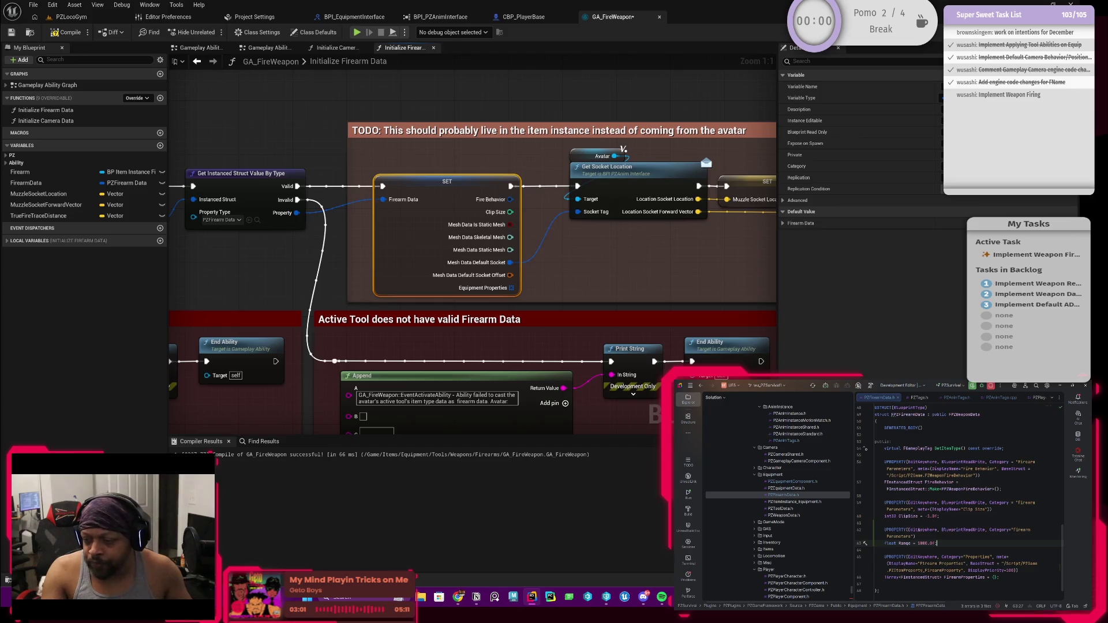
# Review the Category line of the new Firearm Parameters property.
pyautogui.click(916, 536)
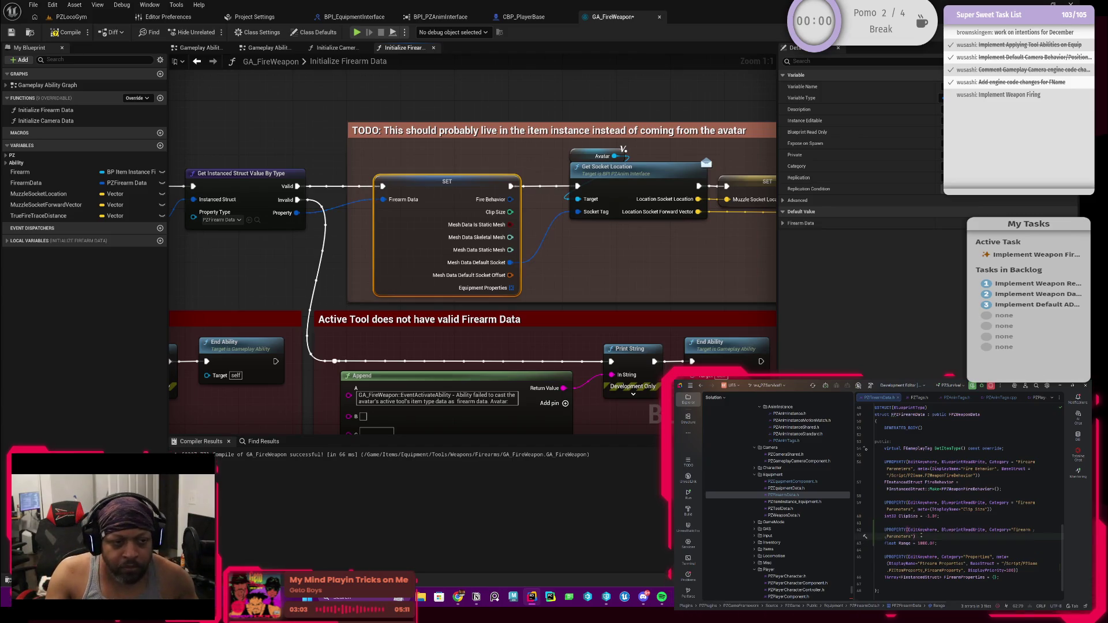
pyautogui.scroll(2, 926, 537)
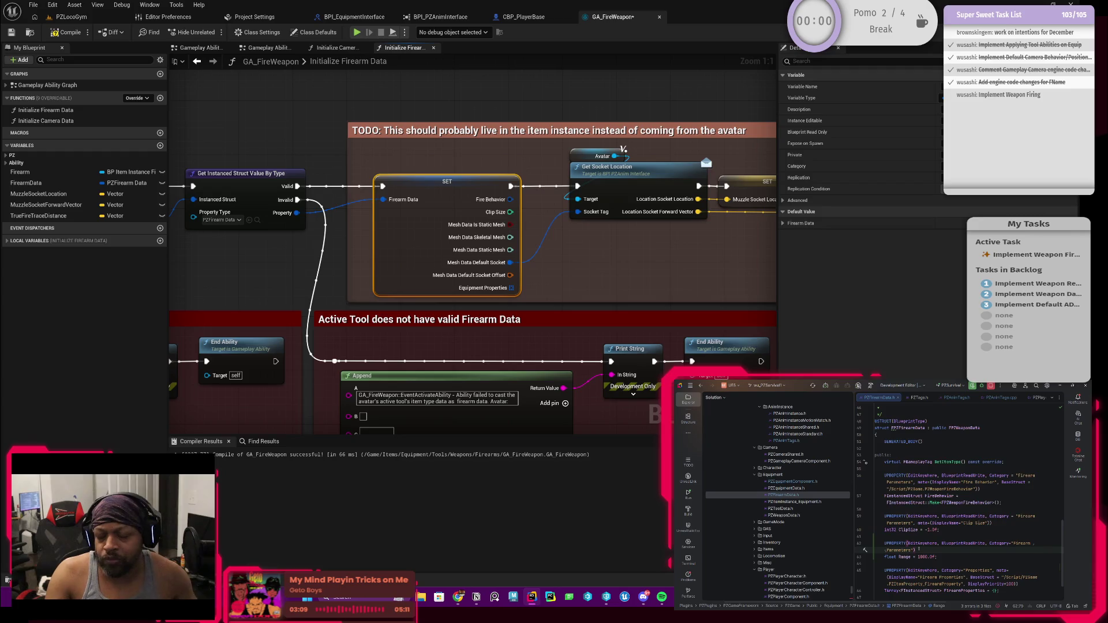
pyautogui.scroll(-3, 941, 516)
pyautogui.click(927, 510)
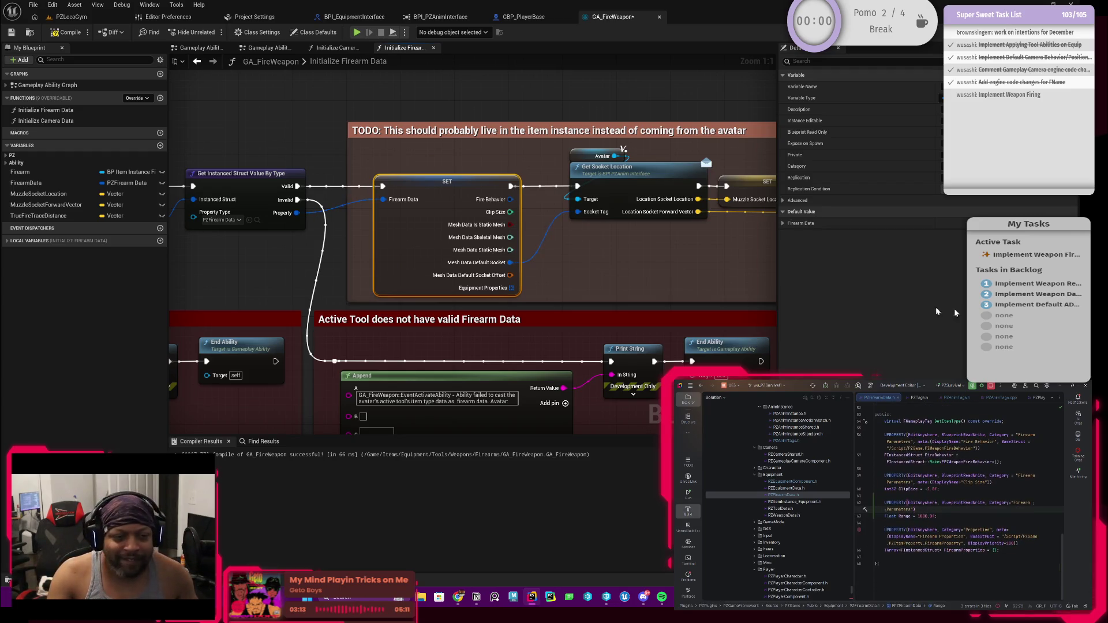
# Pan the Blueprint graph from the Cast To node across Get Socket Location to the Add node.
pyautogui.moveTo(697, 265)
pyautogui.mouseDown()
pyautogui.moveTo(436, 303)
pyautogui.moveTo(455, 314)
pyautogui.moveTo(209, 327)
pyautogui.mouseUp()
pyautogui.scroll(-2, 738, 347)
pyautogui.moveTo(738, 347)
pyautogui.mouseDown()
pyautogui.moveTo(593, 341)
pyautogui.moveTo(449, 308)
pyautogui.moveTo(485, 290)
pyautogui.moveTo(538, 289)
pyautogui.moveTo(573, 297)
pyautogui.moveTo(434, 301)
pyautogui.moveTo(790, 292)
pyautogui.mouseUp()
pyautogui.scroll(2, 449, 309)
pyautogui.moveTo(554, 289)
pyautogui.mouseDown()
pyautogui.moveTo(675, 280)
pyautogui.moveTo(631, 290)
pyautogui.moveTo(658, 289)
pyautogui.mouseUp()
pyautogui.moveTo(493, 300)
pyautogui.mouseDown()
pyautogui.moveTo(514, 285)
pyautogui.moveTo(600, 289)
pyautogui.moveTo(306, 298)
pyautogui.mouseUp()
pyautogui.moveTo(397, 296)
pyautogui.mouseDown()
pyautogui.moveTo(231, 288)
pyautogui.moveTo(353, 271)
pyautogui.moveTo(128, 264)
pyautogui.mouseUp()
pyautogui.moveTo(647, 271)
pyautogui.mouseDown()
pyautogui.moveTo(485, 288)
pyautogui.moveTo(591, 295)
pyautogui.mouseUp()
# Delete the old WeaponRange variable from Weapon Stats and recompile the blueprint.
pyautogui.click(640, 242)
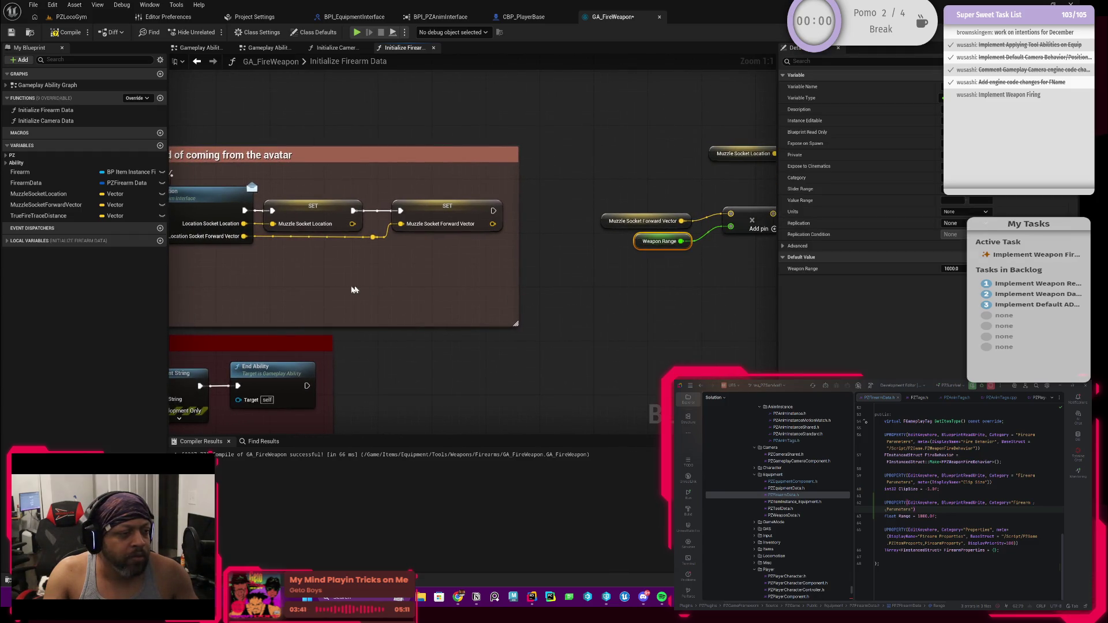
pyautogui.click(6, 156)
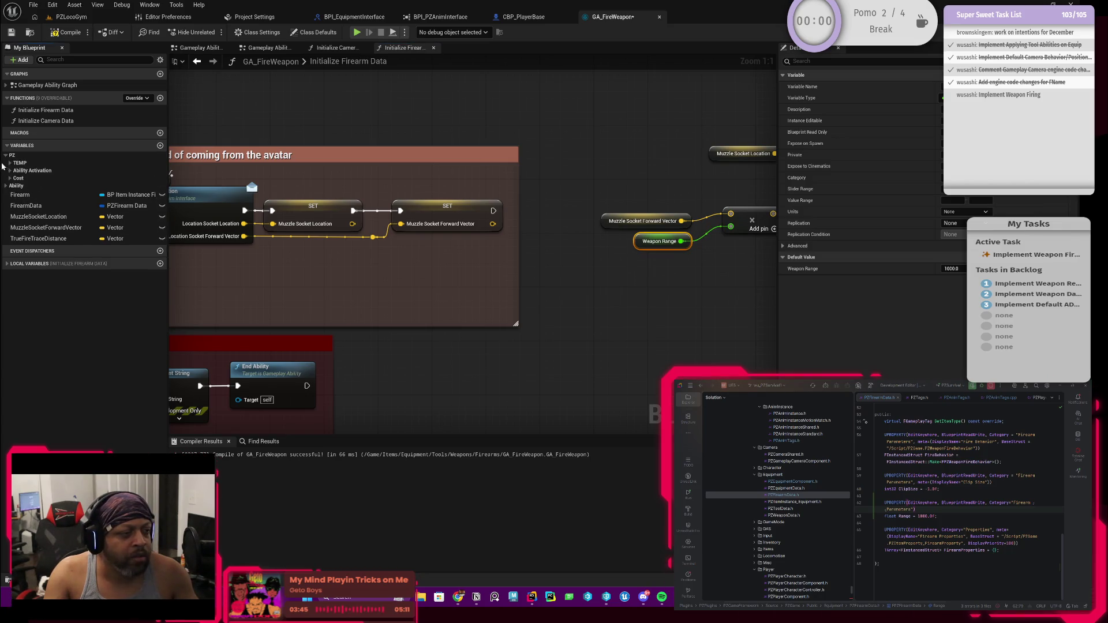
pyautogui.click(9, 162)
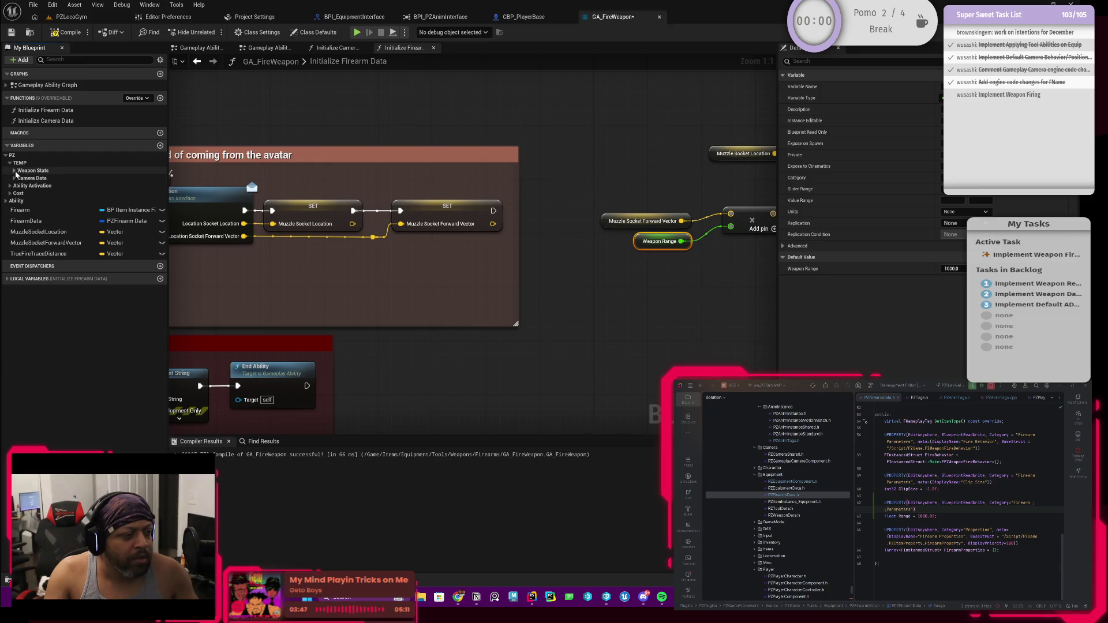
pyautogui.click(14, 170)
pyautogui.click(50, 180)
pyautogui.press('Delete')
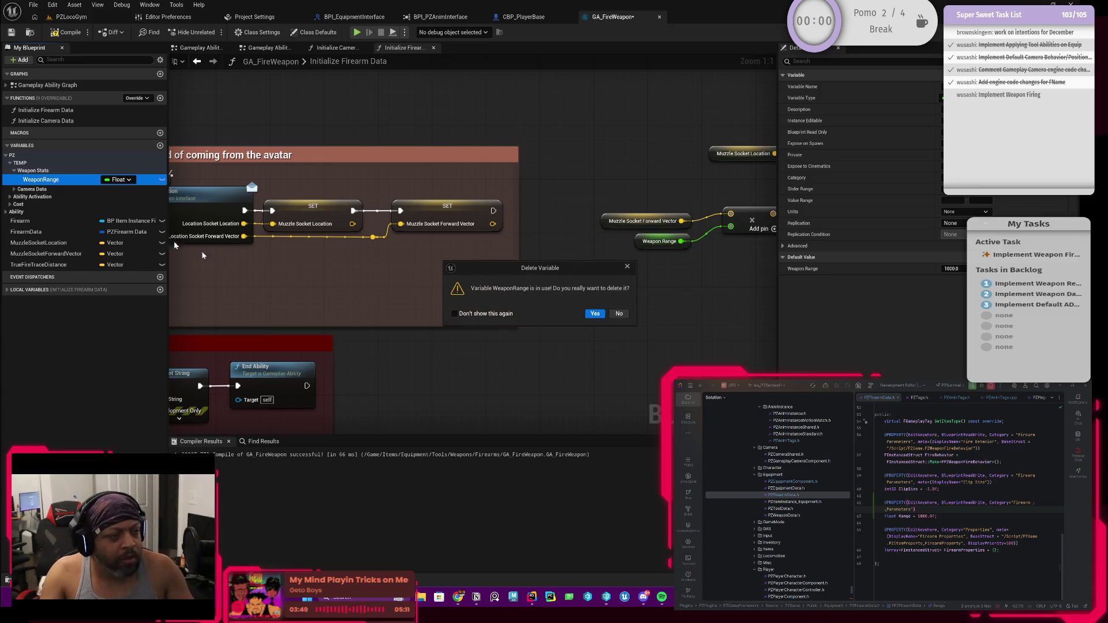
pyautogui.click(596, 316)
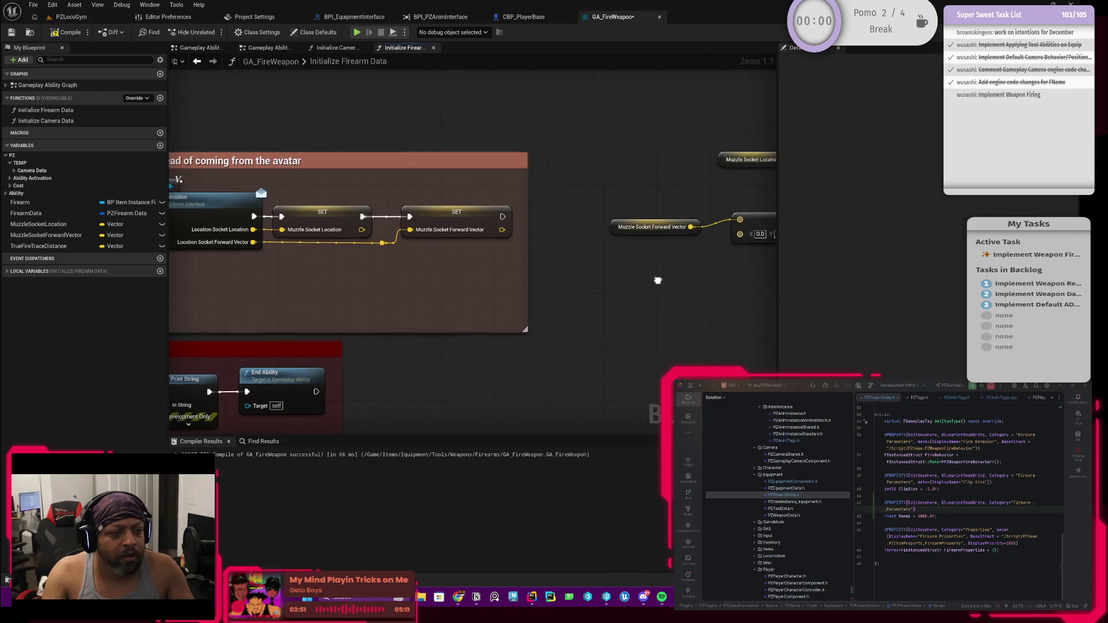
pyautogui.click(67, 32)
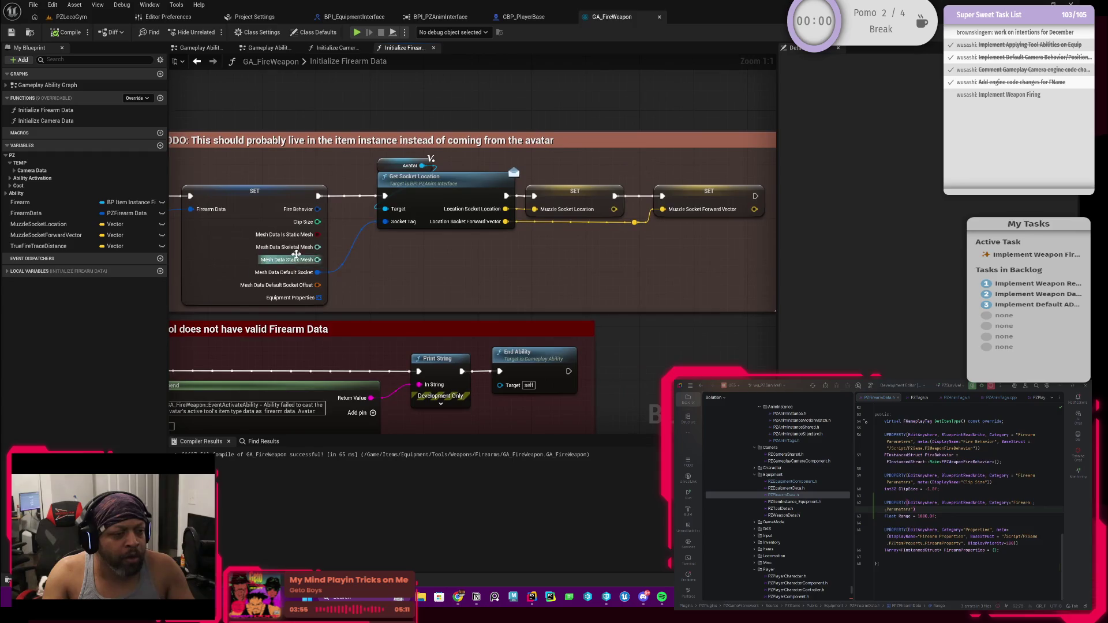
# Move the vector math nodes down and left near the SET Firearm Data node.
pyautogui.click(245, 240)
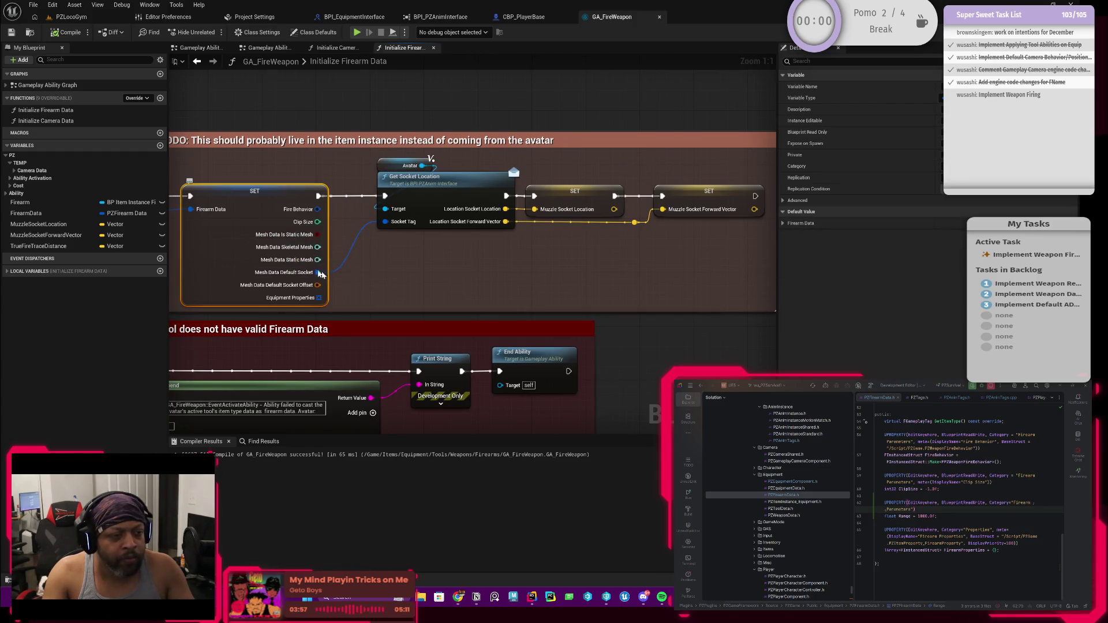
pyautogui.moveTo(512, 261); pyautogui.dragTo(523, 261)
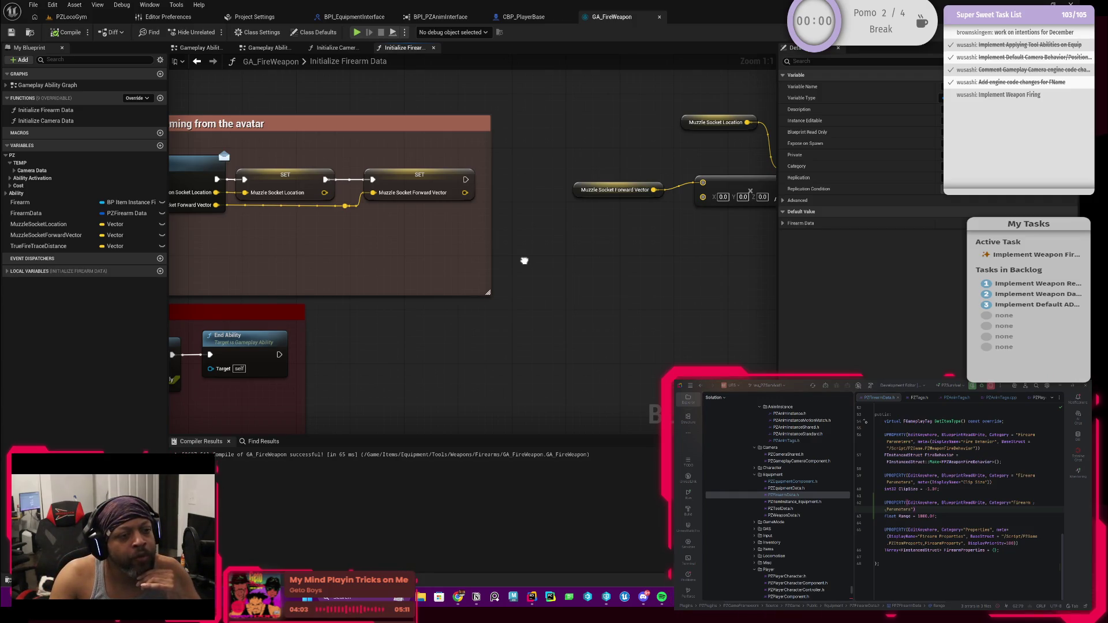
pyautogui.moveTo(554, 252); pyautogui.dragTo(575, 222)
pyautogui.scroll(-3, 575, 222)
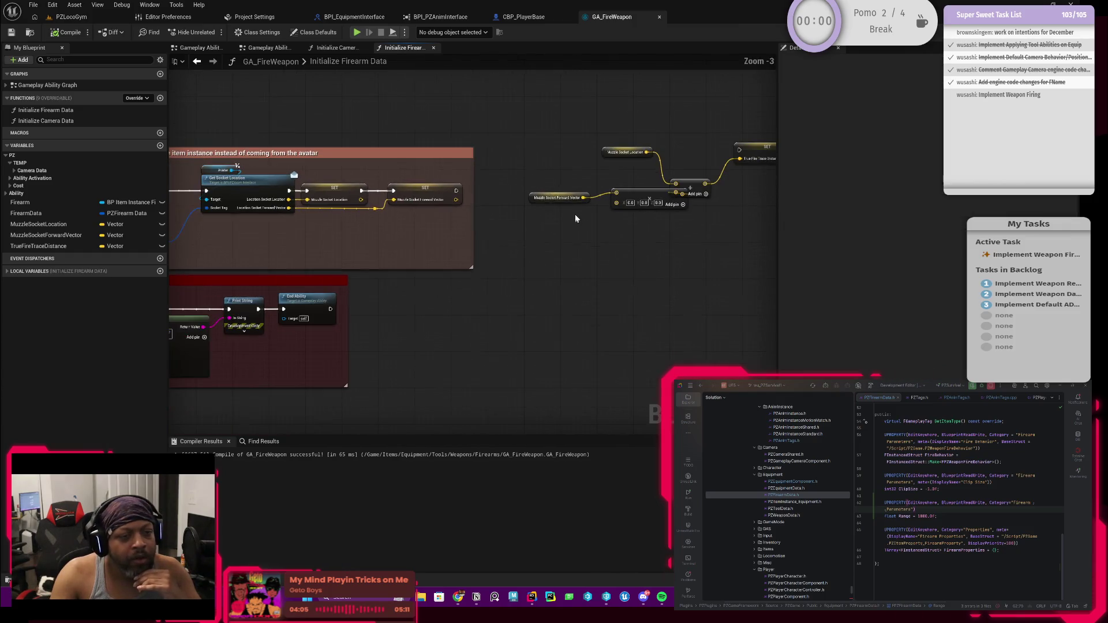
pyautogui.moveTo(546, 138); pyautogui.dragTo(718, 212)
pyautogui.moveTo(757, 151); pyautogui.dragTo(702, 209)
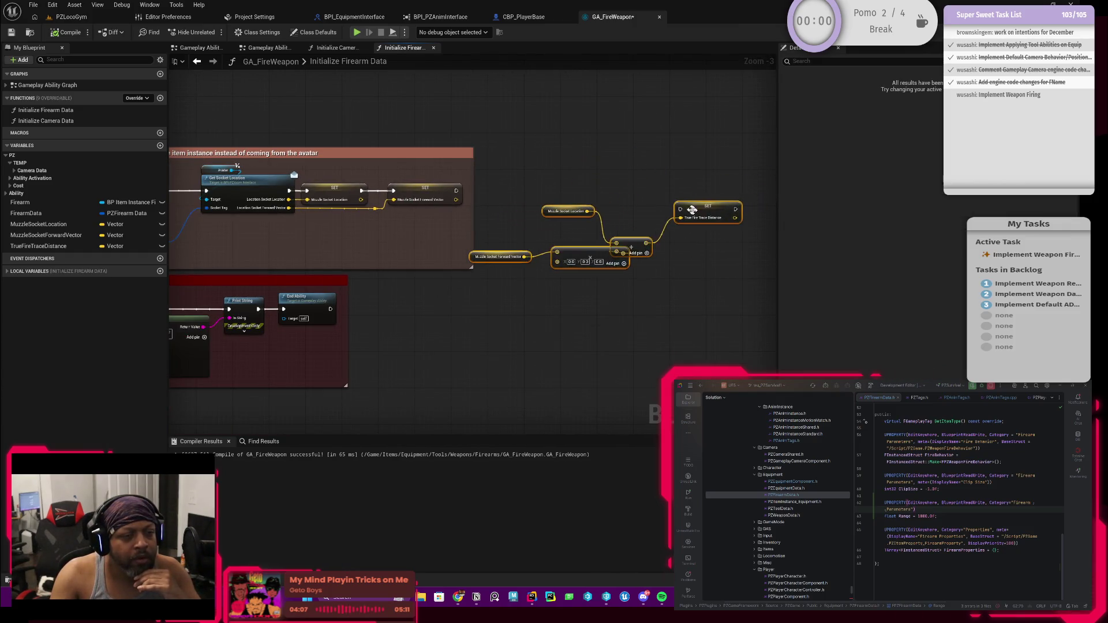
pyautogui.scroll(2, 532, 200)
# Wire execution from the forward vector SET into the True Fire Trace Distance SET and tidy the nodes.
pyautogui.moveTo(431, 187); pyautogui.dragTo(712, 209)
pyautogui.click(508, 186)
pyautogui.moveTo(430, 188)
pyautogui.mouseDown()
pyautogui.moveTo(728, 217)
pyautogui.moveTo(720, 210)
pyautogui.mouseUp()
pyautogui.moveTo(474, 181); pyautogui.dragTo(773, 291)
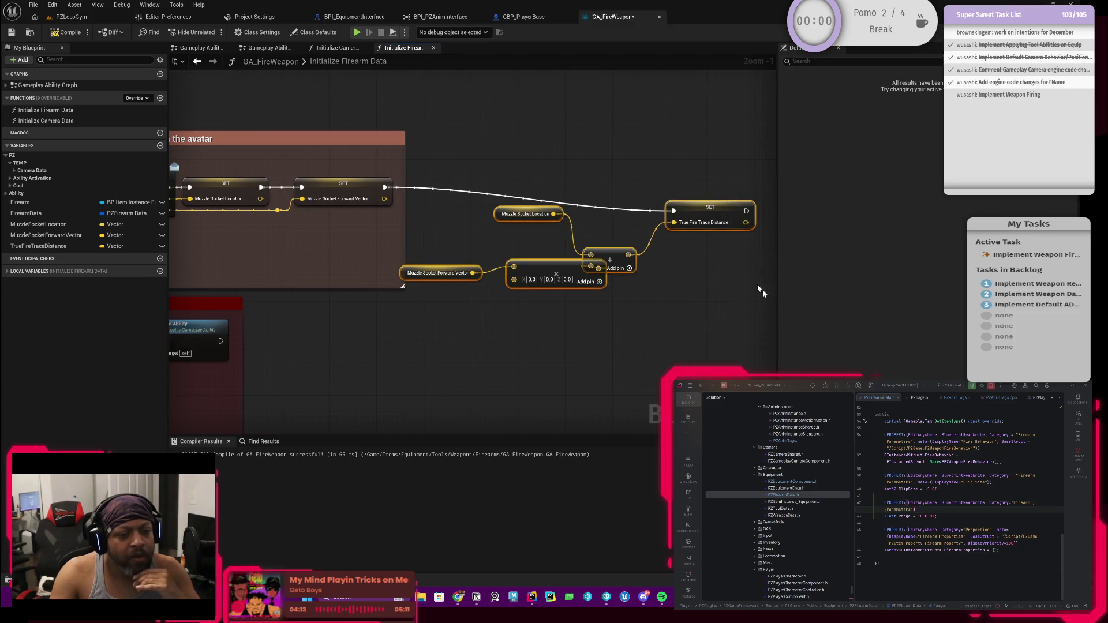
pyautogui.moveTo(716, 210); pyautogui.dragTo(716, 186)
pyautogui.click(571, 180)
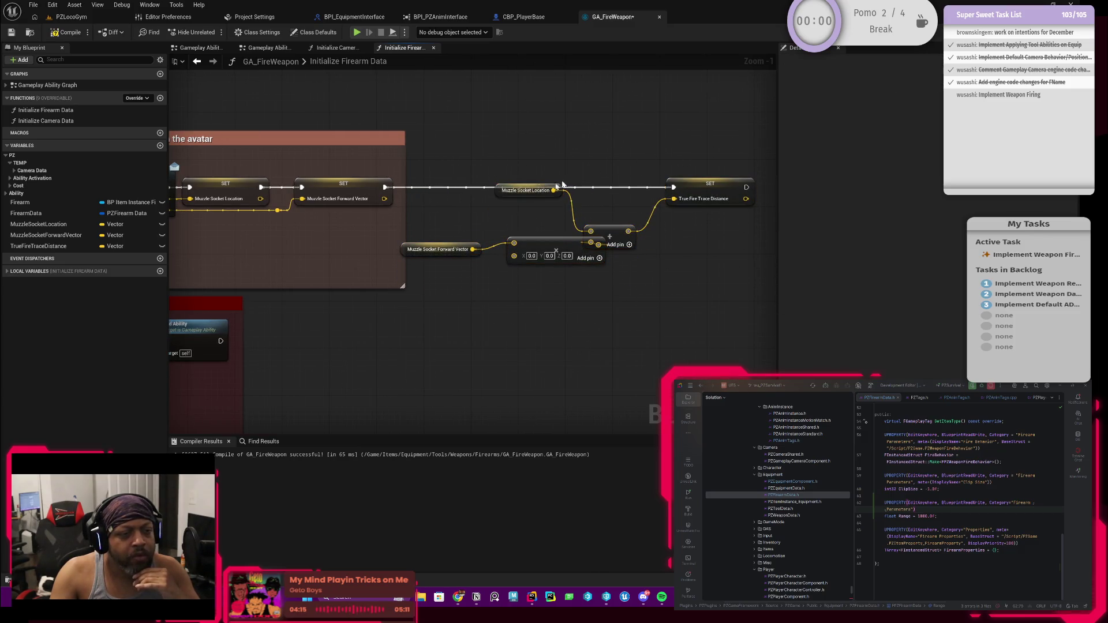
pyautogui.moveTo(500, 197); pyautogui.dragTo(506, 226)
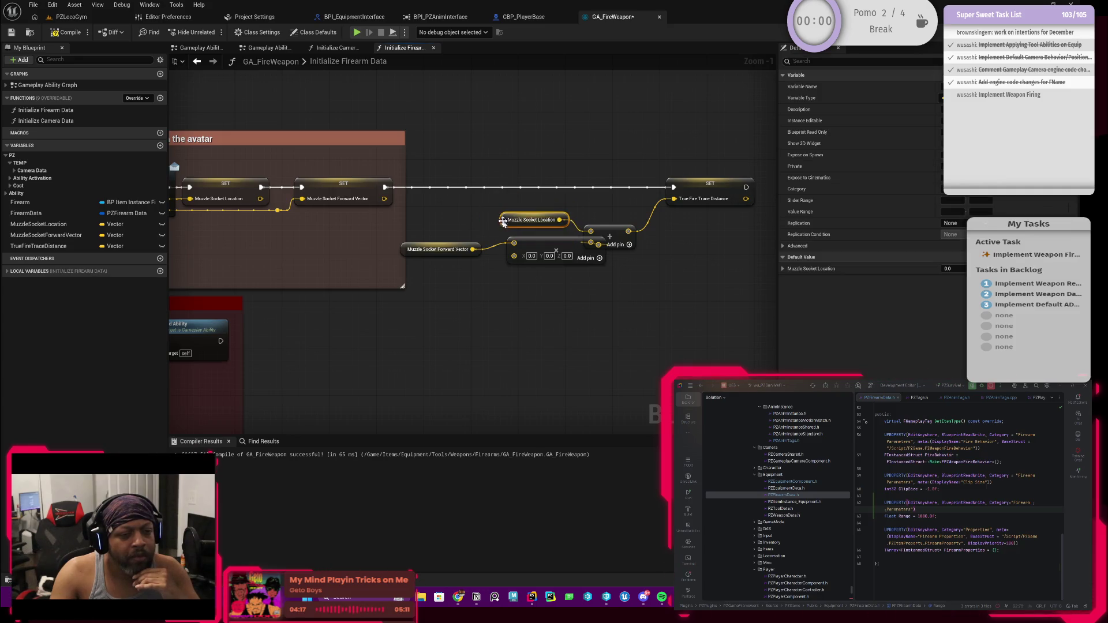
pyautogui.moveTo(401, 250)
pyautogui.mouseDown()
pyautogui.moveTo(546, 231)
pyautogui.moveTo(547, 209)
pyautogui.moveTo(587, 209)
pyautogui.mouseUp()
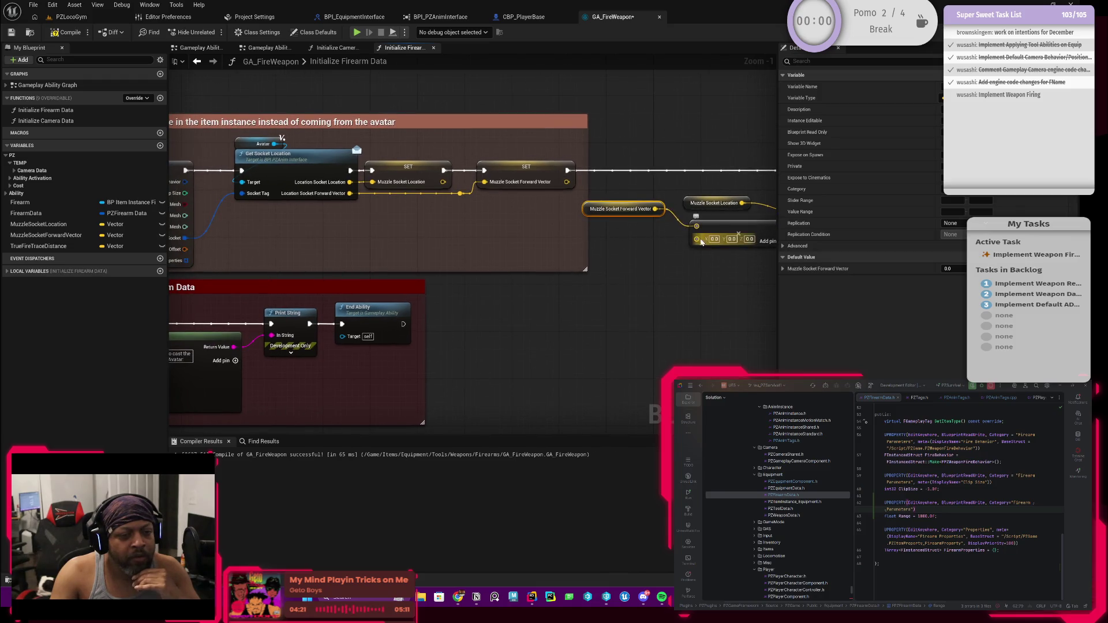
# Convert the multiply node's input to a single float, then compile and save GA_FireWeapon.
pyautogui.rightClick(699, 238)
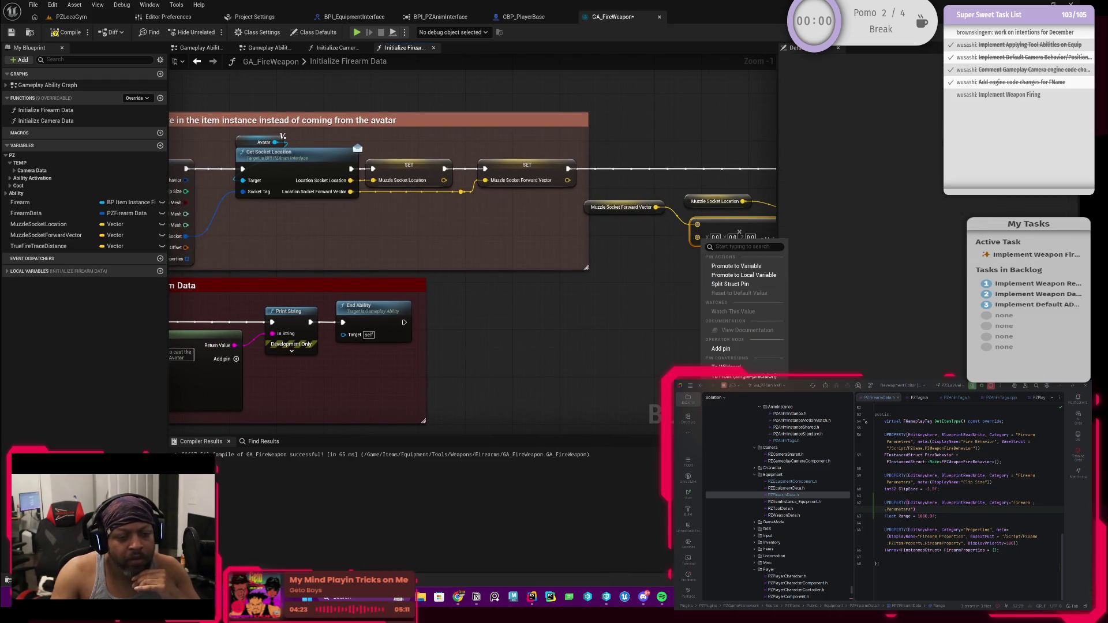
pyautogui.click(727, 376)
pyautogui.moveTo(711, 228)
pyautogui.mouseDown()
pyautogui.moveTo(626, 263)
pyautogui.moveTo(455, 257)
pyautogui.moveTo(173, 144)
pyautogui.moveTo(136, 112)
pyautogui.mouseUp()
pyautogui.click(66, 32)
pyautogui.click(12, 34)
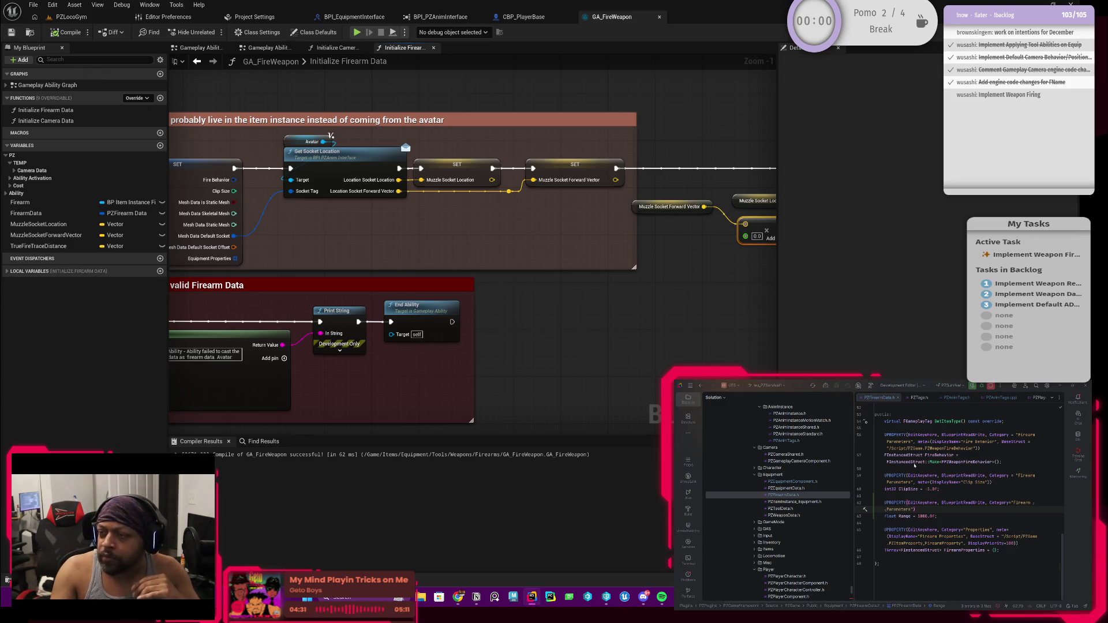
pyautogui.hotkey('alt', 'Tab')
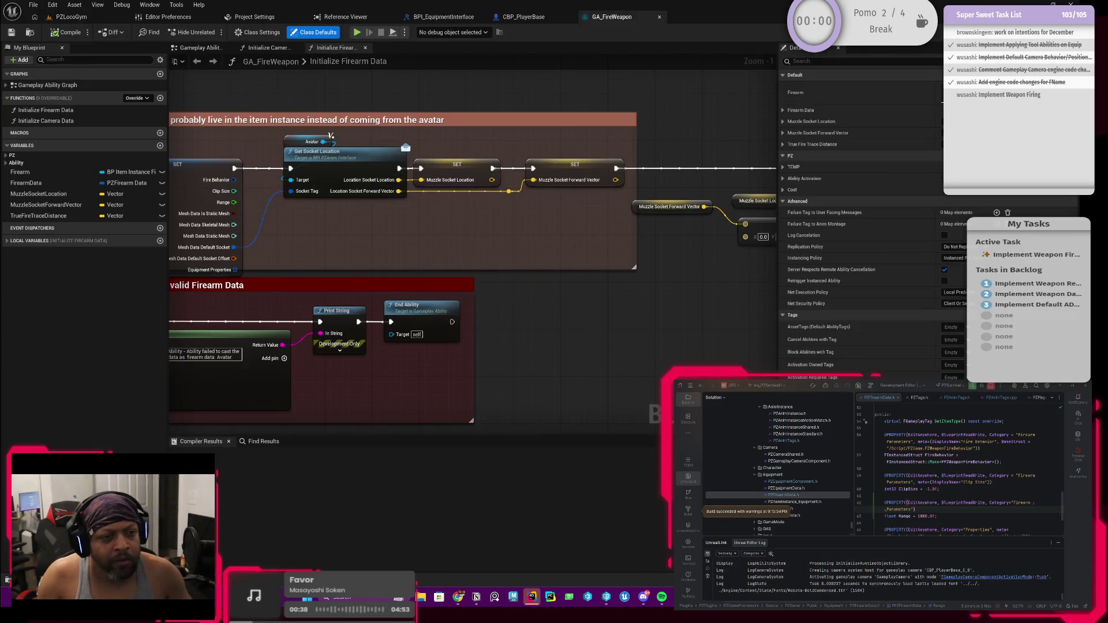
# Bring the firearm setup nodes into view and remove an accidentally duplicated Firearm Data setter.
pyautogui.moveTo(237, 219)
pyautogui.mouseDown()
pyautogui.moveTo(182, 222)
pyautogui.moveTo(300, 224)
pyautogui.mouseUp()
pyautogui.scroll(1, 300, 224)
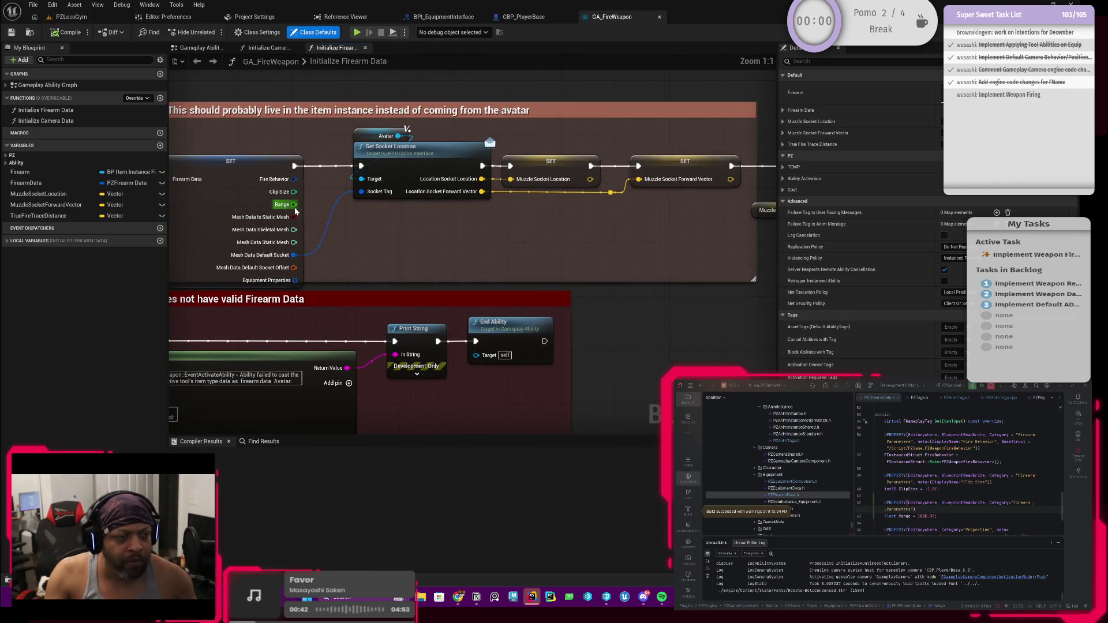
pyautogui.moveTo(239, 200)
pyautogui.mouseDown()
pyautogui.moveTo(608, 265)
pyautogui.moveTo(684, 309)
pyautogui.moveTo(487, 274)
pyautogui.mouseUp()
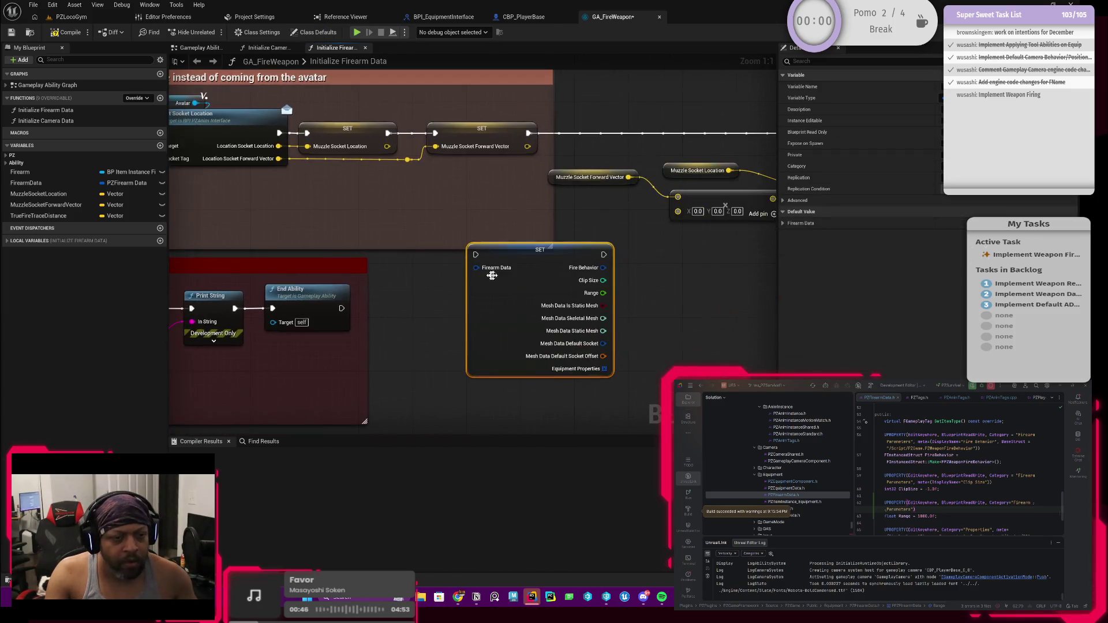
pyautogui.moveTo(553, 299)
pyautogui.mouseDown()
pyautogui.moveTo(491, 291)
pyautogui.moveTo(623, 284)
pyautogui.mouseUp()
pyautogui.press('Delete')
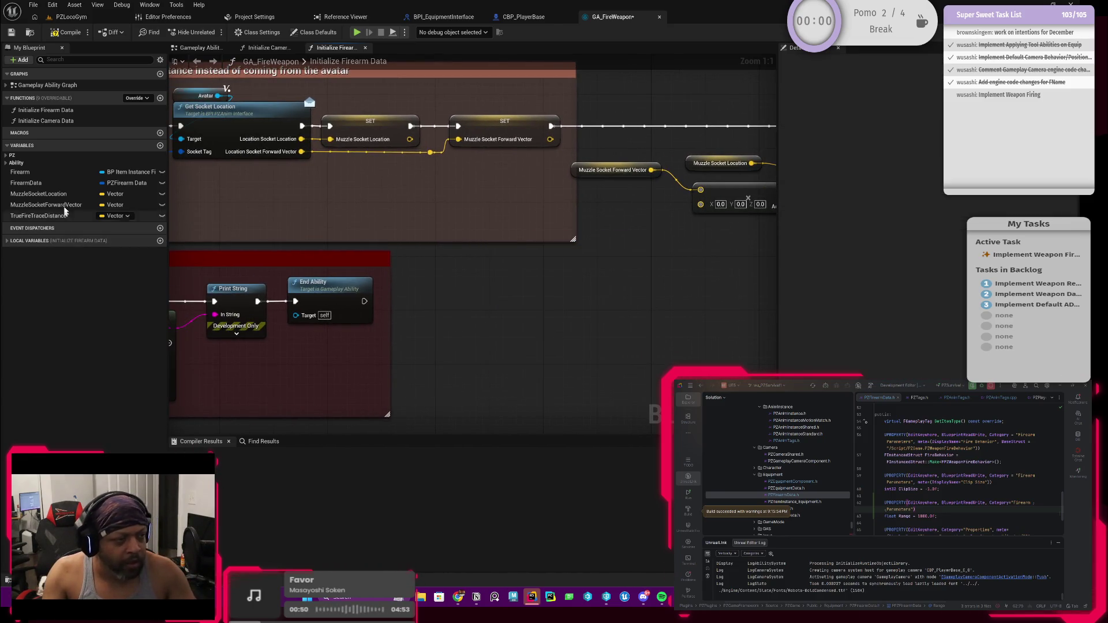
# Add a FirearmData getter feeding a Break PZFirearm Data node that shows only Range.
pyautogui.moveTo(35, 183)
pyautogui.mouseDown()
pyautogui.moveTo(506, 289)
pyautogui.moveTo(494, 288)
pyautogui.moveTo(495, 307)
pyautogui.moveTo(558, 299)
pyautogui.mouseUp()
pyautogui.click(528, 300)
pyautogui.write('break')
pyautogui.press('Return')
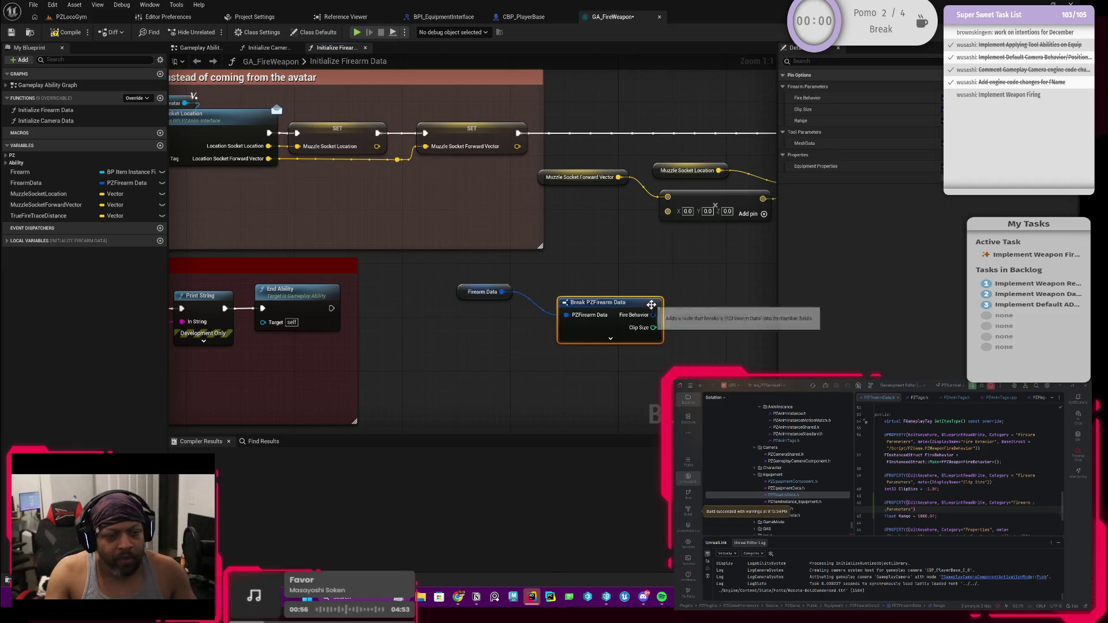
pyautogui.moveTo(652, 304); pyautogui.dragTo(611, 304)
pyautogui.click(939, 145)
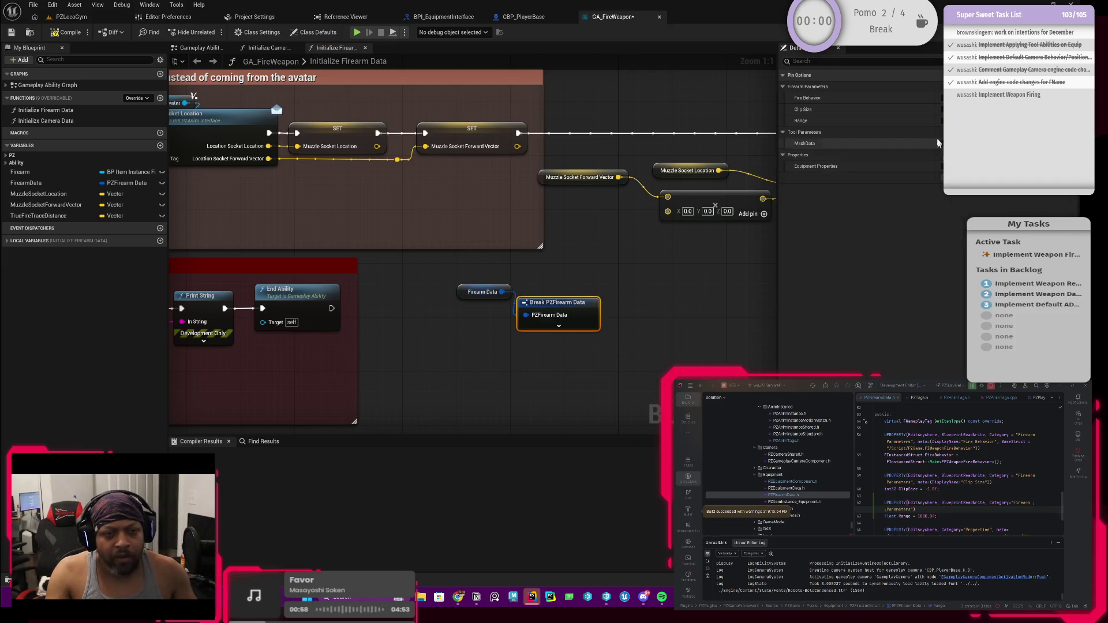
pyautogui.click(943, 120)
# Wire Range into the multiply node's second input, arrange the nodes, then compile and save.
pyautogui.moveTo(507, 345)
pyautogui.mouseDown()
pyautogui.moveTo(564, 292)
pyautogui.moveTo(579, 242)
pyautogui.mouseUp()
pyautogui.moveTo(522, 315); pyautogui.dragTo(360, 368)
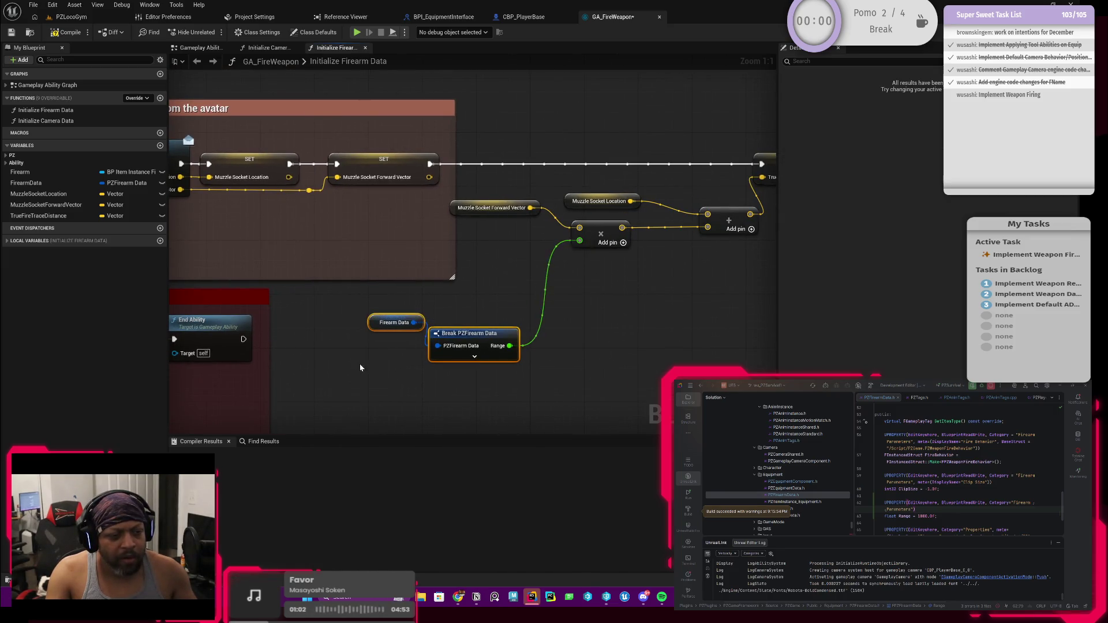
pyautogui.moveTo(377, 322)
pyautogui.mouseDown()
pyautogui.moveTo(430, 323)
pyautogui.moveTo(492, 260)
pyautogui.mouseUp()
pyautogui.keyDown('ctrl'); pyautogui.click(457, 338); pyautogui.keyUp('ctrl')
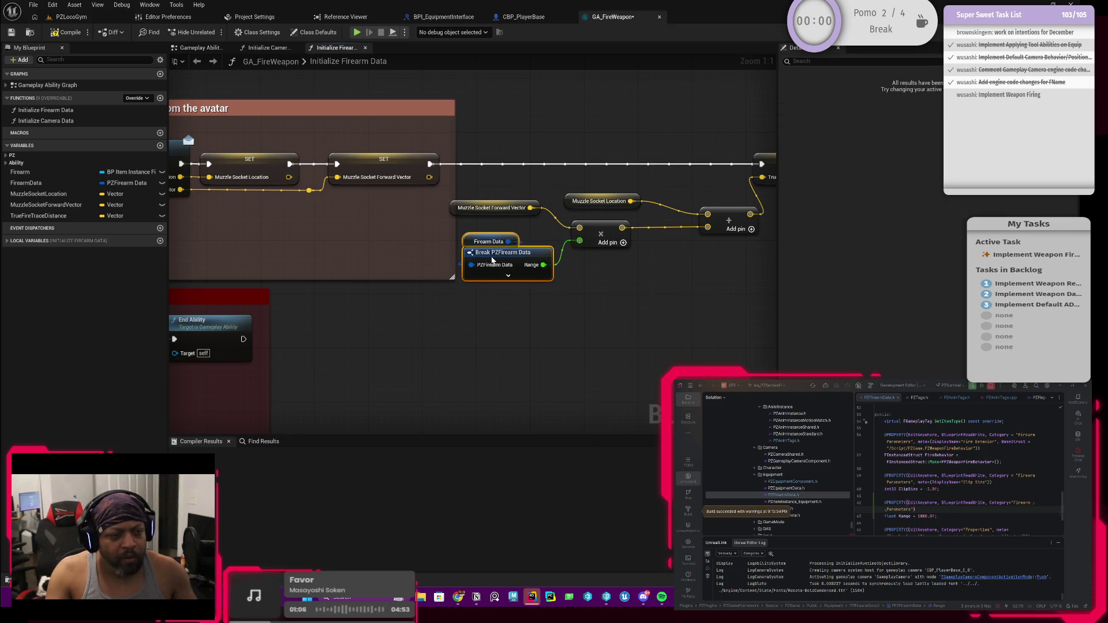
pyautogui.moveTo(545, 292); pyautogui.dragTo(458, 344)
pyautogui.moveTo(428, 195)
pyautogui.mouseDown()
pyautogui.moveTo(356, 202)
pyautogui.moveTo(660, 346)
pyautogui.mouseUp()
pyautogui.moveTo(648, 221); pyautogui.dragTo(662, 221)
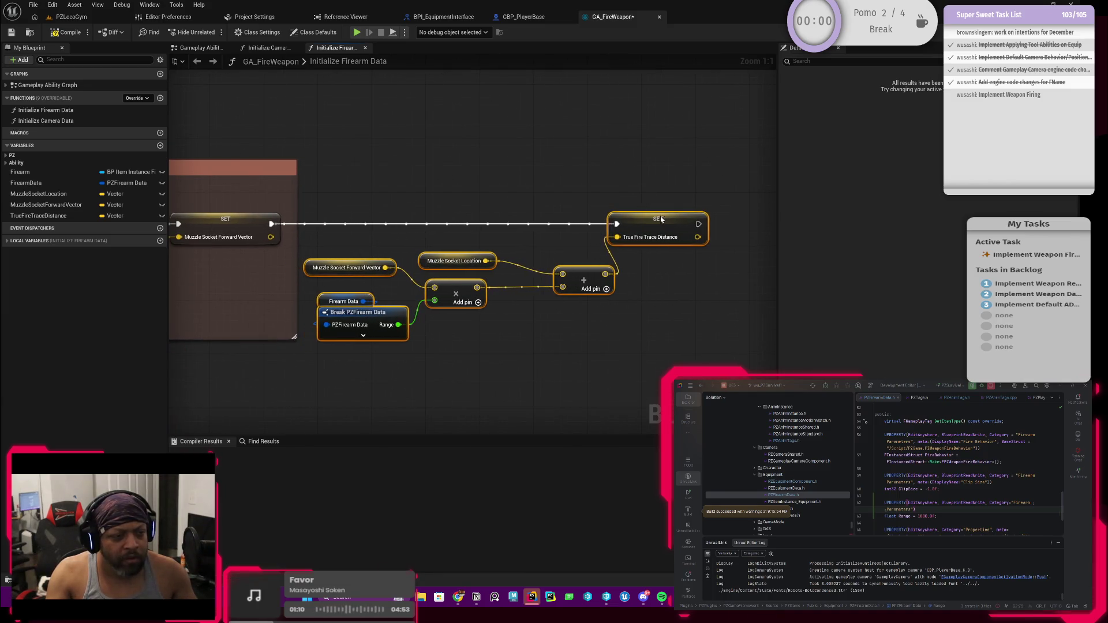
pyautogui.click(461, 369)
pyautogui.moveTo(473, 385); pyautogui.dragTo(494, 384)
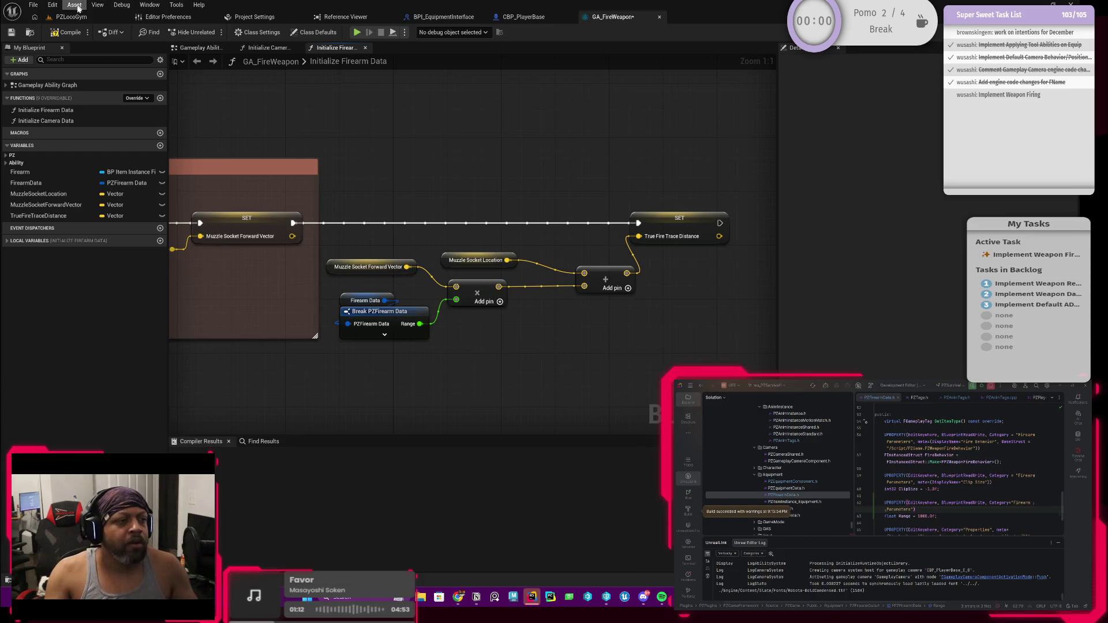
pyautogui.click(66, 32)
pyautogui.hotkey('ctrl', 's')
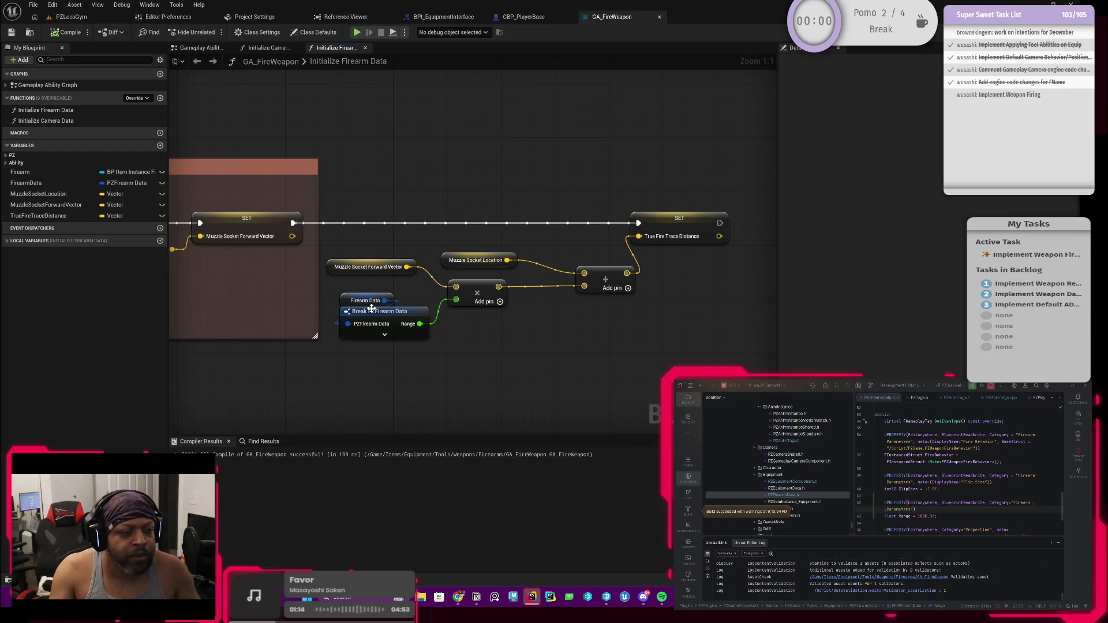
# Resize the comment box around the new nodes and move the Add node up and left.
pyautogui.moveTo(286, 319); pyautogui.dragTo(385, 311)
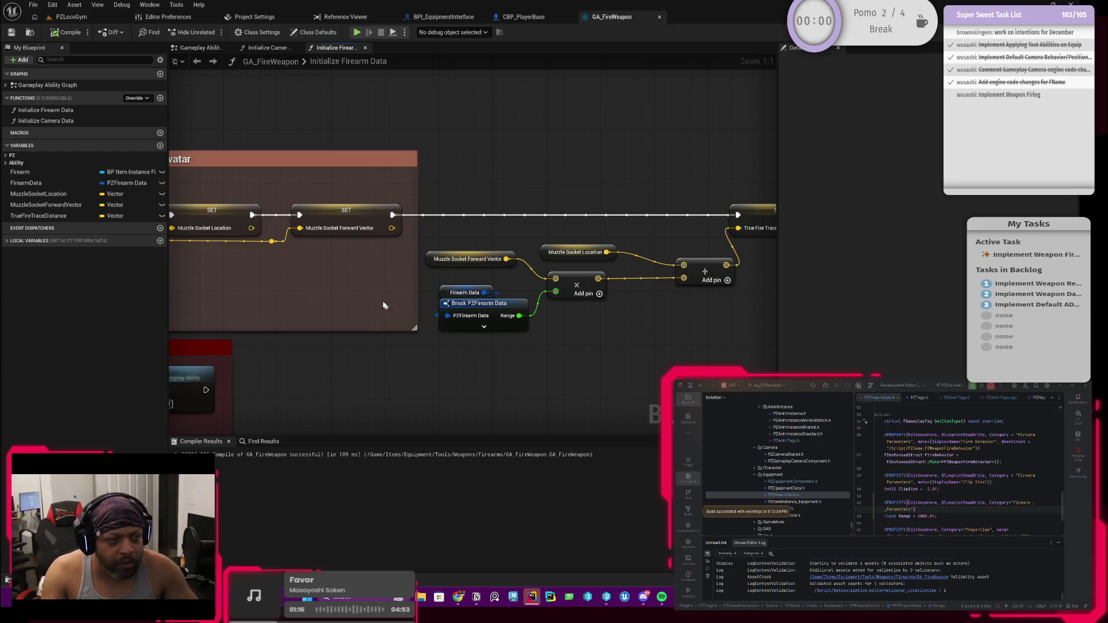
pyautogui.scroll(-3, 428, 252)
pyautogui.scroll(3, 527, 250)
pyautogui.scroll(-2, 425, 238)
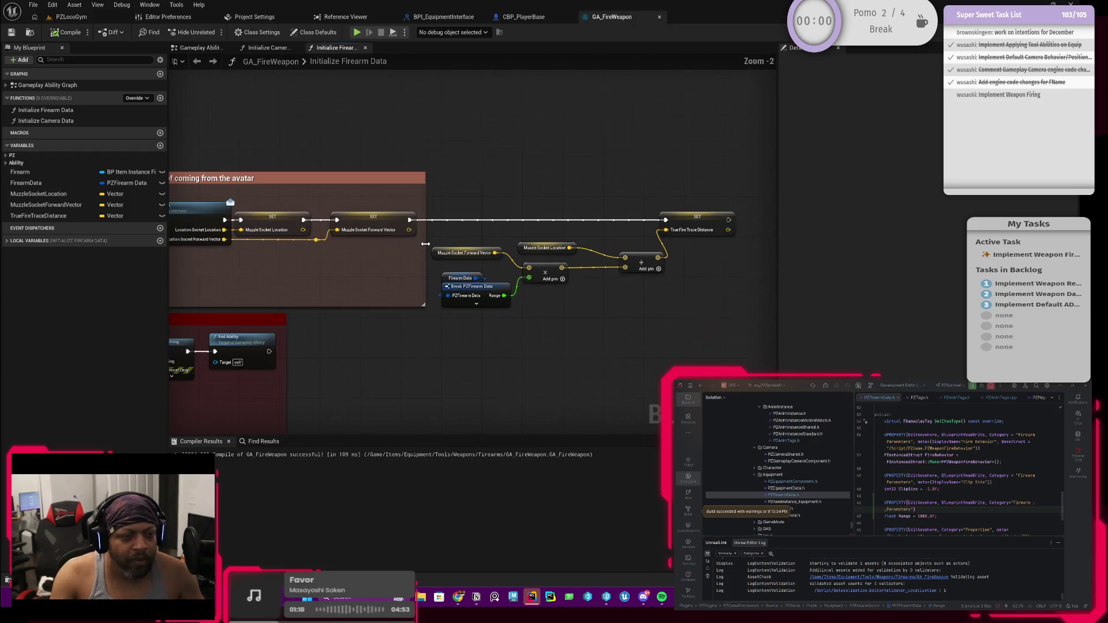
pyautogui.moveTo(425, 238); pyautogui.dragTo(749, 241)
pyautogui.scroll(2, 619, 259)
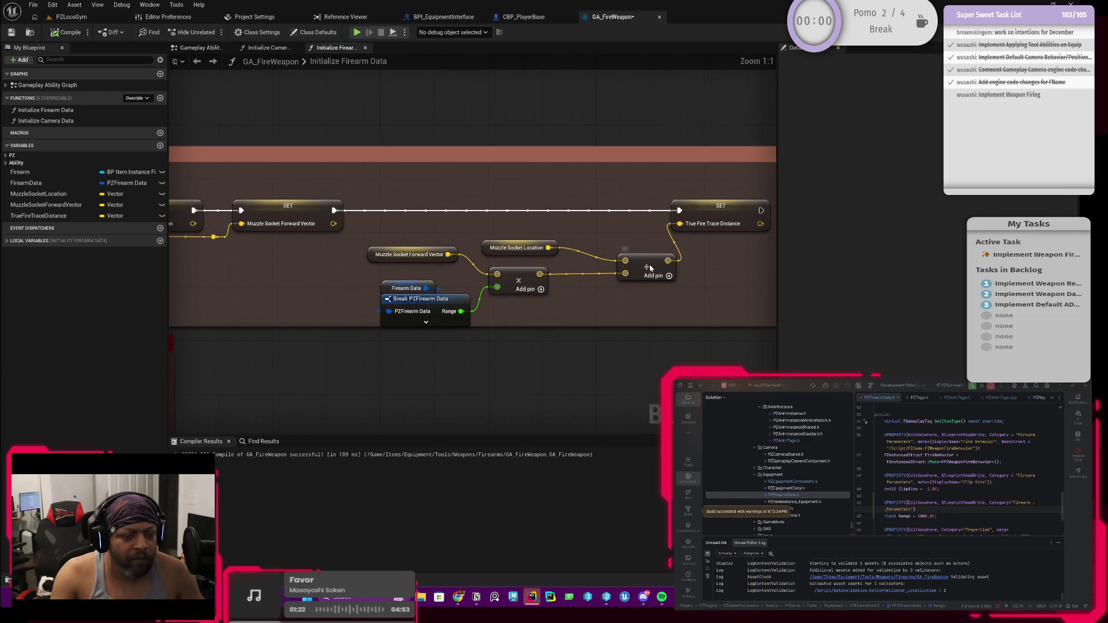
pyautogui.moveTo(651, 266); pyautogui.dragTo(629, 235)
pyautogui.scroll(-3, 467, 237)
pyautogui.moveTo(686, 243); pyautogui.dragTo(389, 246)
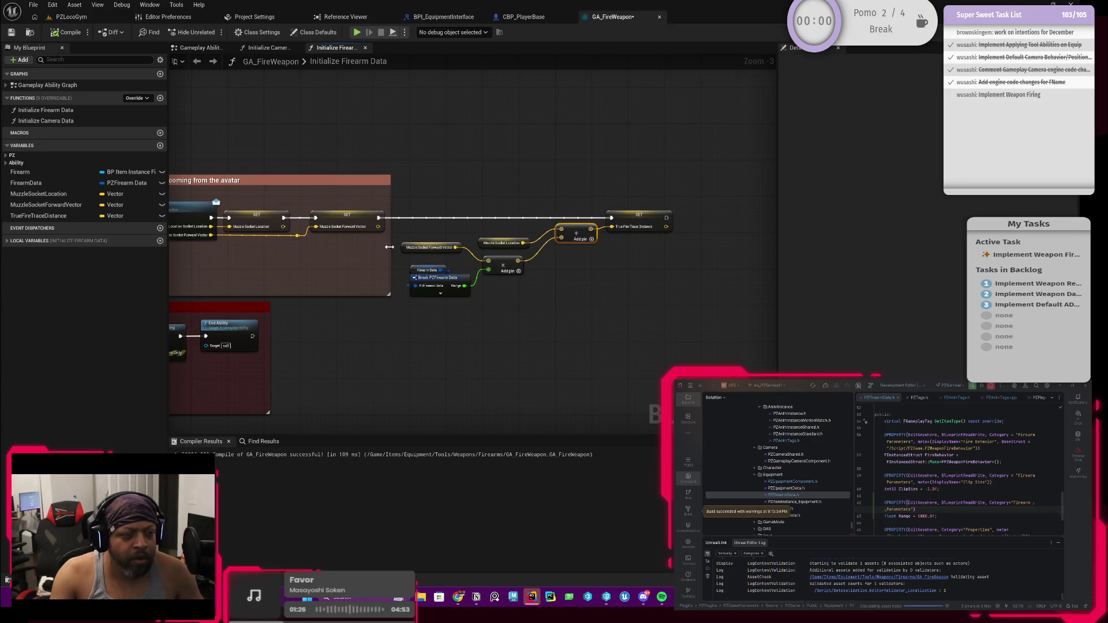
# Raise the Muzzle Socket Location getter, reposition the Firearm Data and Break nodes, and zoom out.
pyautogui.scroll(2, 528, 212)
pyautogui.scroll(1, 526, 282)
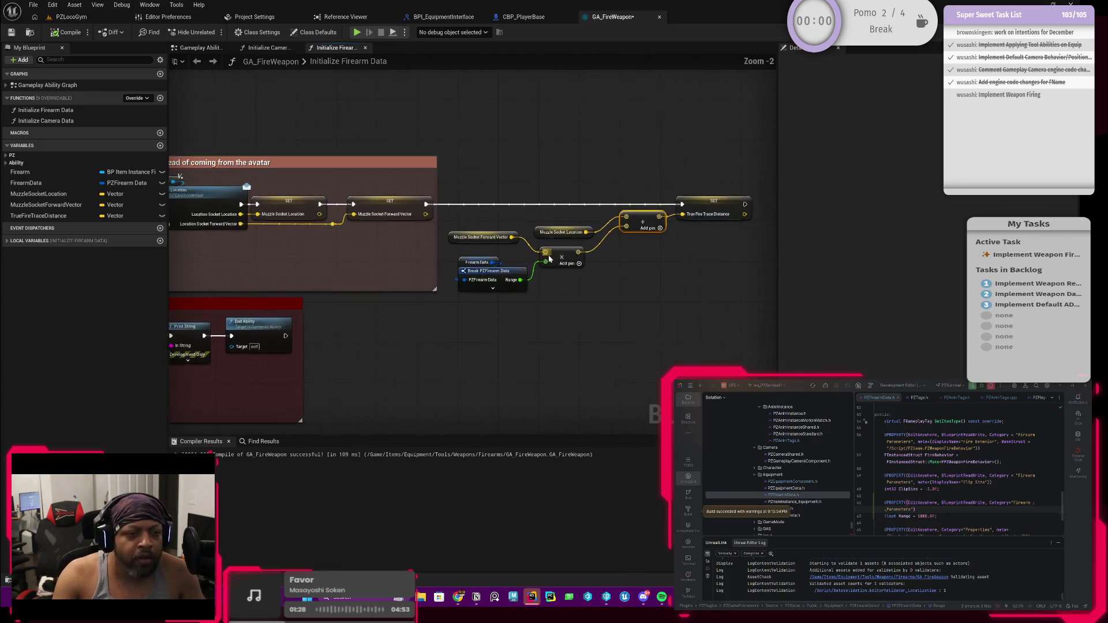
pyautogui.moveTo(533, 226); pyautogui.dragTo(540, 206)
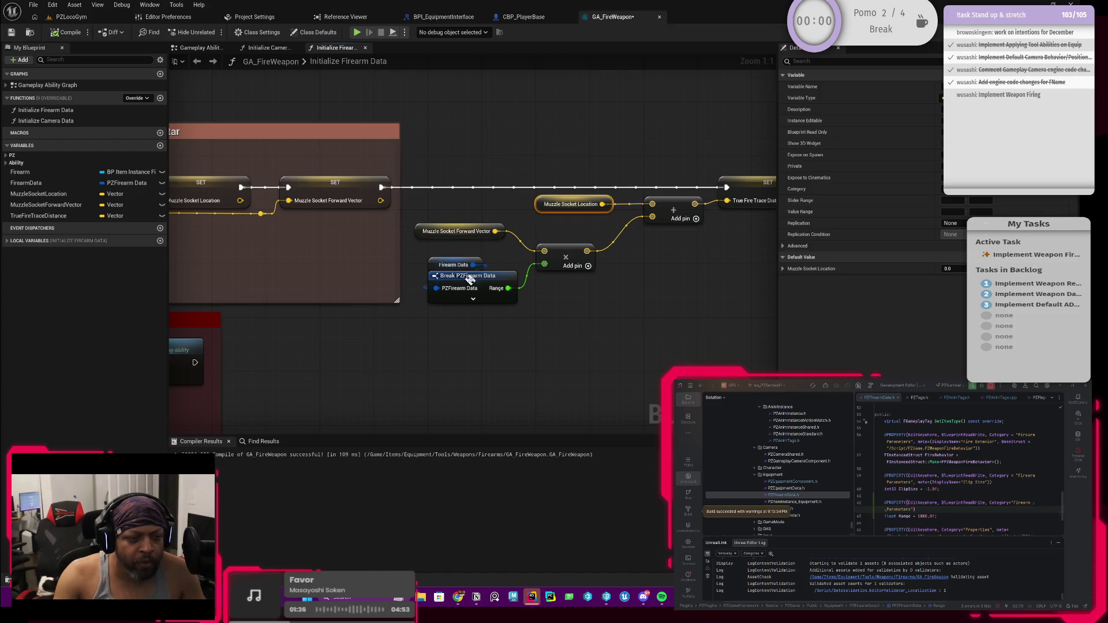
pyautogui.moveTo(411, 258)
pyautogui.mouseDown()
pyautogui.moveTo(508, 308)
pyautogui.moveTo(485, 318)
pyautogui.moveTo(517, 314)
pyautogui.moveTo(454, 331)
pyautogui.mouseUp()
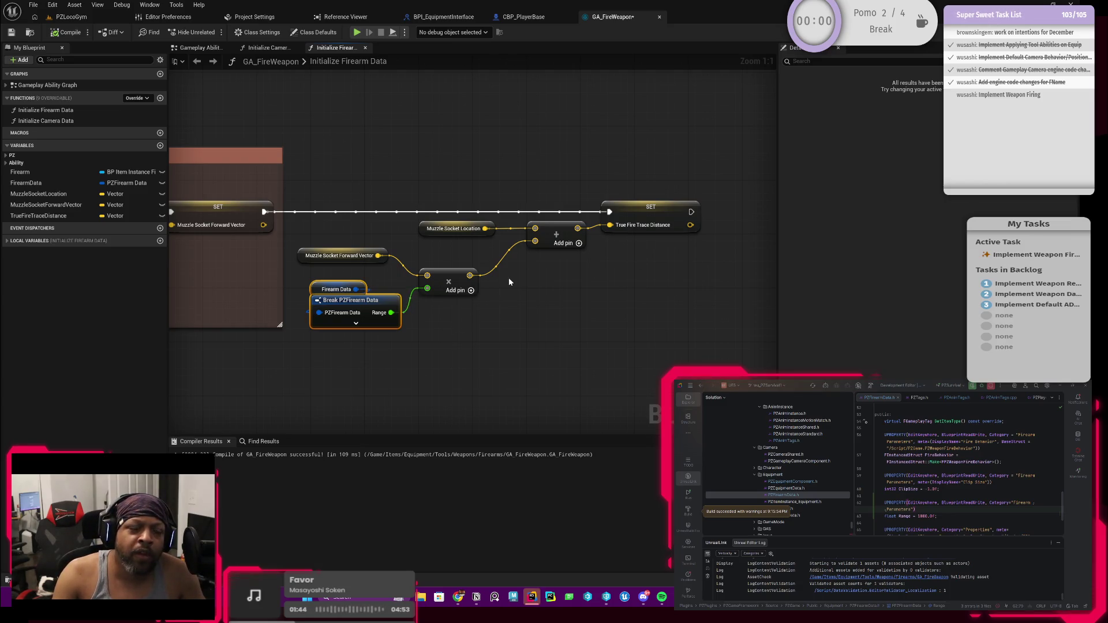
pyautogui.click(646, 222)
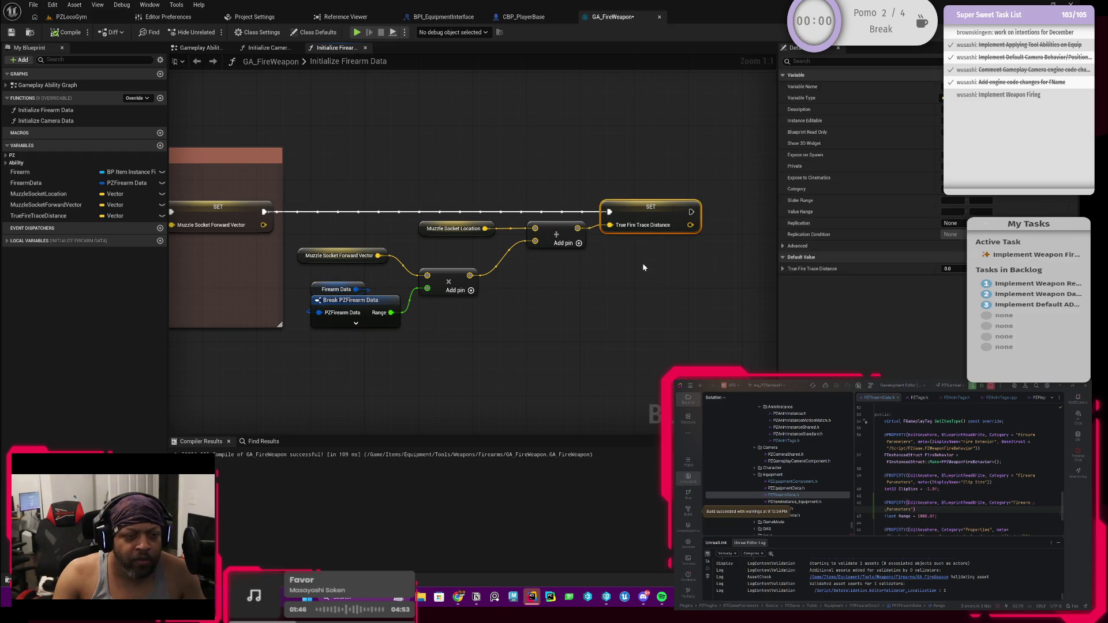
pyautogui.scroll(-1, 602, 279)
pyautogui.scroll(-2, 603, 279)
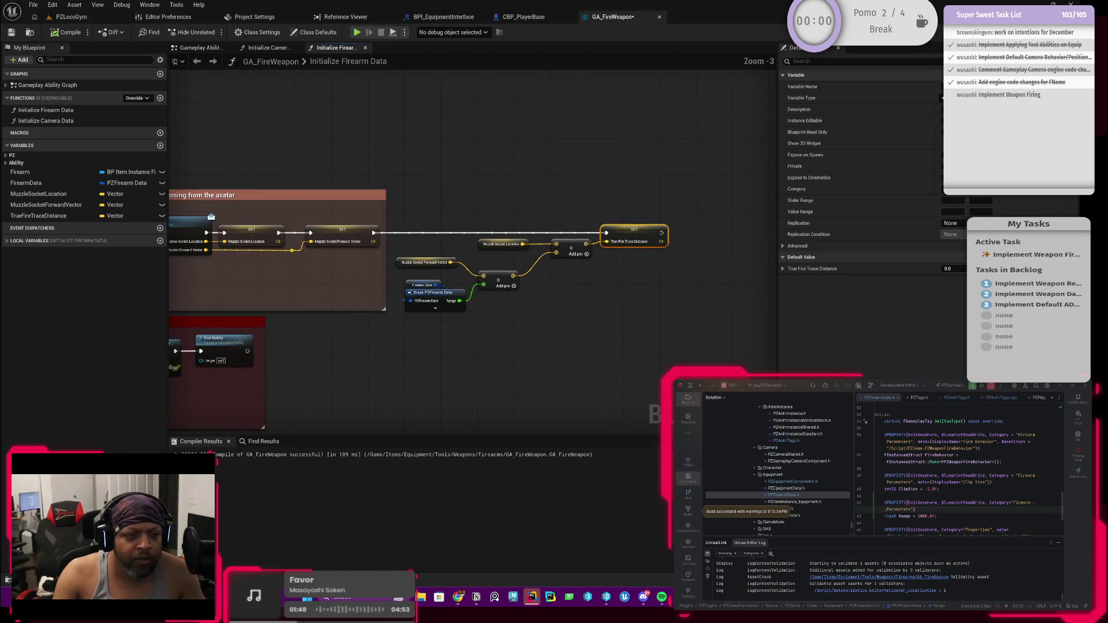